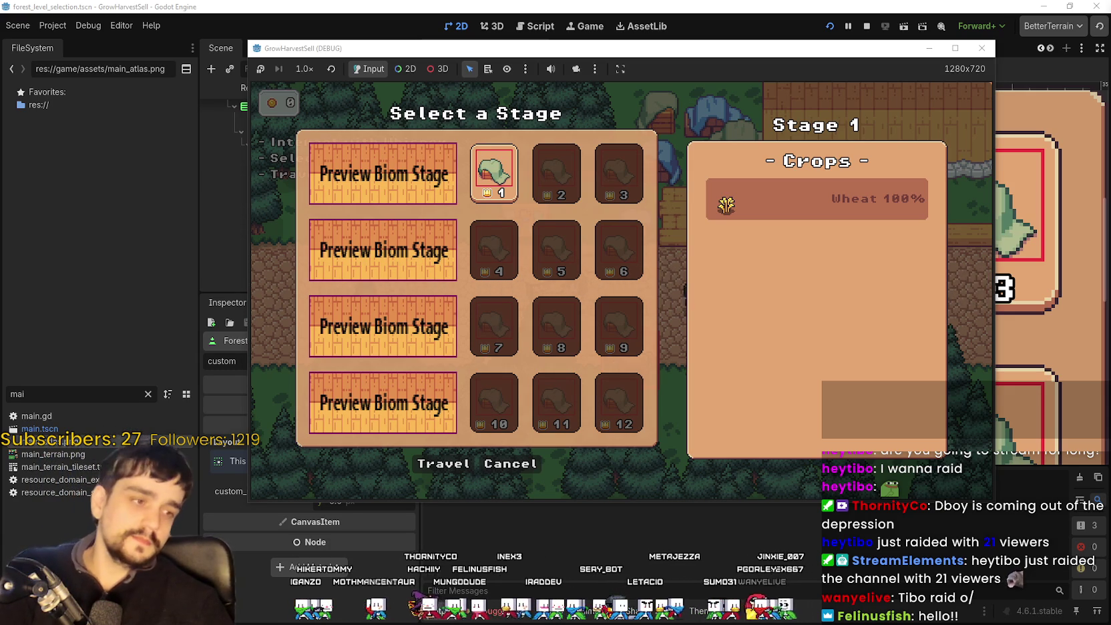
Switch from the running Godot game to Steam and go to the store front page.
key("alt+Tab")
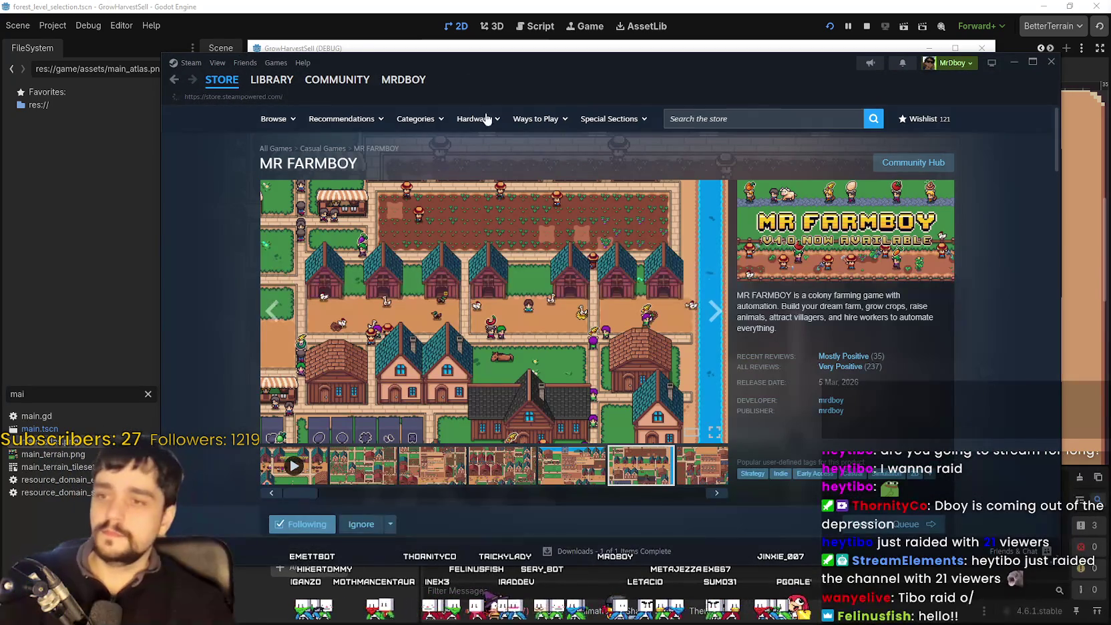
left_click(221, 80)
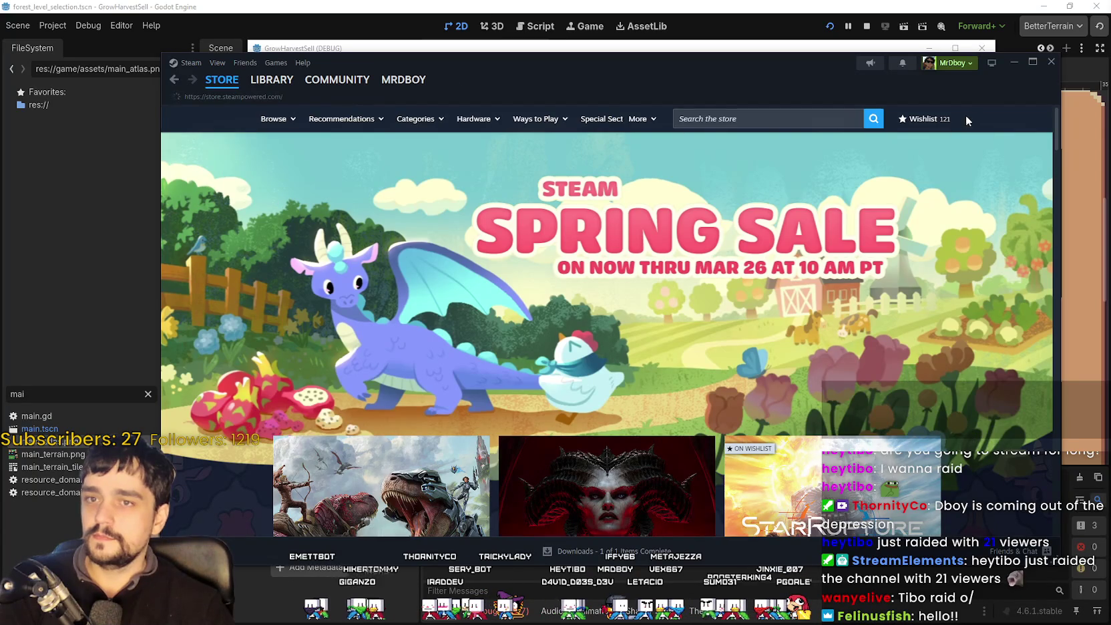
Open the Steam wishlist and scroll through it to the search field.
left_click(933, 116)
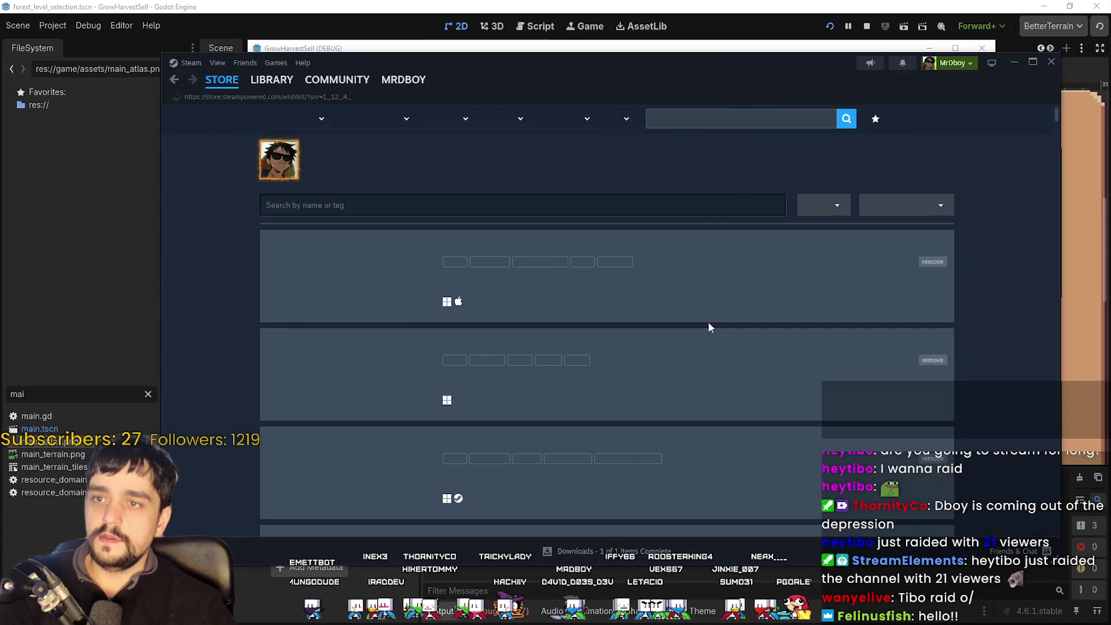
scroll(514, 385, "down", 5)
scroll(594, 427, "down", 15)
scroll(587, 414, "down", 15)
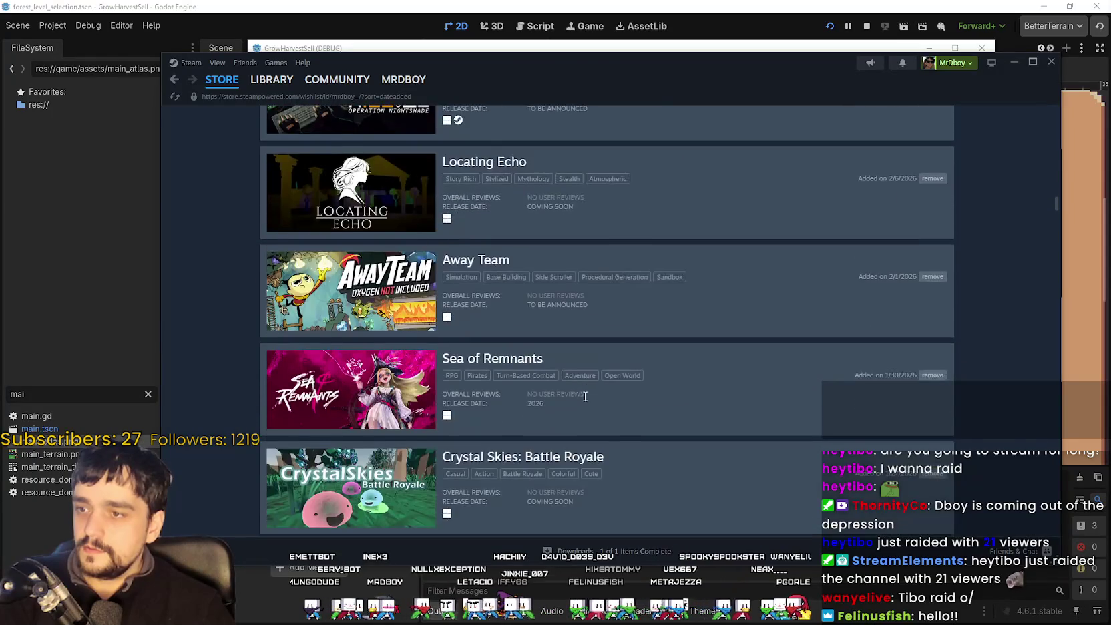
scroll(580, 394, "down", 4)
scroll(414, 314, "down", 6)
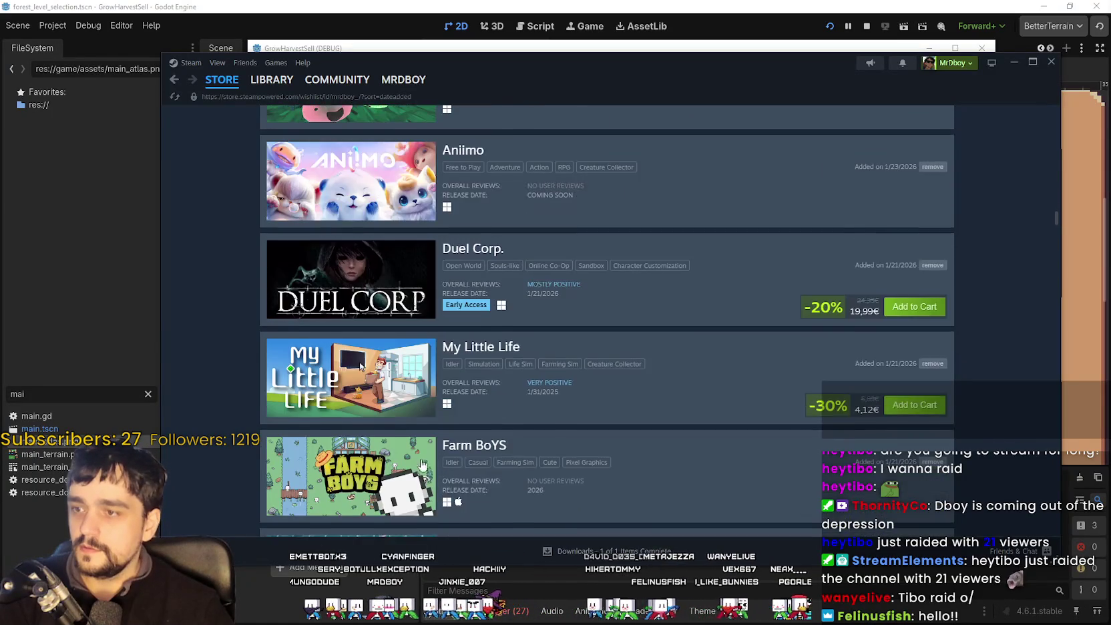
scroll(365, 376, "down", 18)
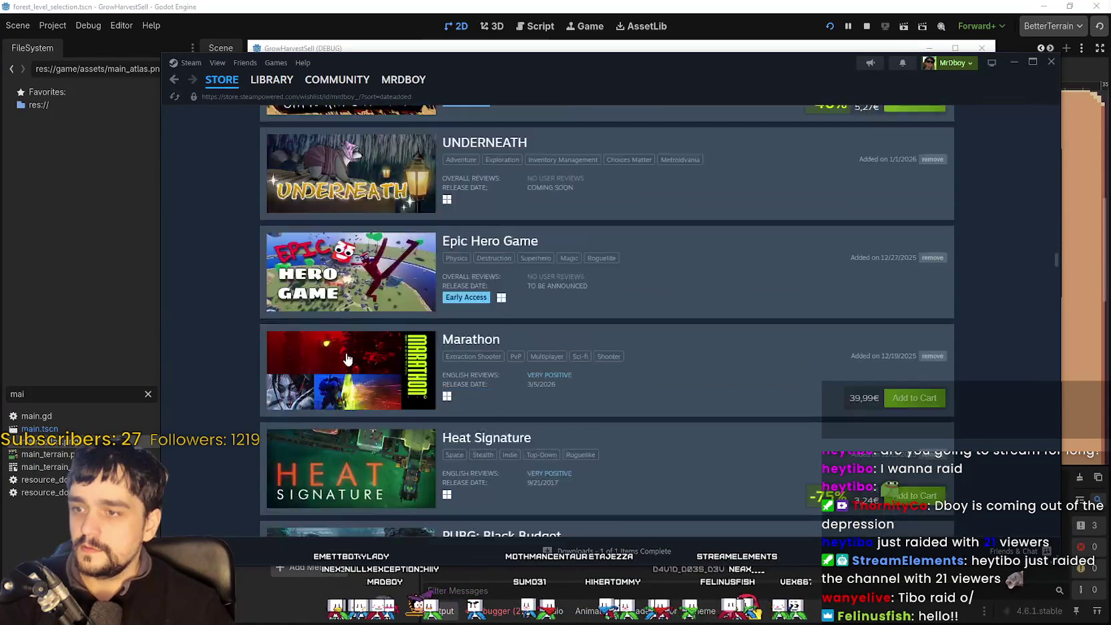
scroll(347, 358, "down", 12)
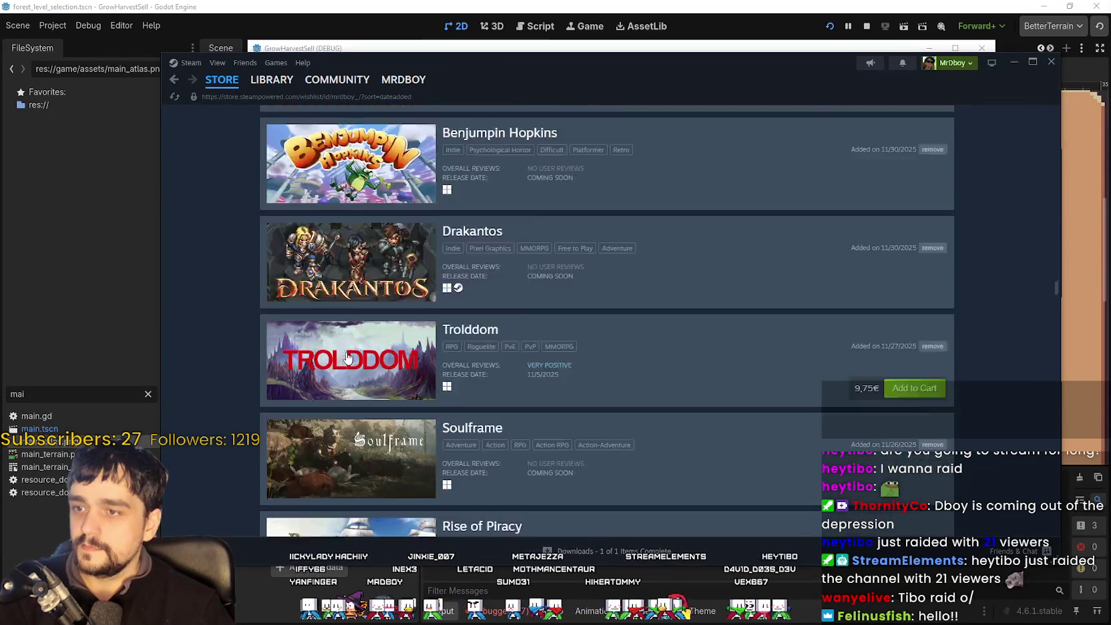
scroll(346, 354, "down", 11)
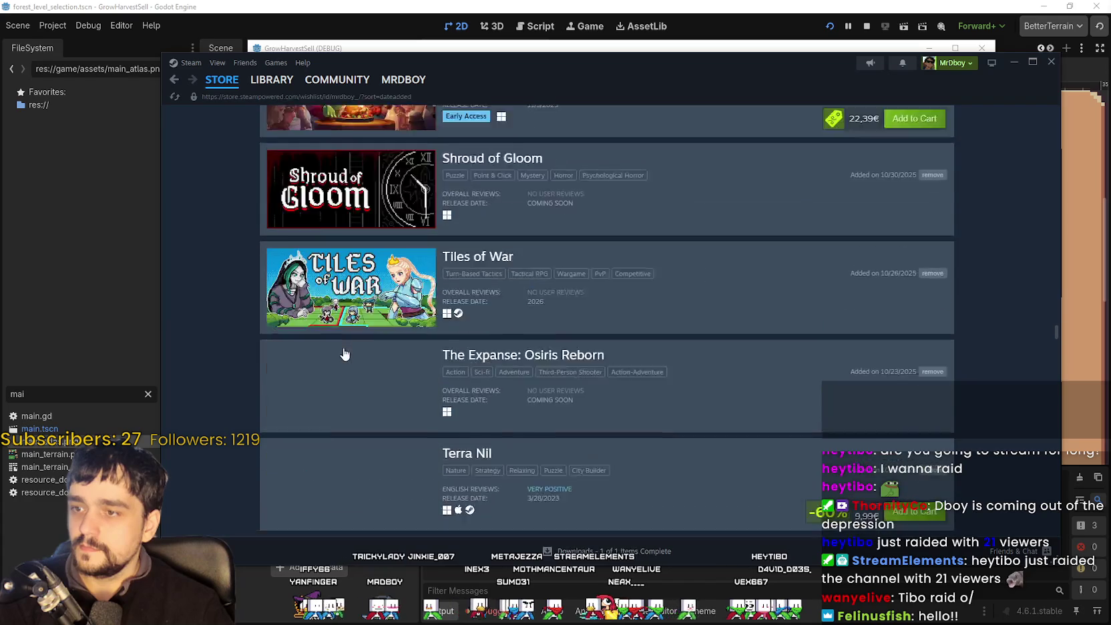
scroll(346, 349, "down", 10)
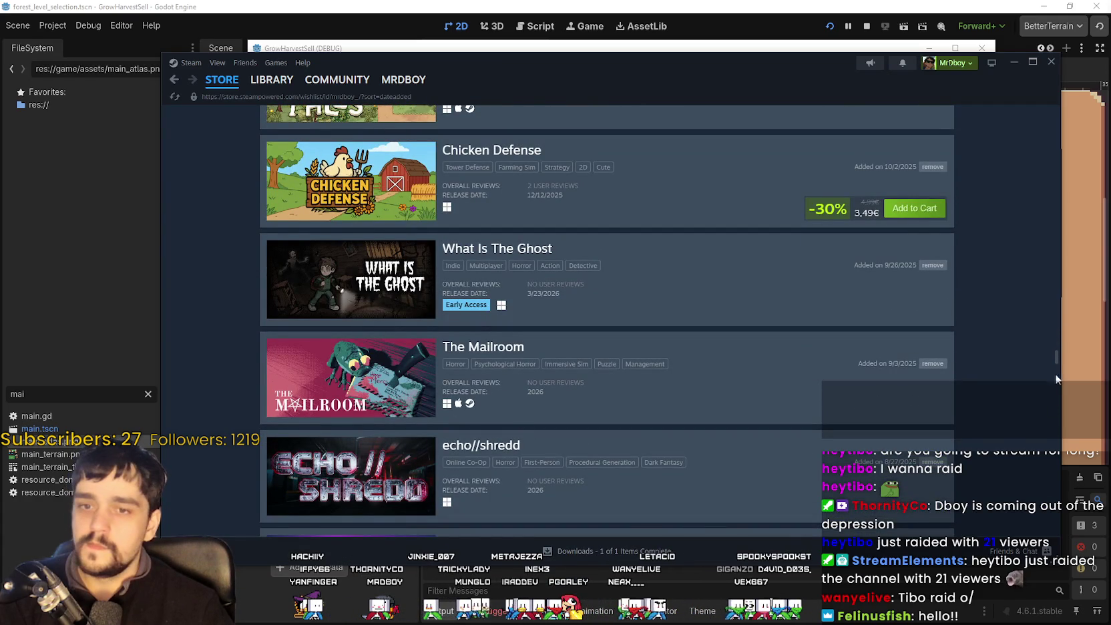
left_click_drag(1058, 356, 1057, 105)
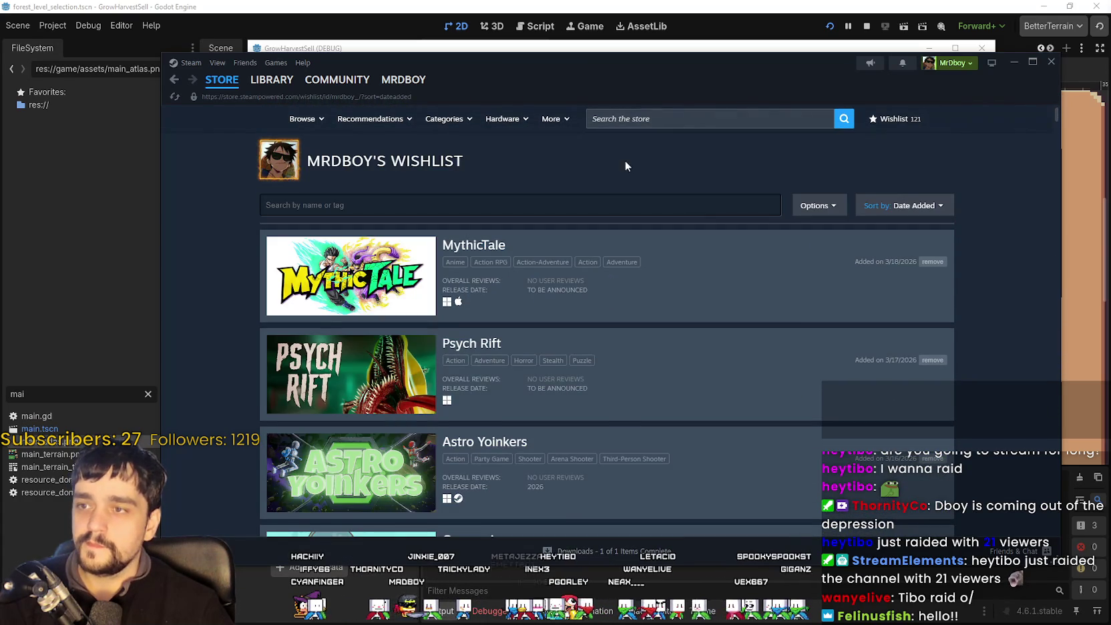
Search the wishlist for 'Wild', open Wild Cosmos, and copy its page address.
type("Wild")
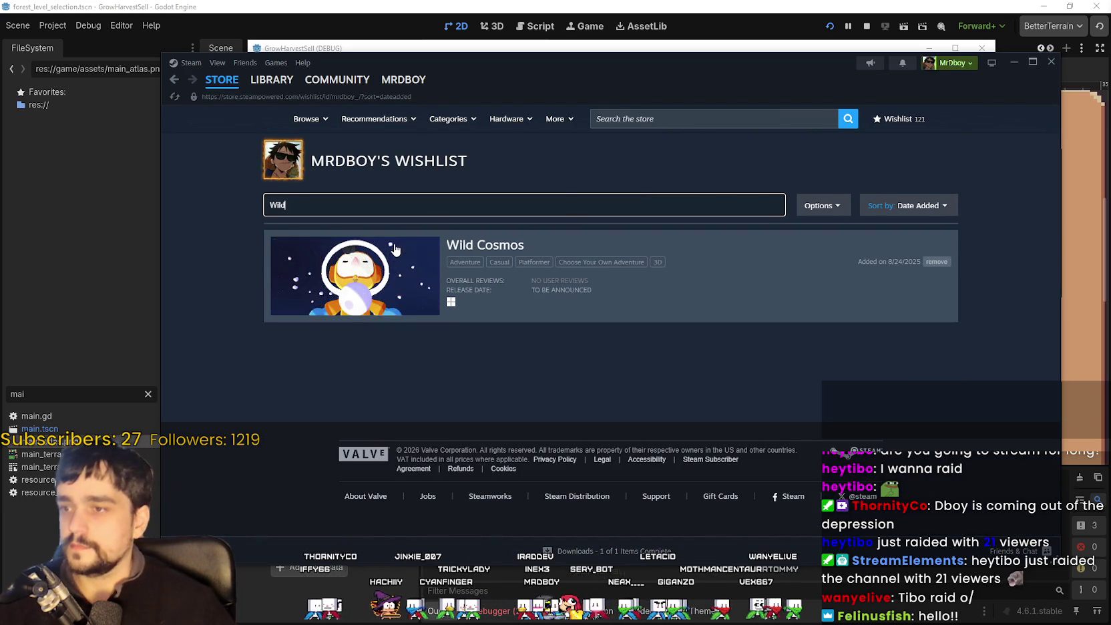
left_click(568, 280)
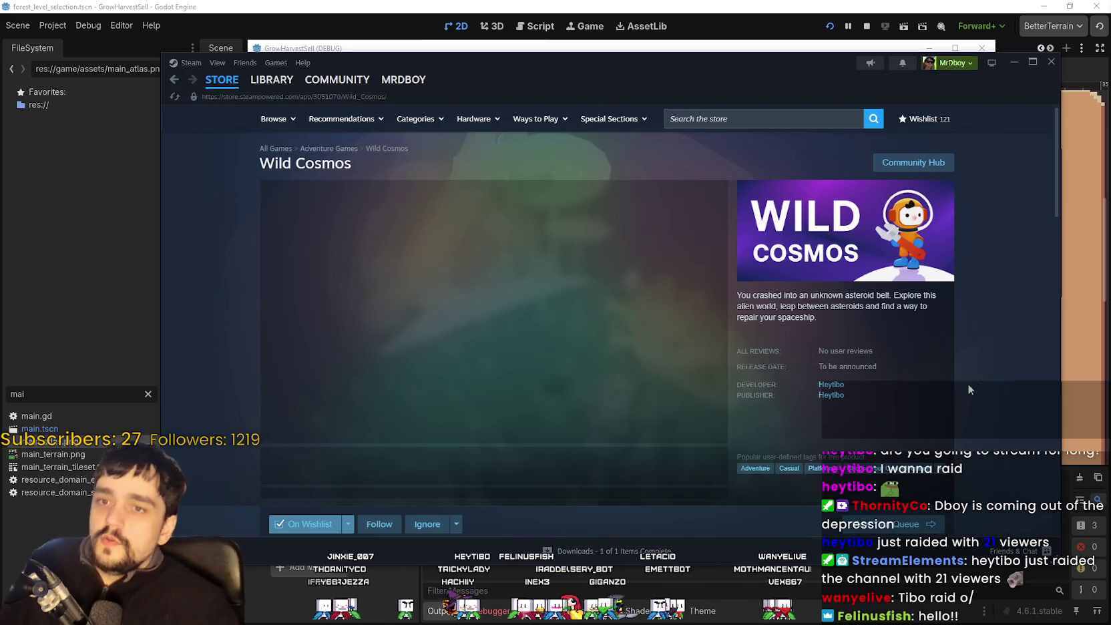
right_click(993, 371)
left_click(1031, 441)
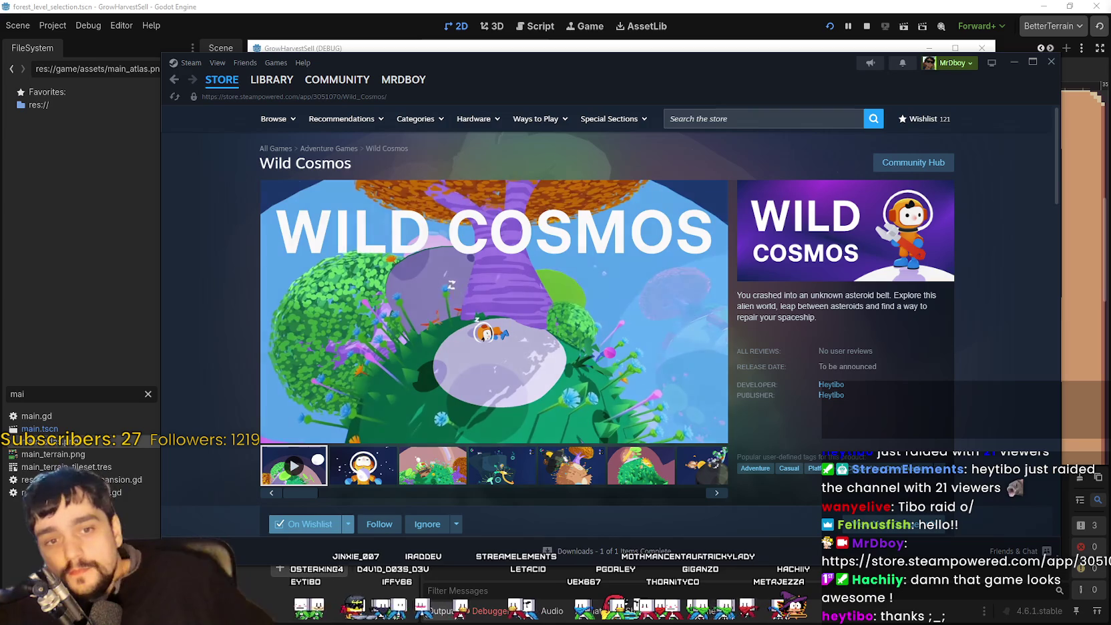
Scroll the Wild Cosmos page down to the 'Made with Godot' curator recommendation.
scroll(517, 379, "down", 10)
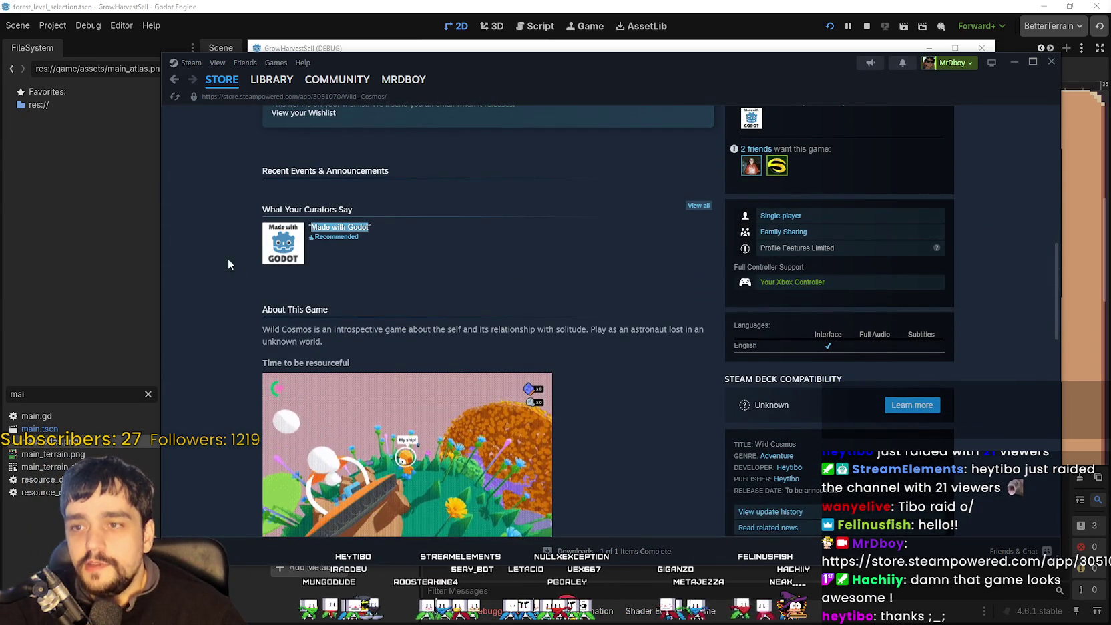
scroll(488, 275, "down", 2)
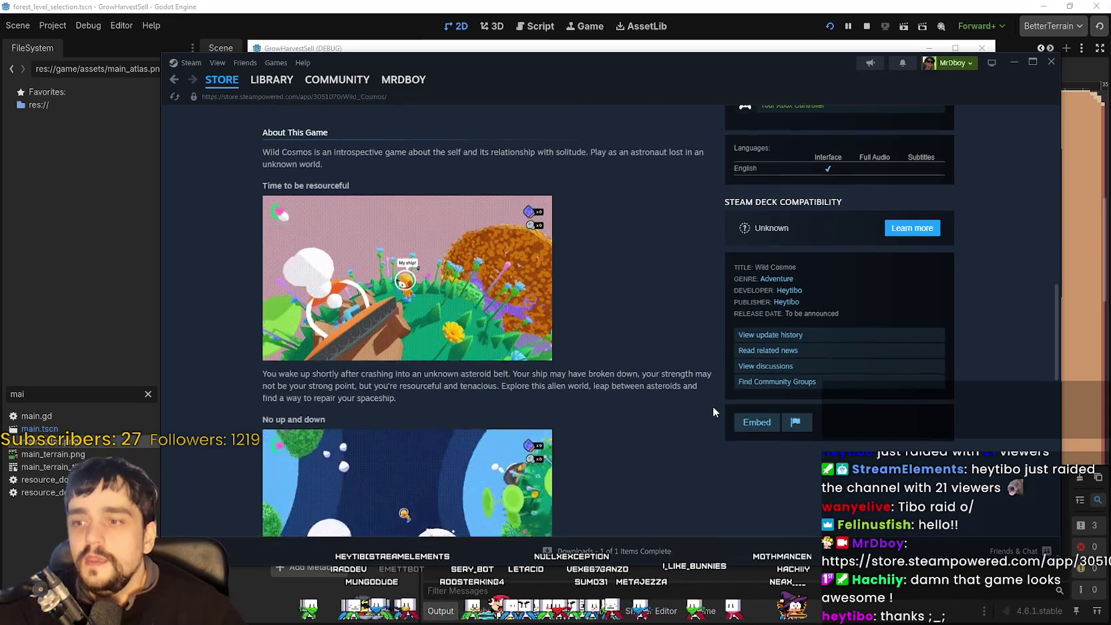
scroll(717, 394, "up", 6)
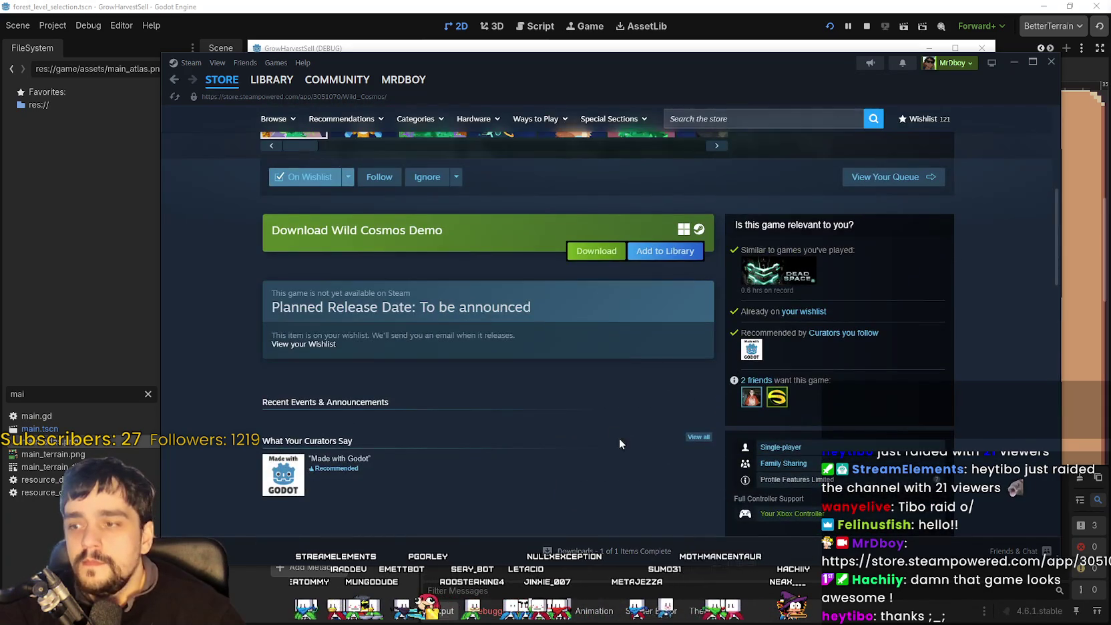
scroll(628, 442, "up", 3)
scroll(550, 437, "up", 3)
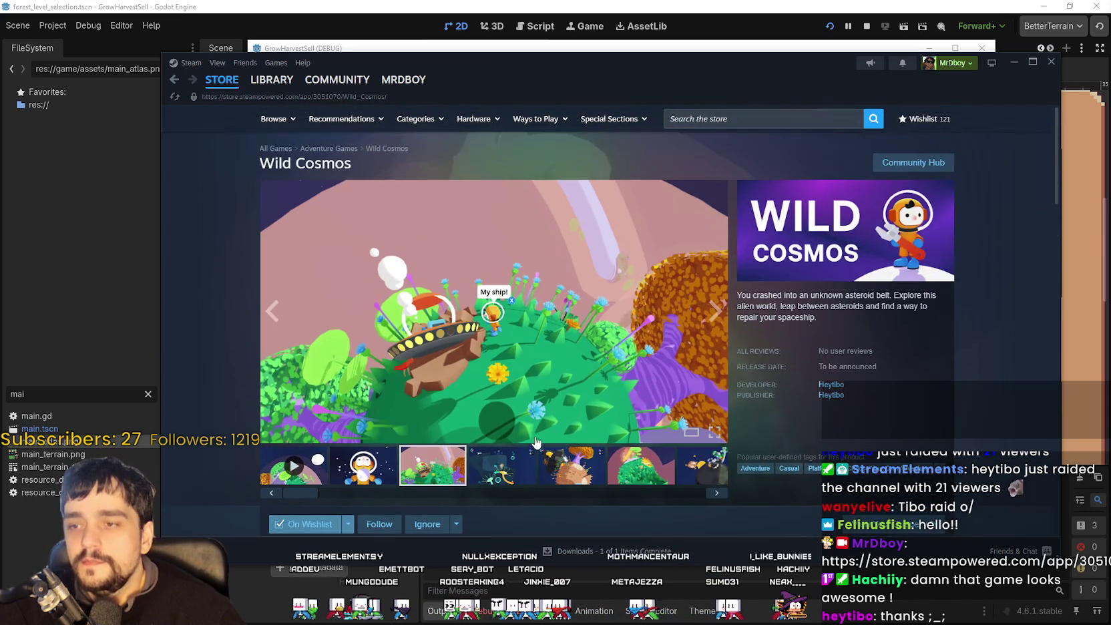
scroll(578, 456, "down", 2)
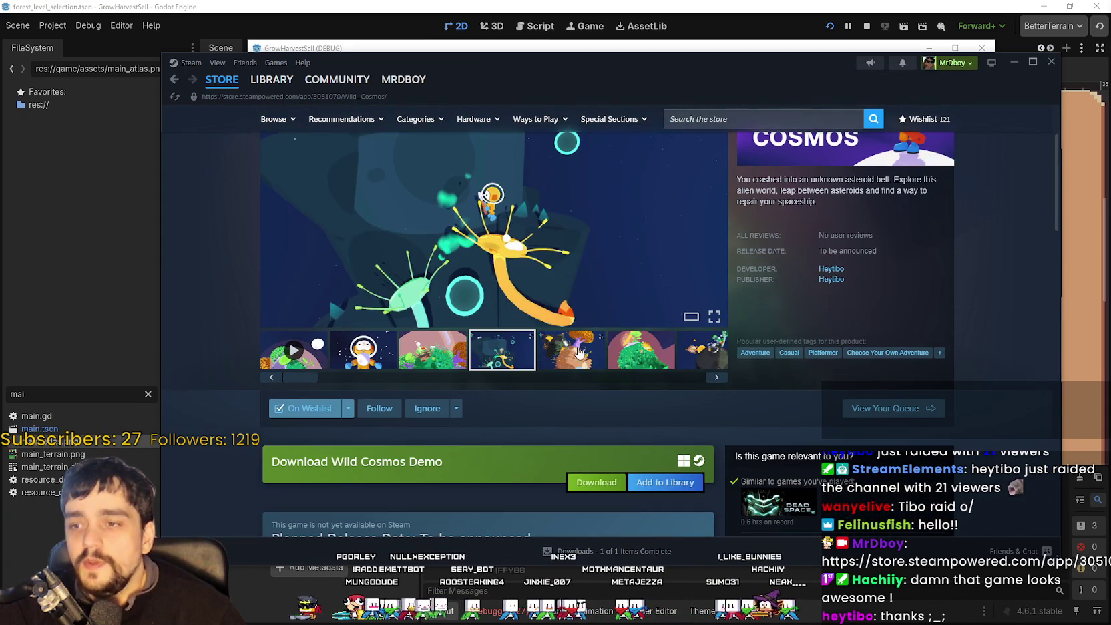
left_click(569, 354)
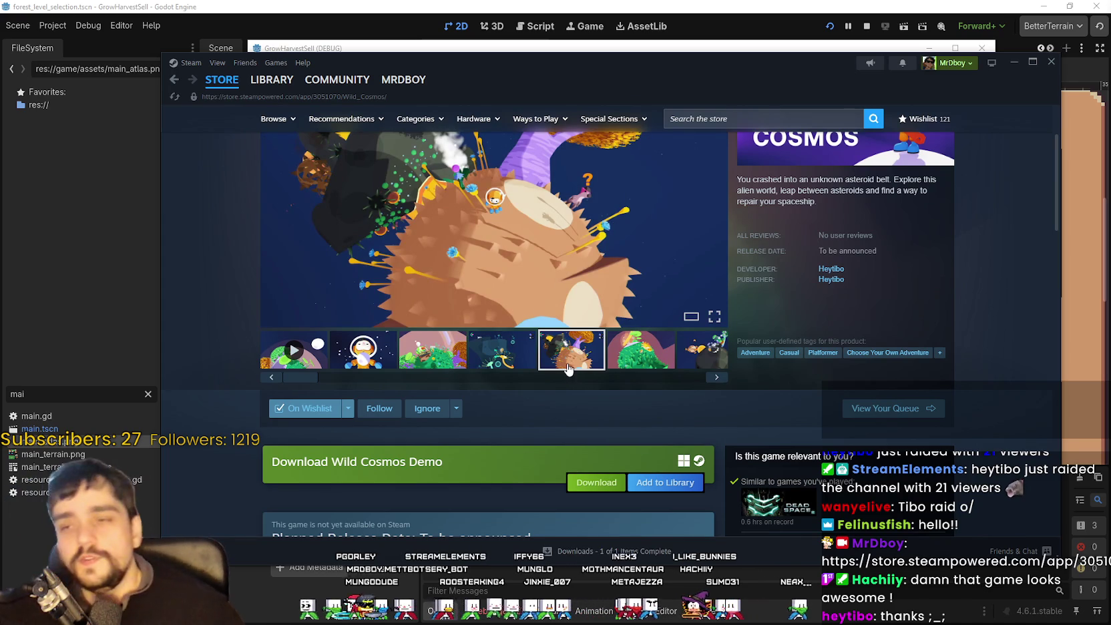
scroll(567, 367, "down", 10)
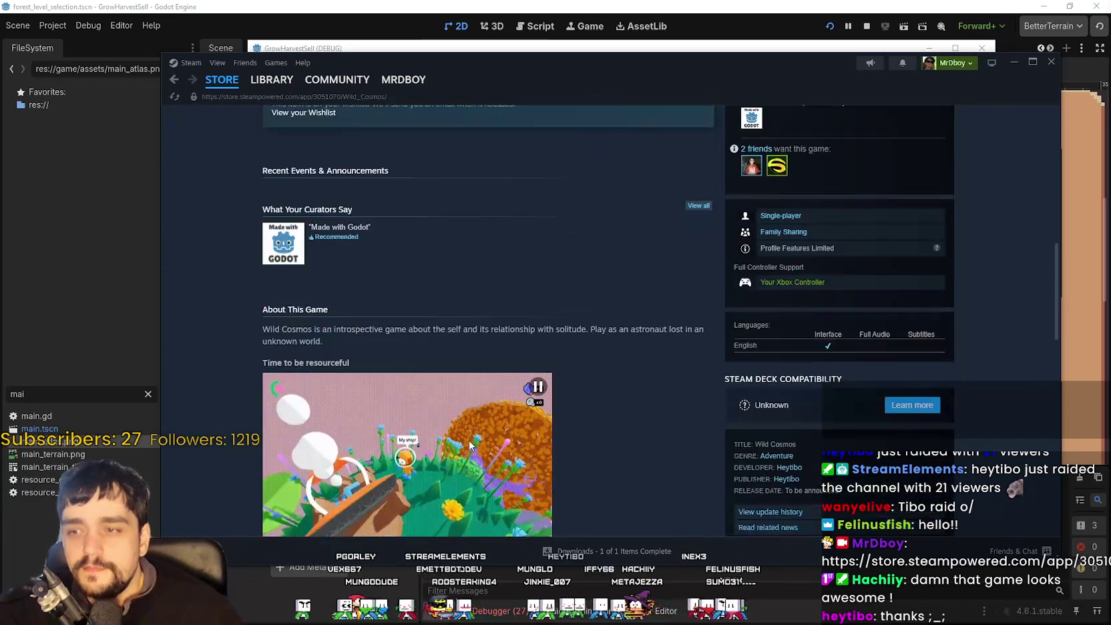
scroll(575, 447, "down", 3)
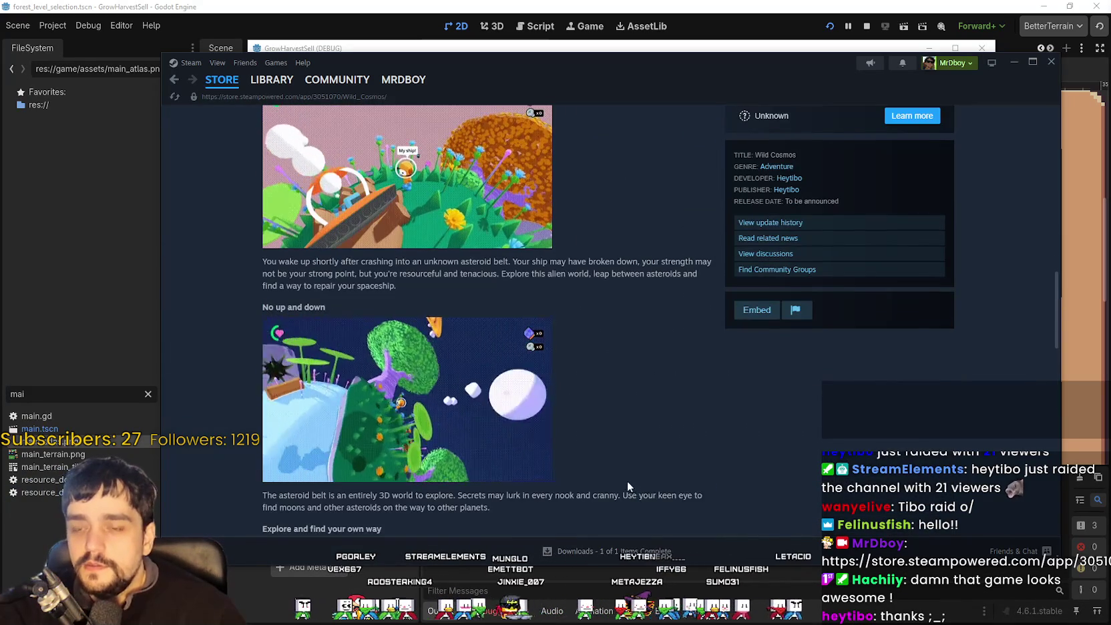
scroll(627, 481, "down", 4)
scroll(626, 477, "down", 4)
scroll(625, 474, "down", 1)
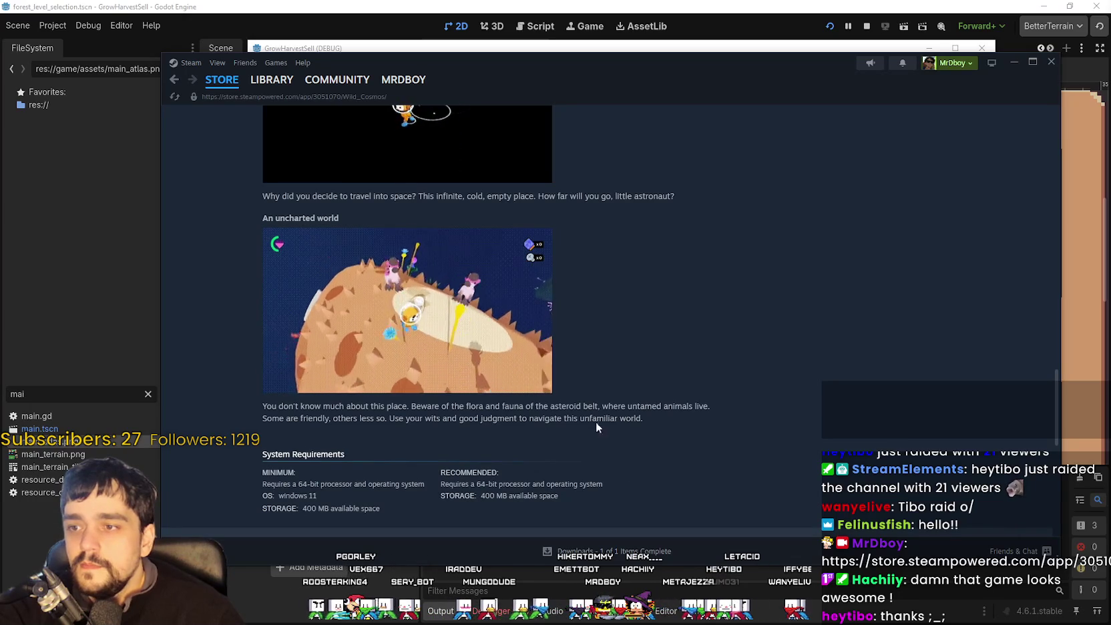
scroll(596, 422, "down", 2)
scroll(596, 423, "up", 4)
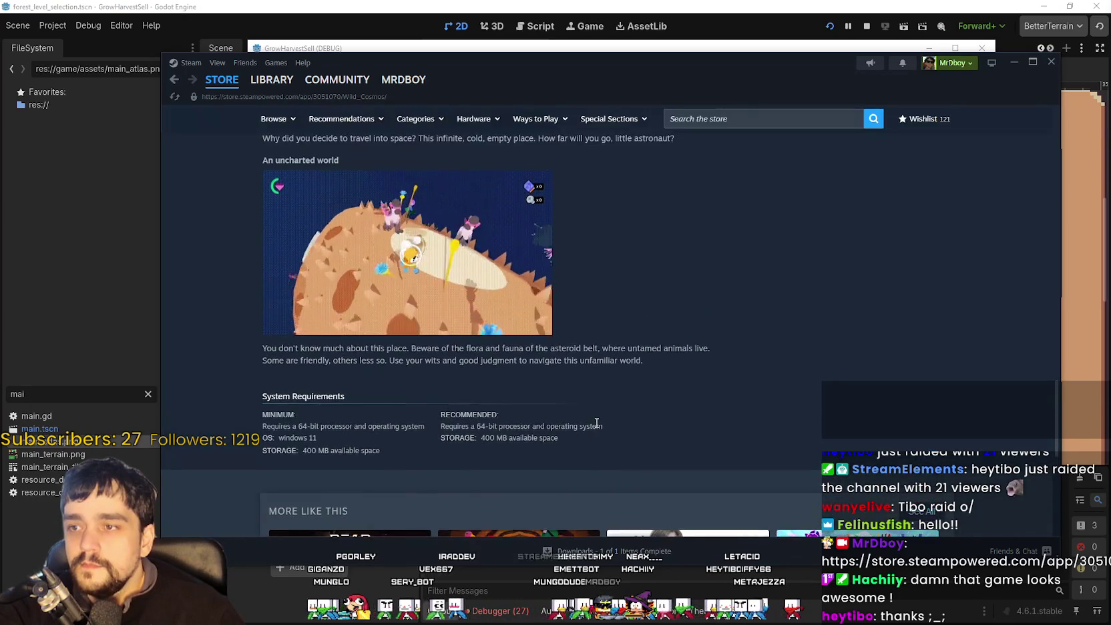
scroll(594, 421, "up", 10)
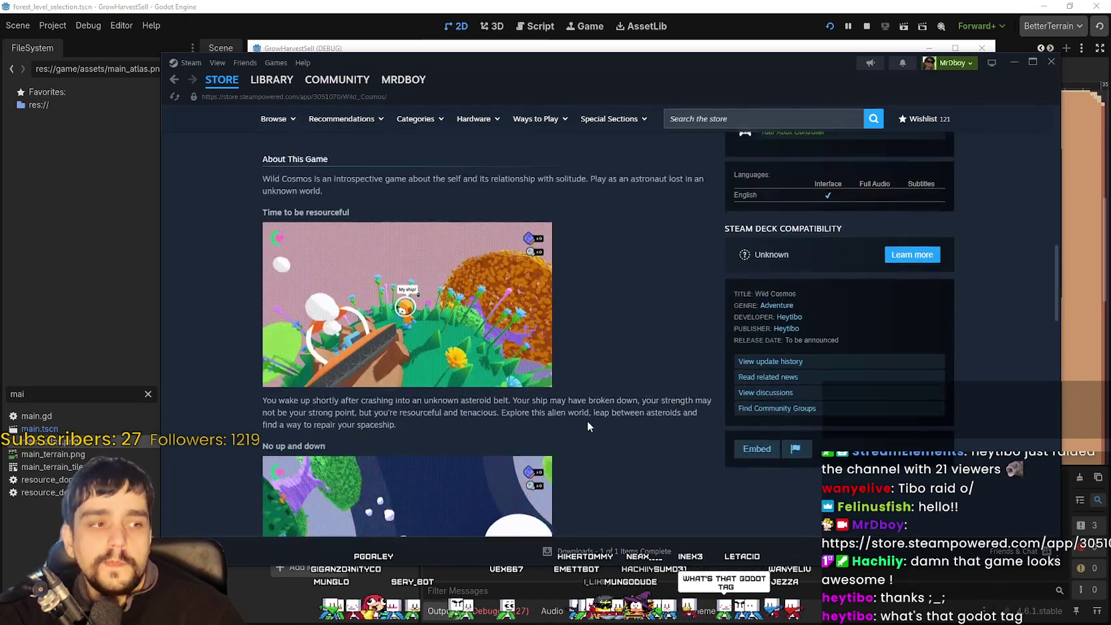
scroll(586, 421, "up", 3)
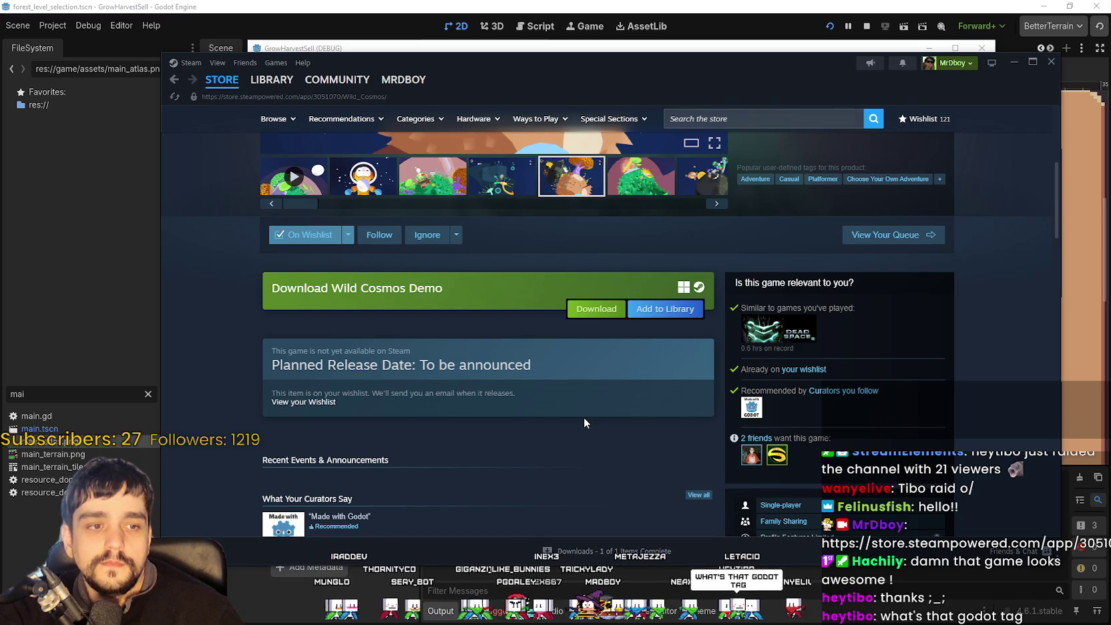
scroll(584, 417, "up", 1)
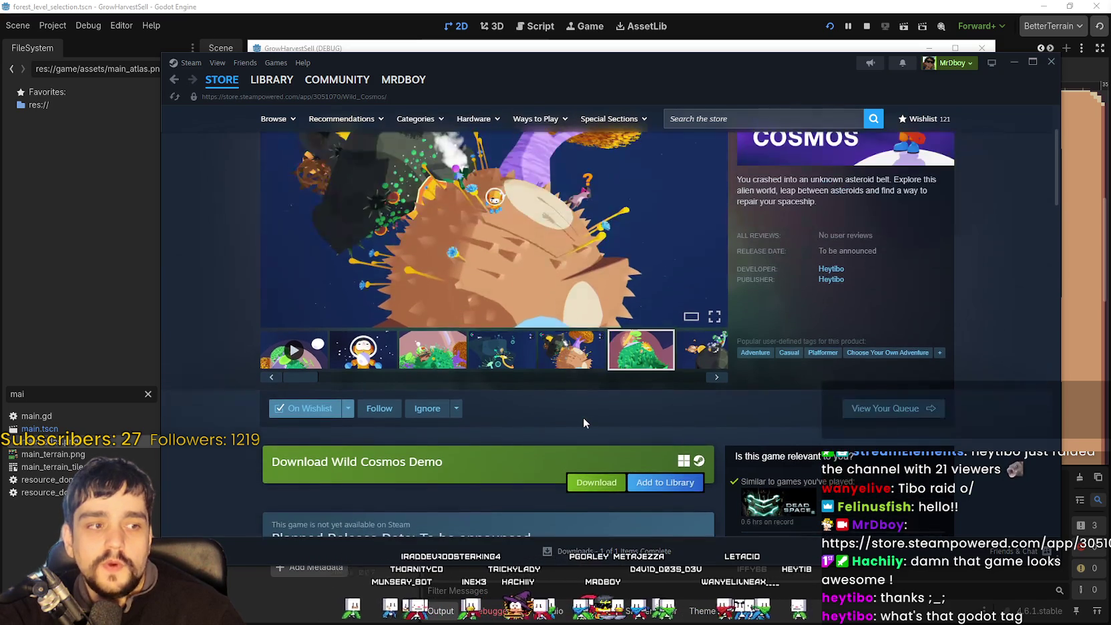
scroll(581, 418, "down", 5)
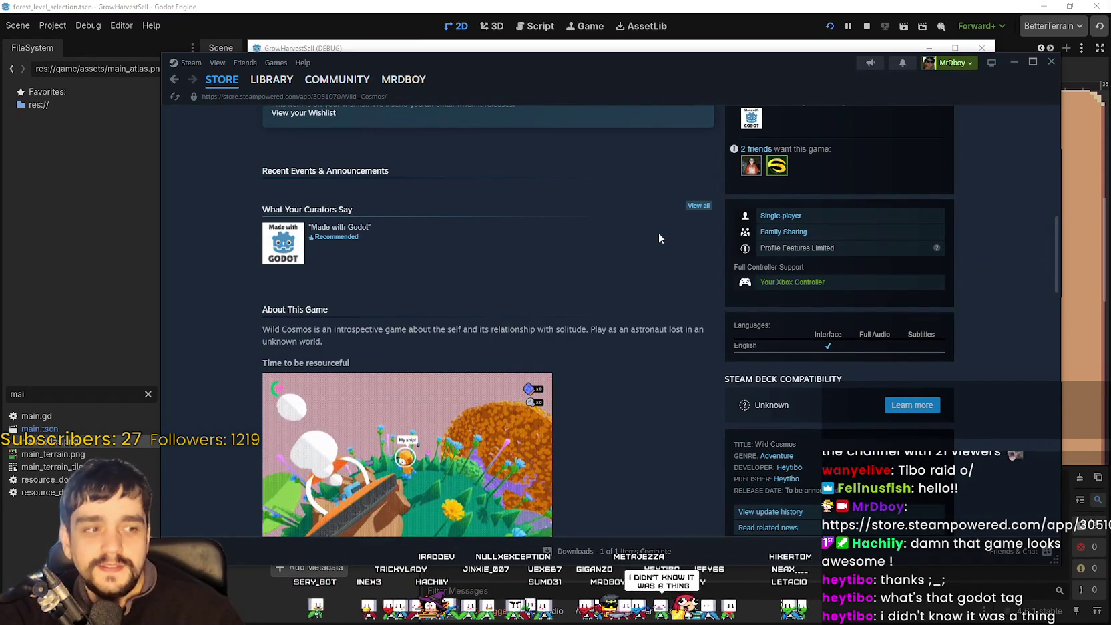
left_click_drag(291, 228, 262, 230)
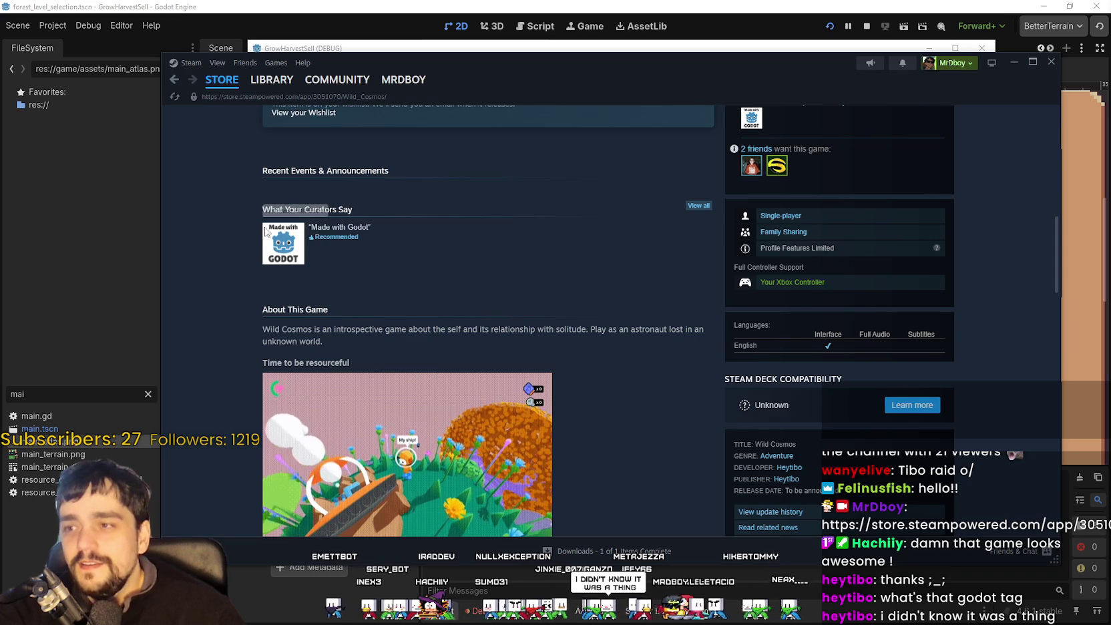
left_click(327, 226)
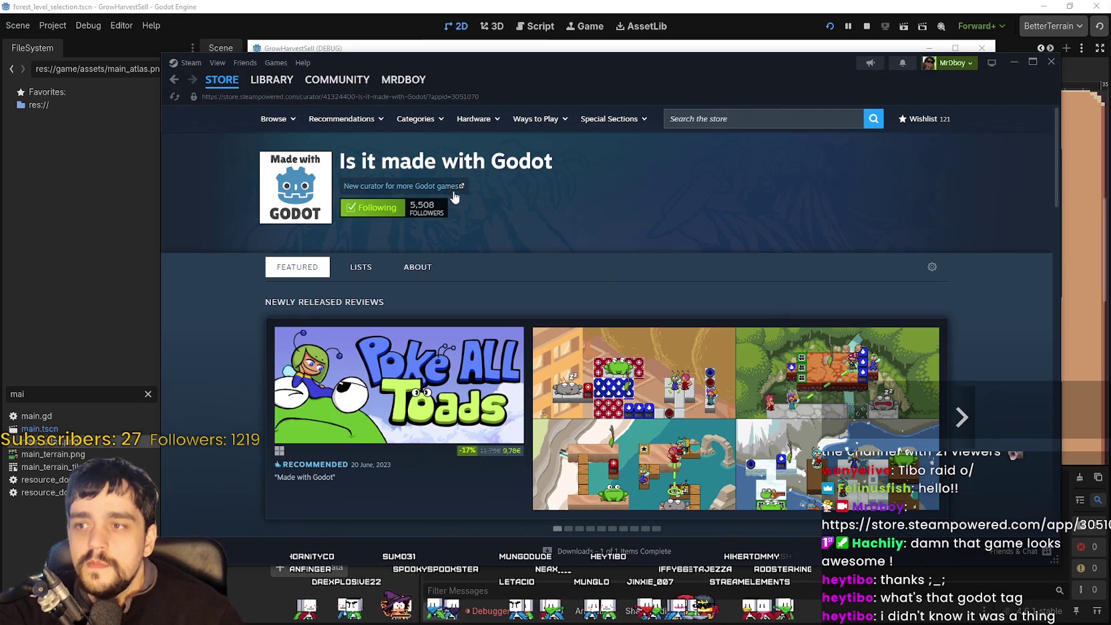
Scroll through the curator's recommended games, then go back to the Wild Cosmos page.
scroll(586, 212, "down", 3)
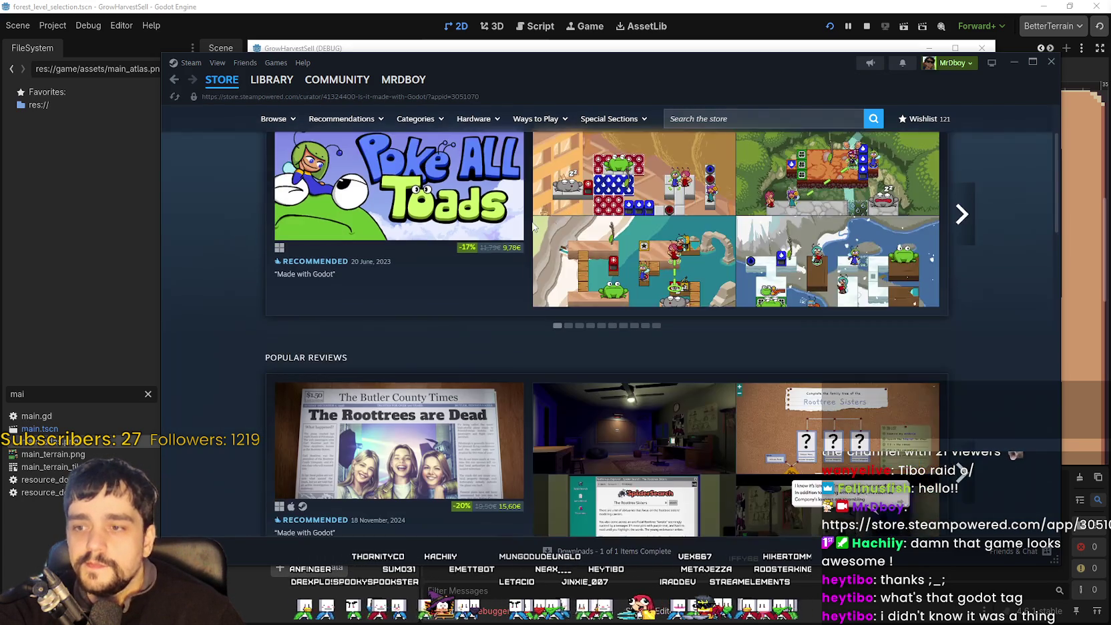
scroll(465, 304, "down", 15)
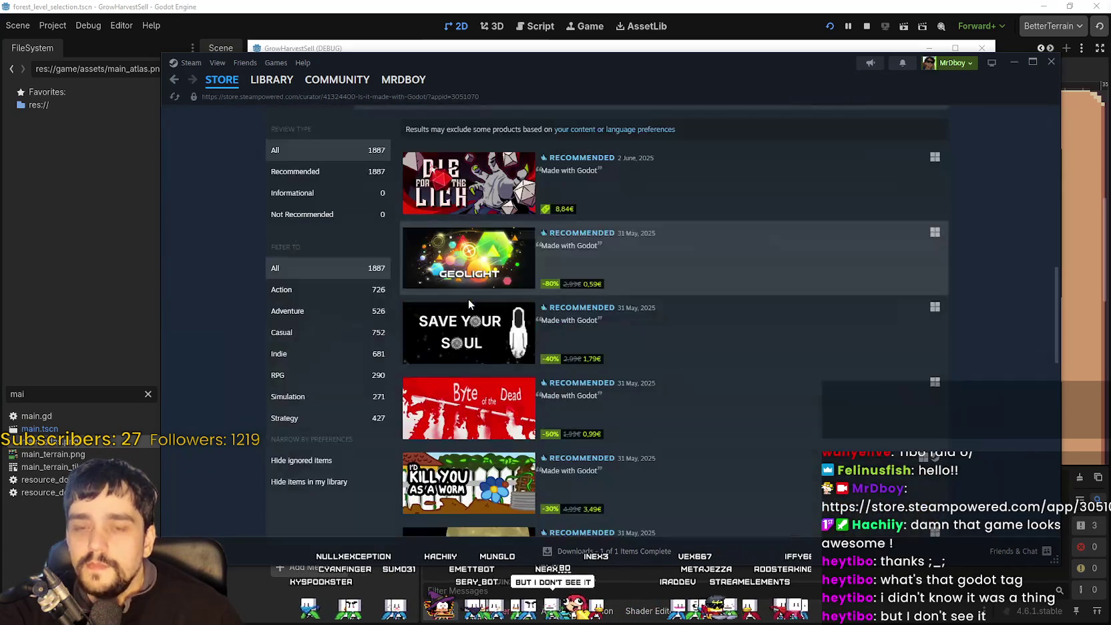
scroll(462, 308, "down", 5)
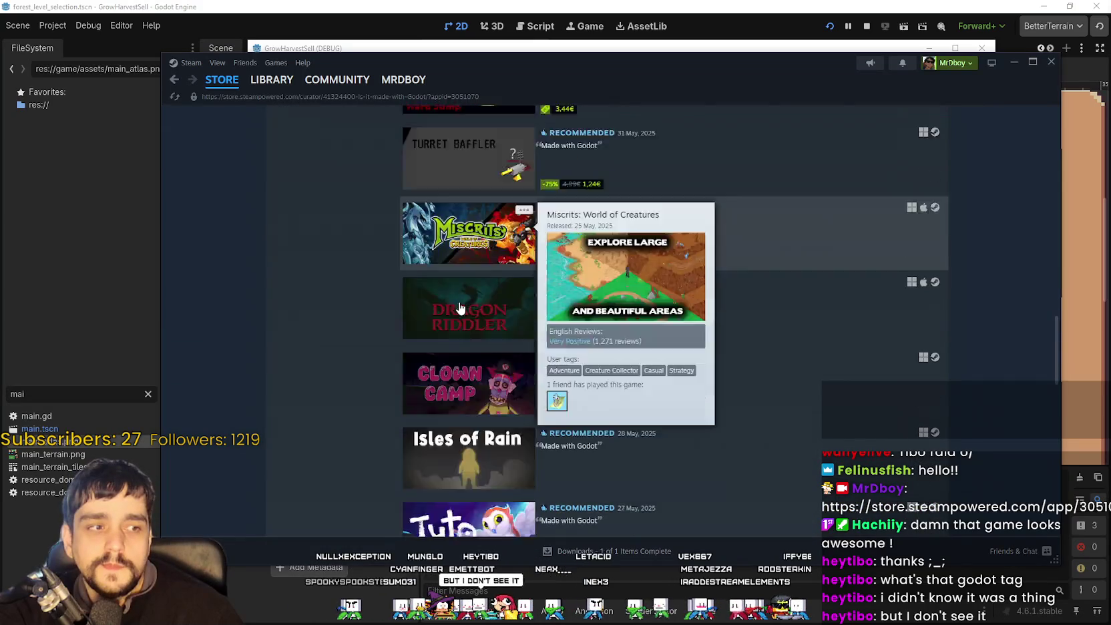
scroll(459, 307, "down", 3)
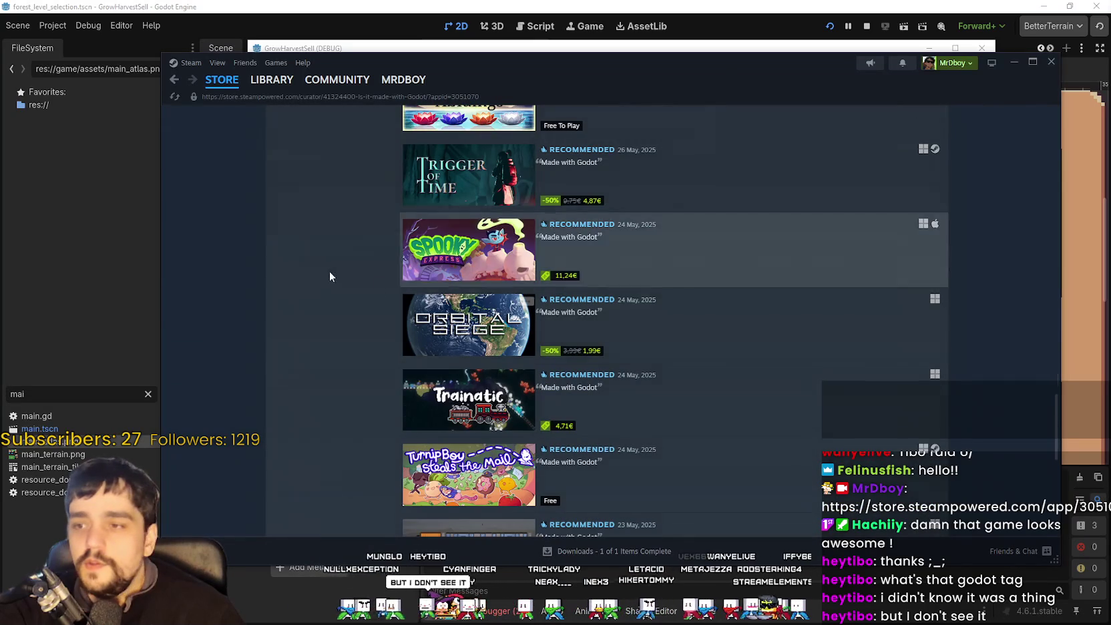
left_click(173, 84)
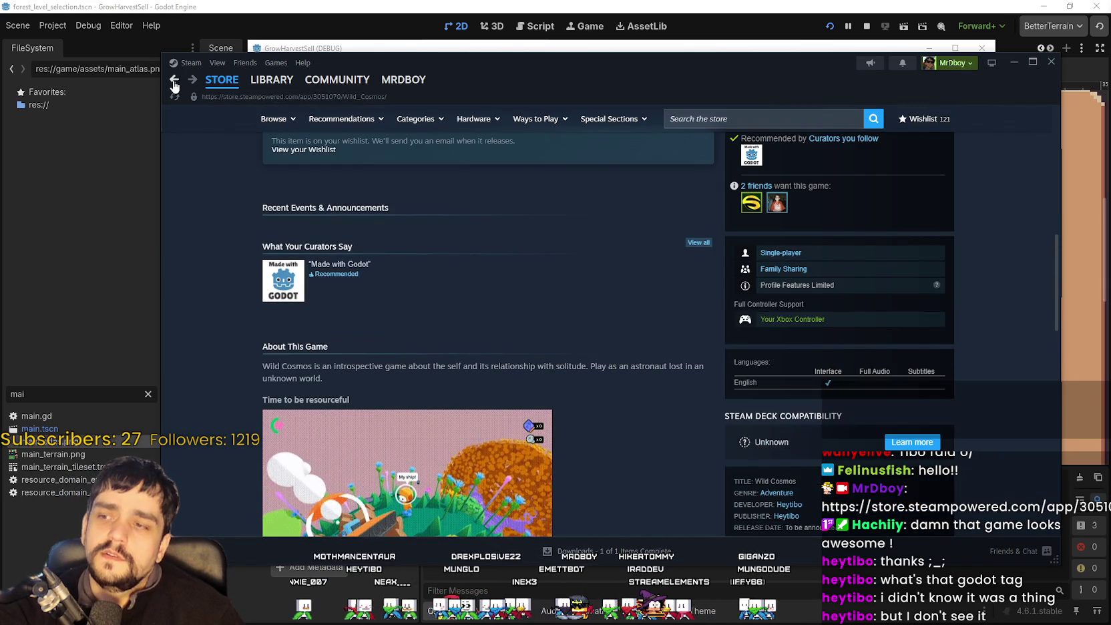
scroll(587, 448, "up", 3)
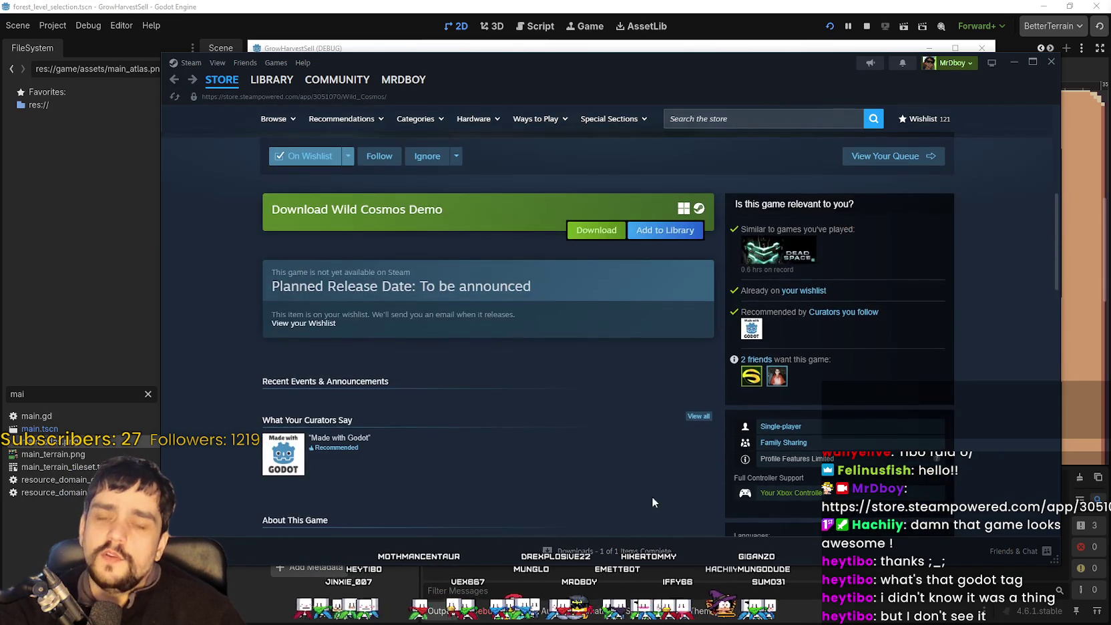
scroll(269, 396, "down", 3)
right_click(207, 275)
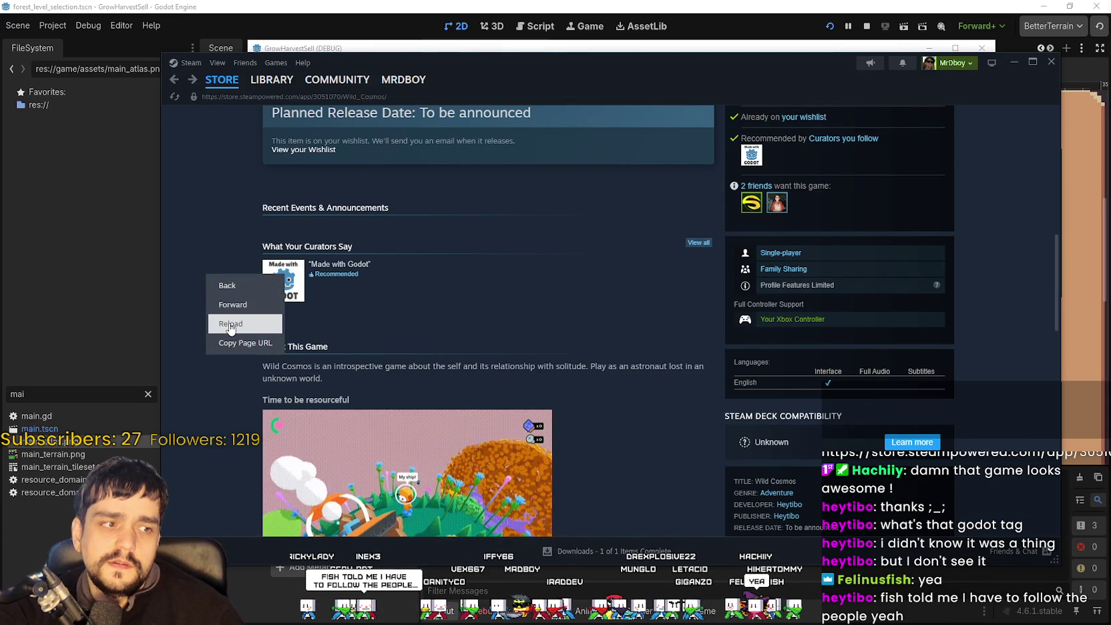
left_click(242, 340)
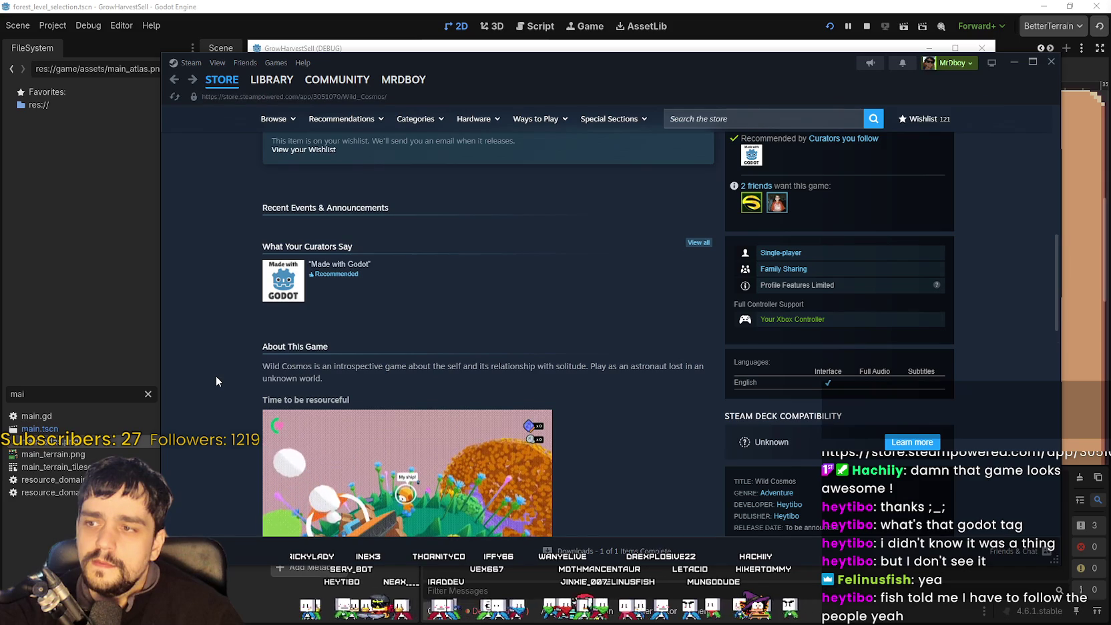
left_click_drag(280, 246, 494, 318)
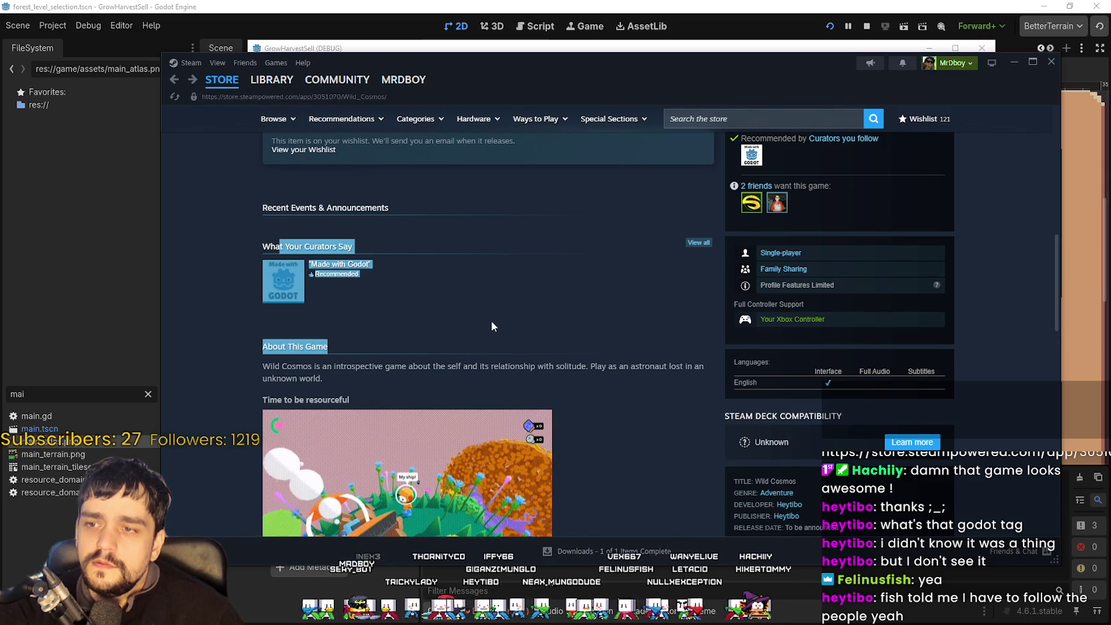
left_click(454, 348)
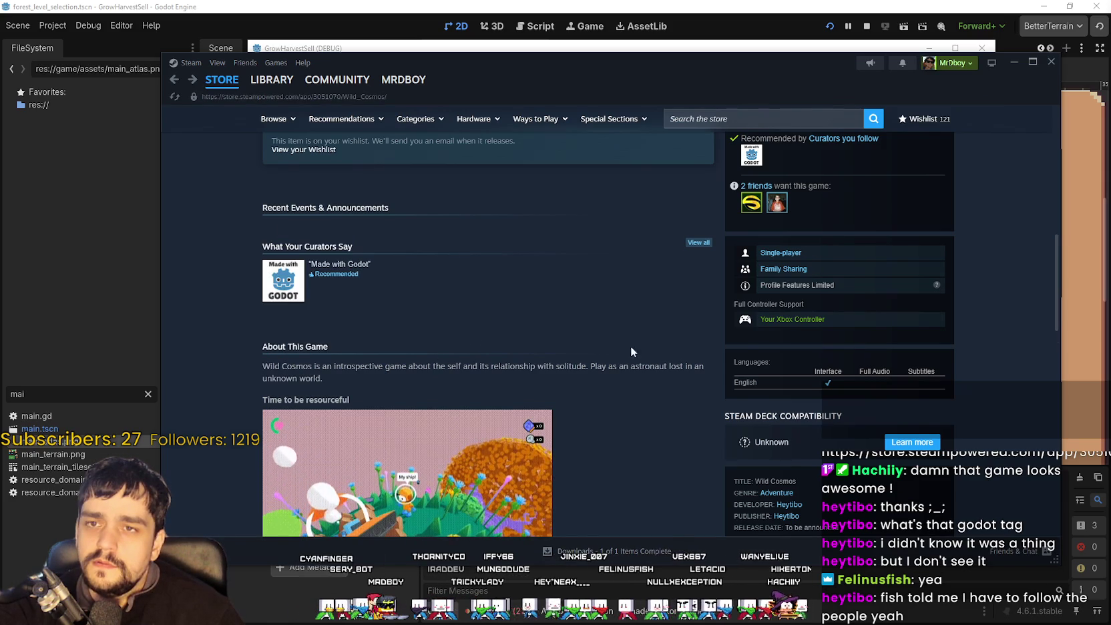
scroll(594, 338, "up", 5)
scroll(994, 283, "up", 1)
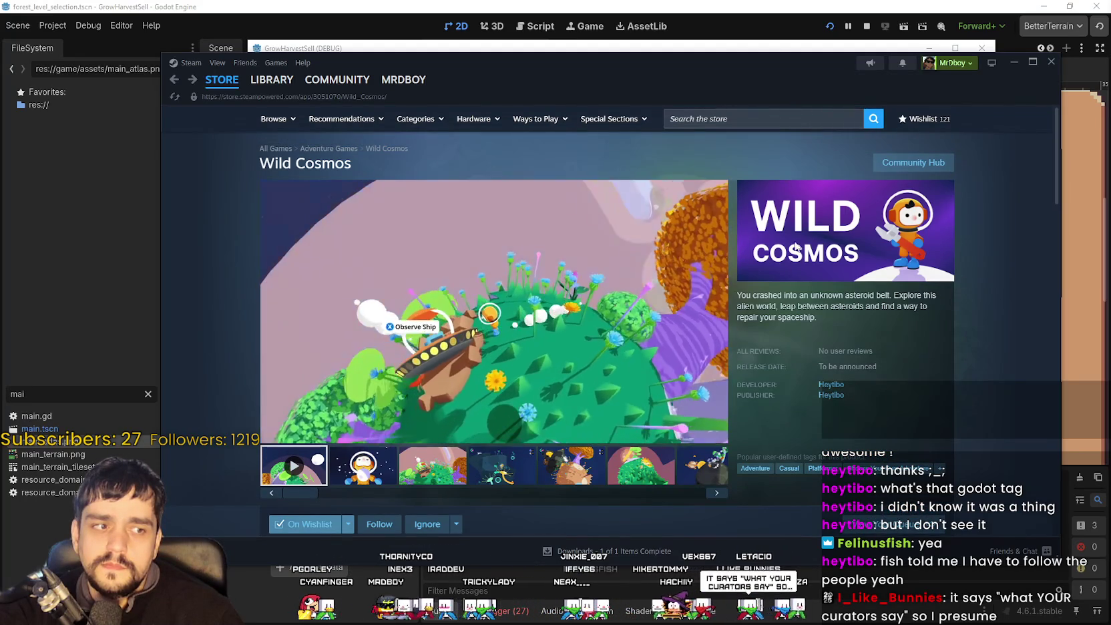
left_click(734, 118)
Search the store for 'MR FARMBOY', correcting the typo, and open its store page.
type("MR DAR")
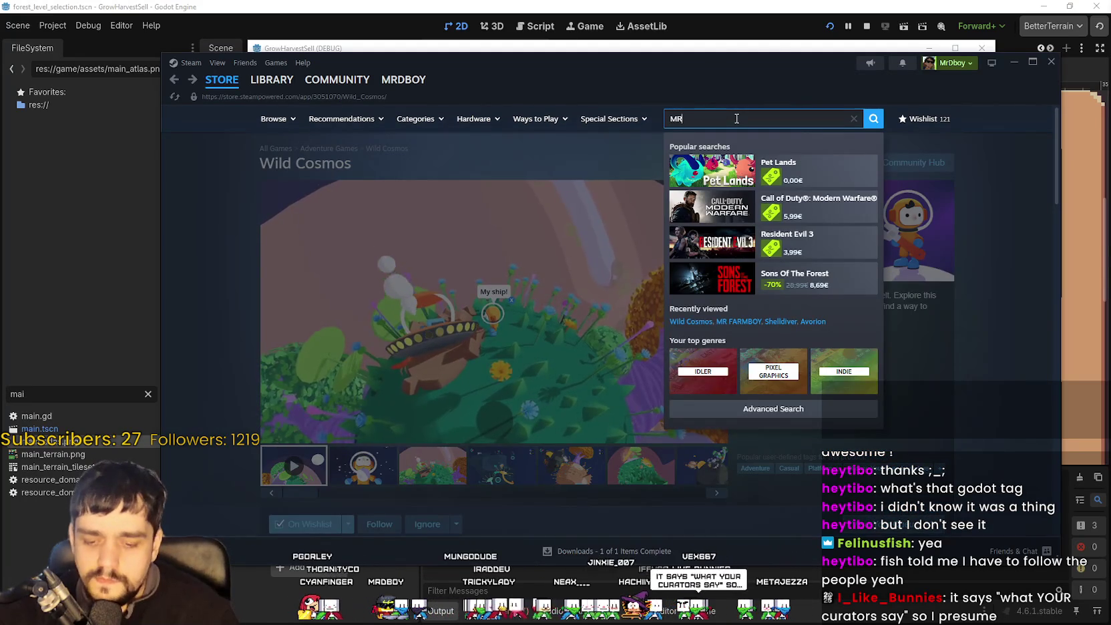
key("BackSpace")
key("BackSpace")
key("BackSpace")
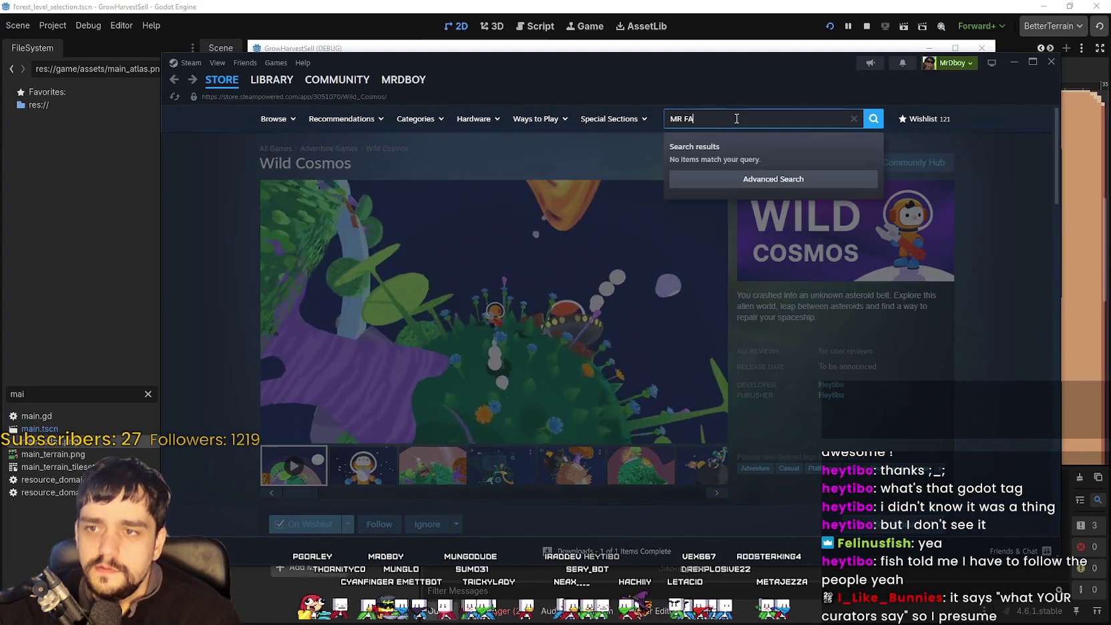
type("FARMBOY")
left_click(784, 160)
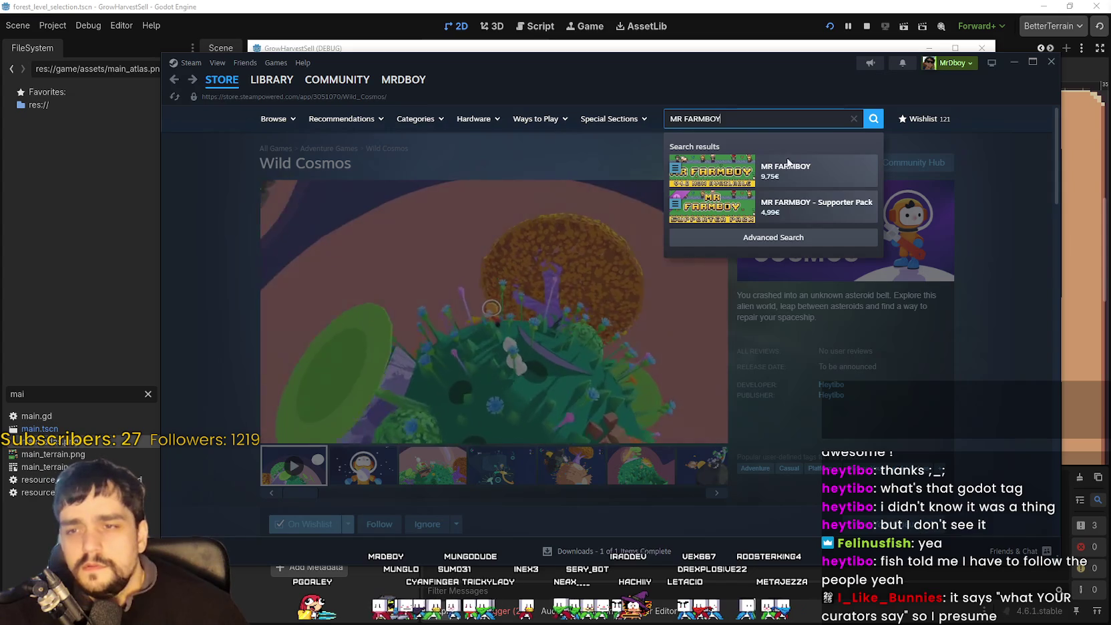
scroll(442, 301, "down", 15)
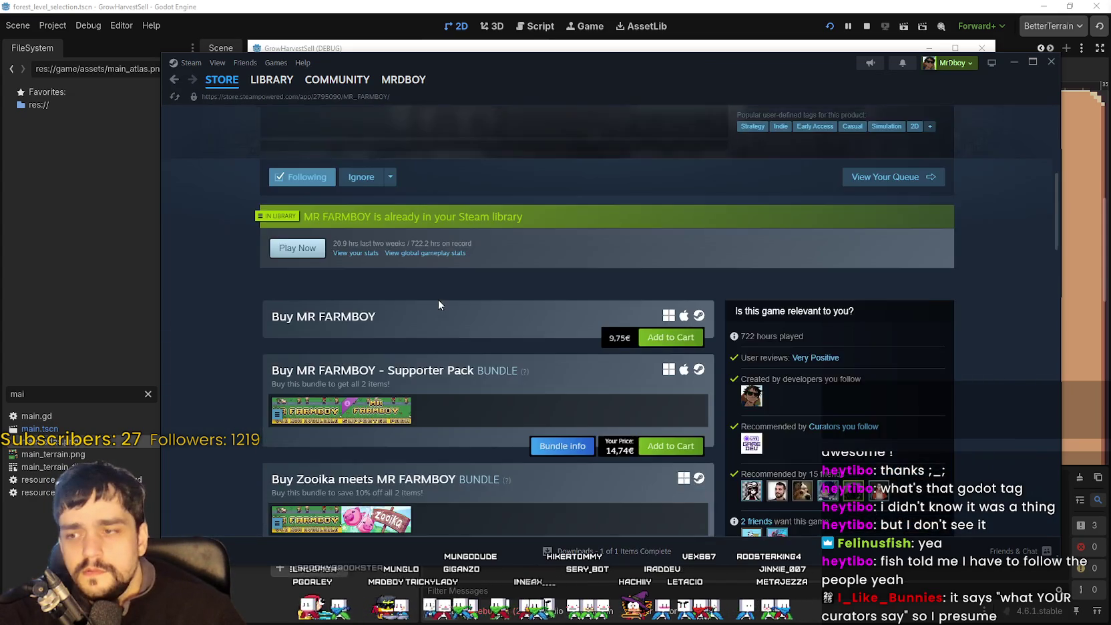
scroll(623, 217, "up", 4)
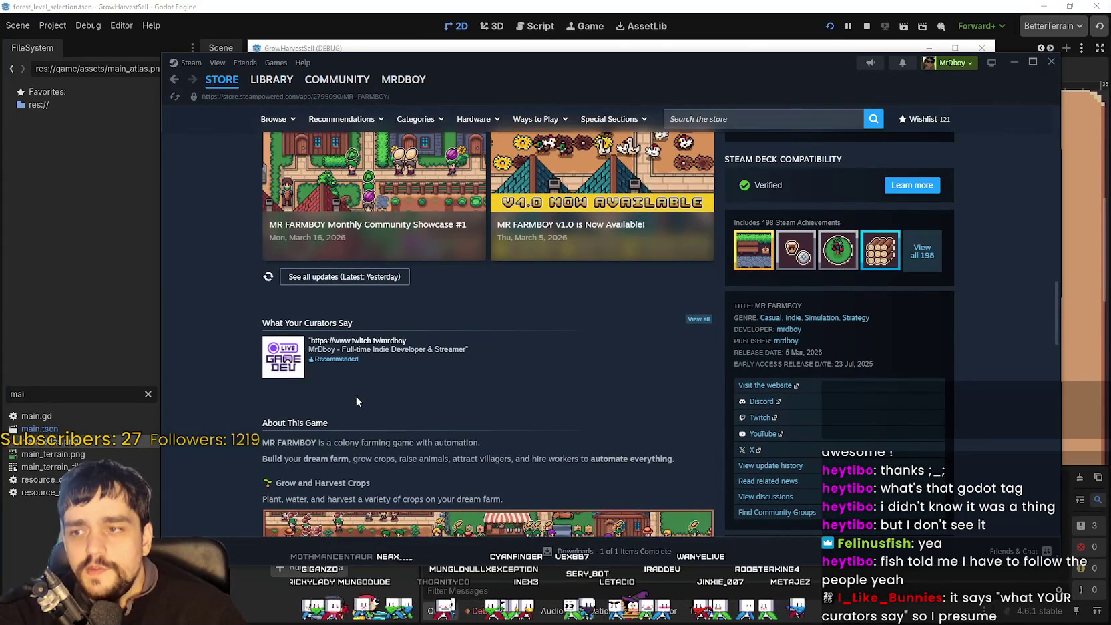
right_click(1000, 343)
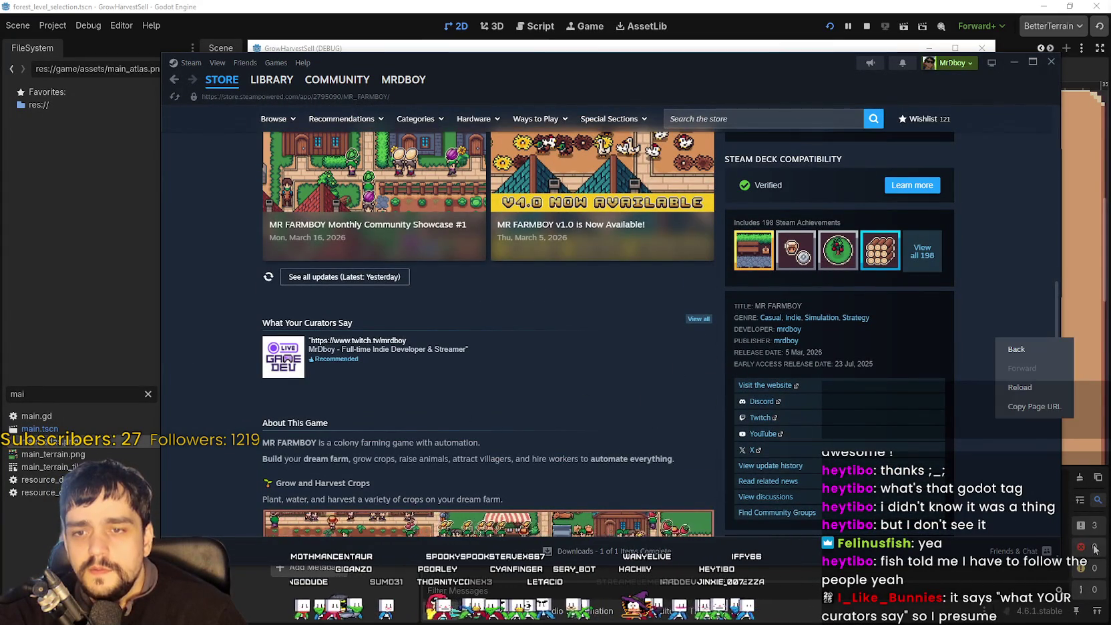
Copy the MR FARMBOY store page URL.
left_click(898, 393)
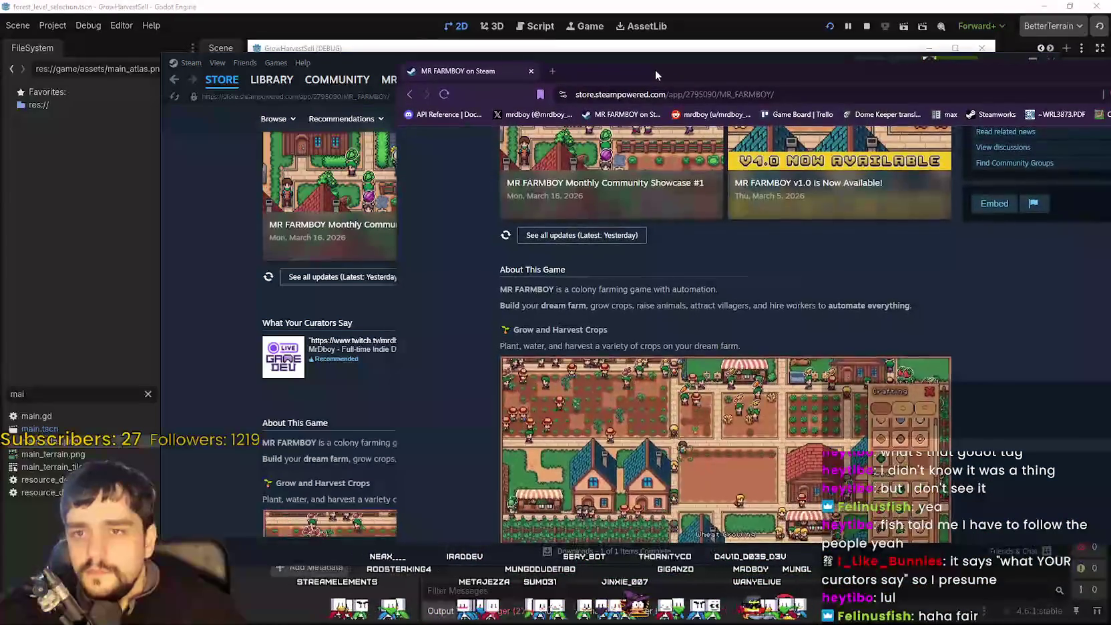
Shift the MR FARMBOY browser window rightward over Steam in three moves, then close it.
left_click_drag(663, 56, 698, 94)
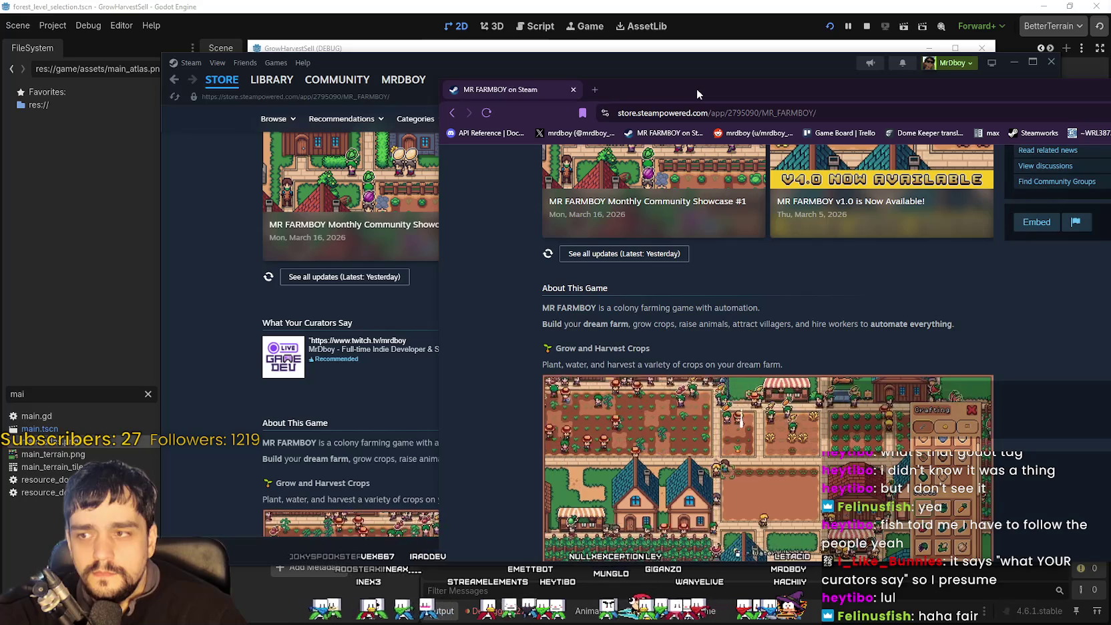
left_click_drag(701, 87, 754, 82)
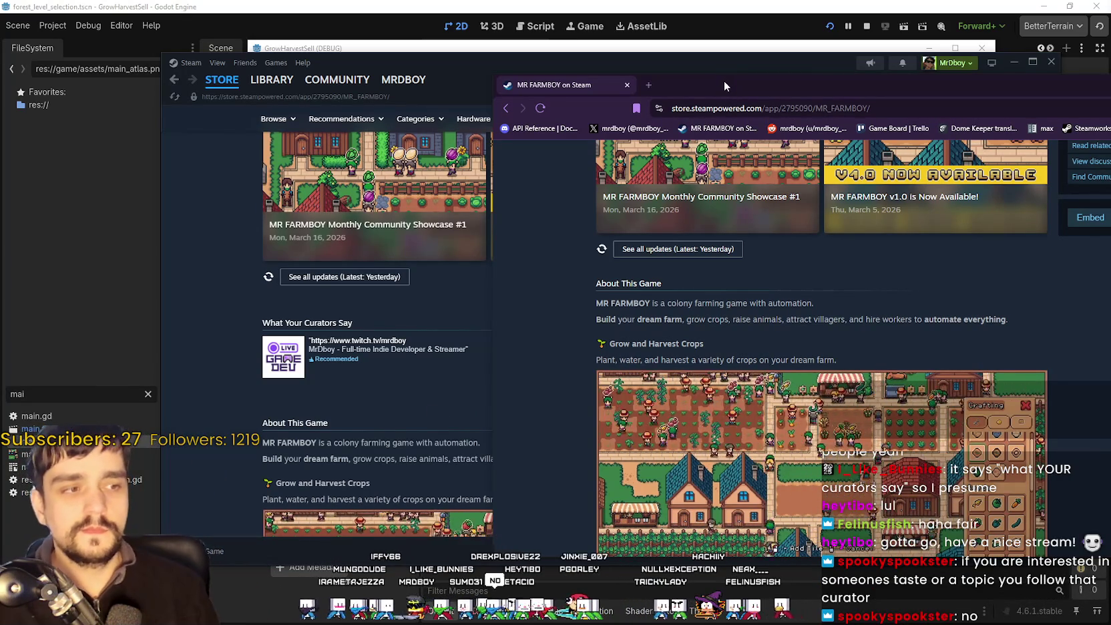
mouse_move(725, 87)
left_mouse_down()
mouse_move(802, 81)
mouse_move(747, 102)
left_mouse_up()
key("ctrl+w")
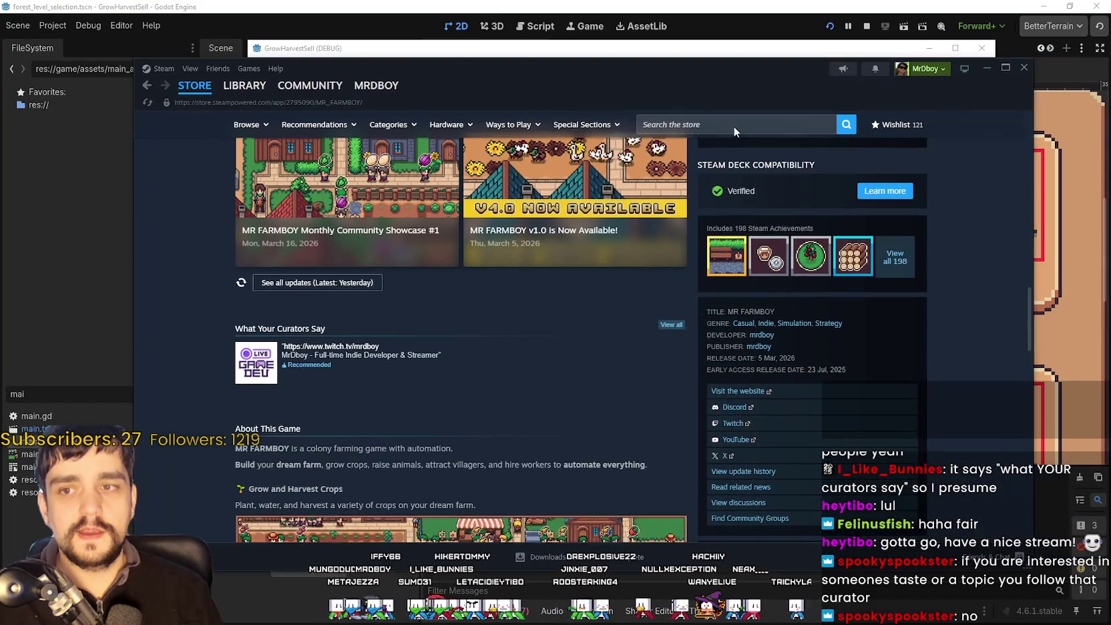
Scroll the MR FARMBOY page back to the top and move the Steam window up-right.
scroll(691, 395, "up", 10)
scroll(688, 414, "up", 4)
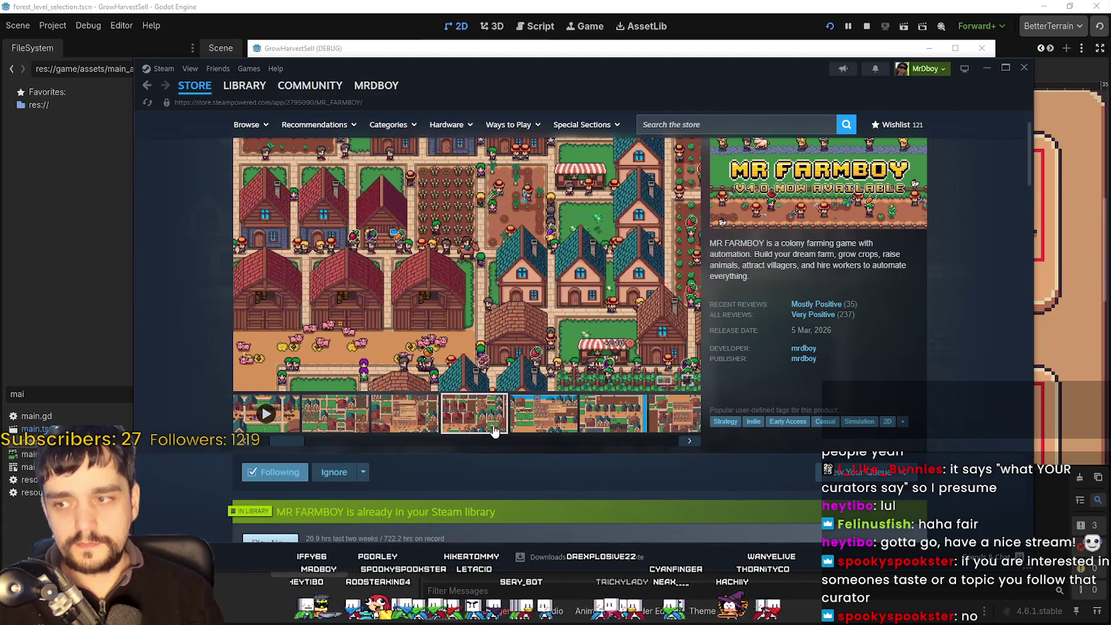
scroll(752, 420, "down", 3)
scroll(733, 432, "down", 2)
scroll(733, 432, "up", 4)
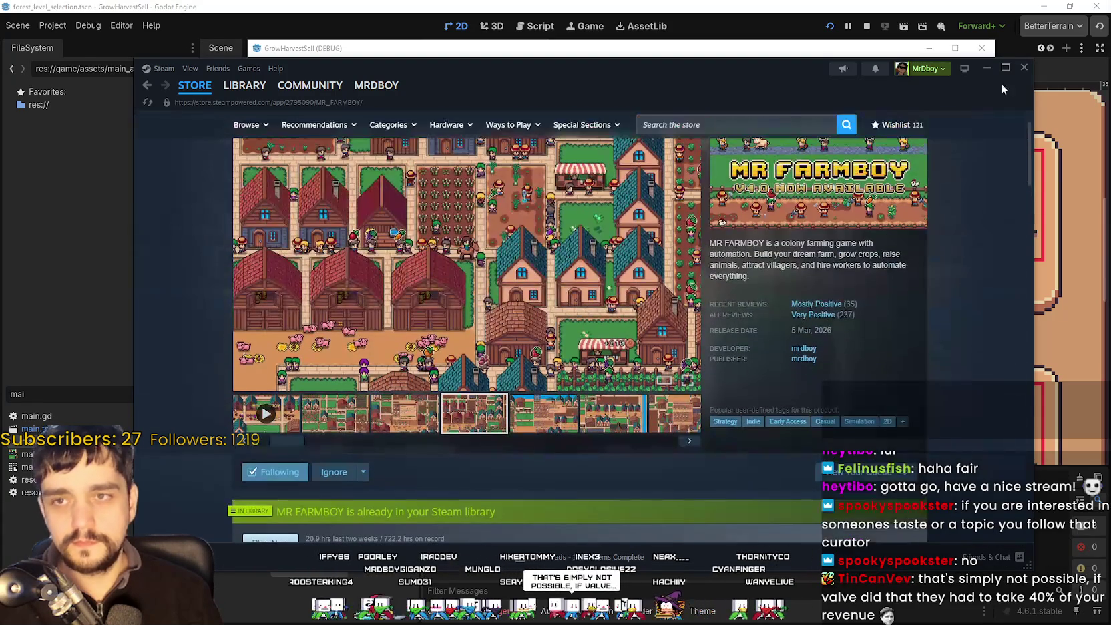
scroll(931, 278, "up", 1)
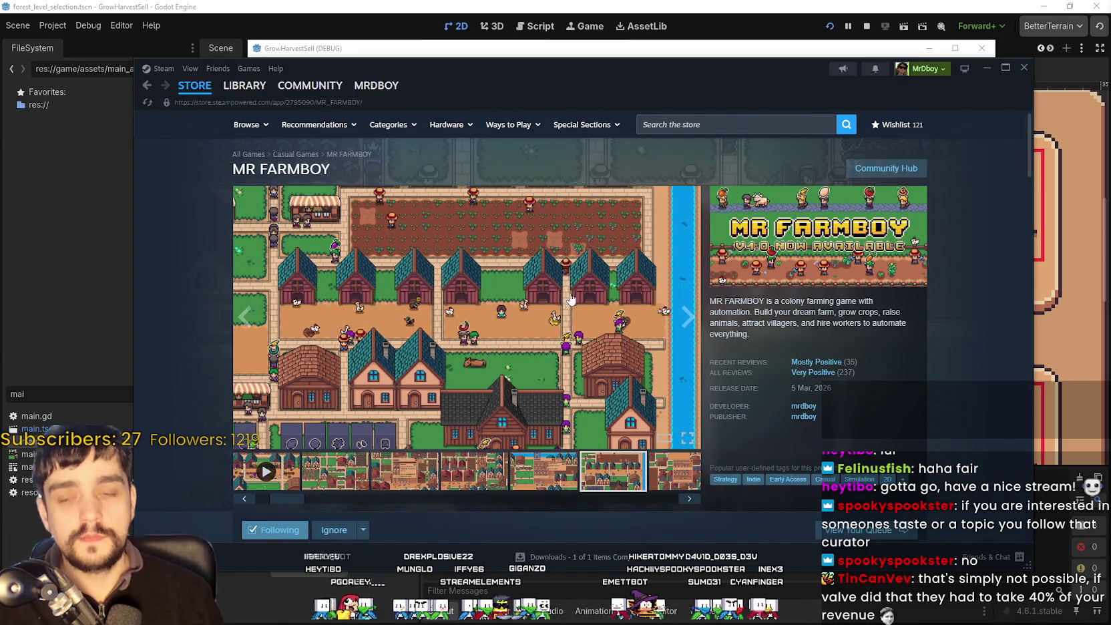
mouse_move(815, 78)
left_mouse_down()
mouse_move(844, 41)
mouse_move(865, 43)
left_mouse_up()
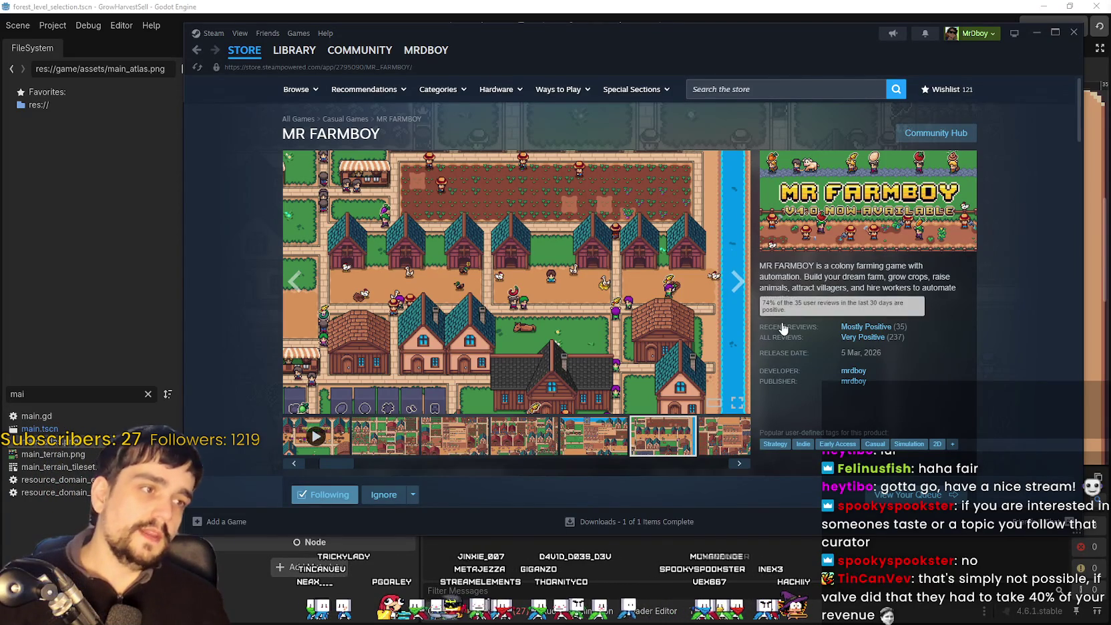
Scroll up and down the MR FARMBOY store page.
scroll(1024, 309, "down", 3)
scroll(1002, 341, "up", 3)
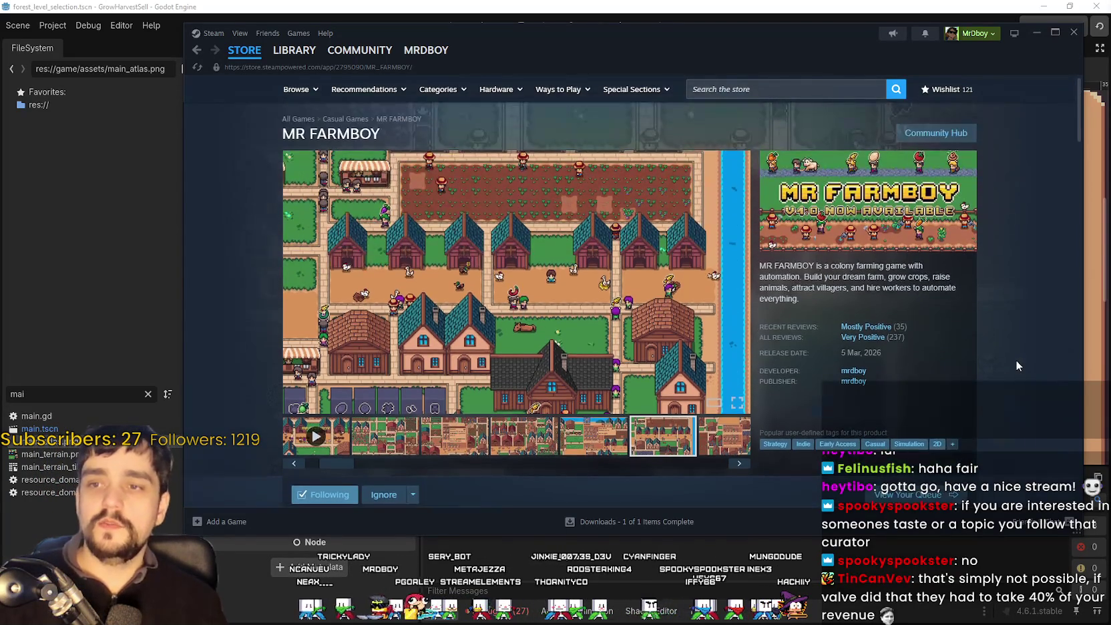
scroll(1015, 359, "down", 10)
scroll(998, 369, "up", 6)
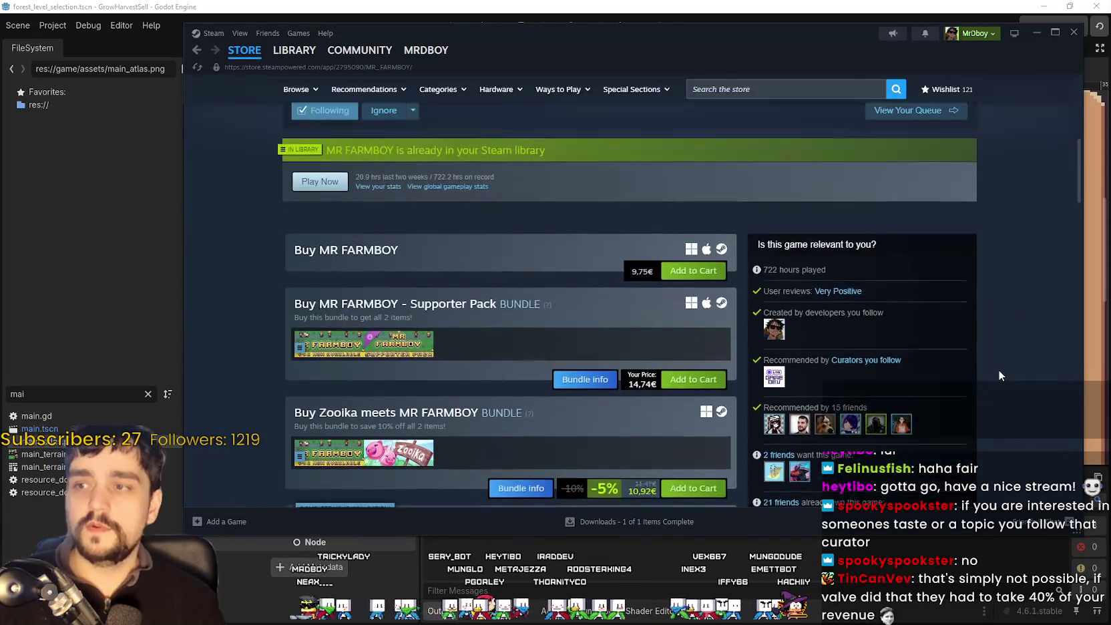
scroll(996, 371, "down", 10)
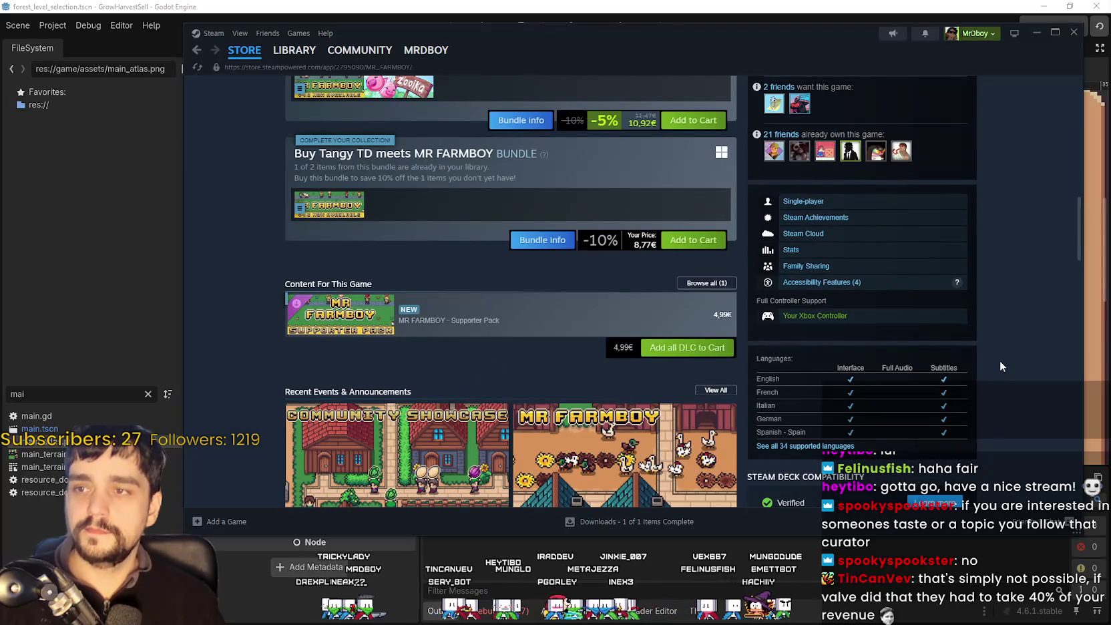
scroll(997, 361, "down", 3)
scroll(995, 357, "up", 10)
scroll(993, 357, "up", 3)
Reload the MR FARMBOY store page and copy its web address.
right_click(973, 247)
left_click(991, 293)
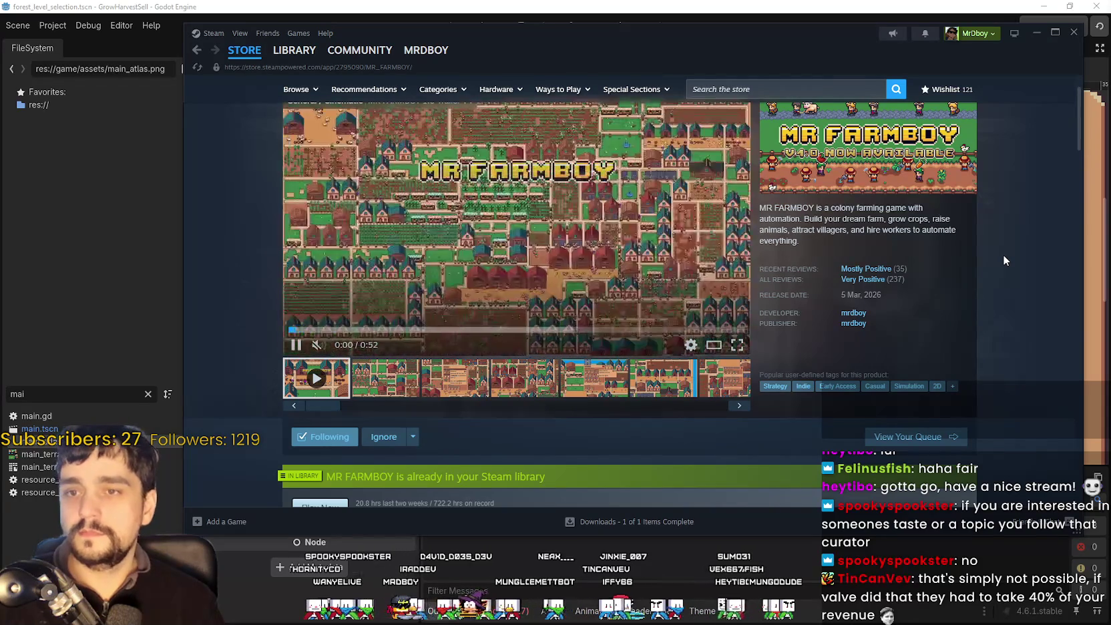
right_click(1003, 255)
left_click(1031, 323)
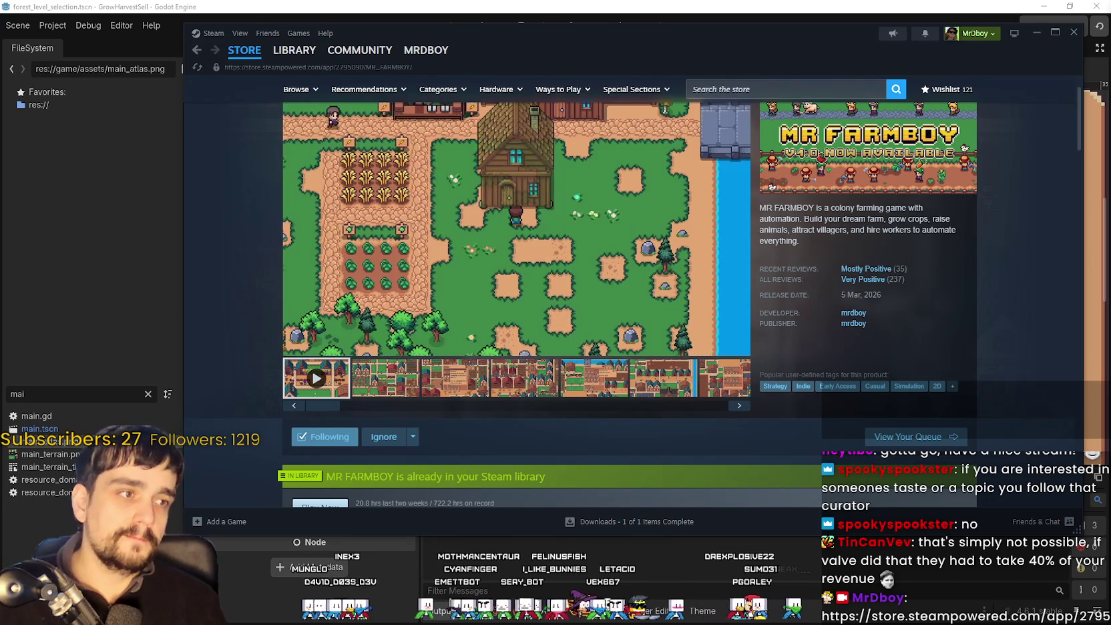
scroll(865, 310, "up", 1)
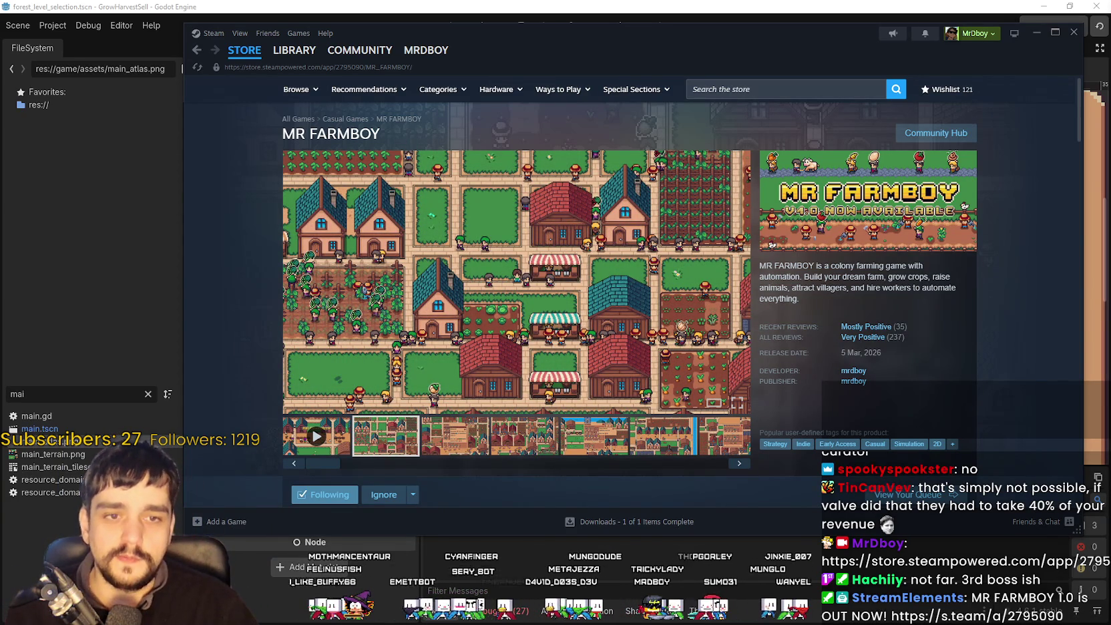
key("XF86Calculator")
type("5")
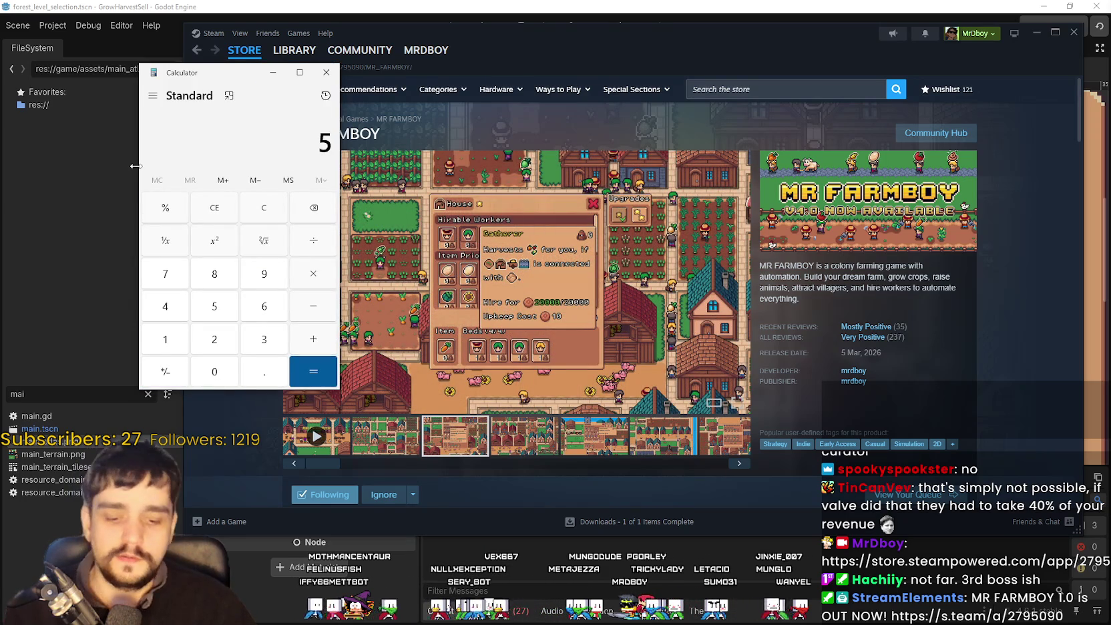
type("0/5")
key("Return")
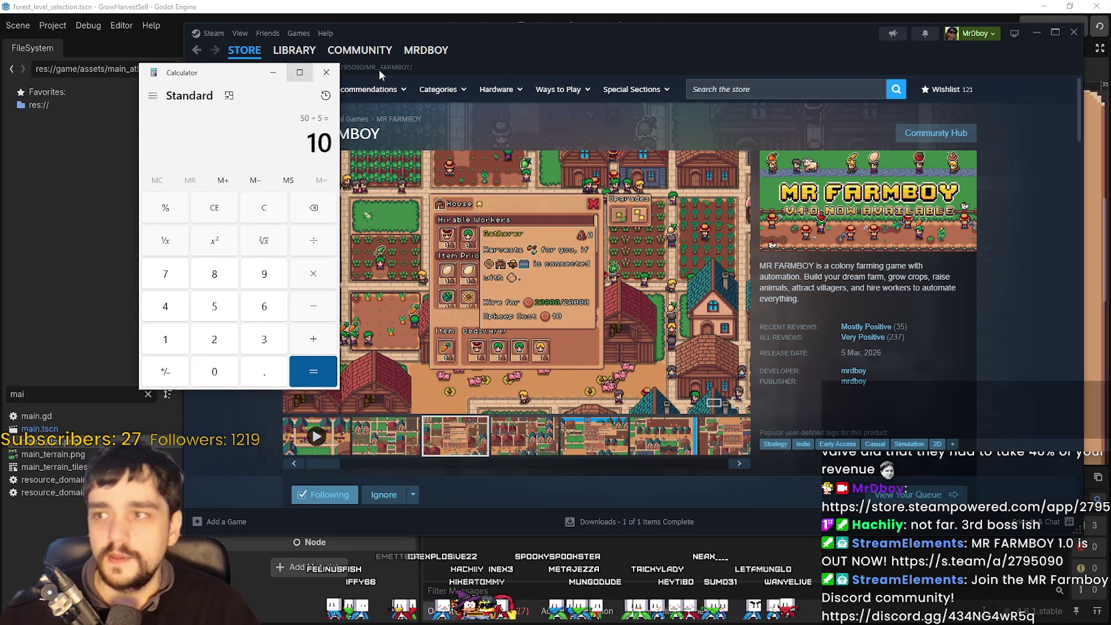
left_click(325, 72)
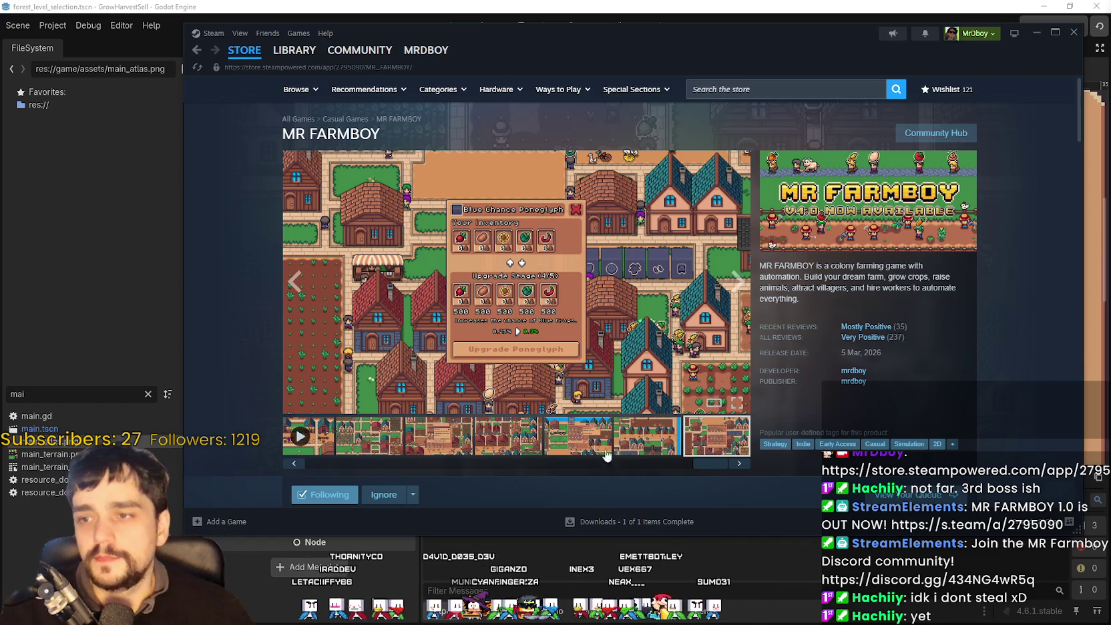
Minimize Steam to reveal the game's Select a Stage screen with Stage 1 at Wheat 100%.
left_click(1035, 33)
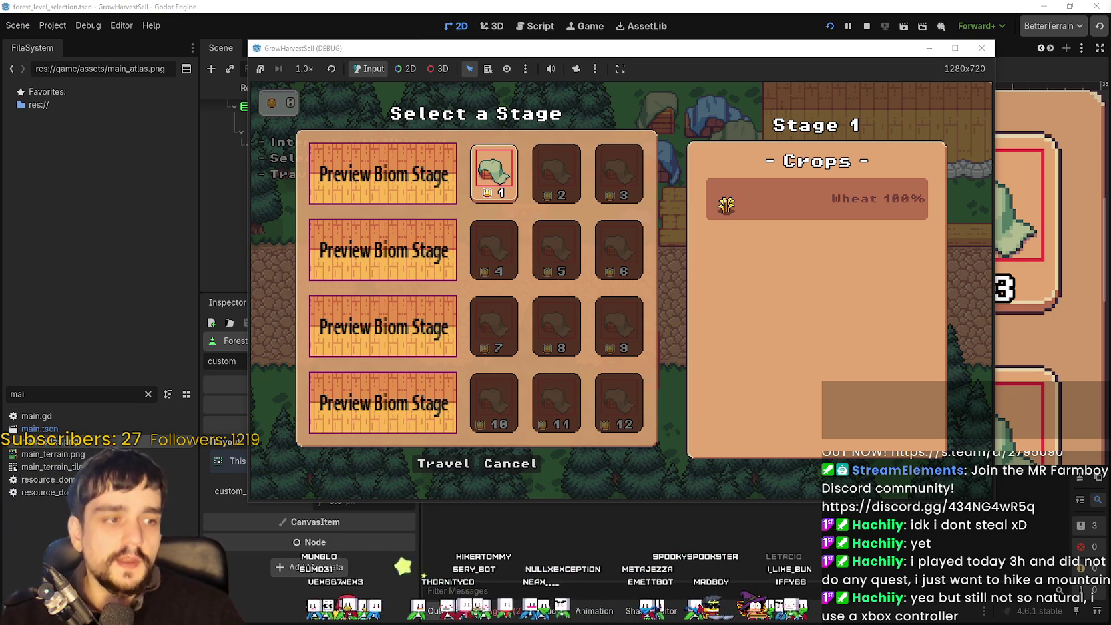
left_click(954, 48)
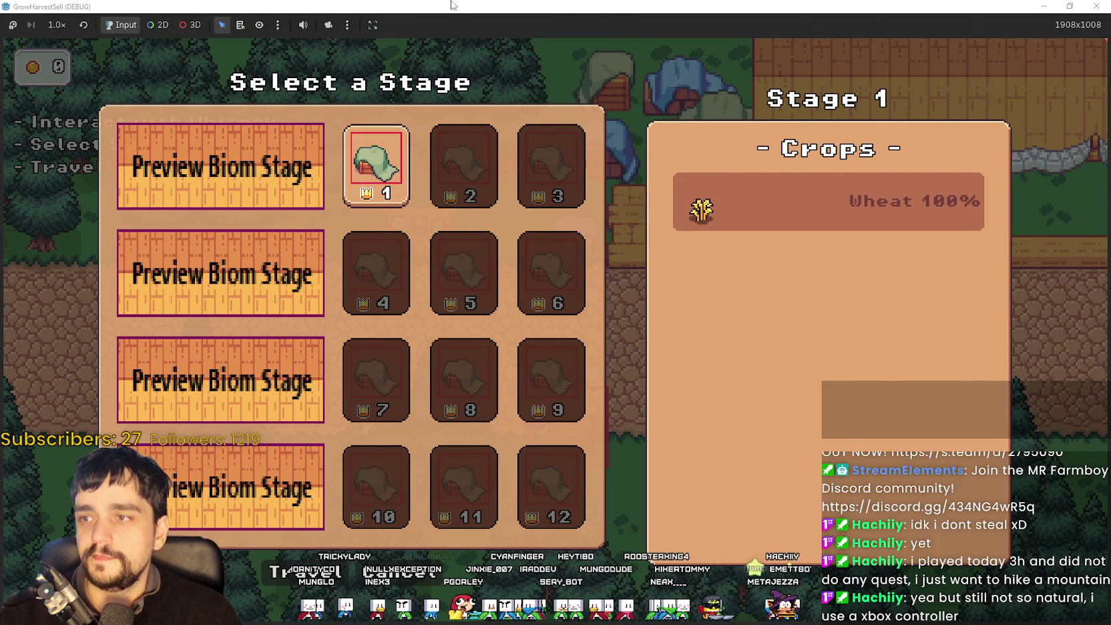
left_click_drag(640, 7, 640, 134)
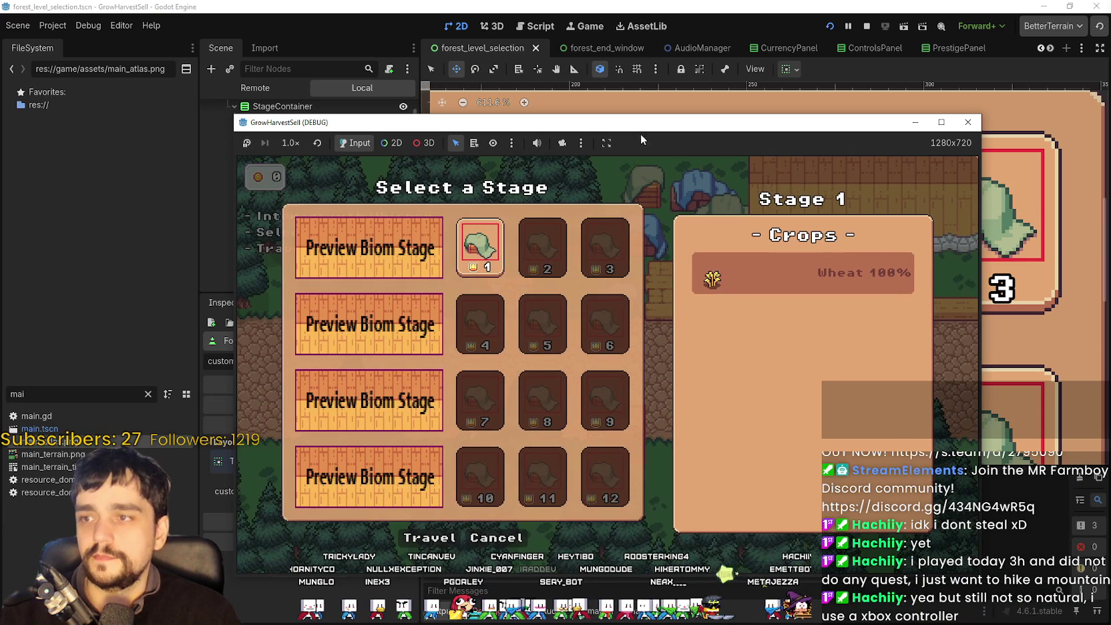
left_click(866, 28)
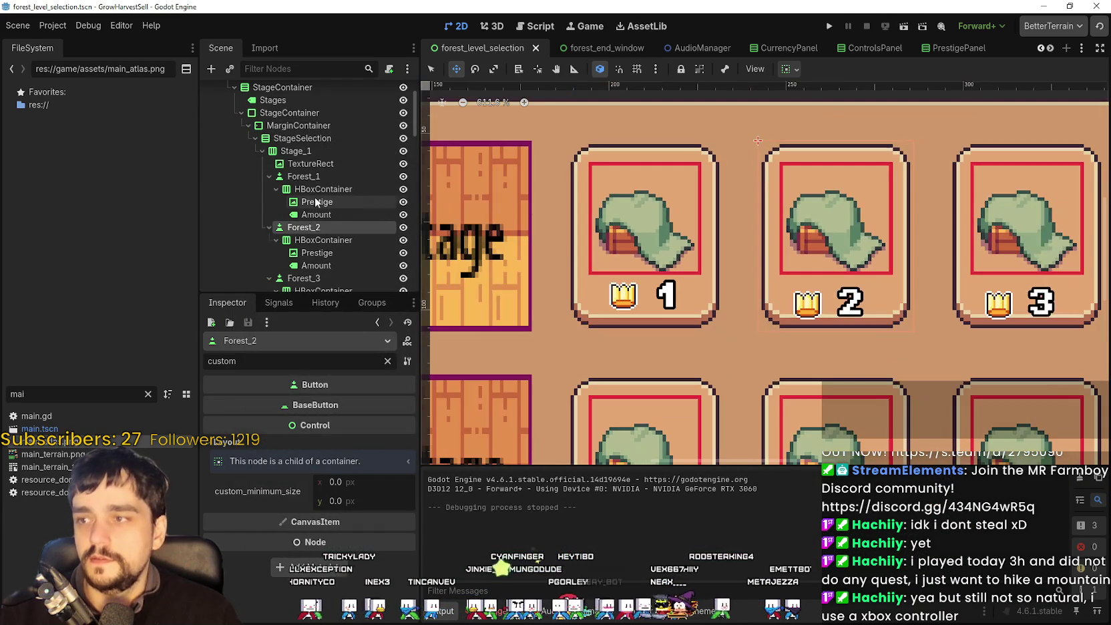
Select Forest_1 and open its icon AtlasTexture region (112, 1184, 32×32 px) in the Region Editor.
left_click(327, 174)
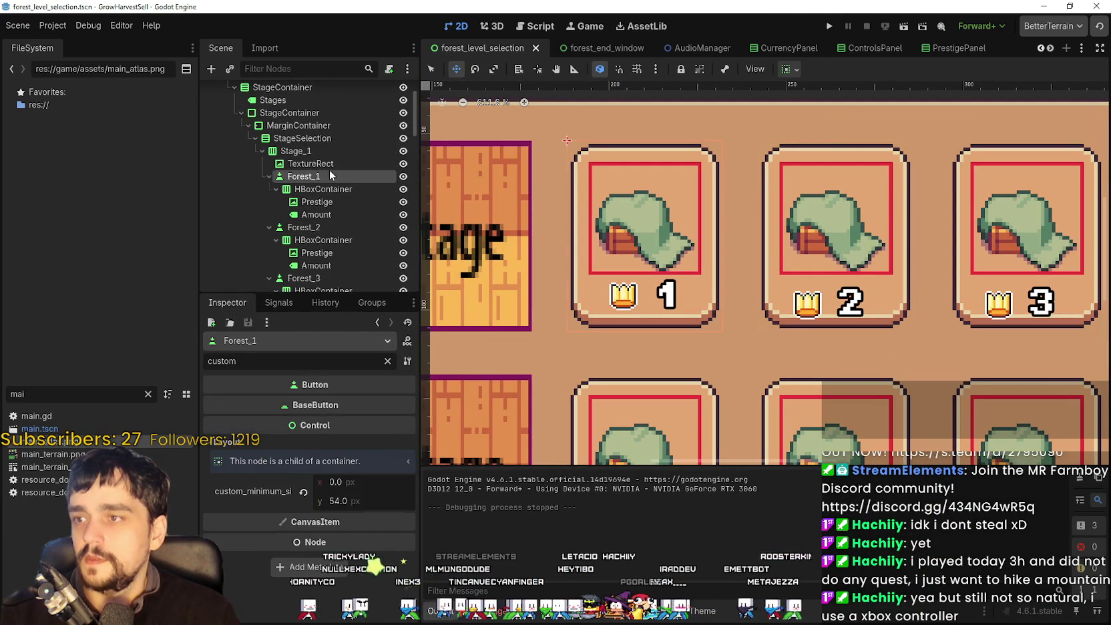
left_click(314, 163)
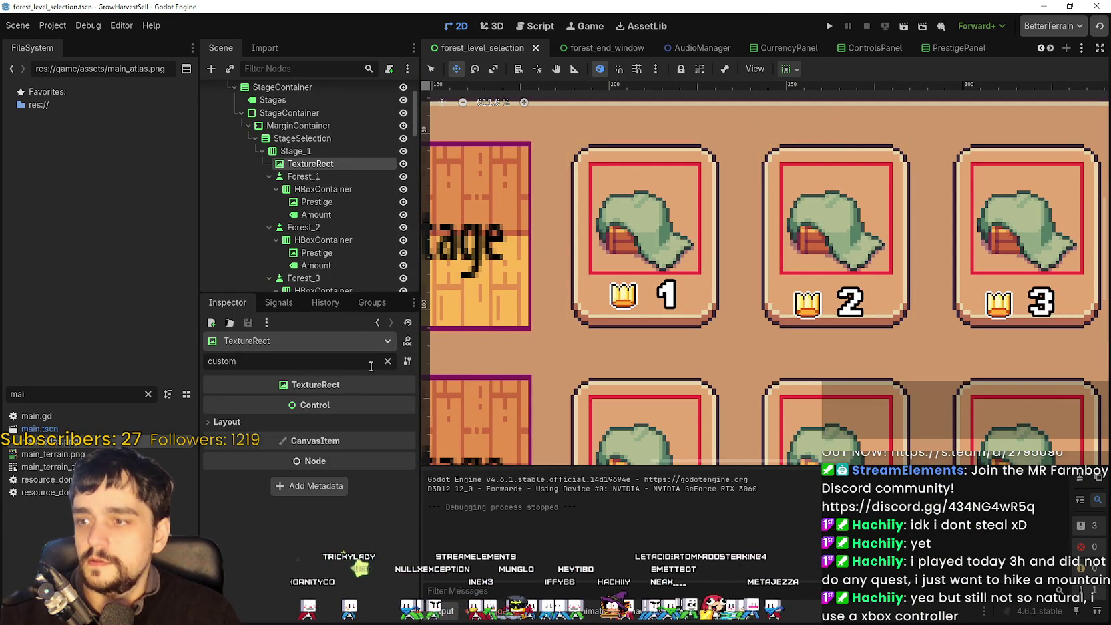
left_click(388, 361)
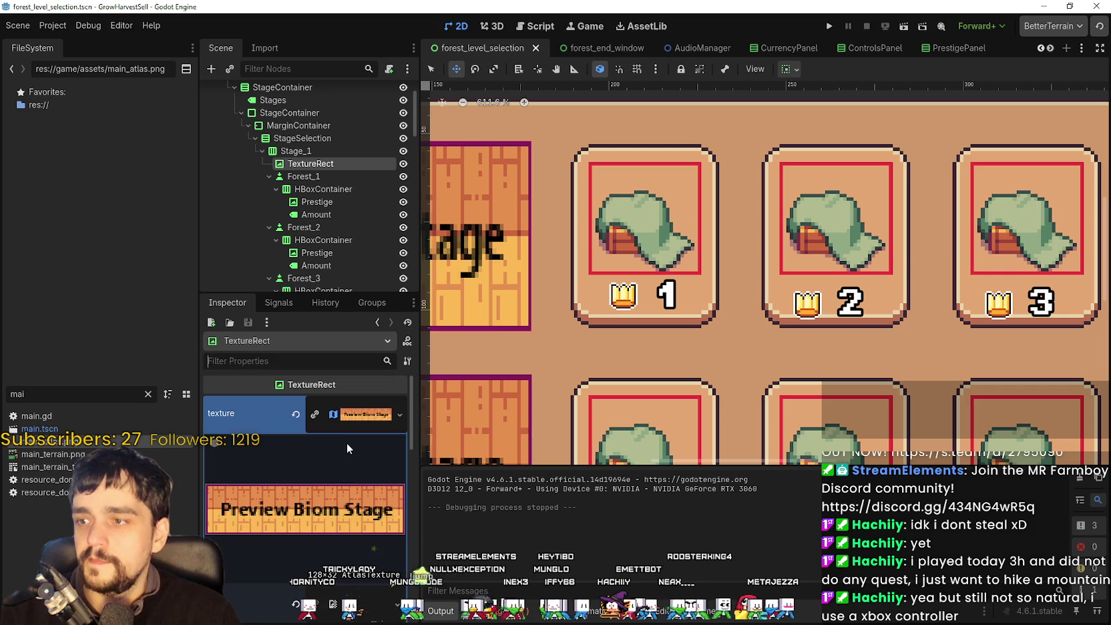
left_click(332, 176)
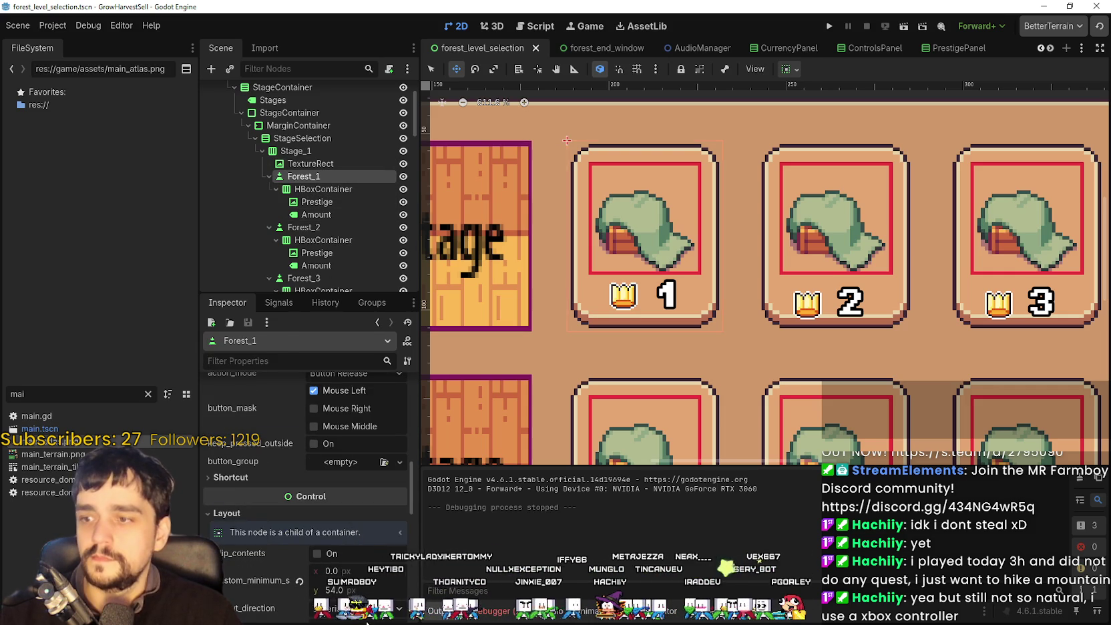
scroll(355, 534, "up", 10)
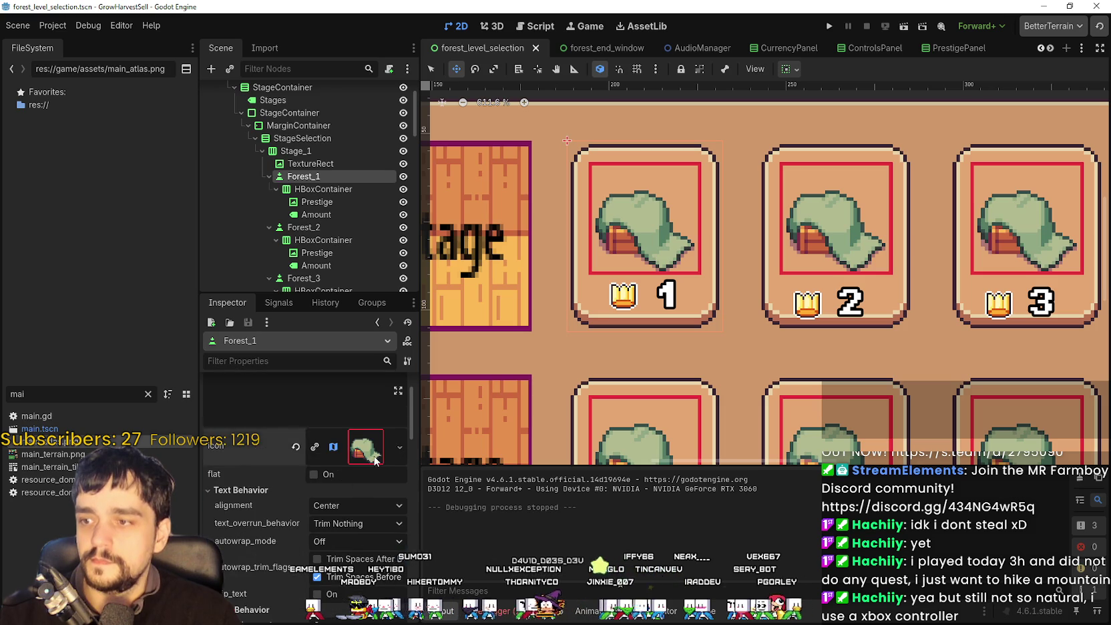
left_click(349, 468)
left_click(306, 535)
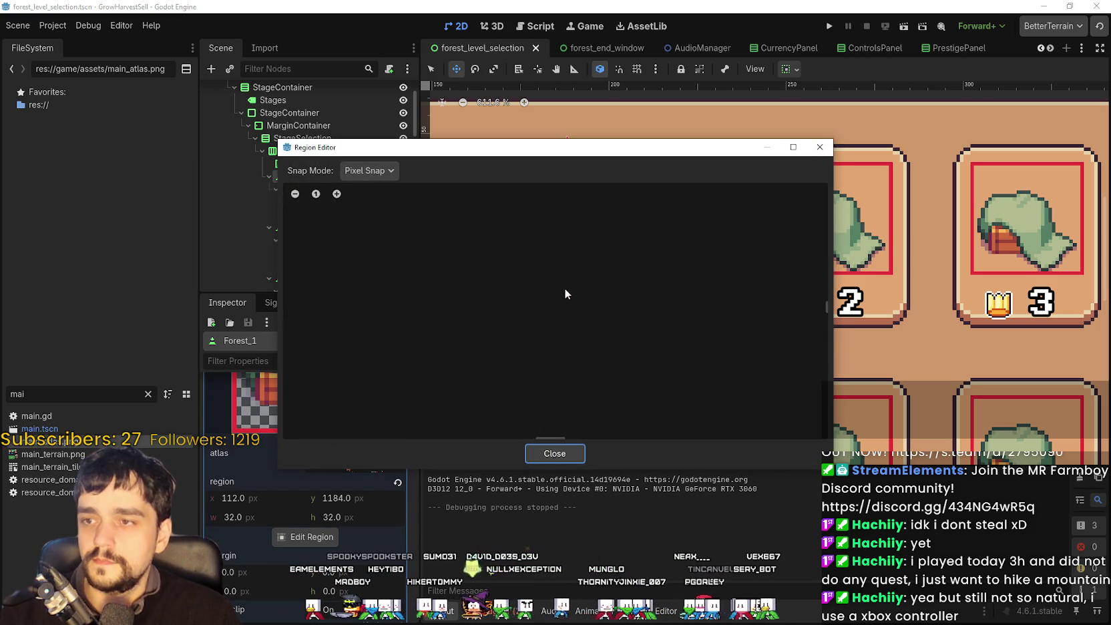
Set the region Snap Mode to Grid Snap and bring the green cap sprite into view.
left_click(395, 172)
left_click(378, 218)
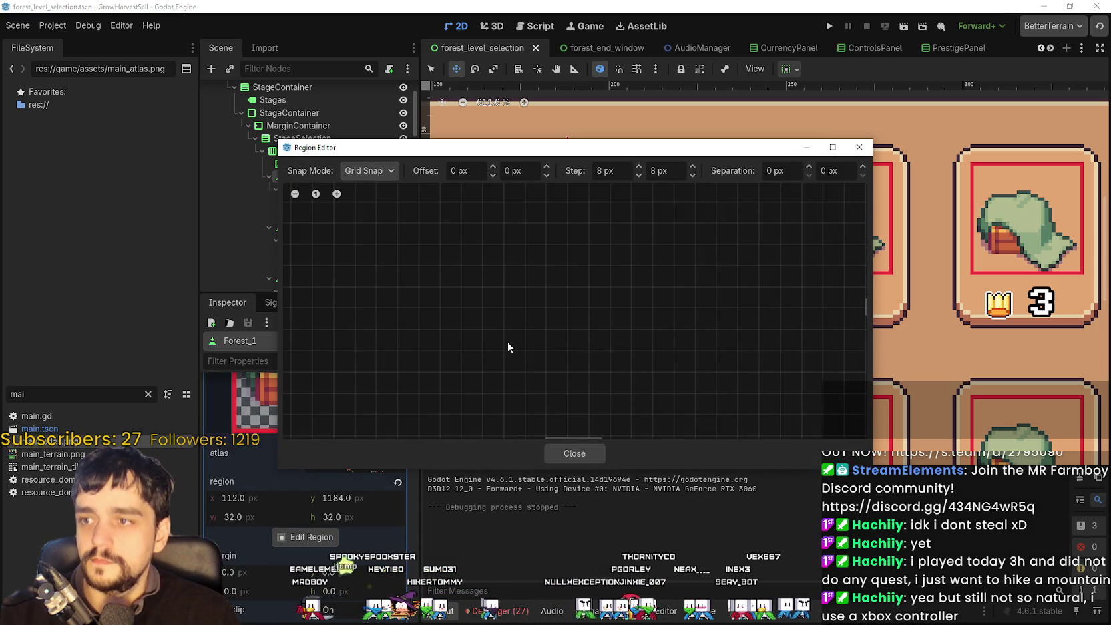
scroll(508, 337, "up", 6)
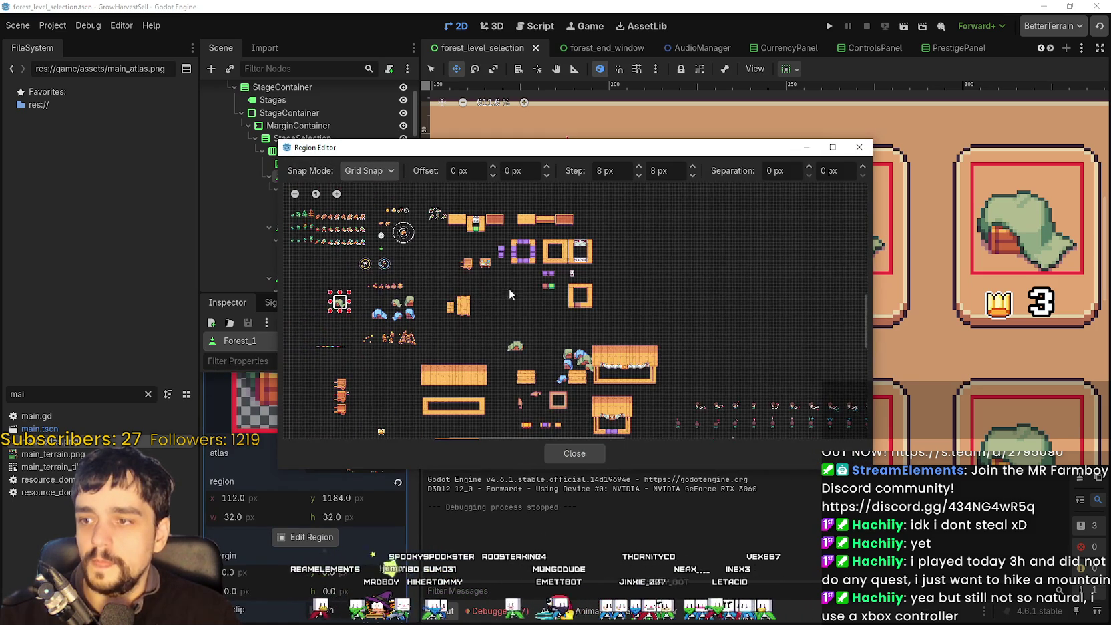
scroll(465, 262, "down", 3)
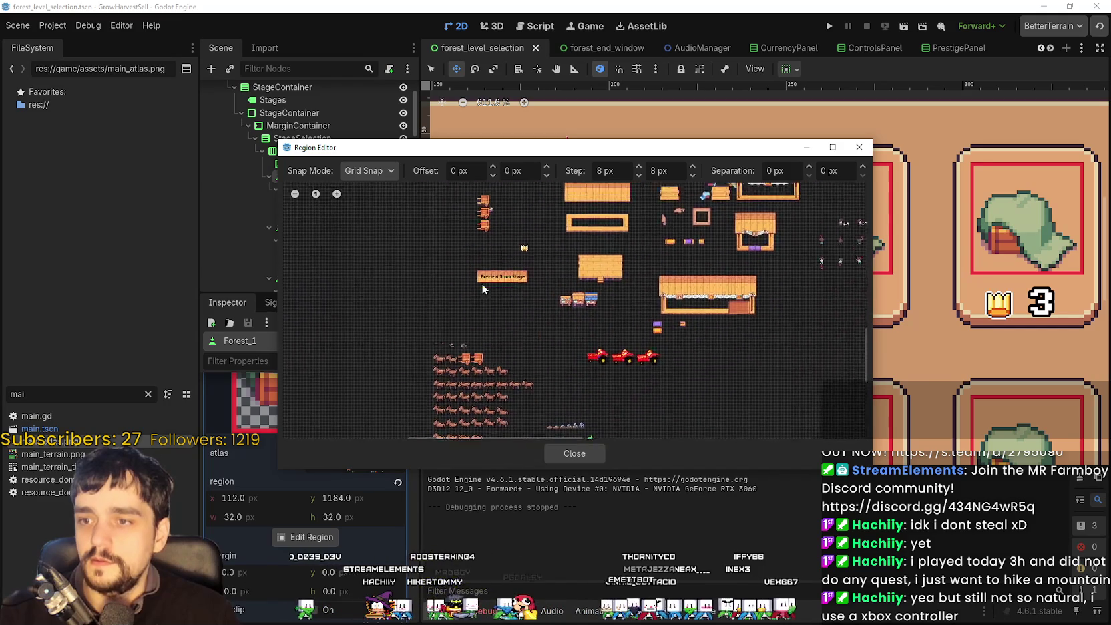
scroll(544, 352, "up", 5)
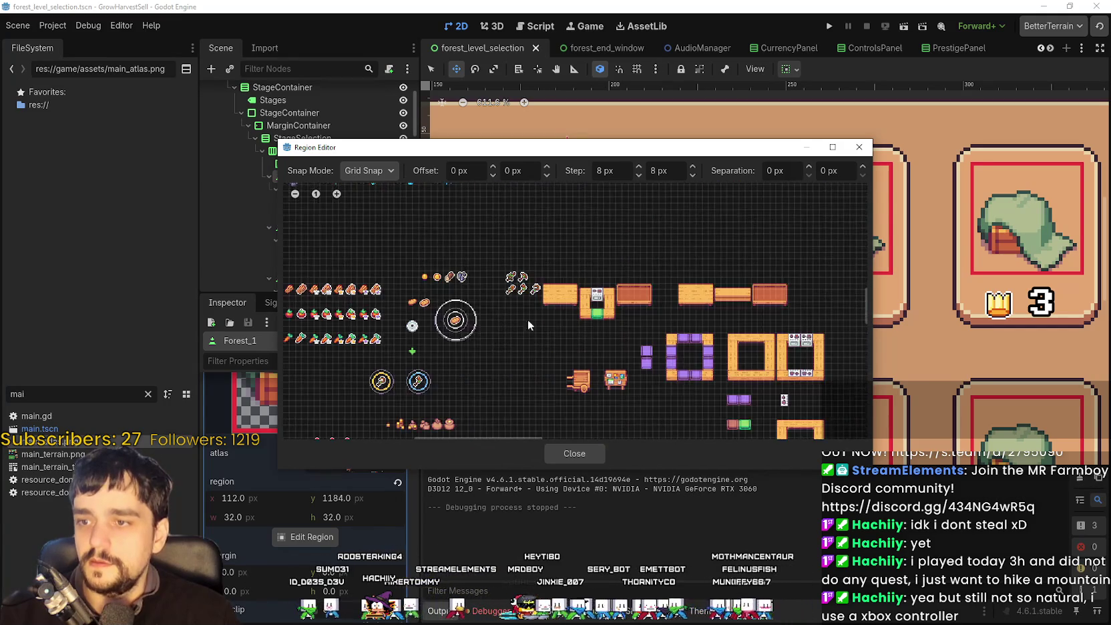
scroll(566, 269, "down", 2)
scroll(509, 345, "up", 1)
mouse_move(486, 358)
left_mouse_down()
mouse_move(530, 248)
mouse_move(490, 332)
mouse_move(518, 246)
mouse_move(532, 292)
mouse_move(492, 202)
mouse_move(420, 292)
mouse_move(460, 313)
mouse_move(605, 291)
left_mouse_up()
scroll(606, 291, "down", 3)
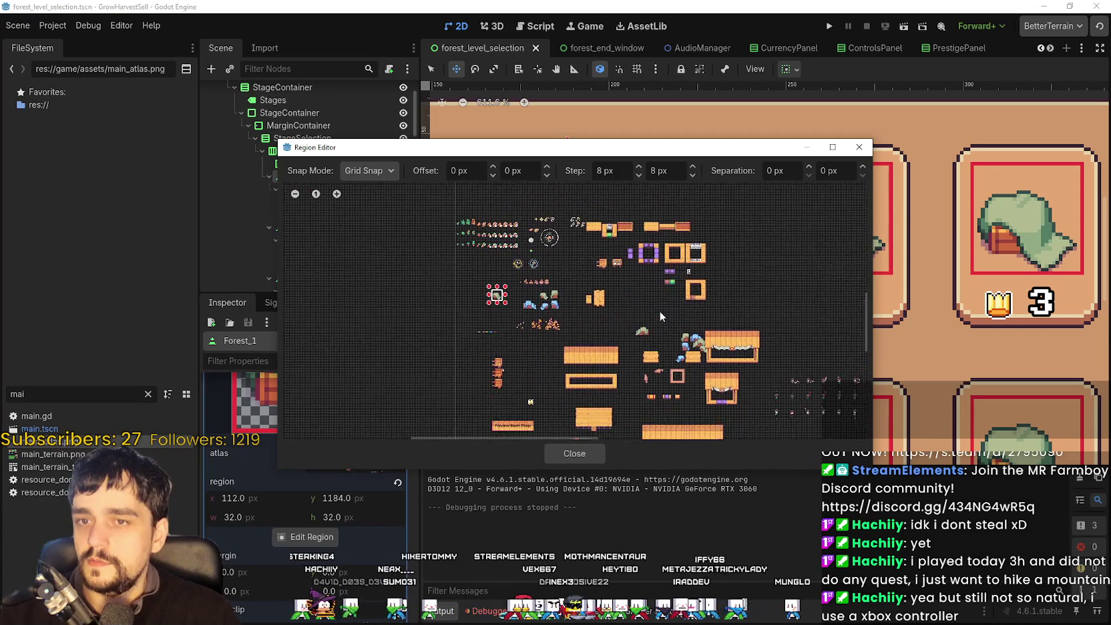
scroll(660, 301, "up", 2)
mouse_move(660, 301)
left_mouse_down()
mouse_move(647, 288)
mouse_move(680, 234)
mouse_move(814, 295)
left_mouse_up()
Zoom in on the cap, reposition the Region Editor, and switch to UI_ALL.png in Aseprite.
scroll(517, 304, "up", 4)
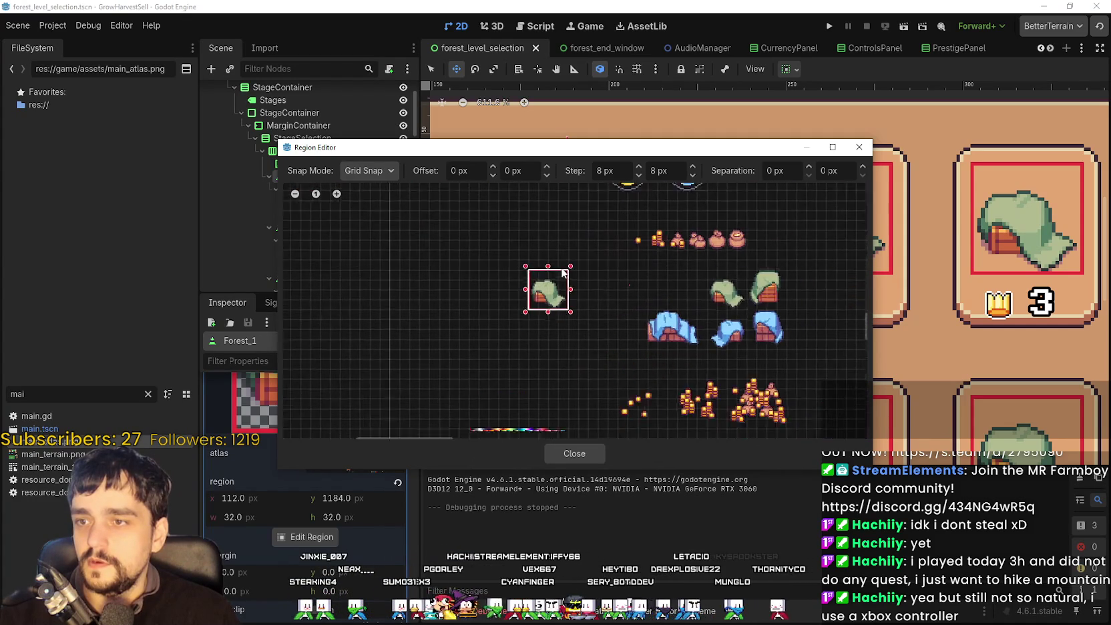
scroll(540, 295, "up", 3)
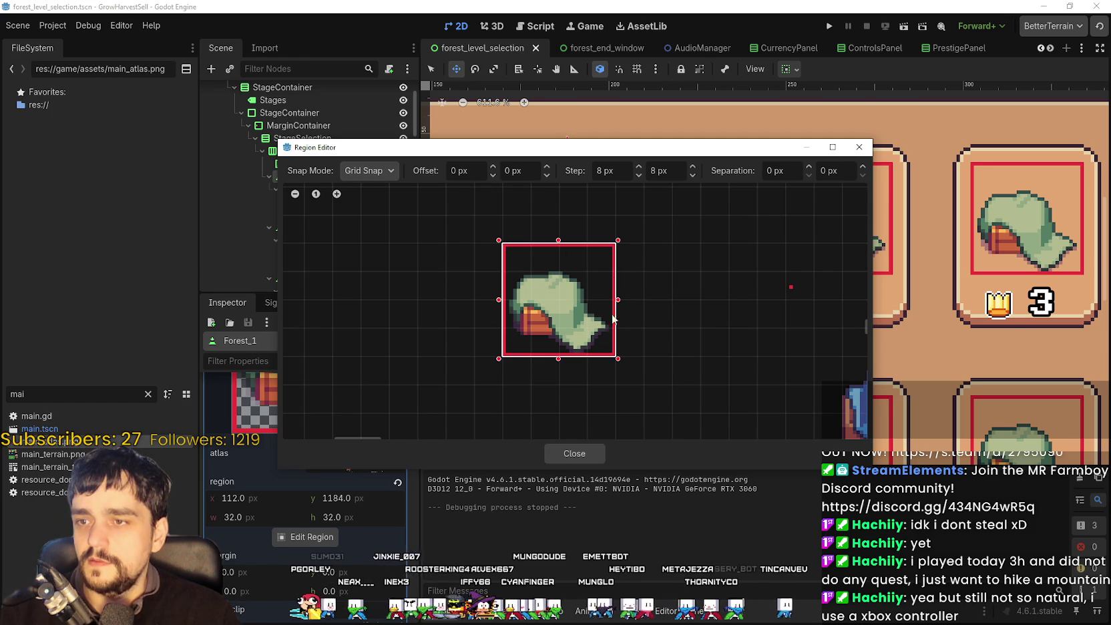
scroll(544, 255, "up", 2)
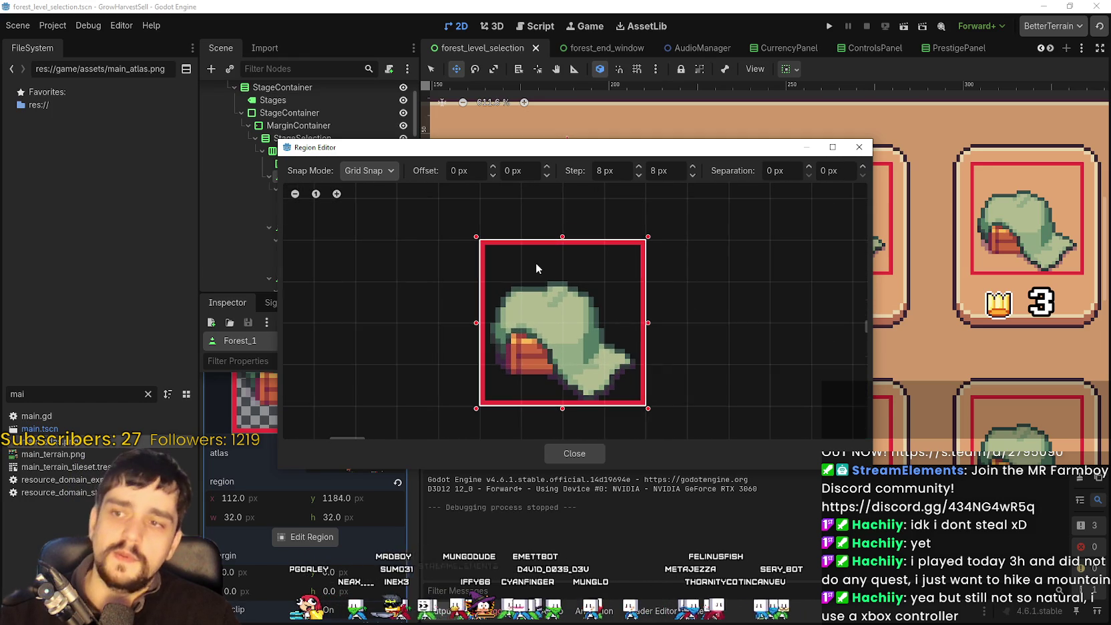
mouse_move(591, 154)
left_mouse_down()
mouse_move(675, 243)
mouse_move(743, 458)
mouse_move(709, 255)
mouse_move(728, 428)
mouse_move(746, 273)
mouse_move(737, 469)
mouse_move(715, 406)
mouse_move(703, 419)
mouse_move(711, 316)
left_mouse_up()
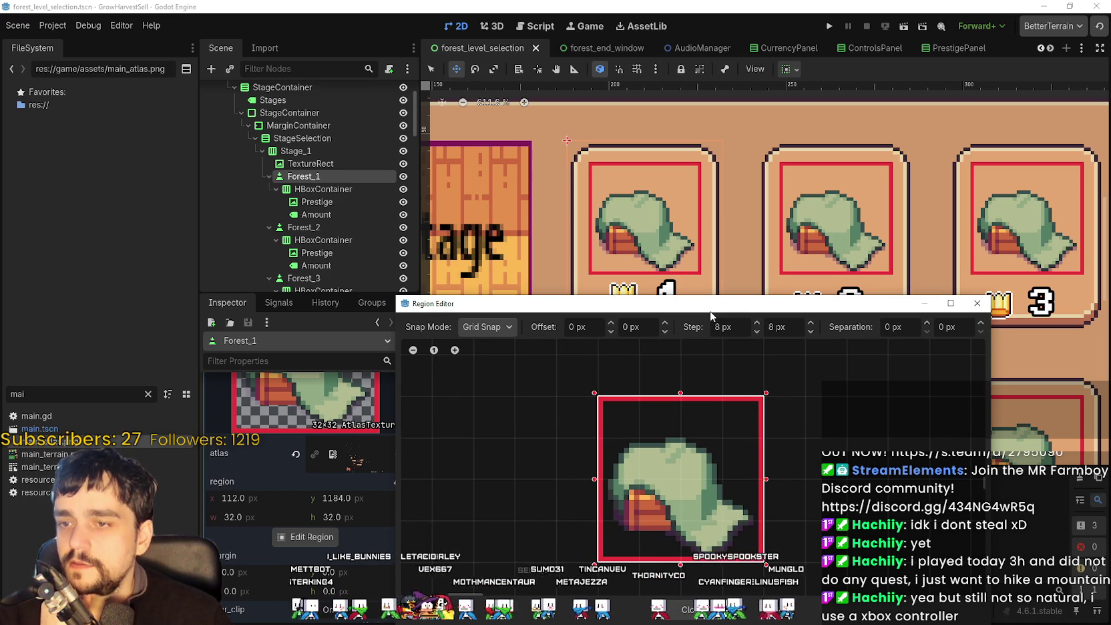
left_click_drag(711, 315, 700, 222)
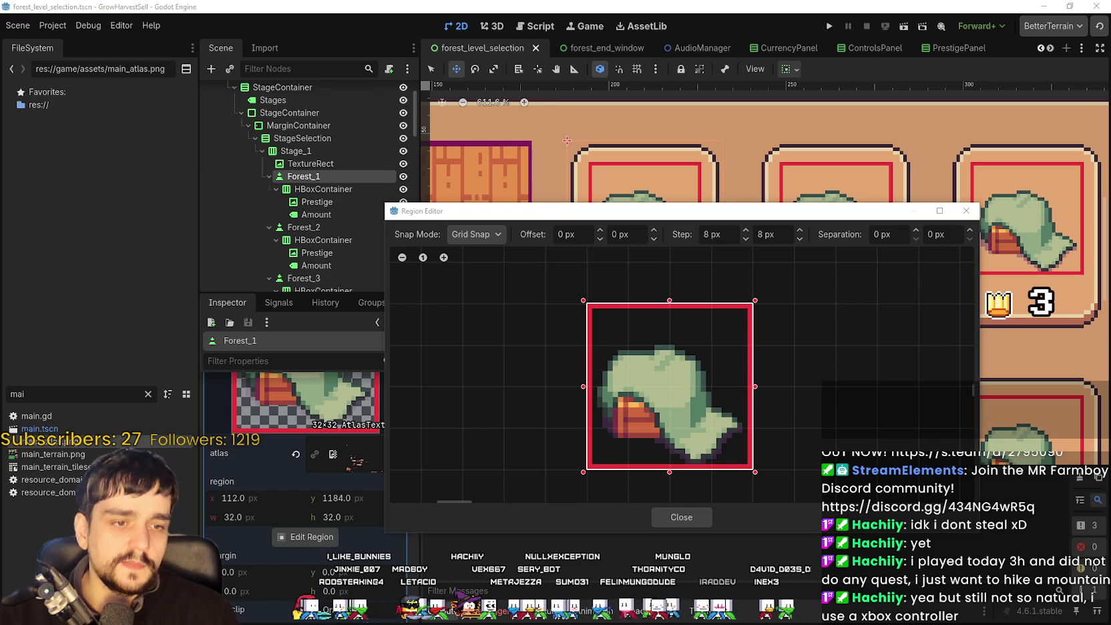
key("alt+Tab")
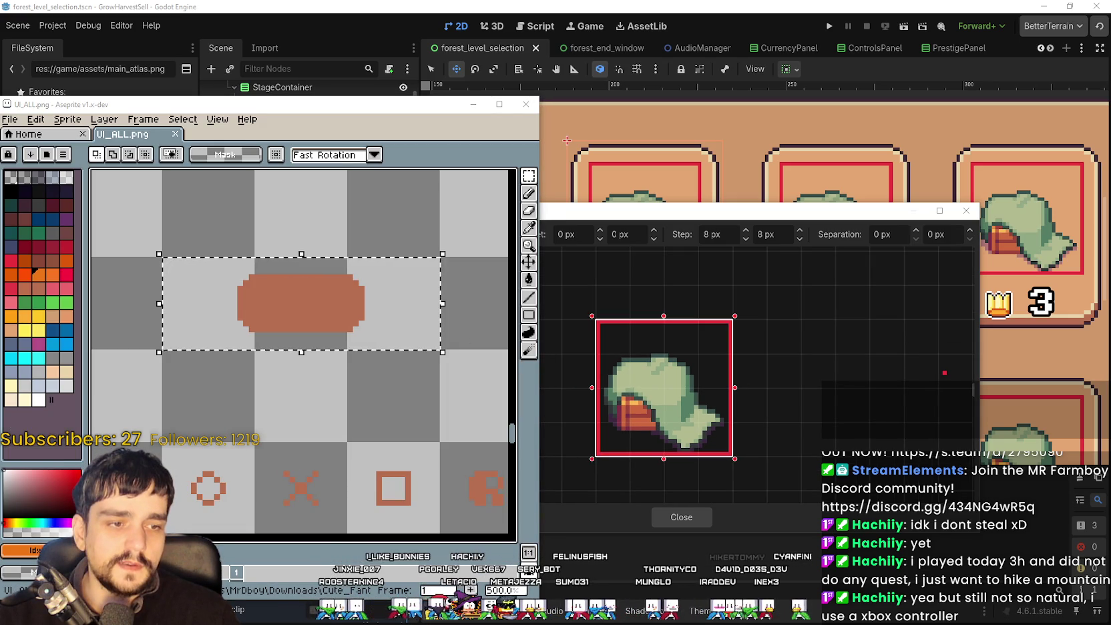
In main_atlas.png, sample the #ea323c red and draw an empty red box left of the leaf.
key("alt+Tab")
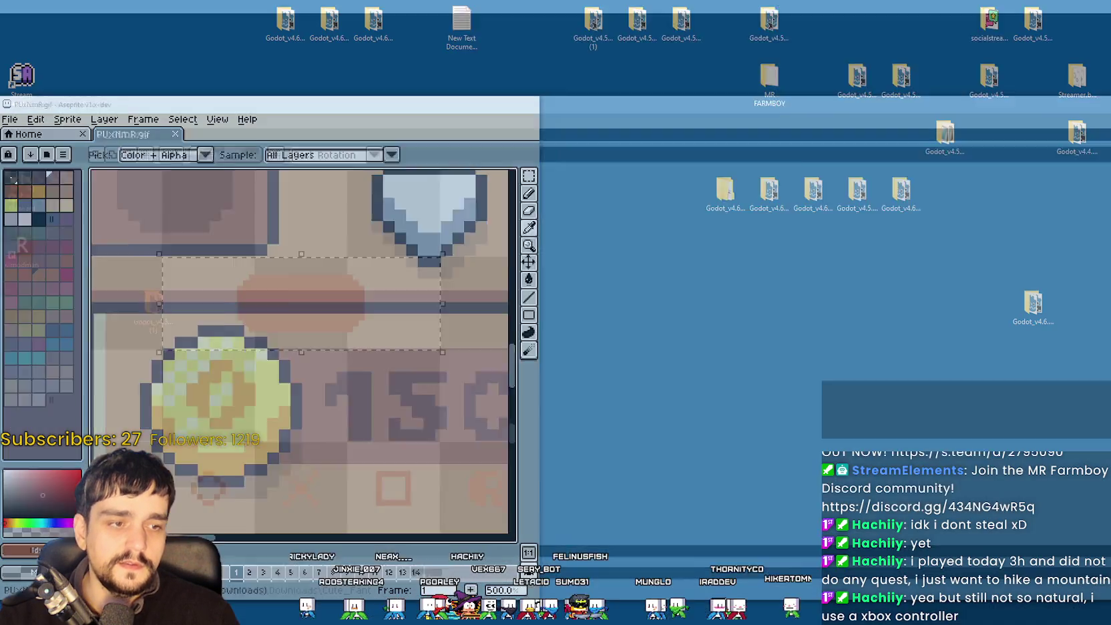
scroll(685, 348, "down", 5)
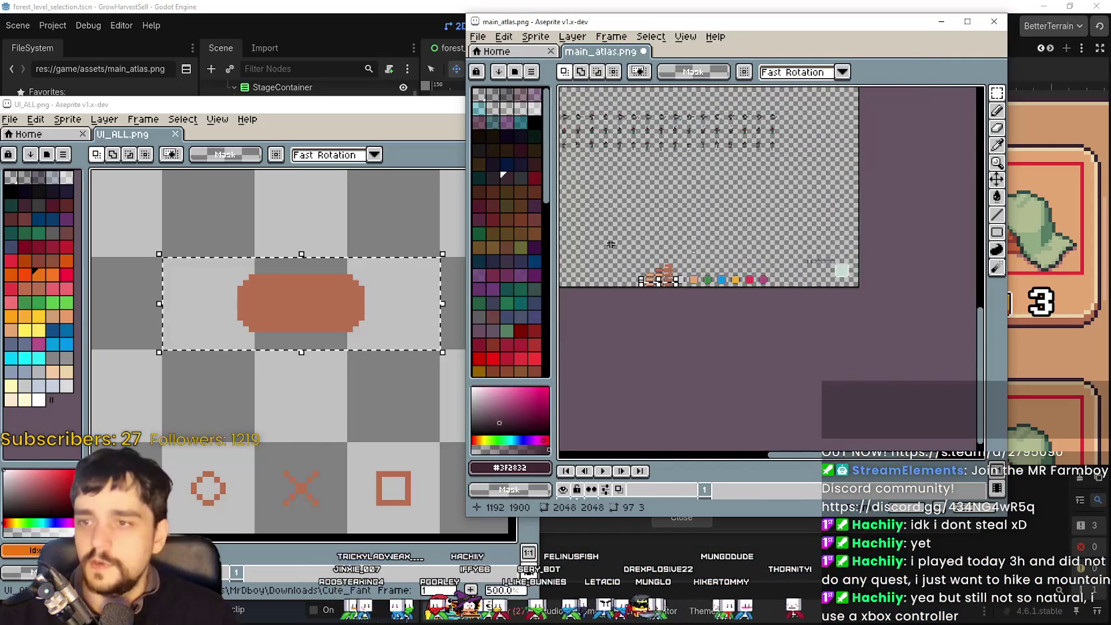
scroll(650, 147, "up", 5)
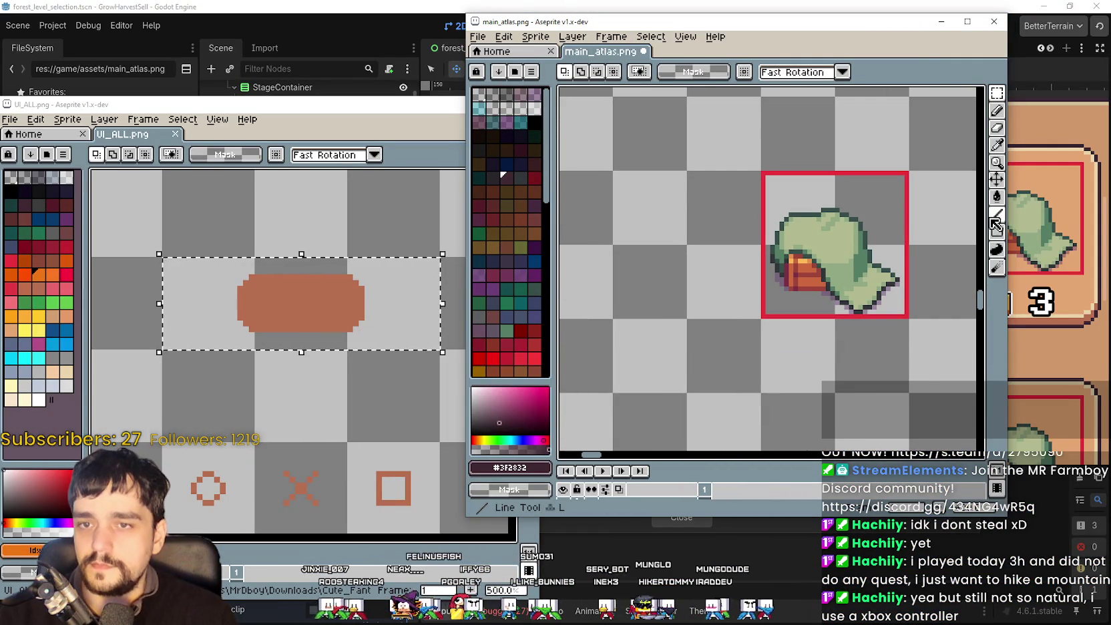
scroll(727, 260, "up", 2)
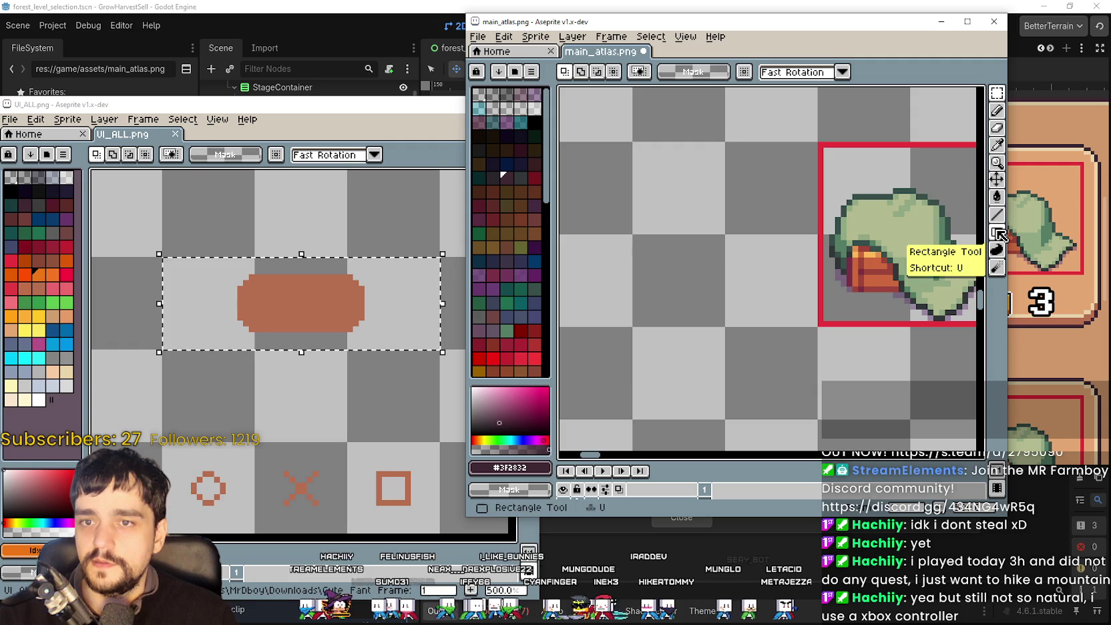
left_click(995, 232)
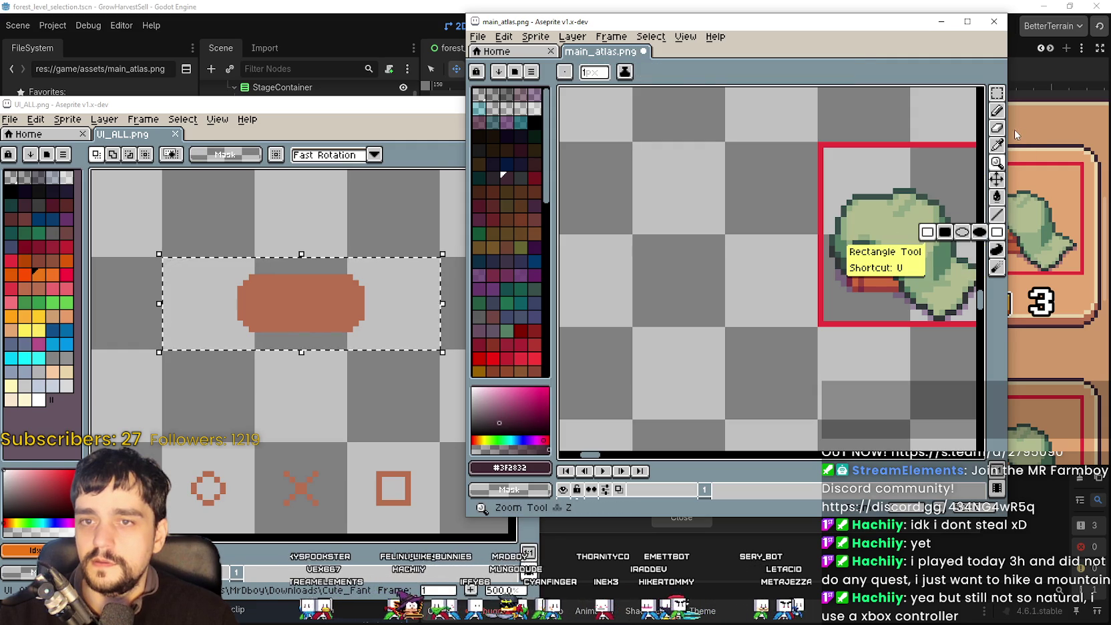
left_click(997, 145)
left_click(825, 168)
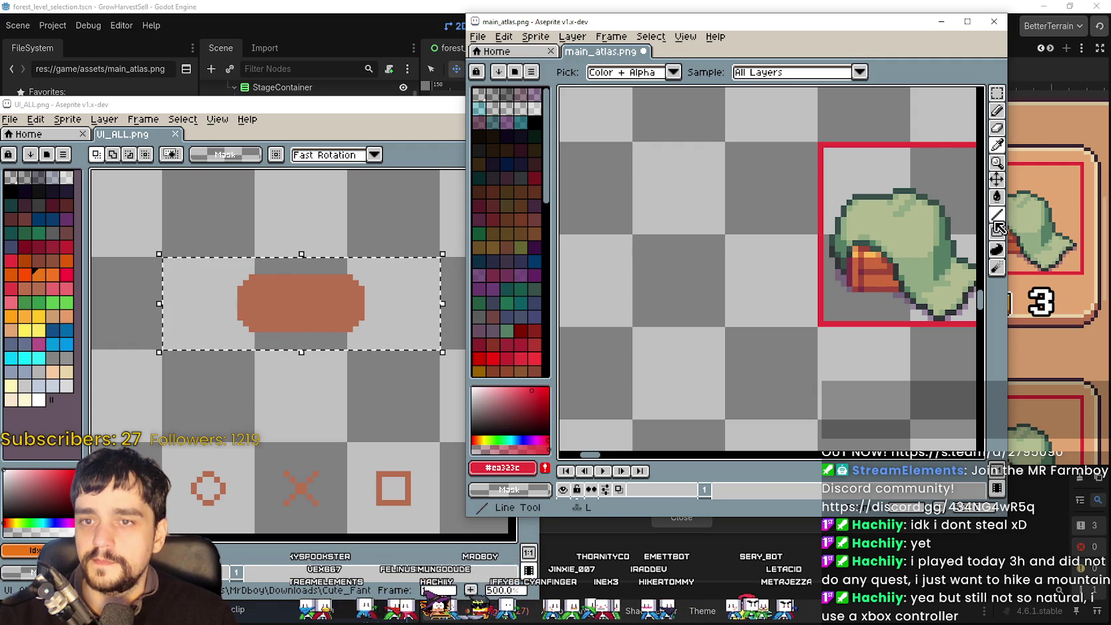
left_click(997, 231)
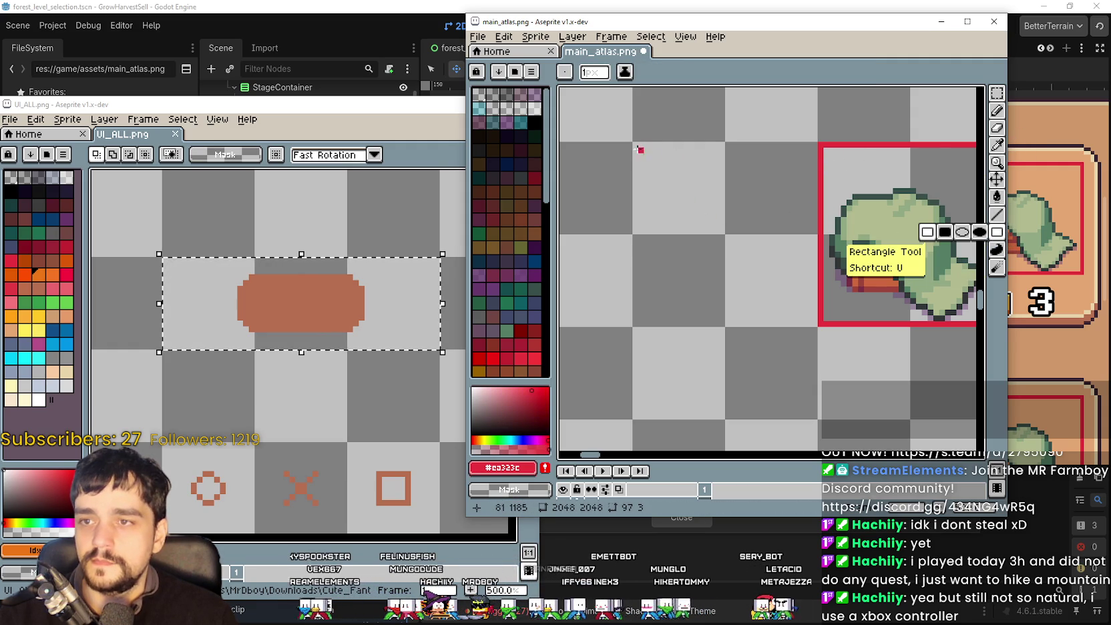
left_click_drag(634, 144, 644, 181)
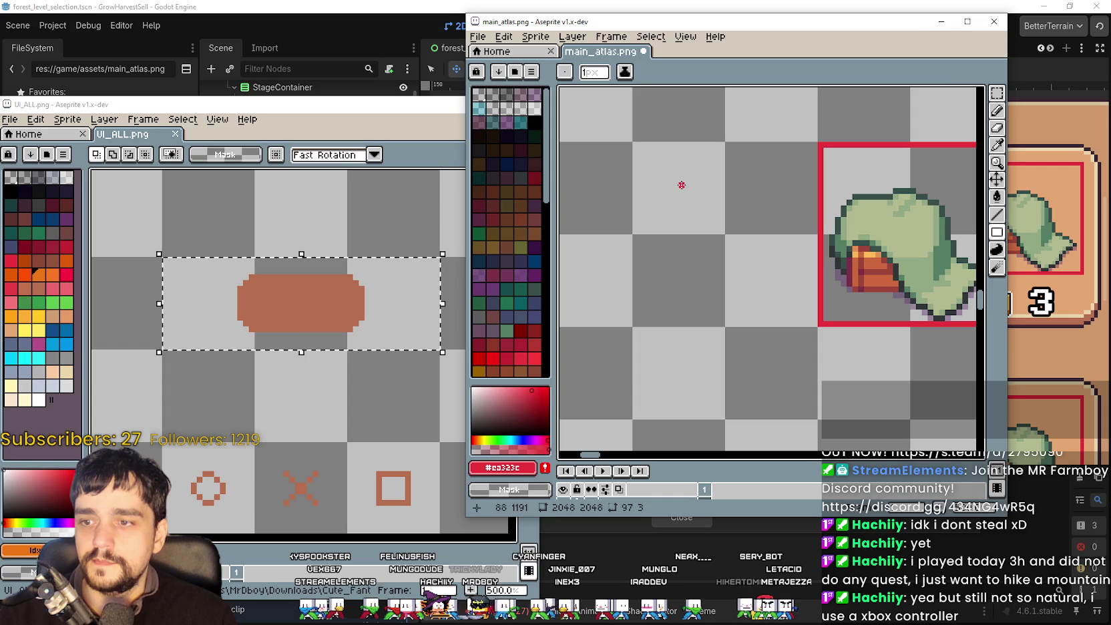
mouse_move(637, 144)
left_mouse_down()
mouse_move(684, 223)
mouse_move(733, 242)
mouse_move(779, 286)
left_mouse_up()
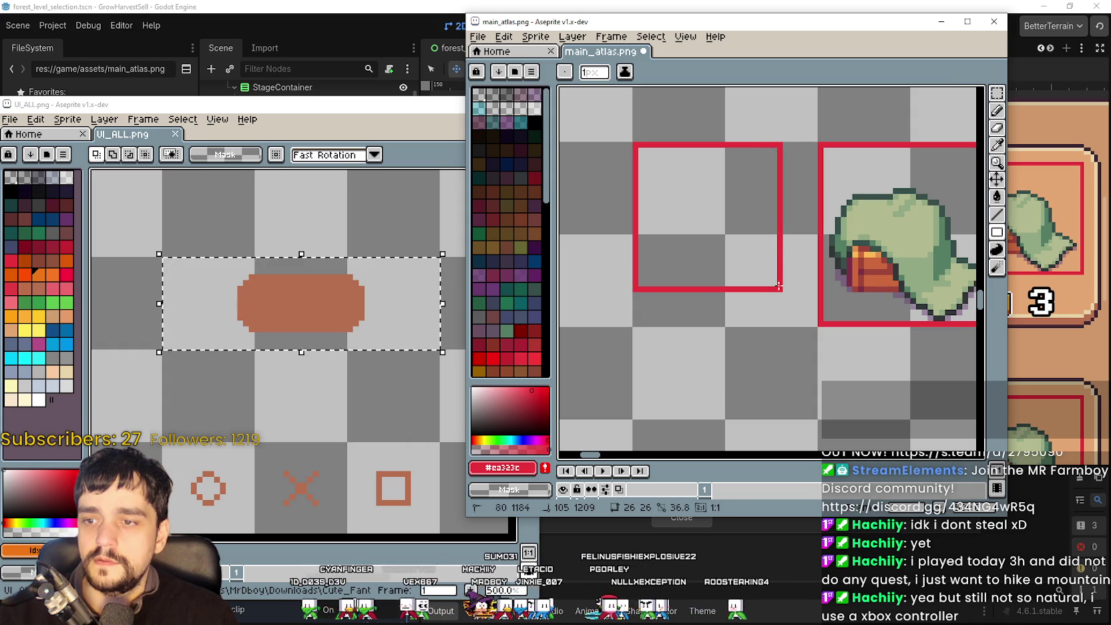
Make a rectangular selection of the area inside the new empty red box.
scroll(766, 259, "down", 2)
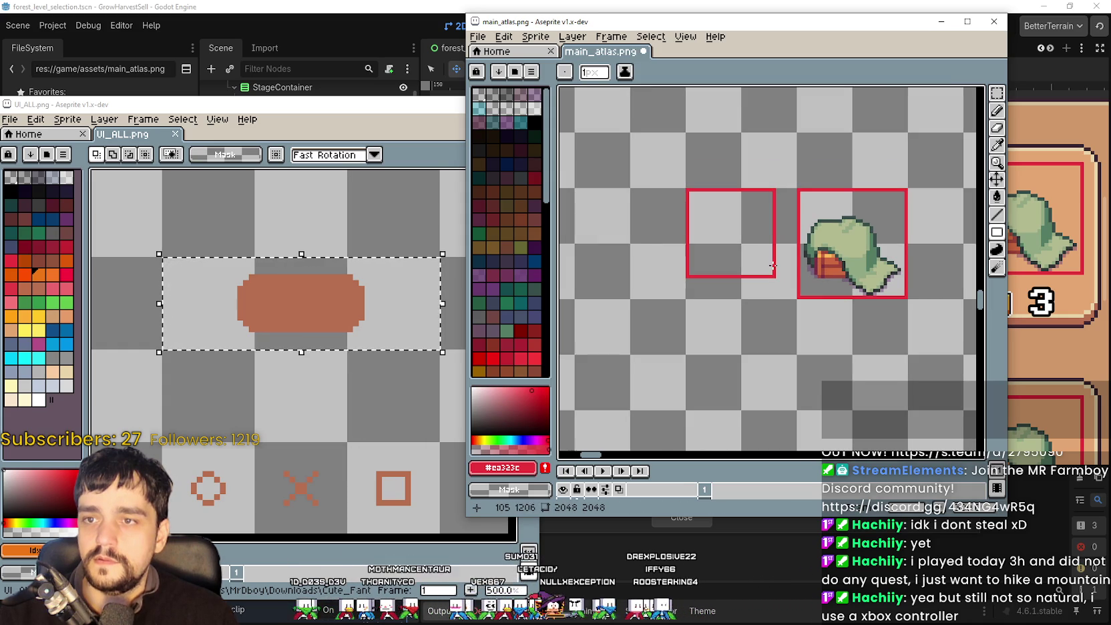
scroll(771, 270, "up", 2)
mouse_move(771, 179)
left_mouse_down()
mouse_move(716, 187)
mouse_move(667, 228)
mouse_move(719, 216)
left_mouse_up()
left_click(996, 93)
scroll(767, 313, "down", 2)
left_click_drag(725, 321, 720, 306)
scroll(604, 253, "down", 3)
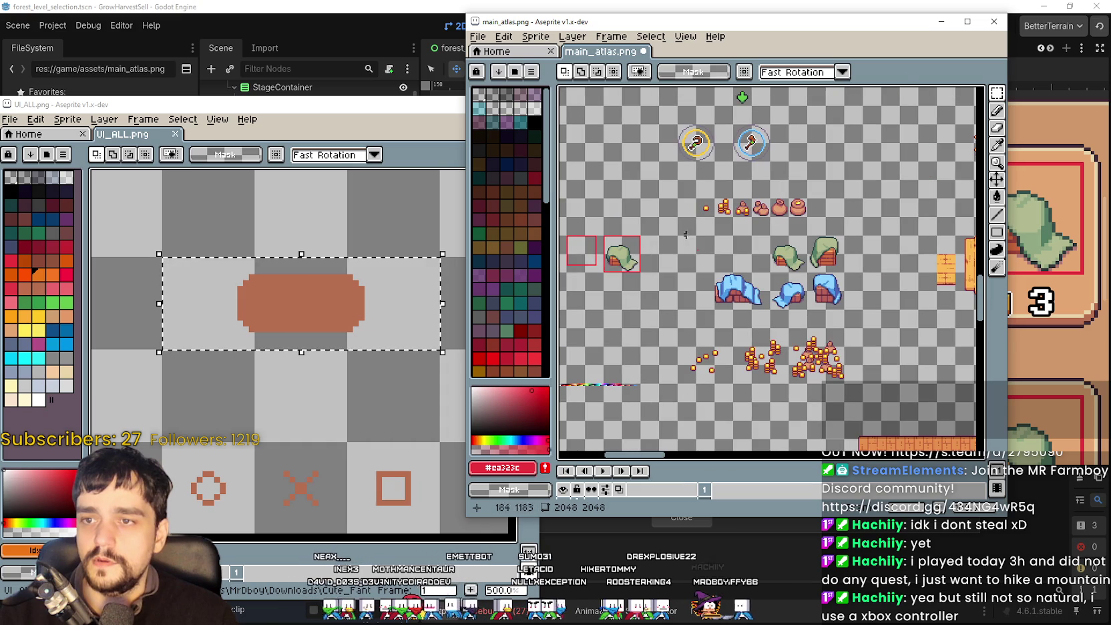
scroll(667, 237, "up", 2)
scroll(729, 273, "left", 3)
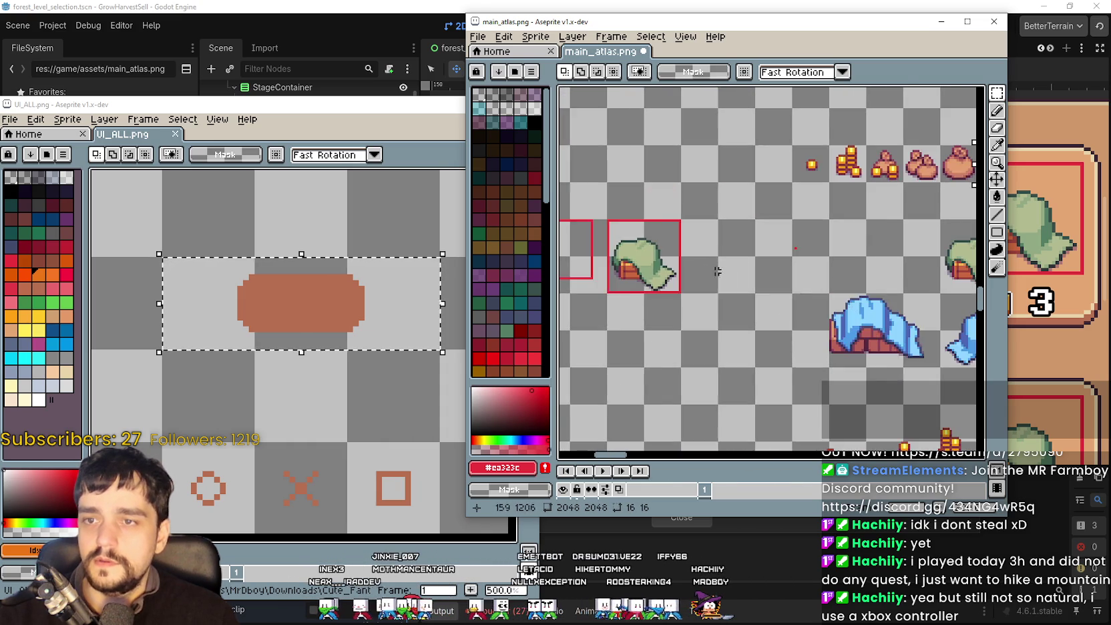
scroll(728, 273, "up", 2)
scroll(624, 240, "left", 3)
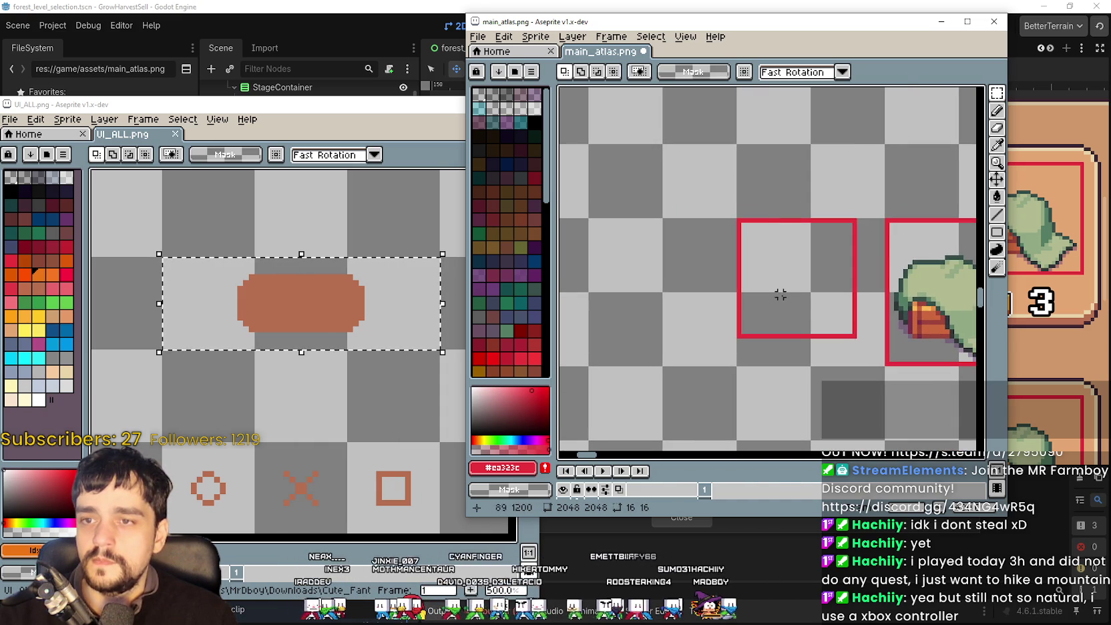
left_click_drag(706, 345, 837, 230)
left_click_drag(781, 309, 760, 285)
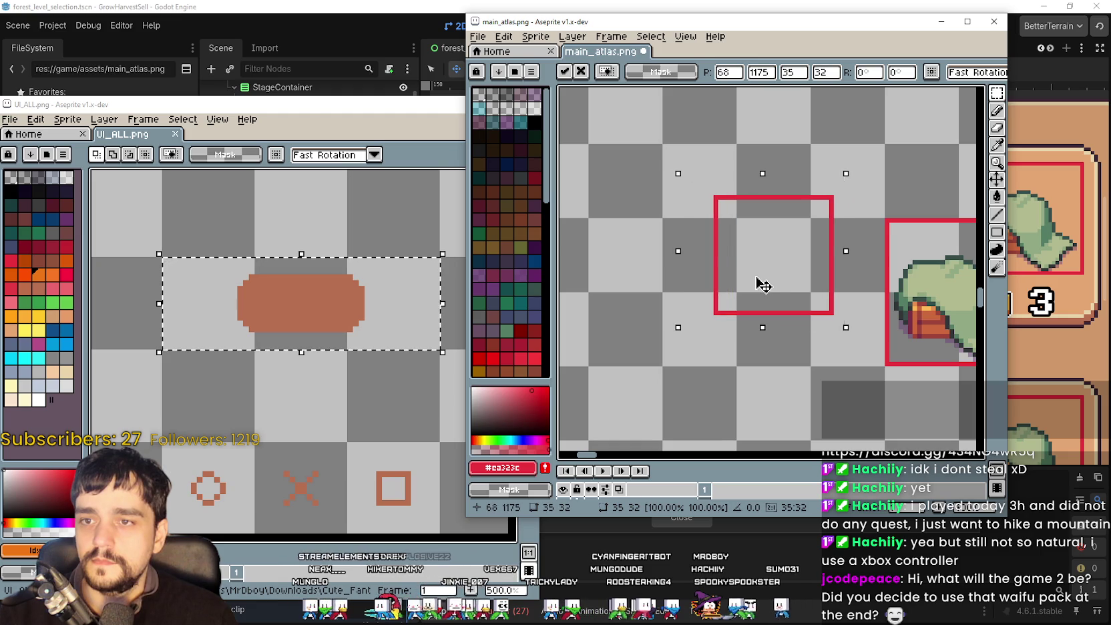
Place the pot sprite inside the red box, deselect, and save the atlas.
key("ctrl+z")
key("ctrl+z")
mouse_move(768, 106)
left_mouse_down()
mouse_move(768, 276)
mouse_move(778, 255)
left_mouse_up()
scroll(777, 255, "up", 1)
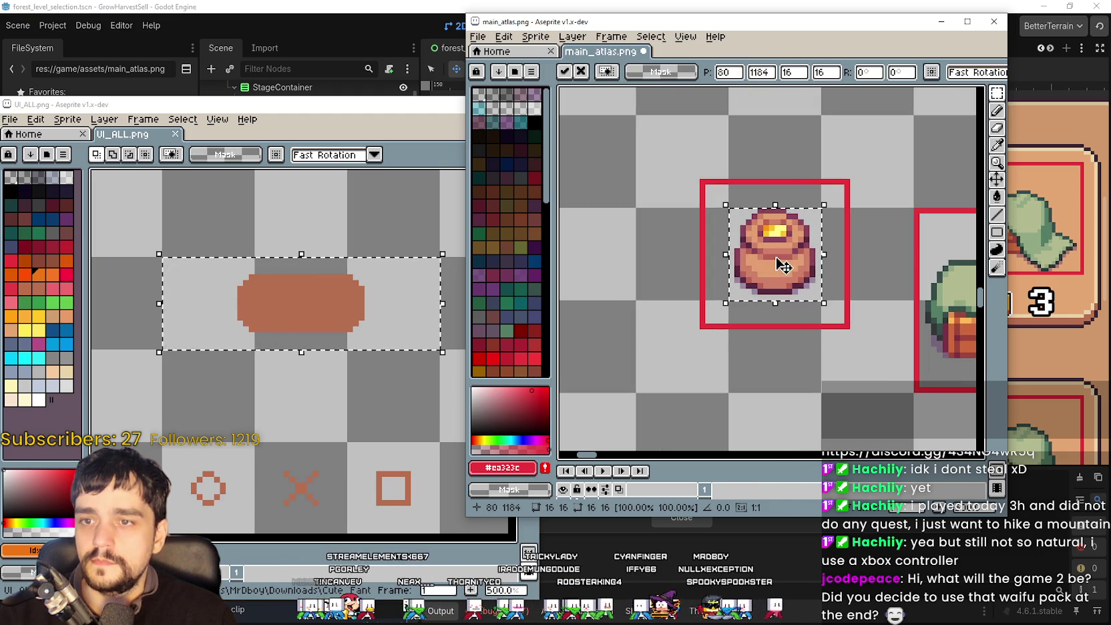
left_click(751, 367)
scroll(777, 357, "down", 2)
key("ctrl+s")
Use Pixel Snap to redraw Forest_1's icon region around the pot at 75, 1179, 26×26 px.
key("alt+Tab")
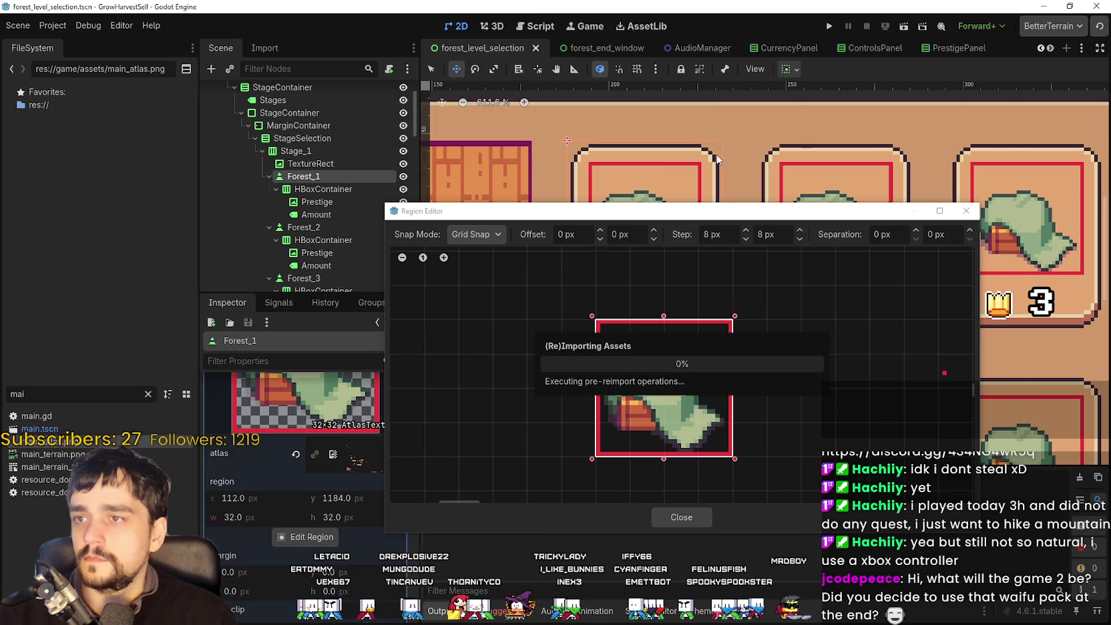
scroll(627, 397, "up", 3)
left_click(476, 234)
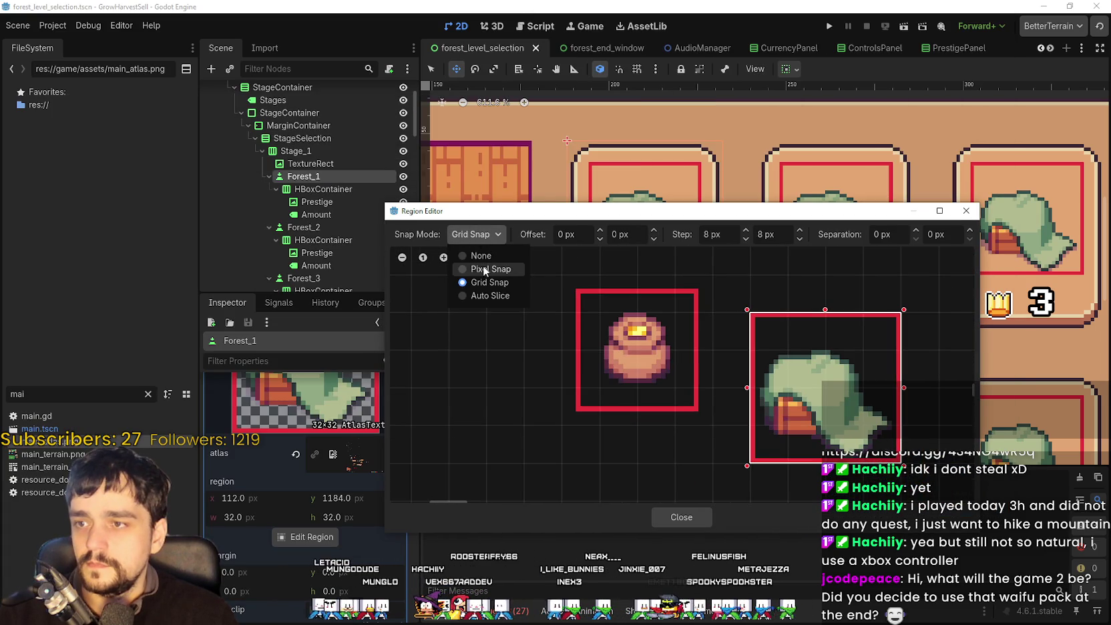
left_click(474, 266)
scroll(580, 309, "up", 2)
left_click_drag(579, 283, 727, 431)
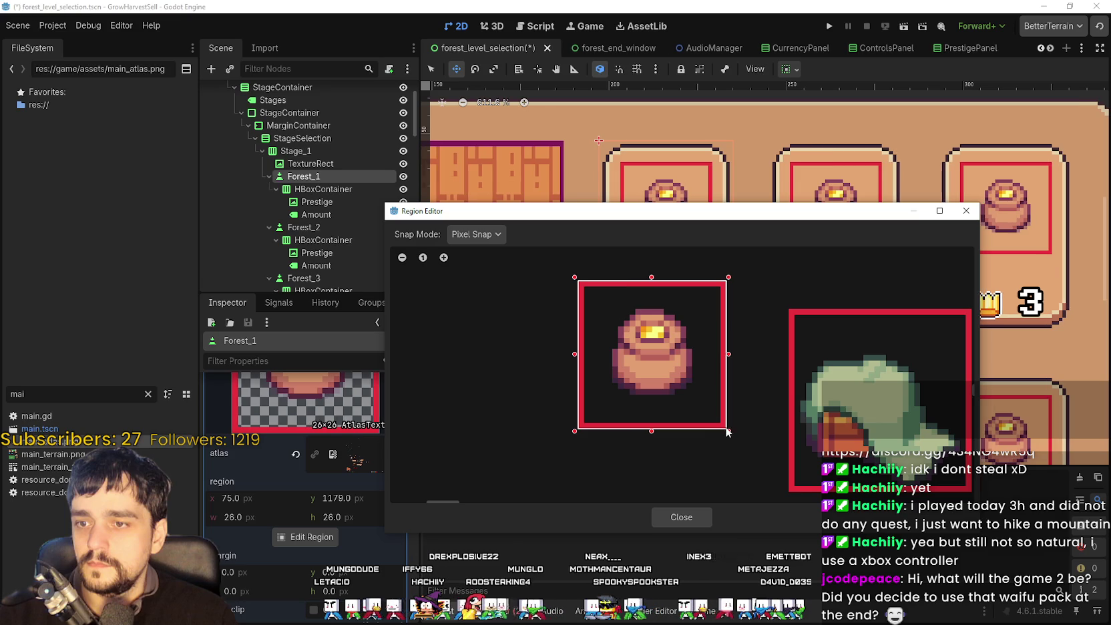
left_click(682, 516)
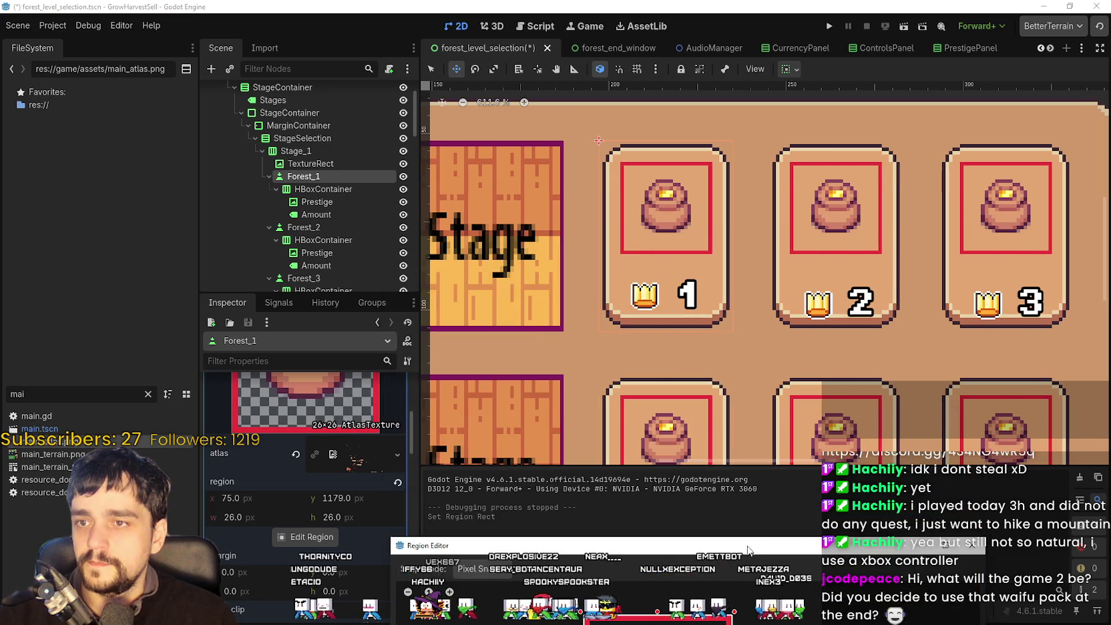
Close the Region Editor and reselect the Forest_1 stage button after checking Prestige and Amount.
left_click(312, 537)
left_click(658, 583)
scroll(648, 254, "up", 2)
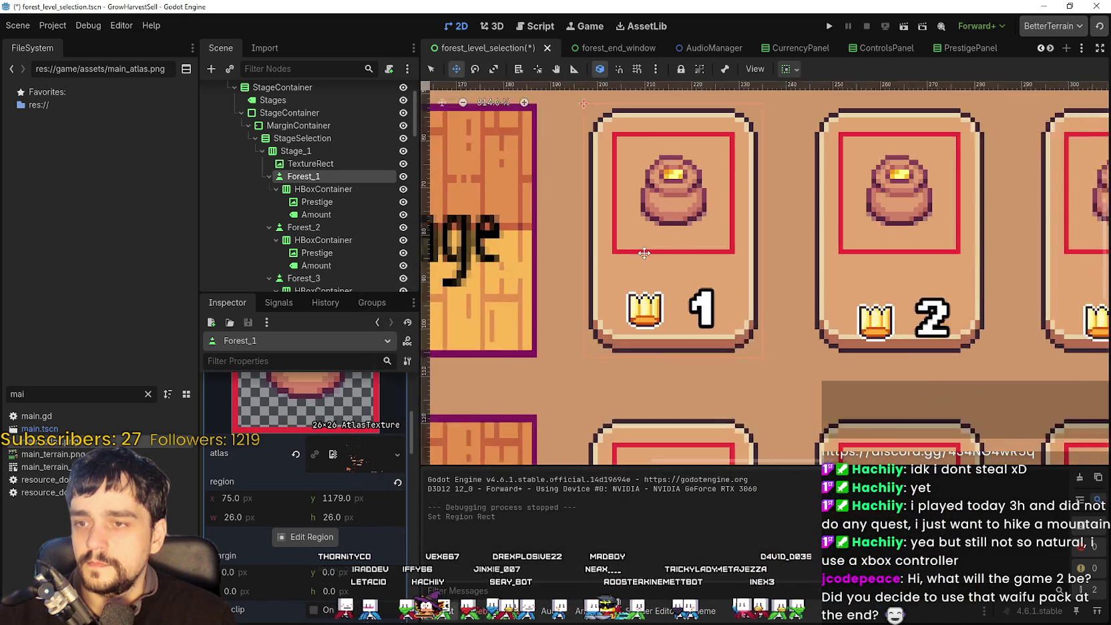
left_click(331, 202)
key("Down")
left_click(325, 178)
Drag Forest_1's custom_minimum_size y down from 54 to about 46.78 px.
scroll(665, 277, "down", 3)
scroll(336, 503, "down", 10)
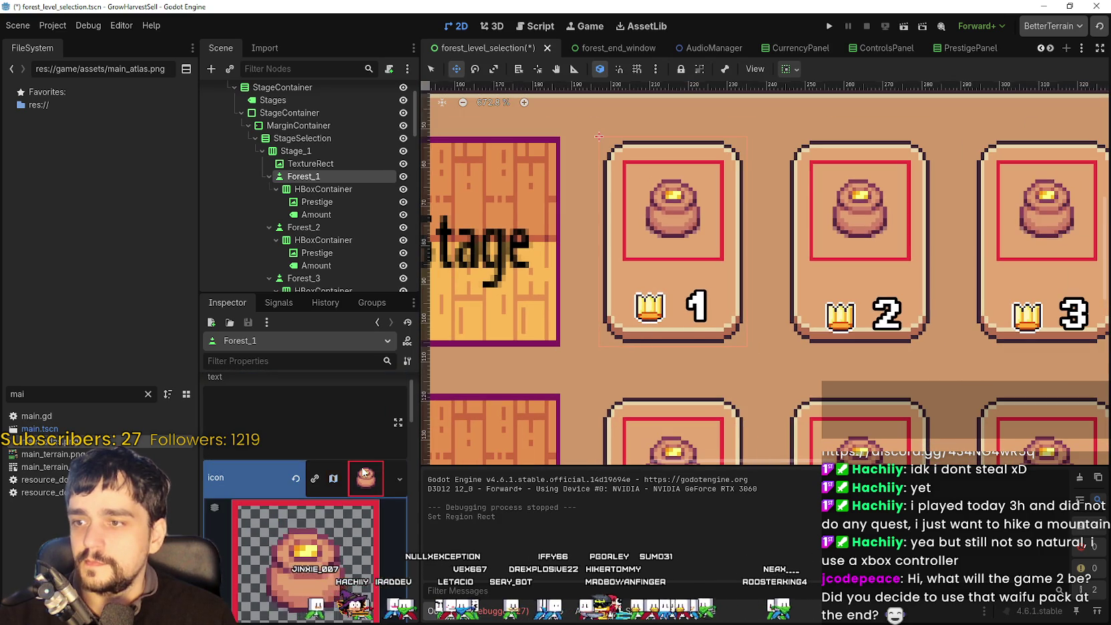
scroll(334, 504, "down", 5)
left_click_drag(341, 530, 348, 530)
scroll(629, 311, "up", 1)
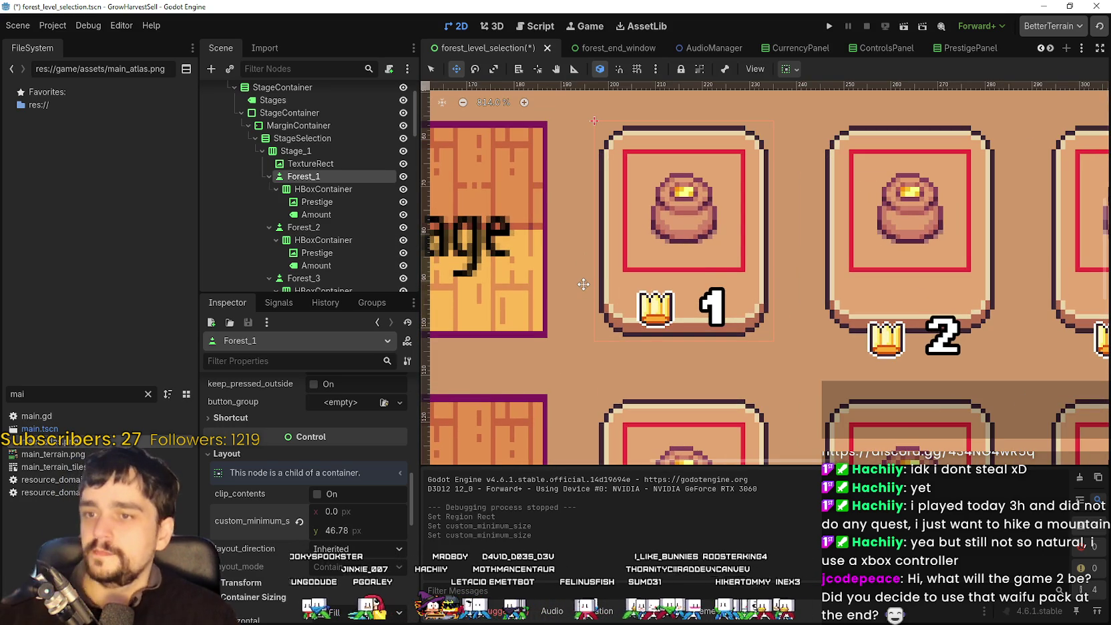
Move Forest_1's crown-and-number HBoxContainer up with the Move tool.
left_click(346, 199)
left_click(348, 187)
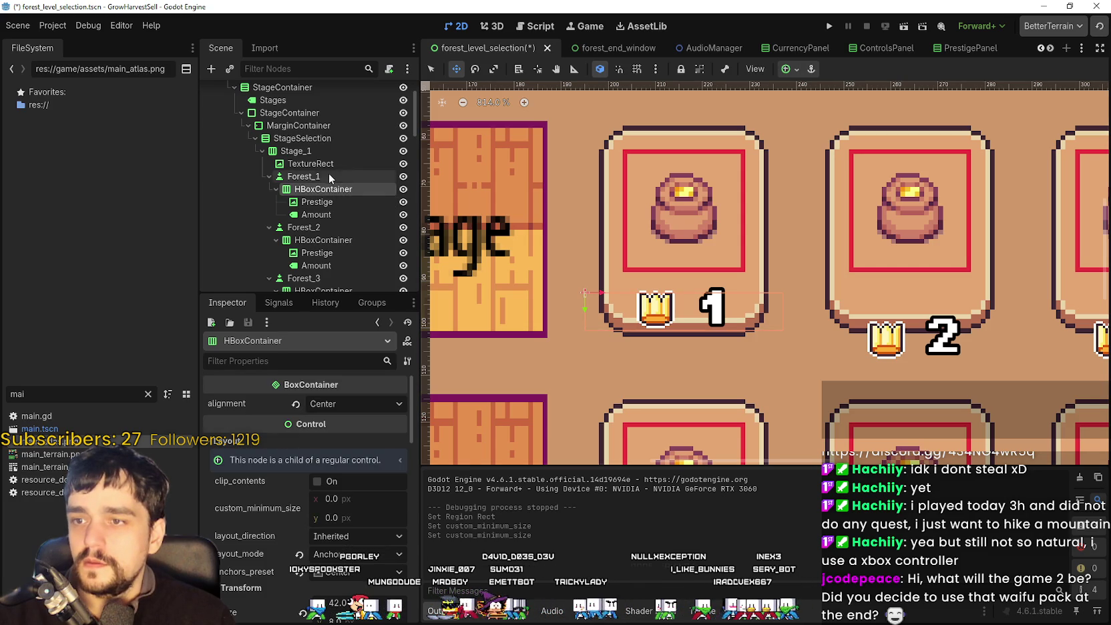
left_click(457, 69)
scroll(665, 280, "up", 3)
left_click_drag(664, 280, 681, 265)
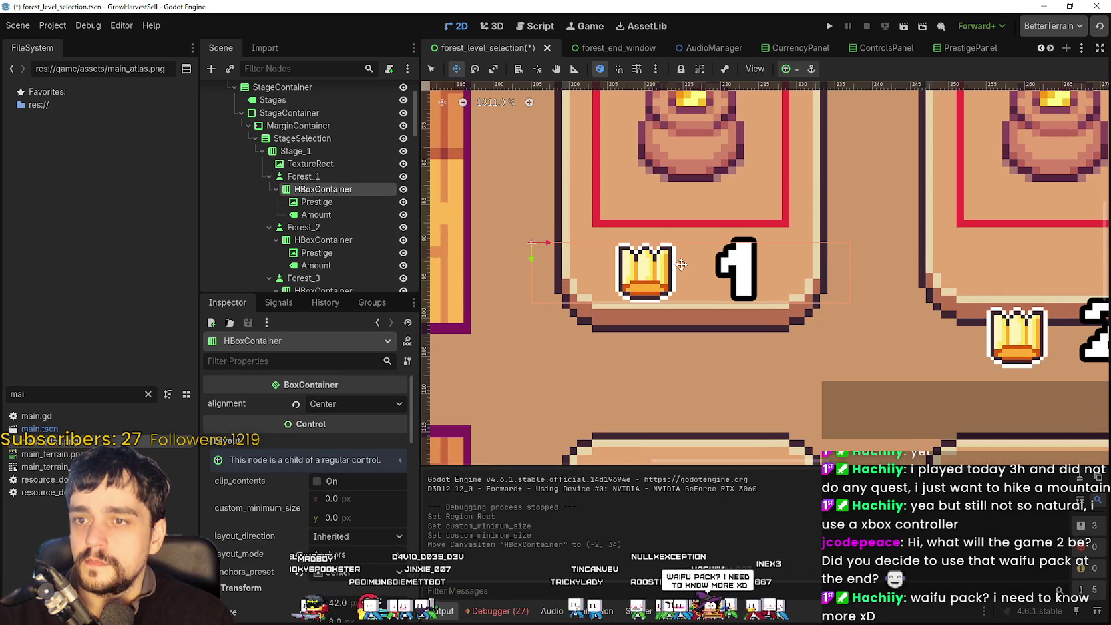
scroll(681, 264, "down", 2)
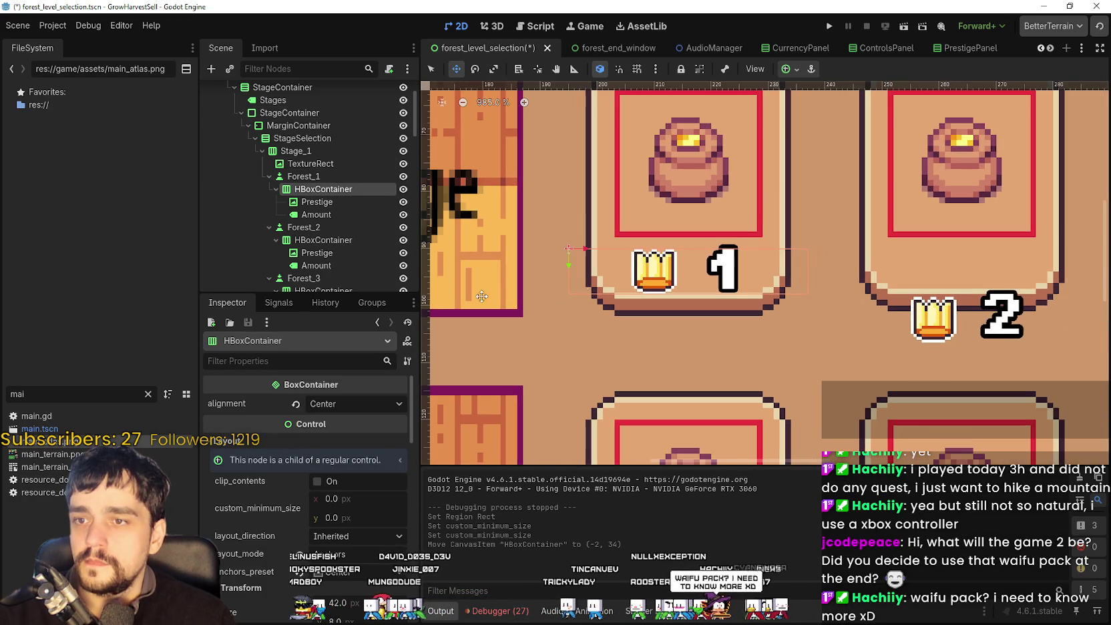
Set Forest_1's custom_minimum_size y to 48 px.
left_click(321, 175)
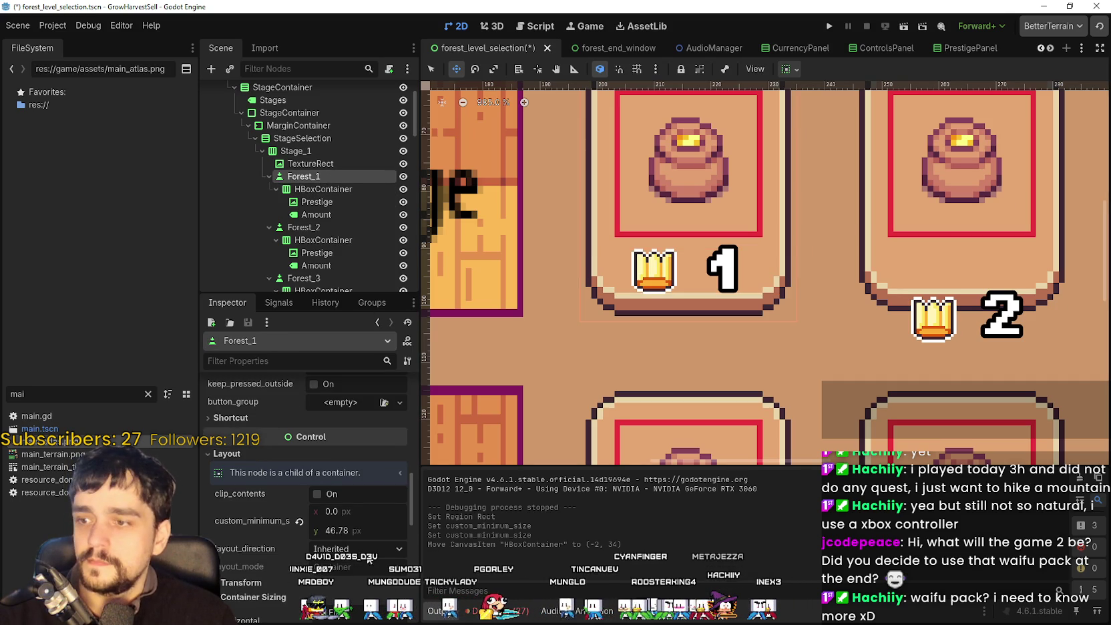
left_click_drag(340, 528, 350, 530)
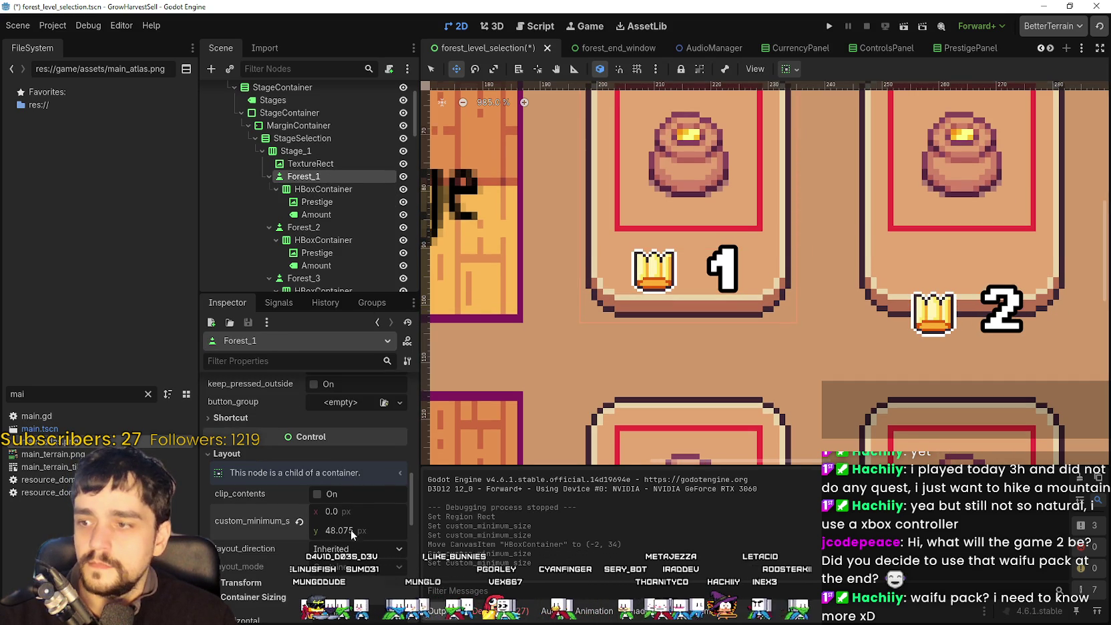
left_click(376, 521)
type("48")
key("Return")
scroll(687, 275, "down", 5)
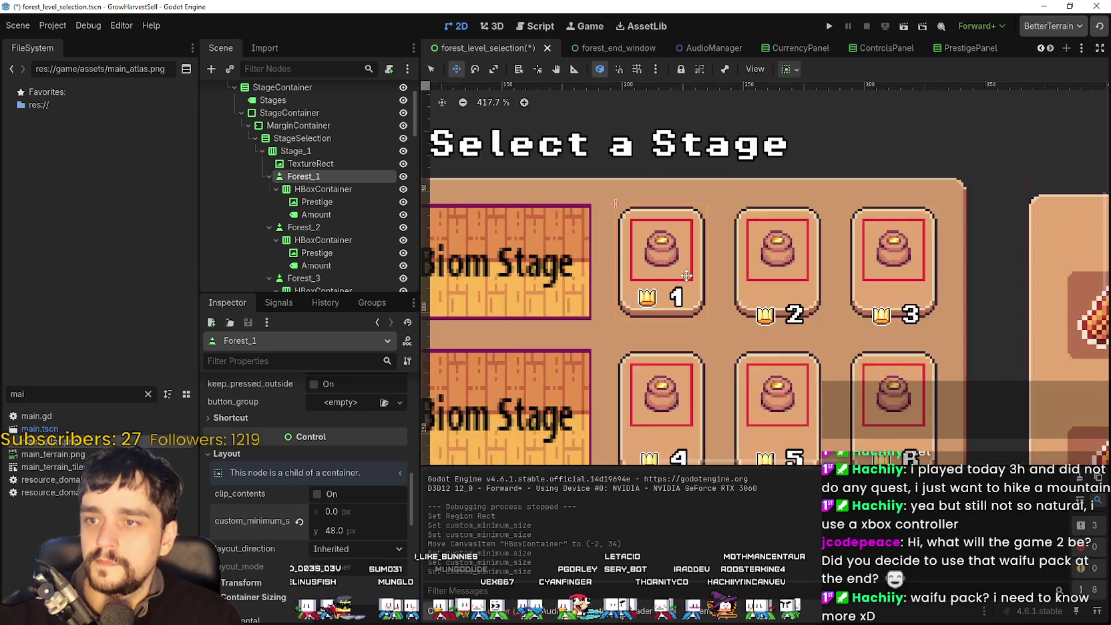
scroll(686, 275, "down", 2)
scroll(694, 300, "up", 5)
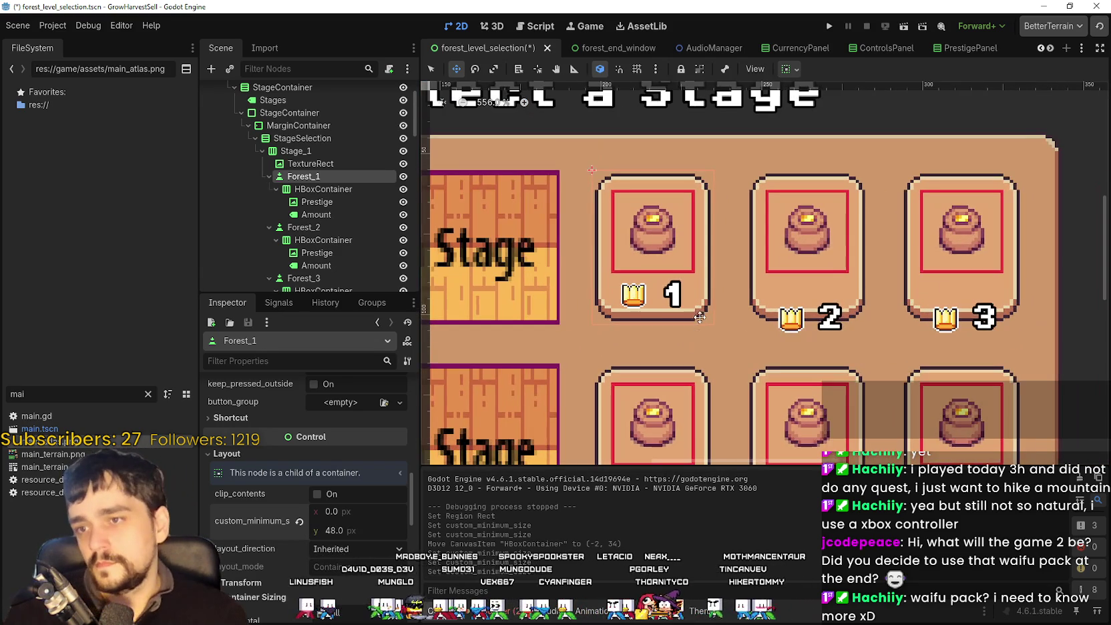
scroll(683, 255, "down", 5)
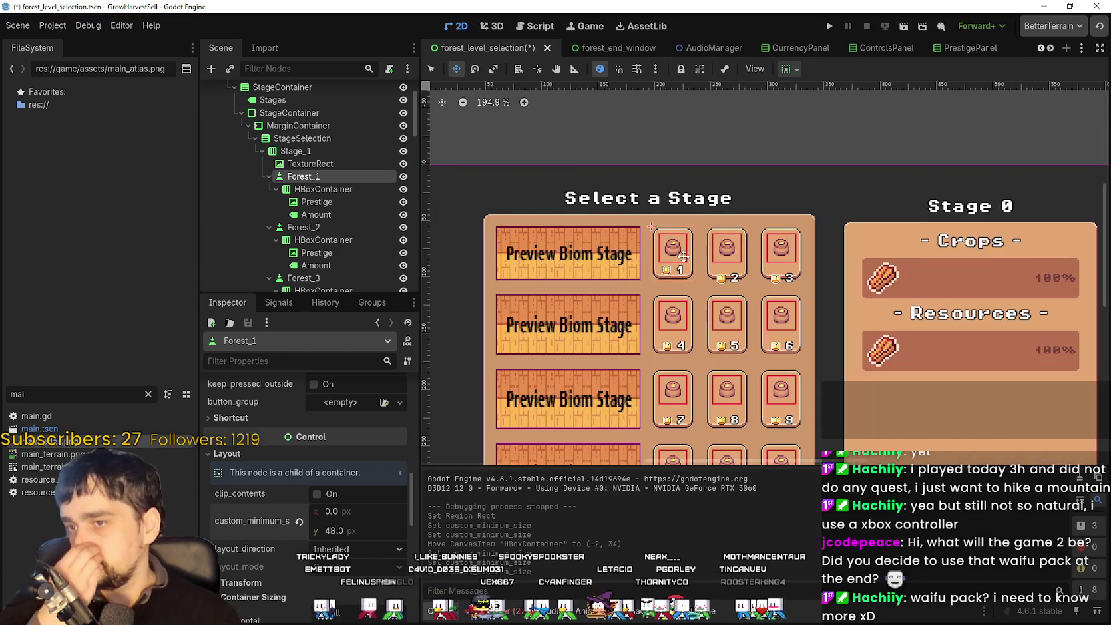
scroll(683, 256, "down", 2)
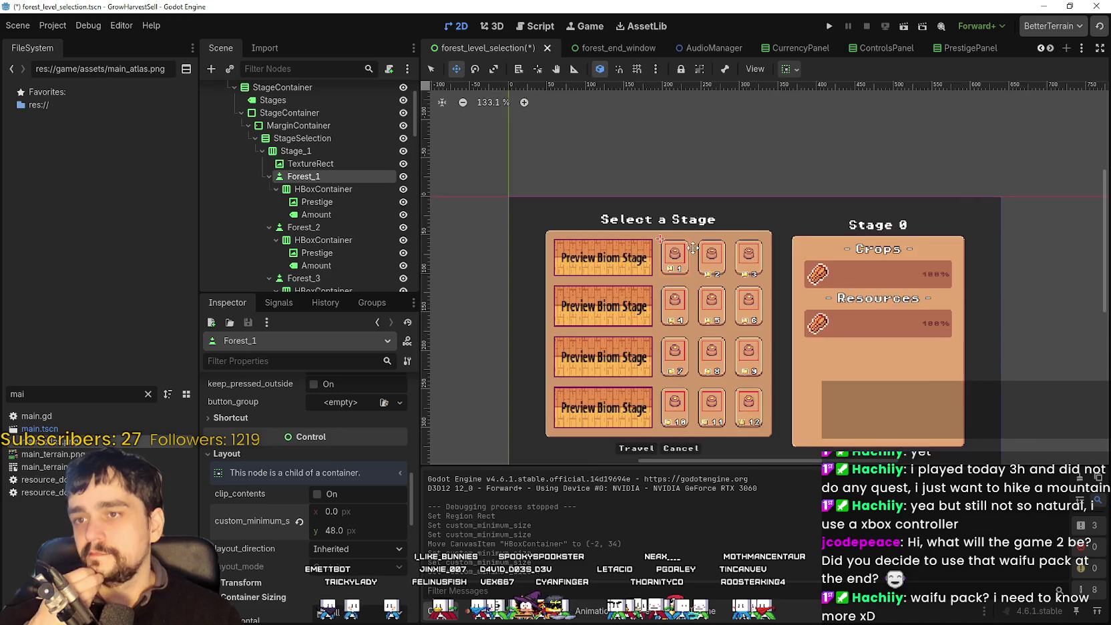
scroll(694, 248, "up", 5)
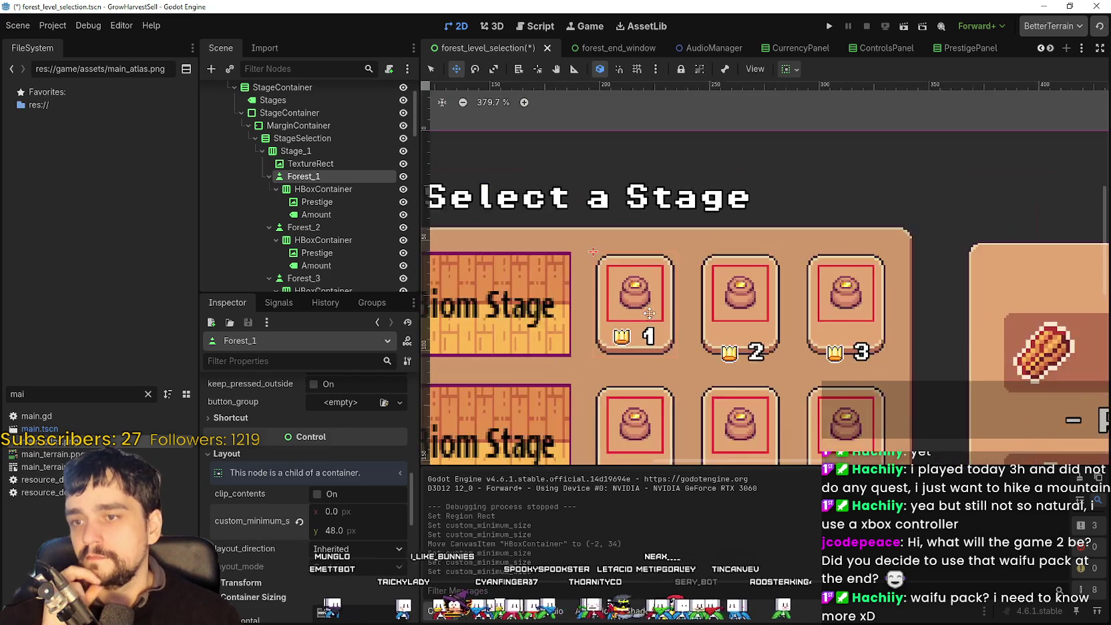
scroll(648, 314, "down", 1)
scroll(637, 334, "up", 4)
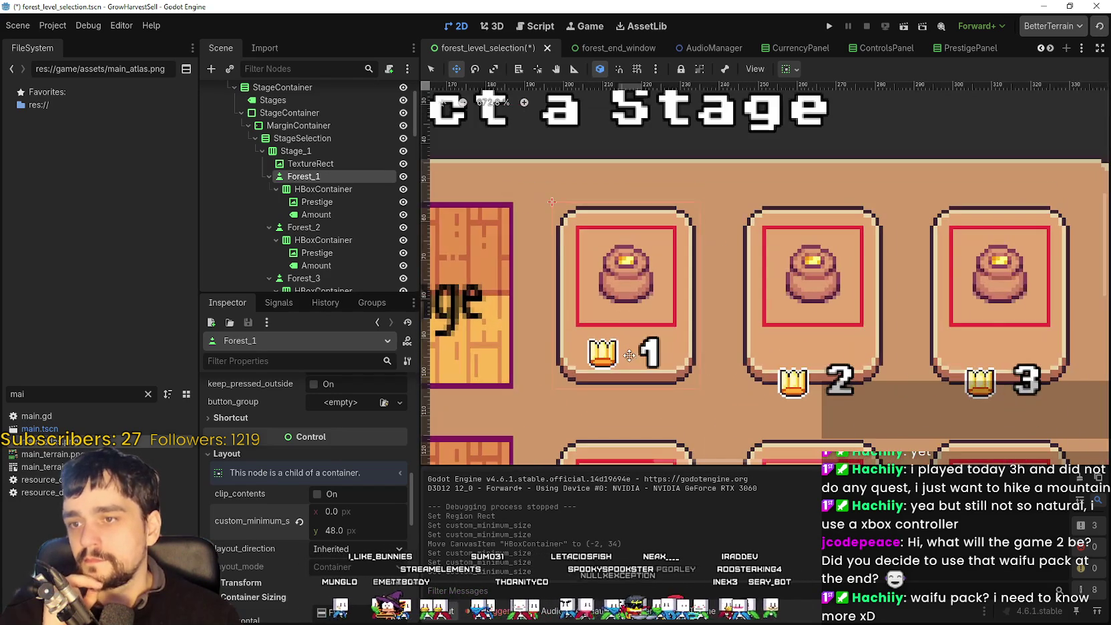
Nudge stage 1's crown-and-number row up one pixel and save the scene.
scroll(676, 333, "up", 4)
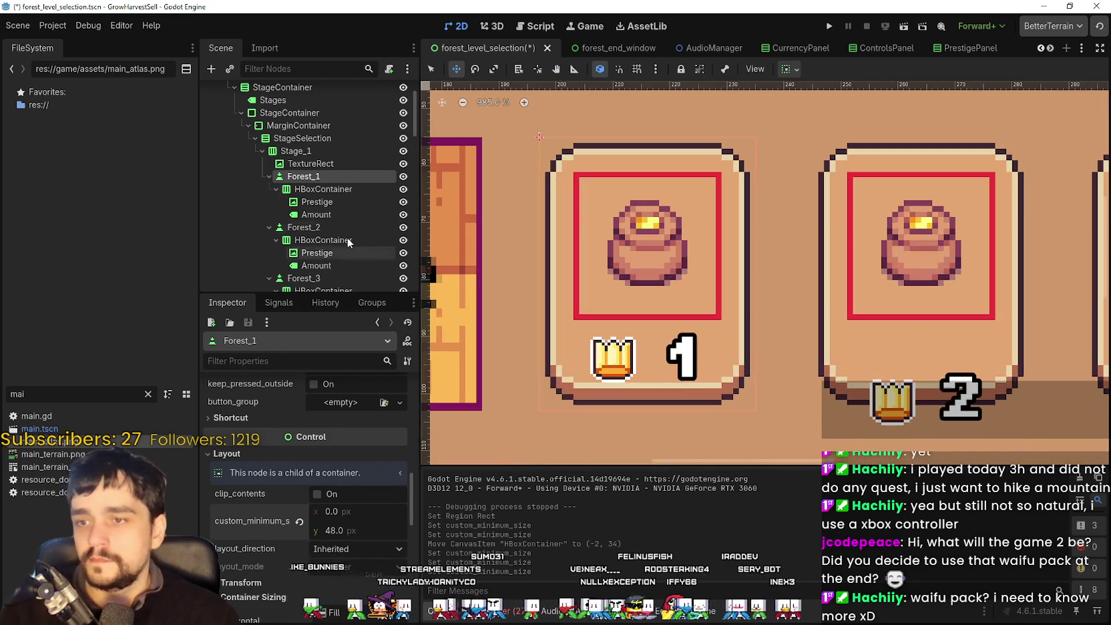
left_click(323, 189)
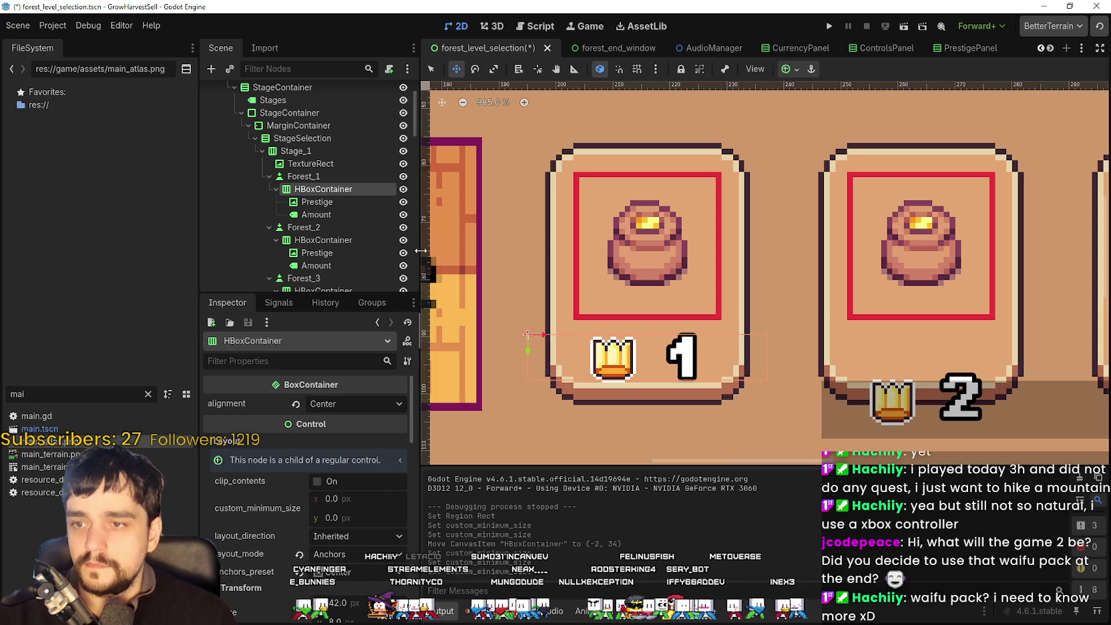
key("Up")
key("ctrl+s")
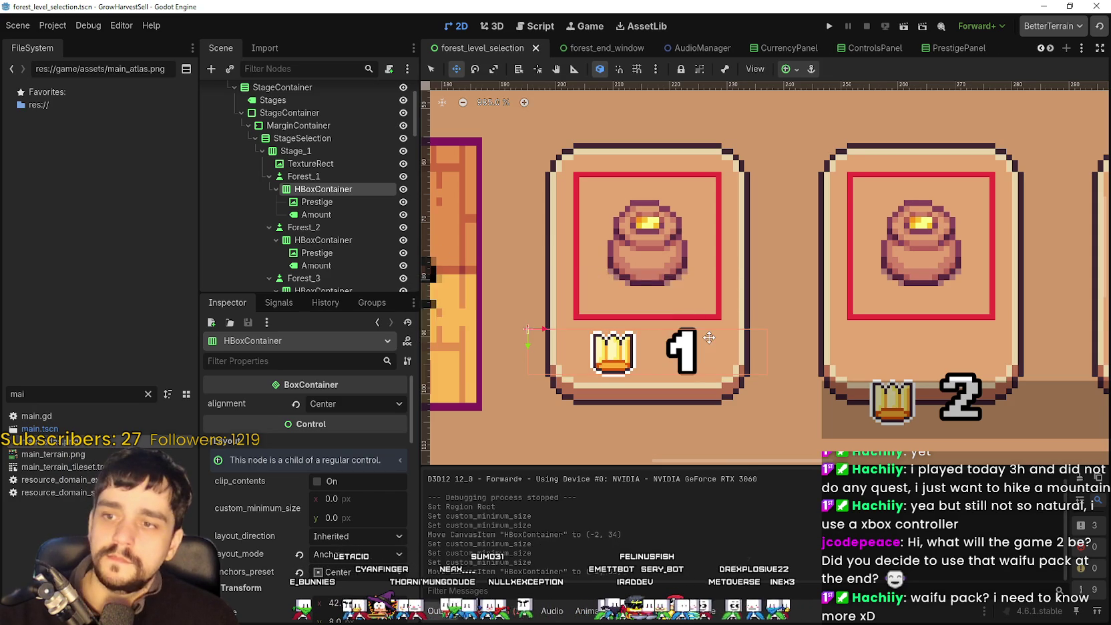
Set the Forest_1 HBoxContainer position y to 34 and save the stage selection scene.
scroll(711, 340, "down", 5)
scroll(739, 273, "down", 4)
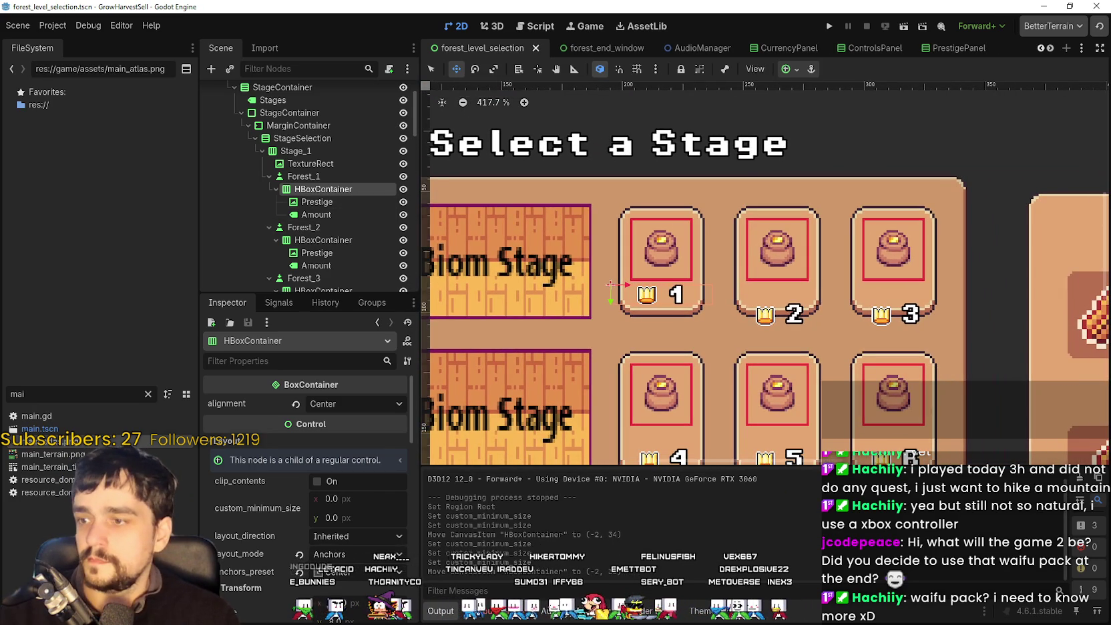
scroll(322, 601, "down", 3)
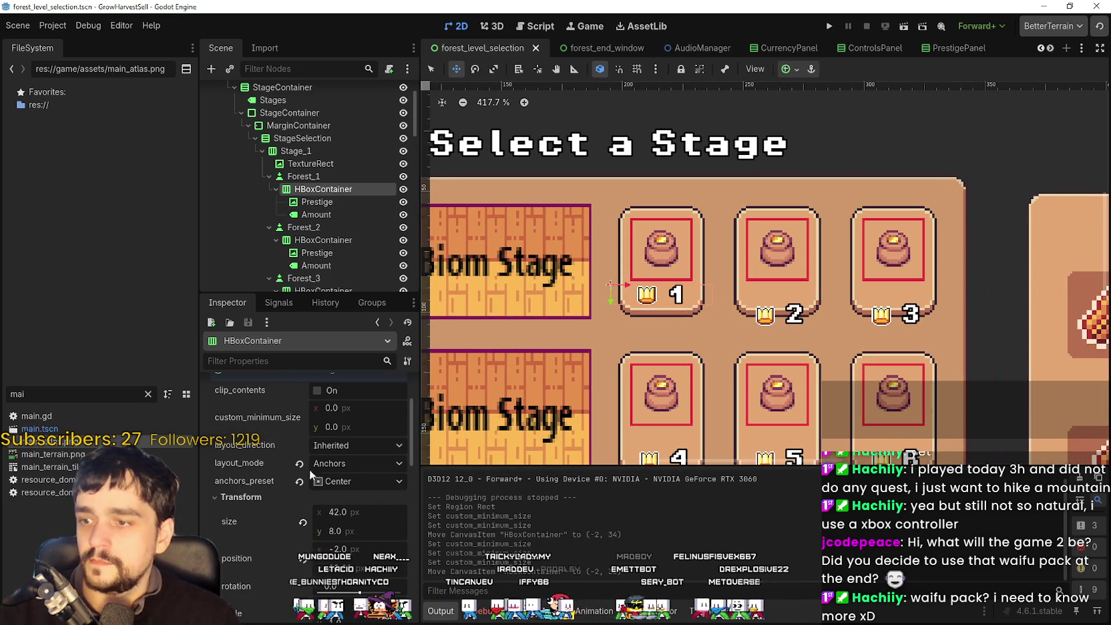
left_click(305, 176)
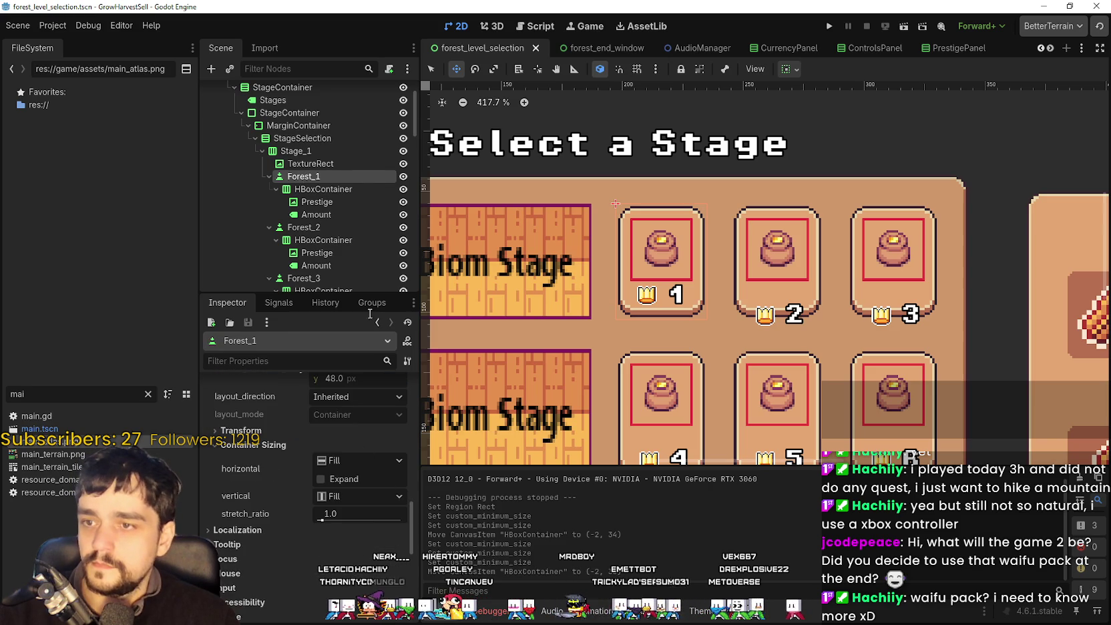
left_click(332, 164)
left_click(321, 191)
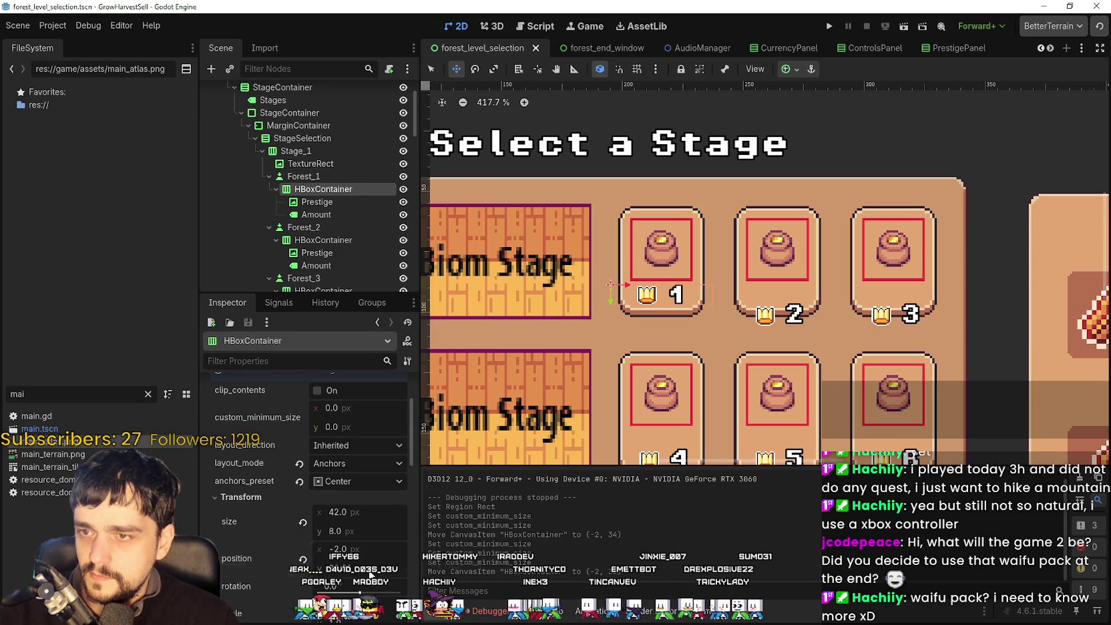
type("34")
key("Return")
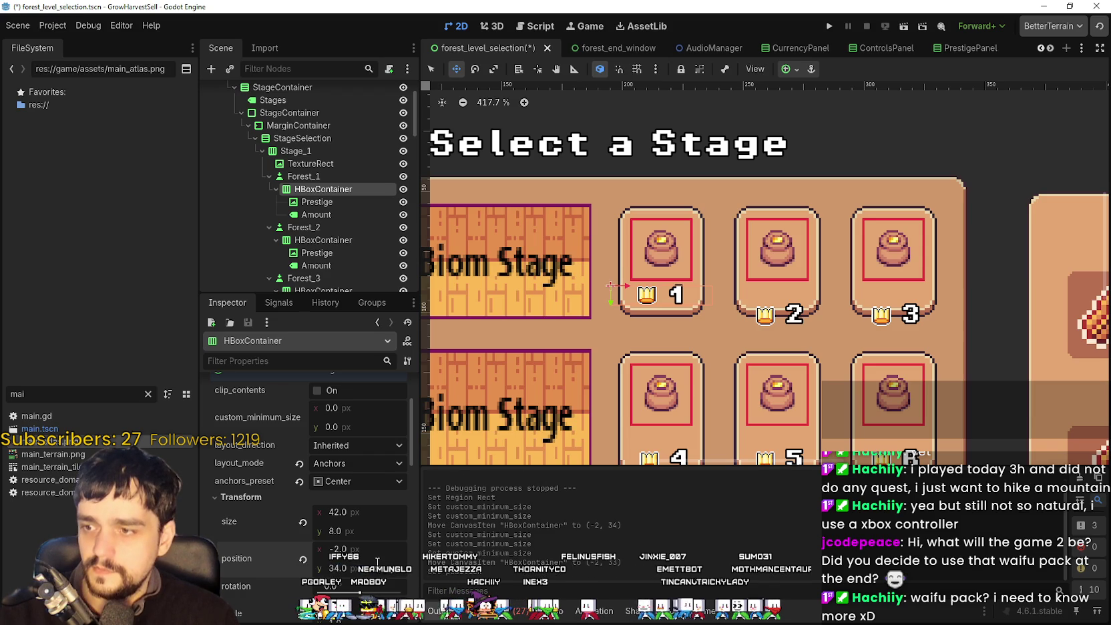
key("ctrl+s")
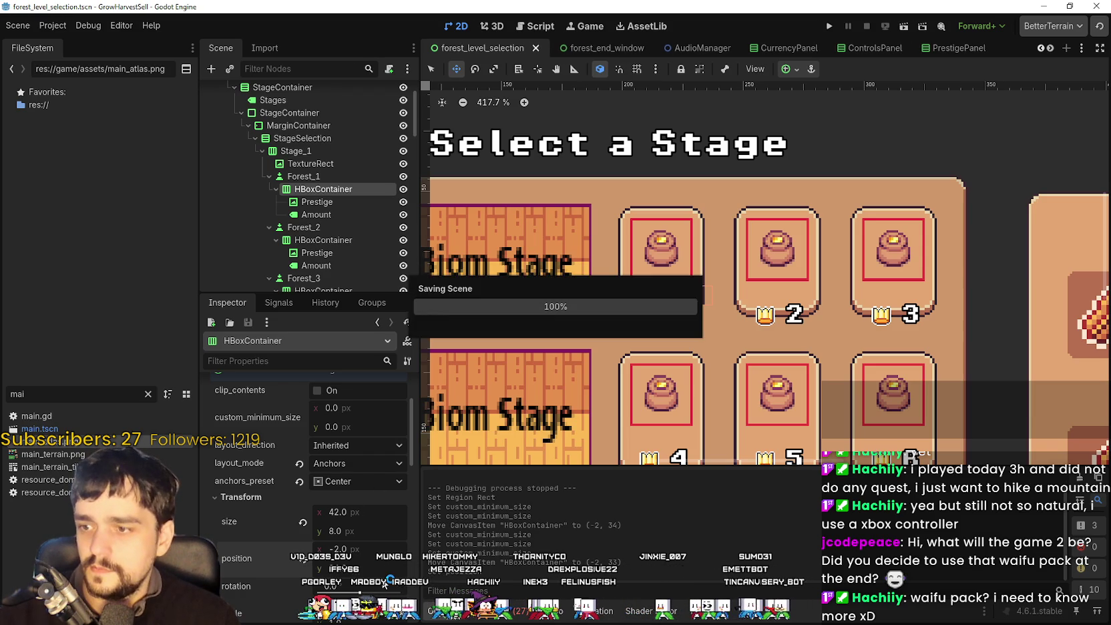
scroll(307, 467, "down", 2)
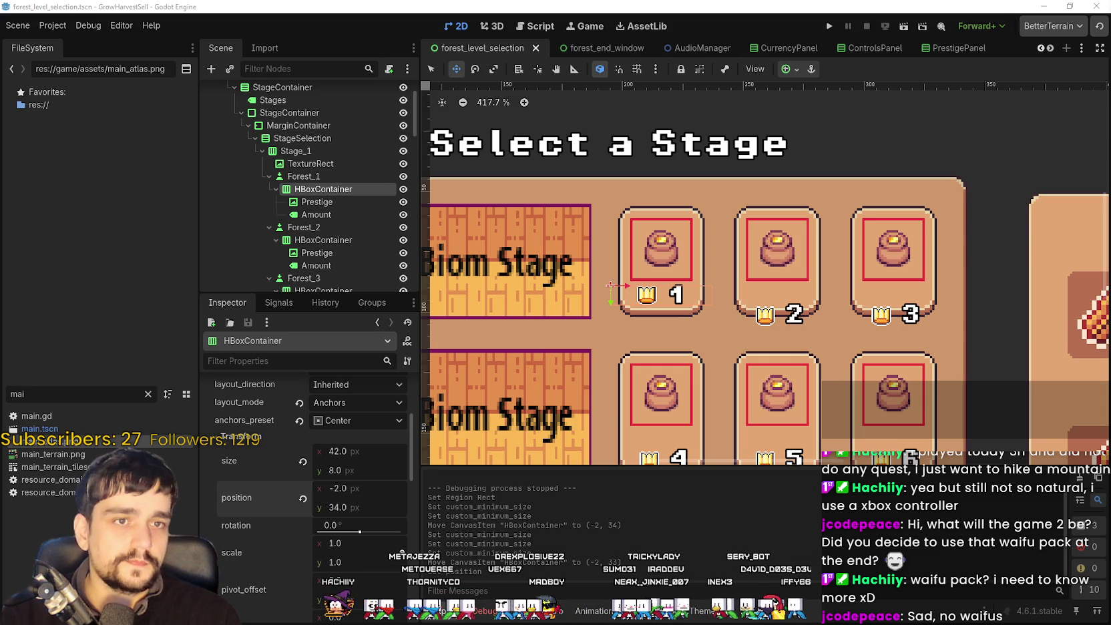
Switch from Godot to the itch.io Combat RPG character pack page in the browser.
key("alt+Tab")
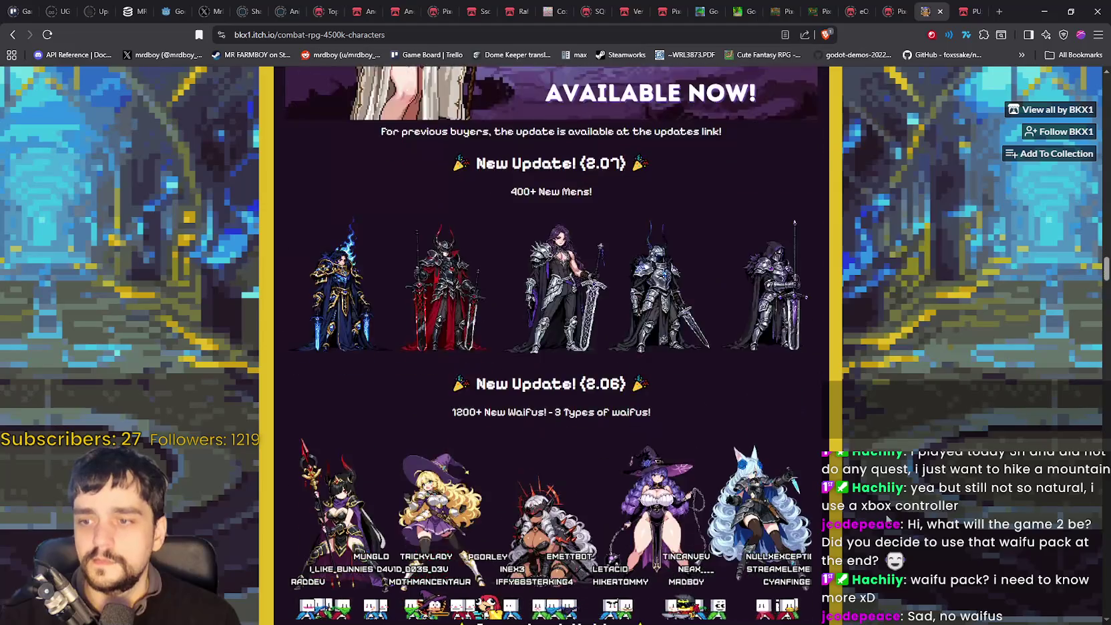
Open the 2.06 character update image in a new tab, view it full size, then return.
scroll(878, 516, "down", 5)
scroll(876, 514, "up", 1)
right_click(737, 288)
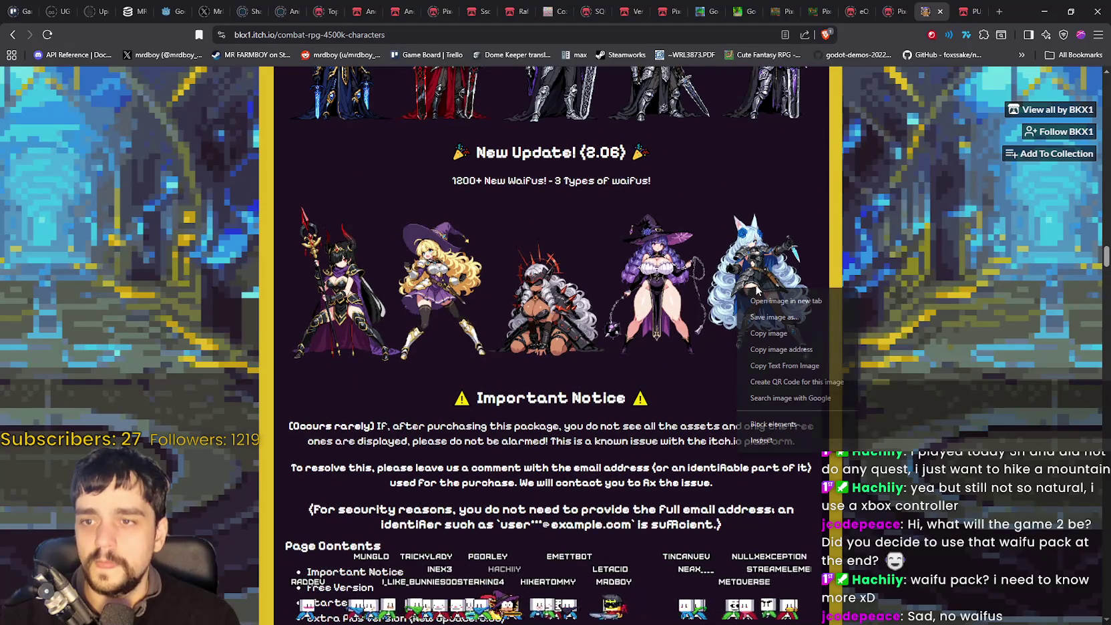
left_click(767, 298)
left_click(927, 10)
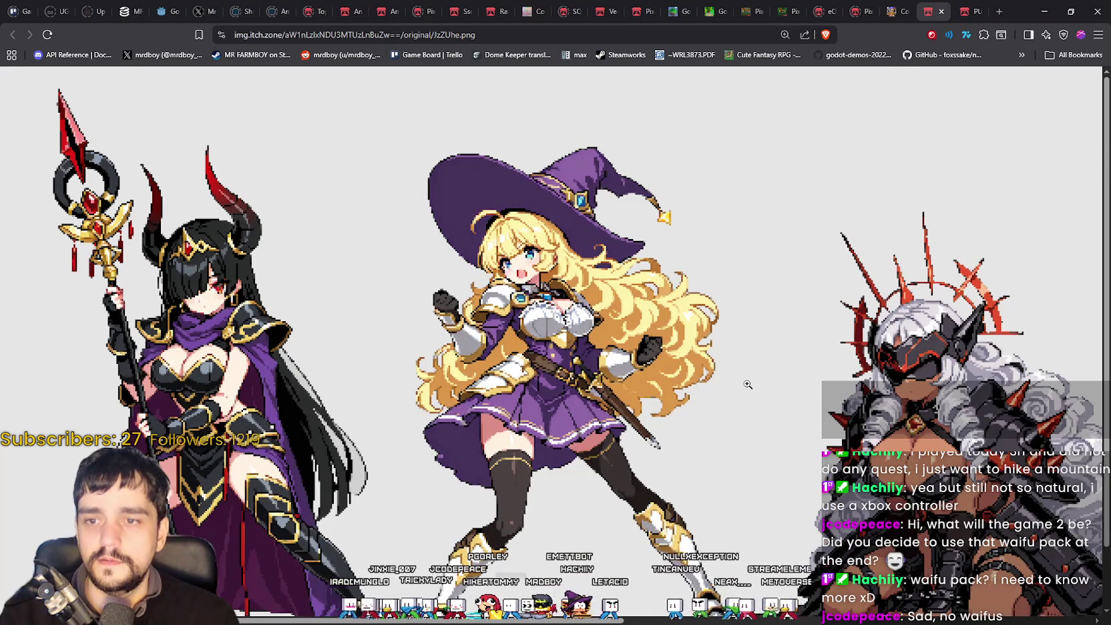
left_click(748, 385)
scroll(656, 496, "up", 3, "ctrl")
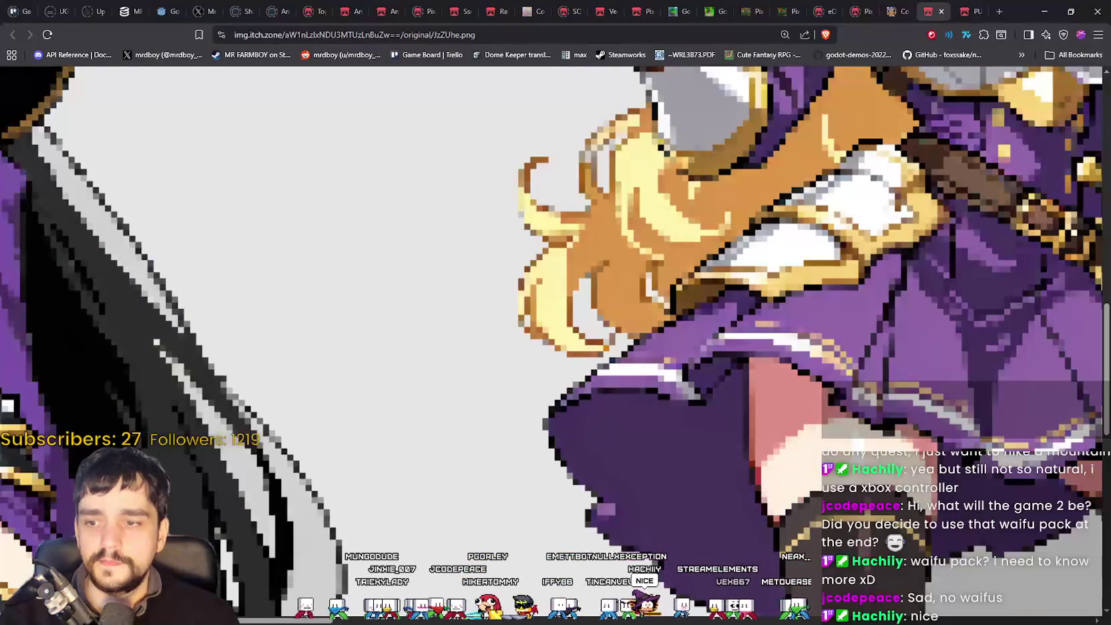
scroll(584, 601, "right", 3)
scroll(584, 601, "down", 3)
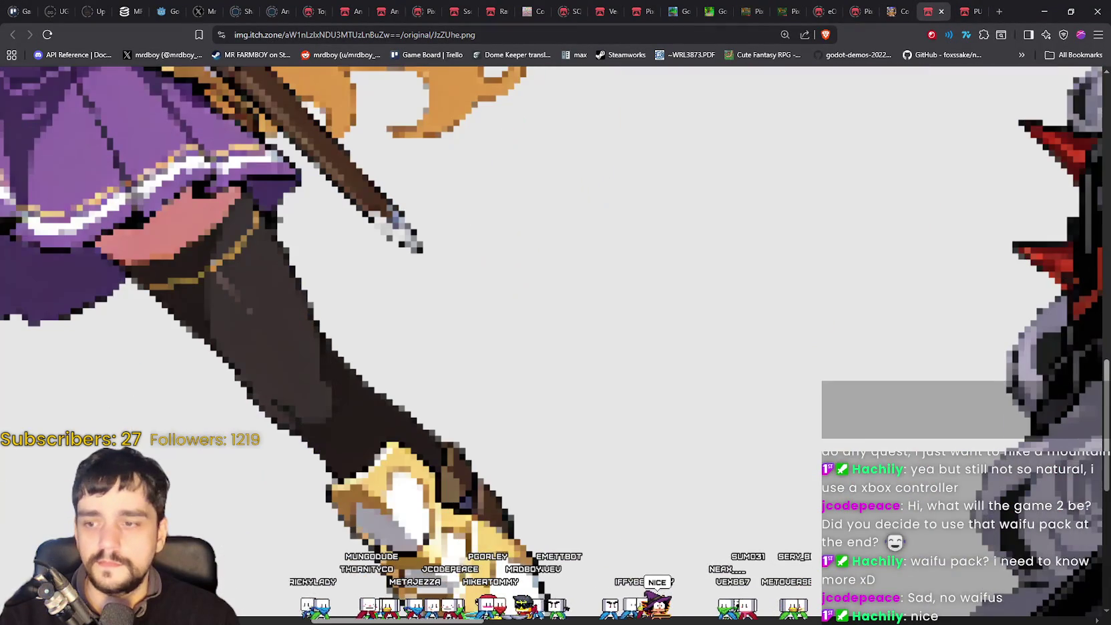
scroll(572, 309, "down", 5, "ctrl")
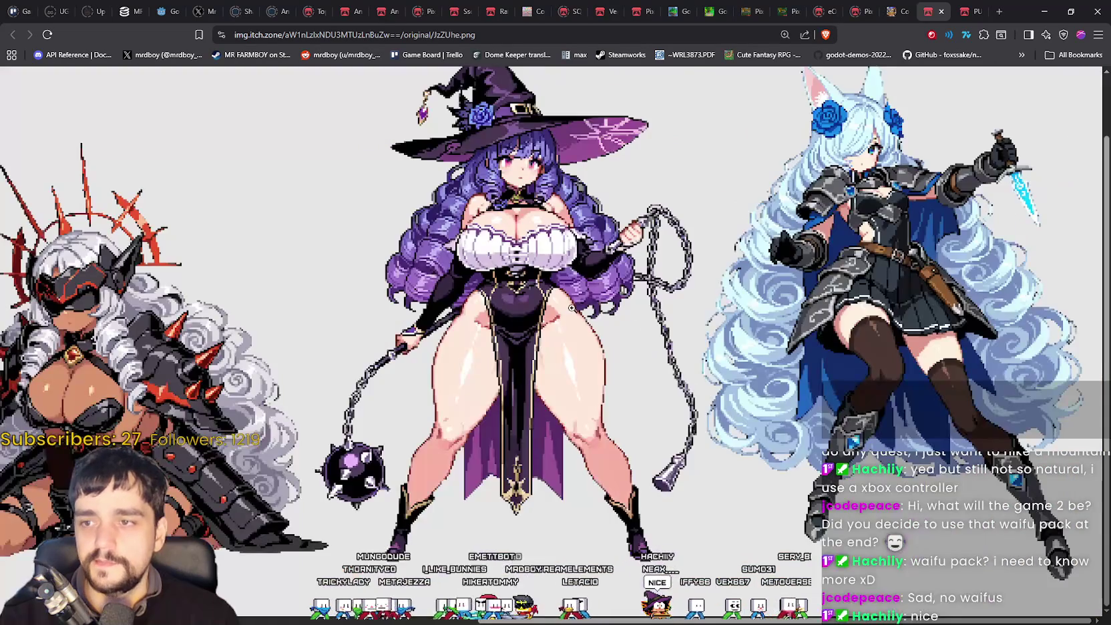
scroll(570, 305, "down", 1, "ctrl")
scroll(569, 305, "down", 3, "ctrl")
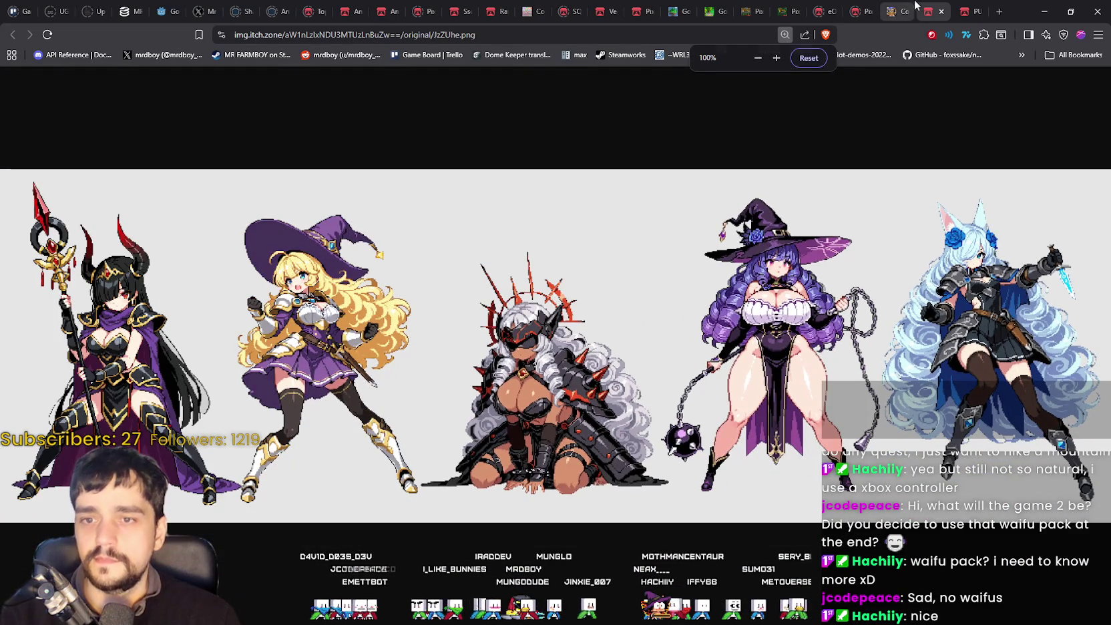
left_click(903, 7)
Browse all asset packs by BKX1, then minimize the browser to return to Godot.
scroll(609, 352, "down", 3)
scroll(588, 427, "up", 12)
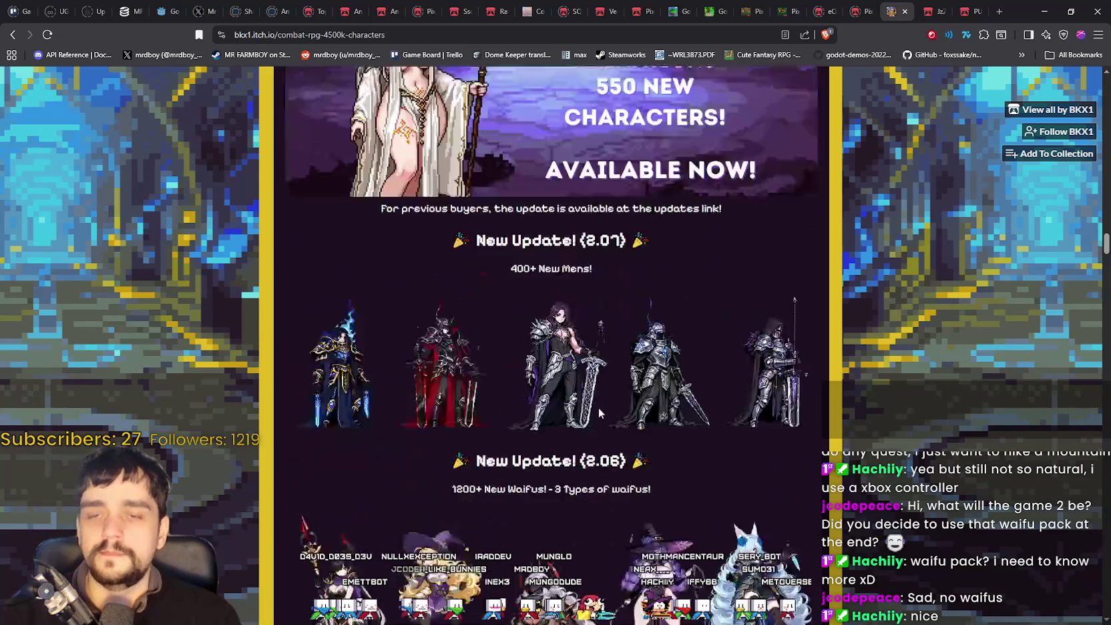
scroll(982, 267, "up", 10)
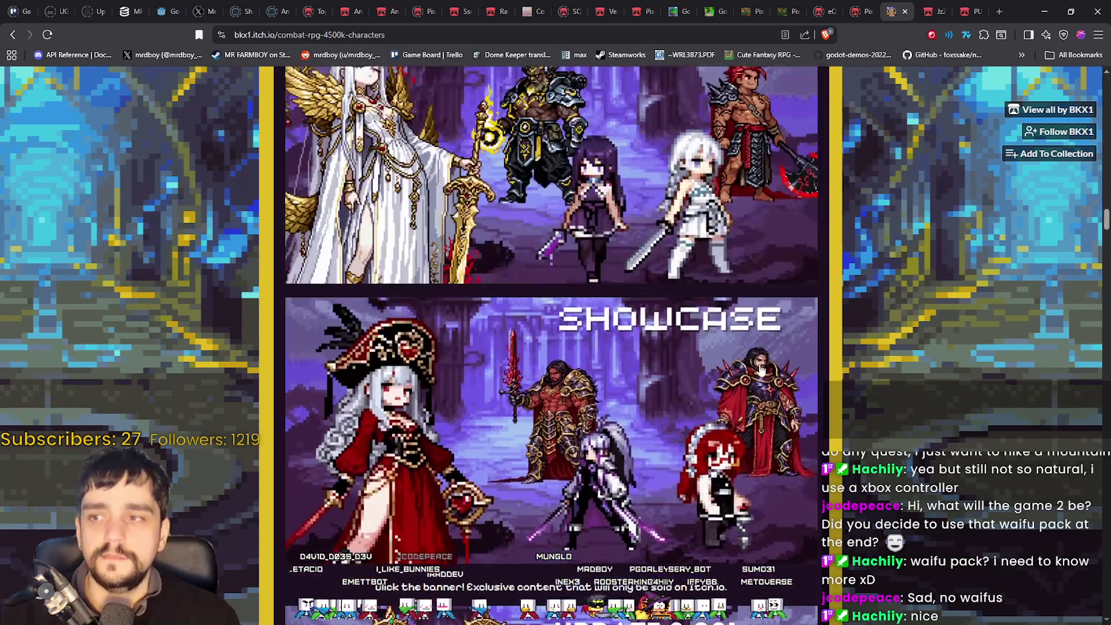
left_click(1004, 118)
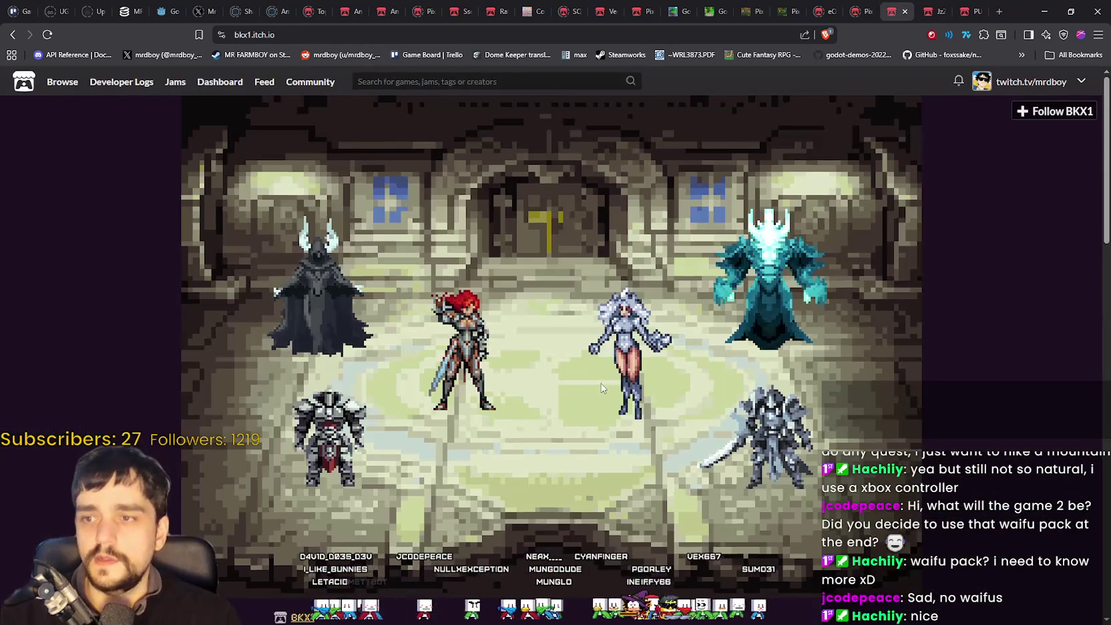
scroll(604, 380, "down", 5)
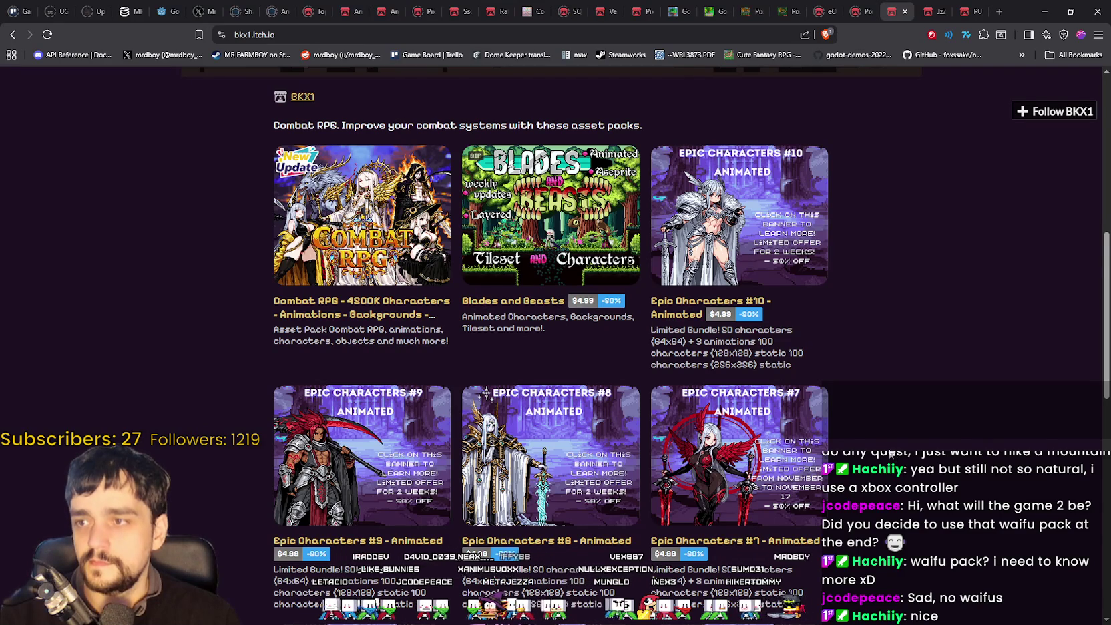
scroll(890, 454, "down", 7)
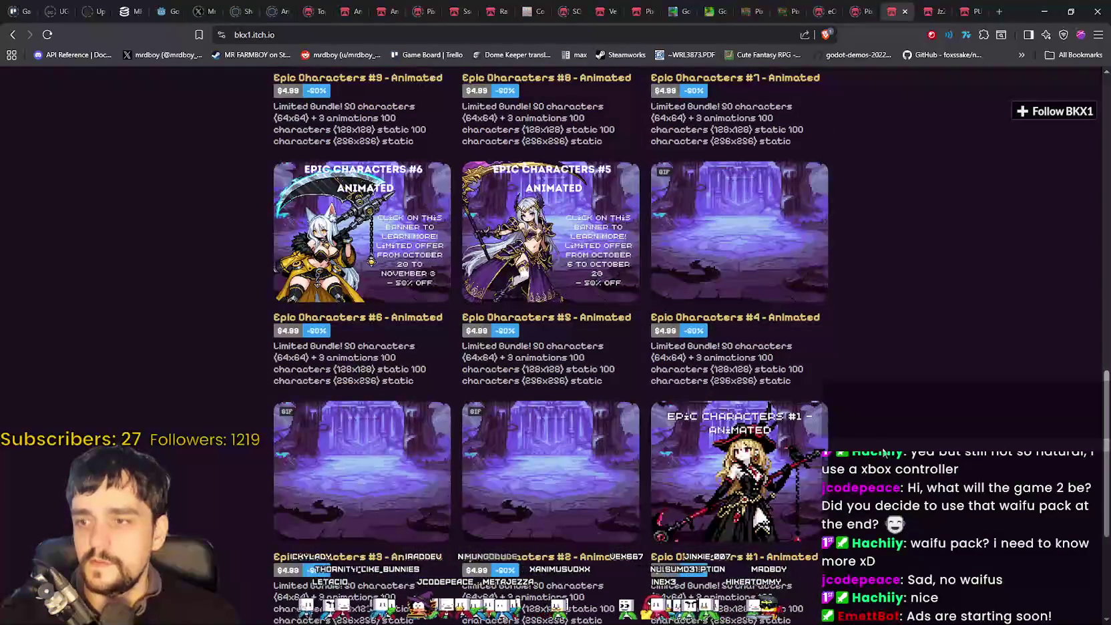
scroll(883, 453, "down", 3)
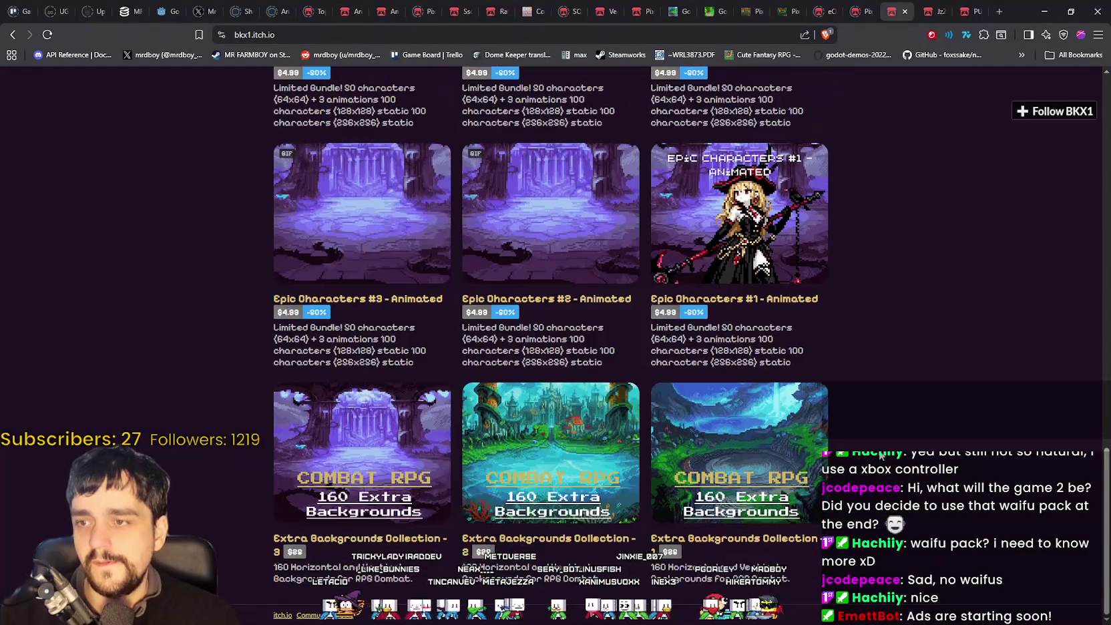
scroll(878, 456, "up", 15)
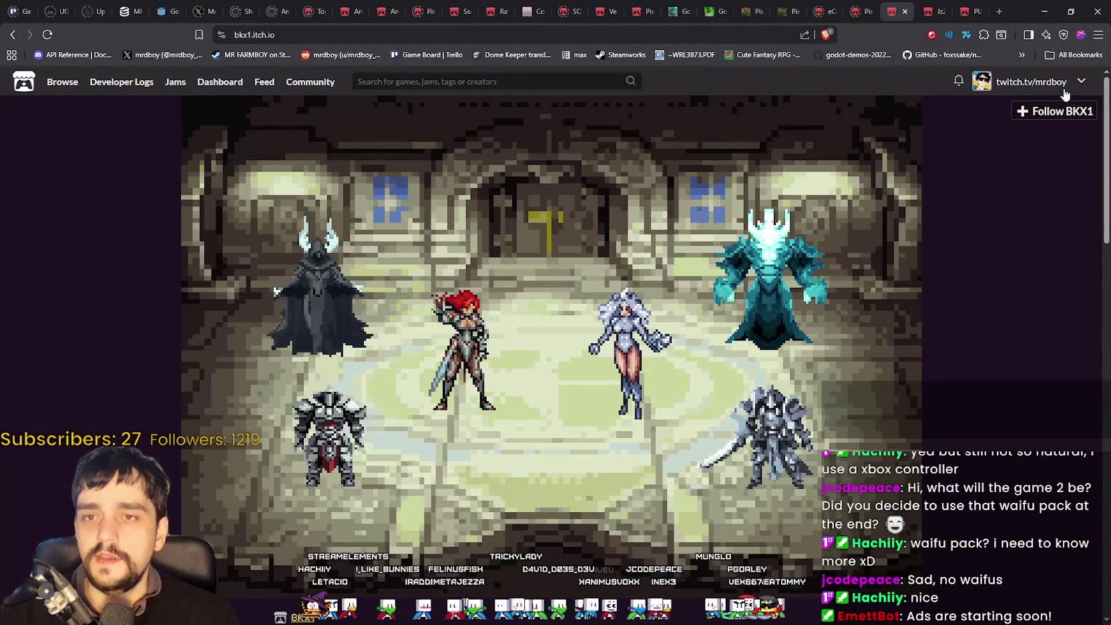
left_click(1044, 12)
scroll(616, 296, "up", 2)
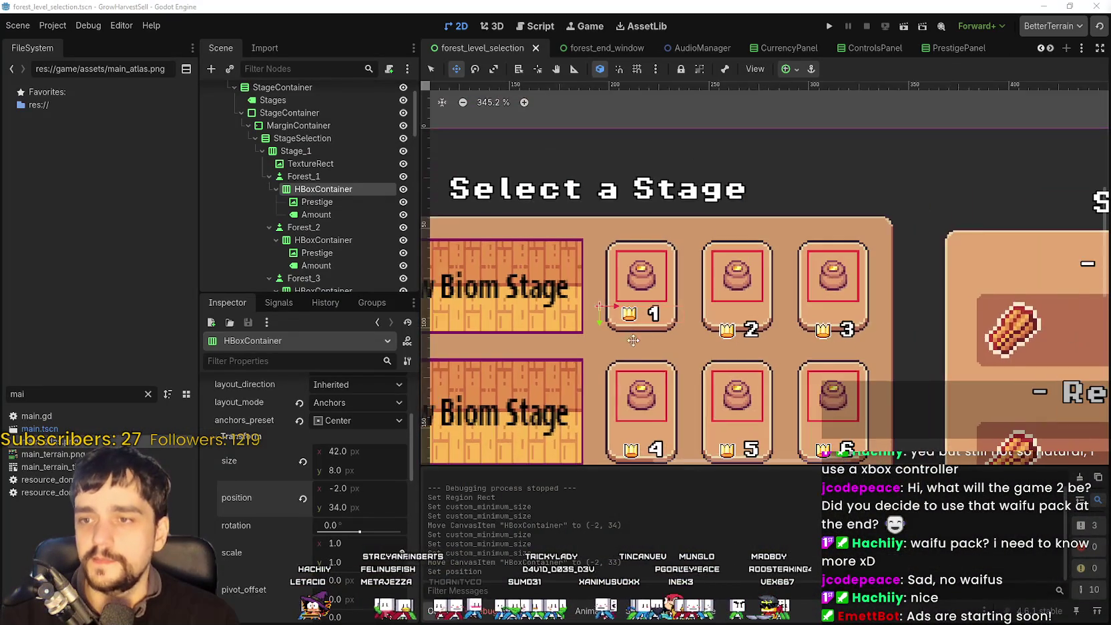
key("q")
scroll(707, 241, "up", 4)
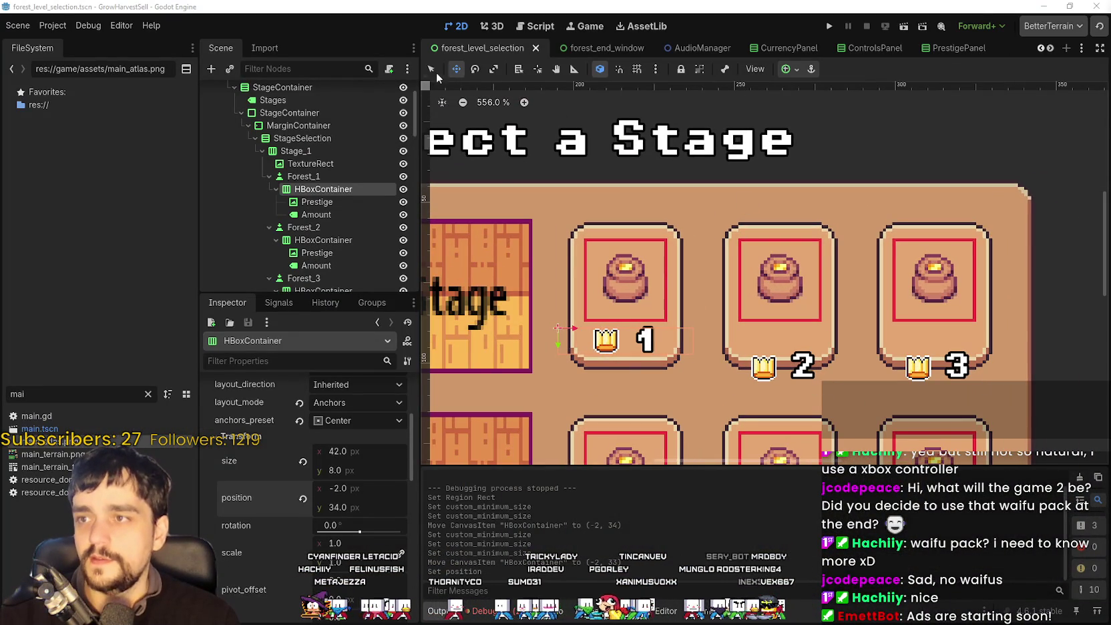
scroll(700, 309, "down", 1)
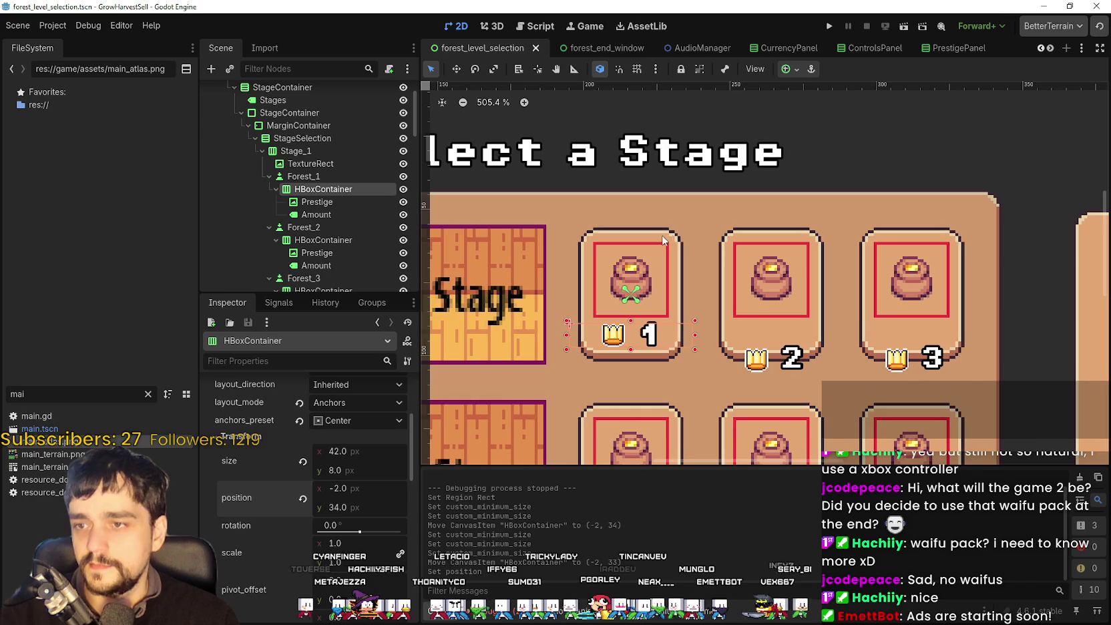
left_click(646, 230)
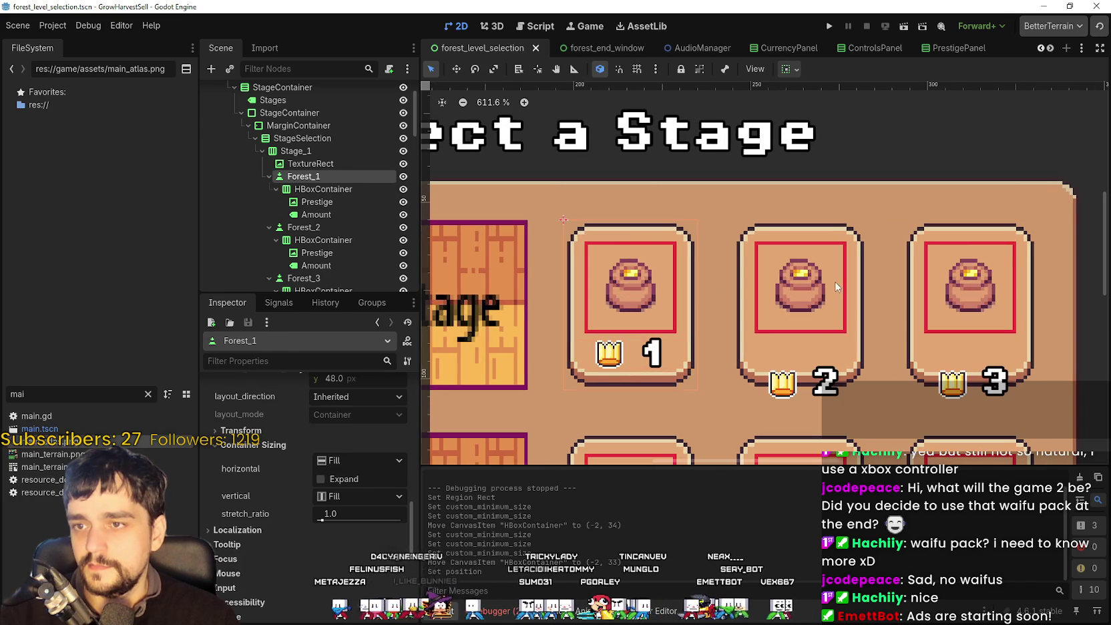
scroll(760, 258, "up", 2)
scroll(760, 257, "down", 1)
left_click(765, 330)
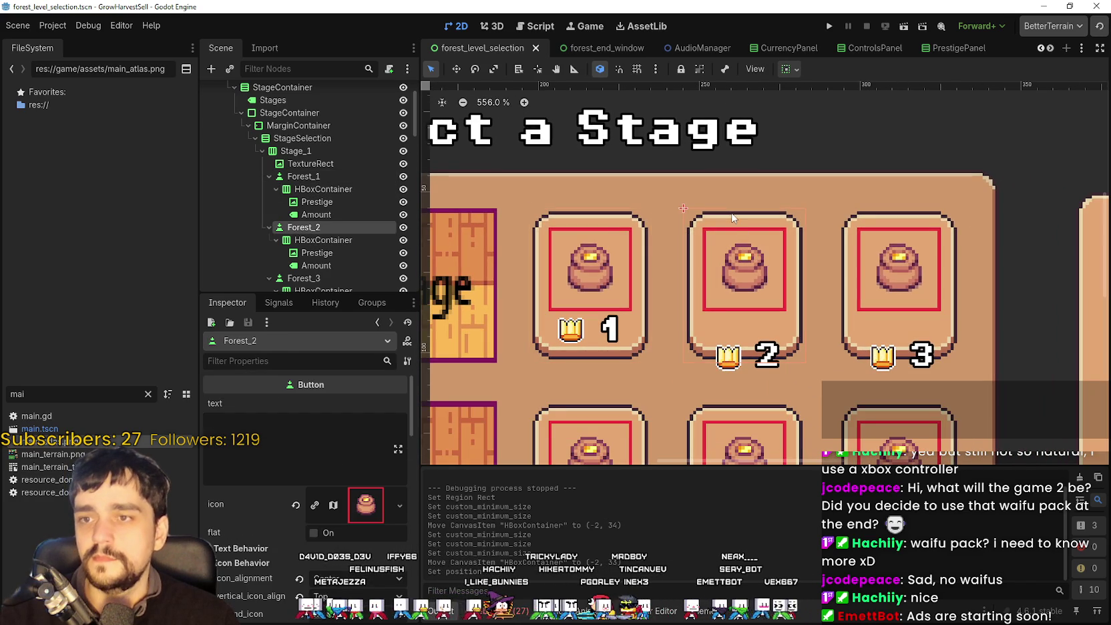
scroll(765, 329, "up", 2)
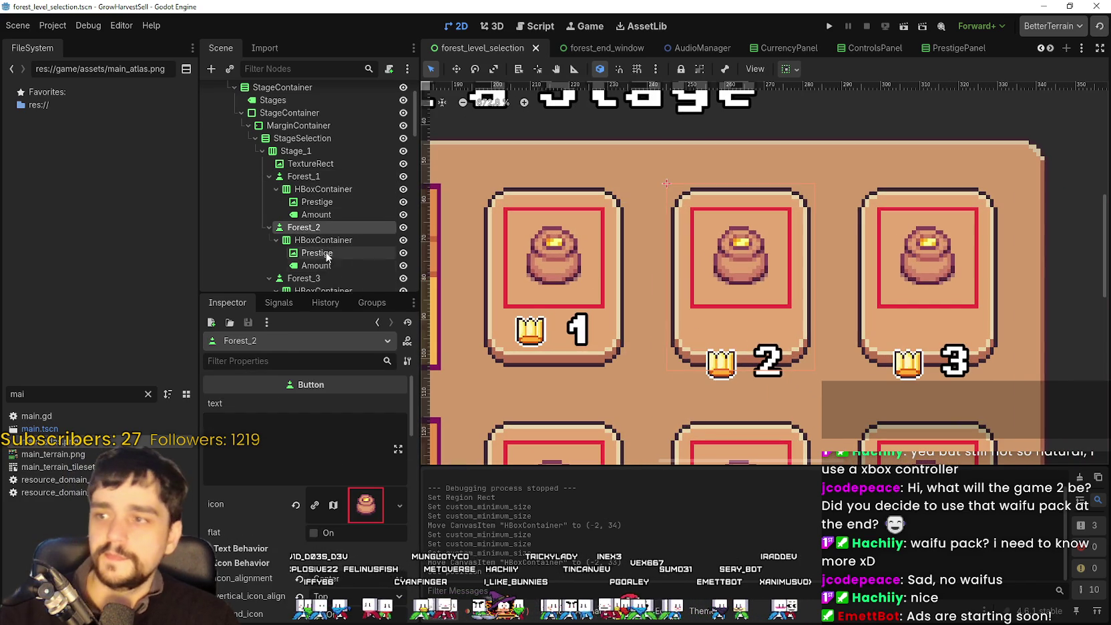
scroll(327, 254, "down", 2)
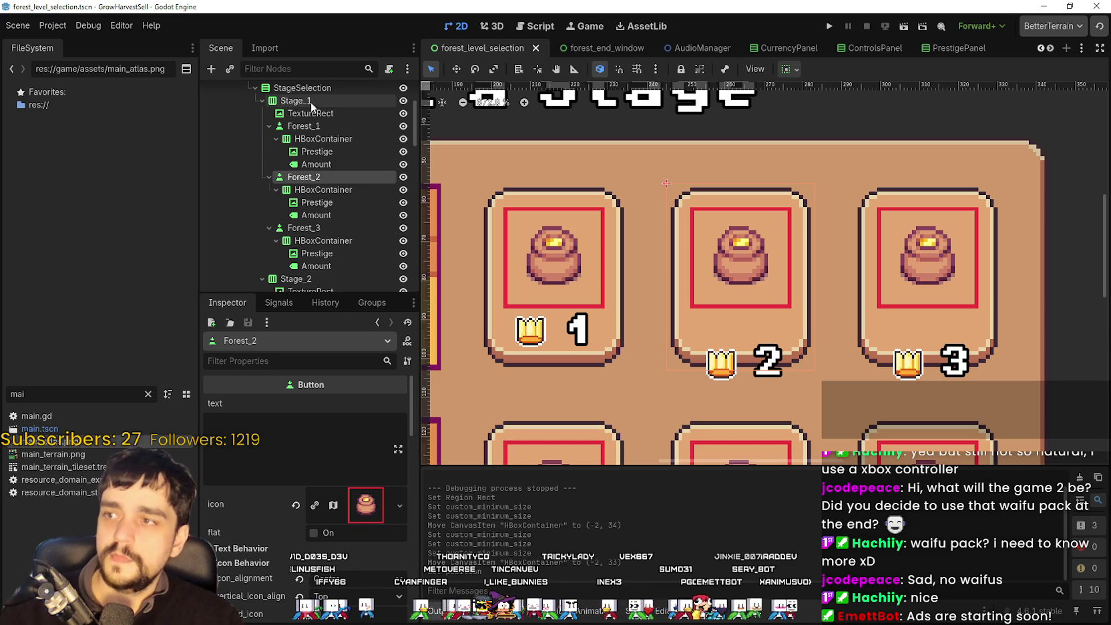
double_click(310, 126)
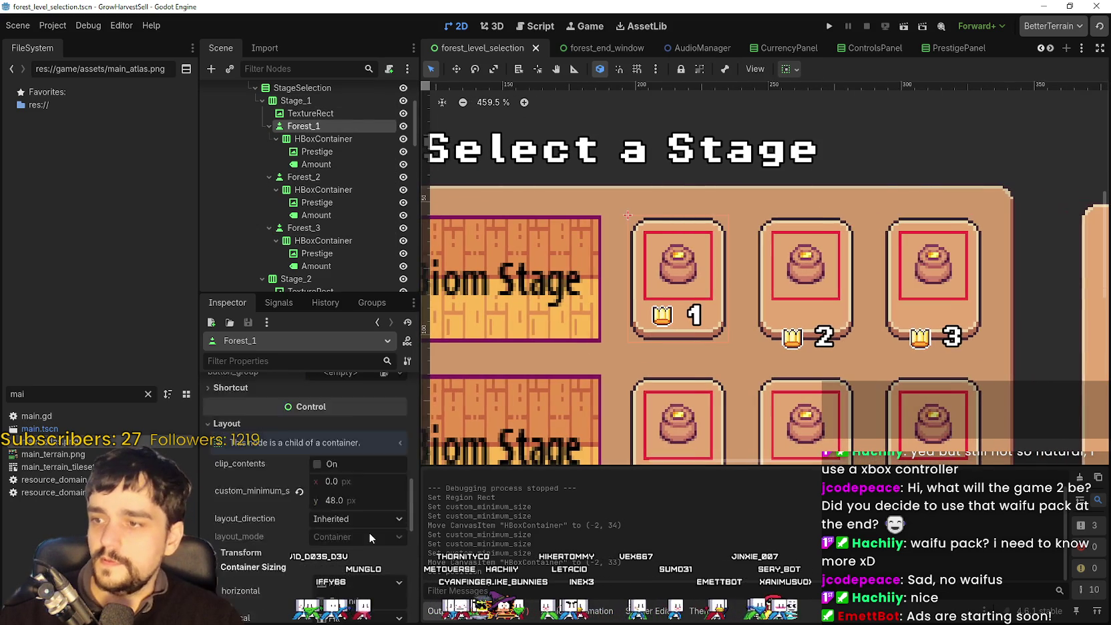
left_click(261, 350)
type("custom")
Give the Forest_4 and Forest_7 stage buttons a 48 px custom minimum height.
scroll(396, 209, "down", 2)
scroll(398, 209, "down", 3)
left_click(334, 180)
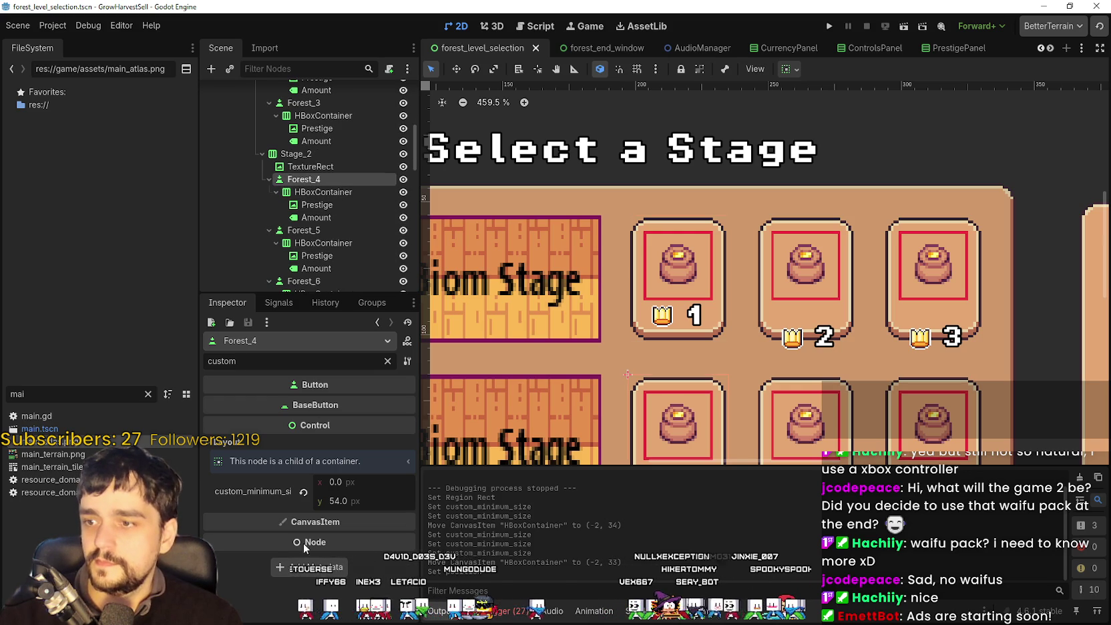
left_click(353, 501)
type("48")
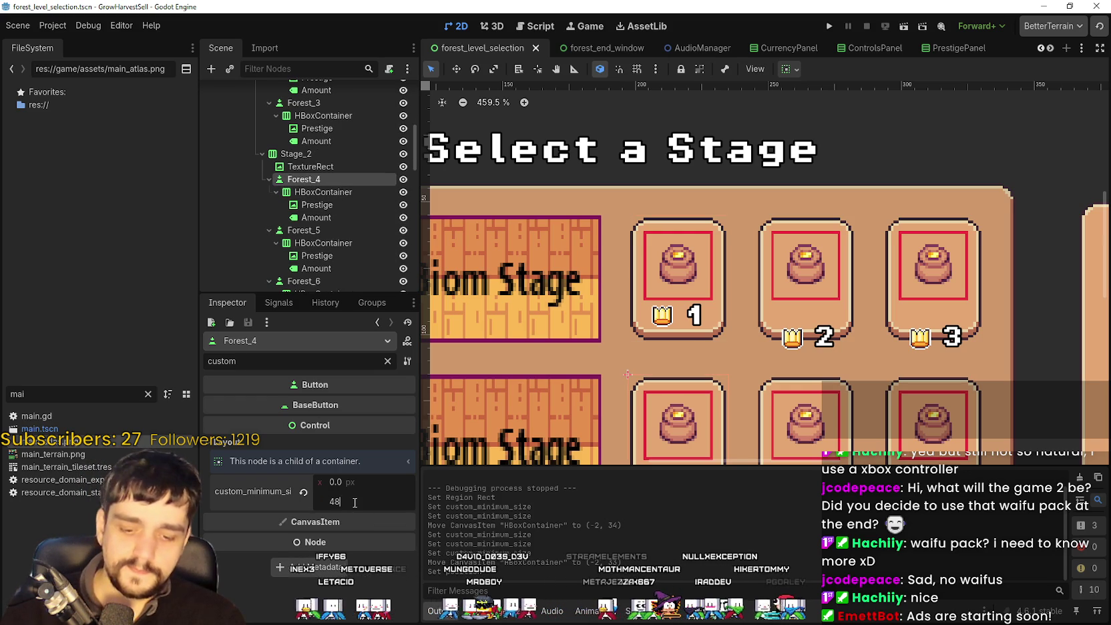
key("Return")
scroll(744, 364, "down", 3)
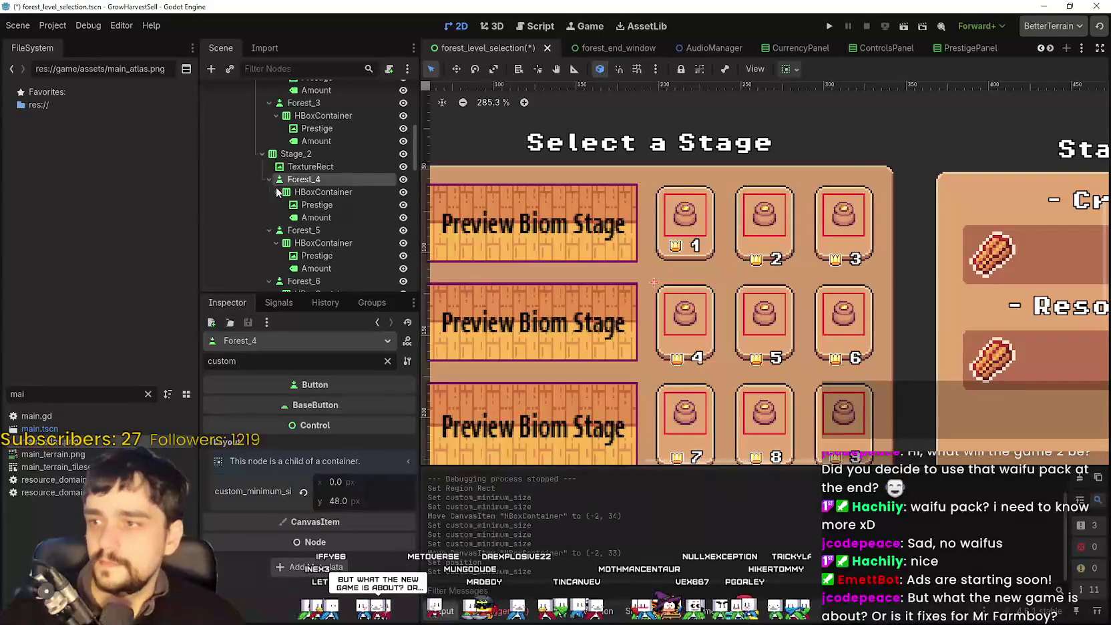
scroll(292, 209, "down", 4)
scroll(292, 209, "down", 2)
left_click(304, 207)
left_click(374, 502)
type("48")
key("Return")
Set the Forest_10 stage button's custom minimum height to 48 px as well.
scroll(670, 223, "down", 2)
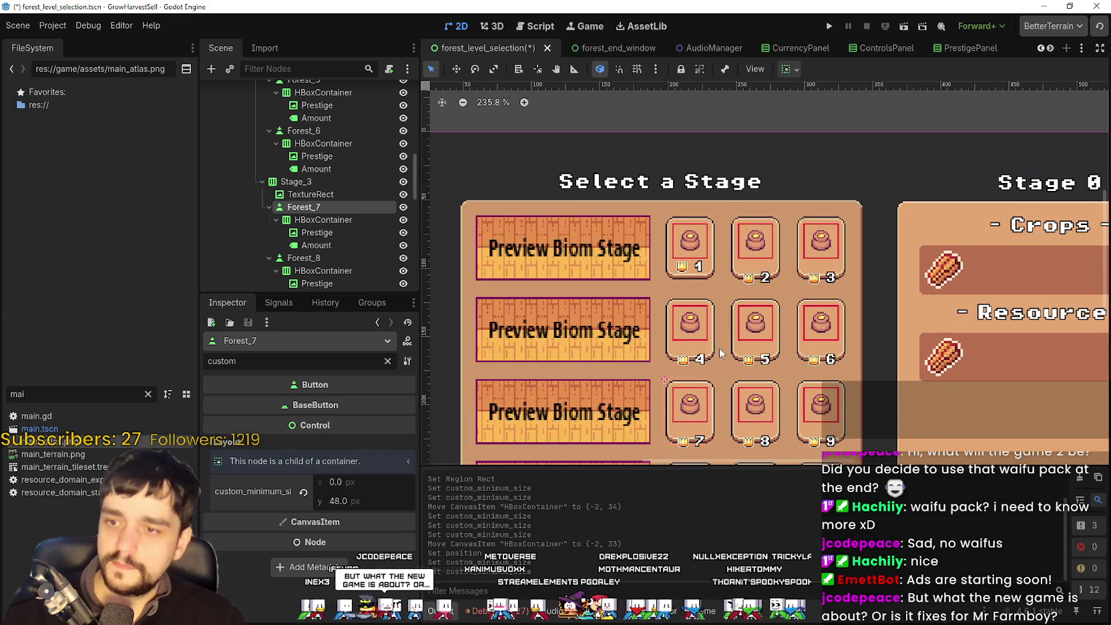
scroll(323, 227, "down", 6)
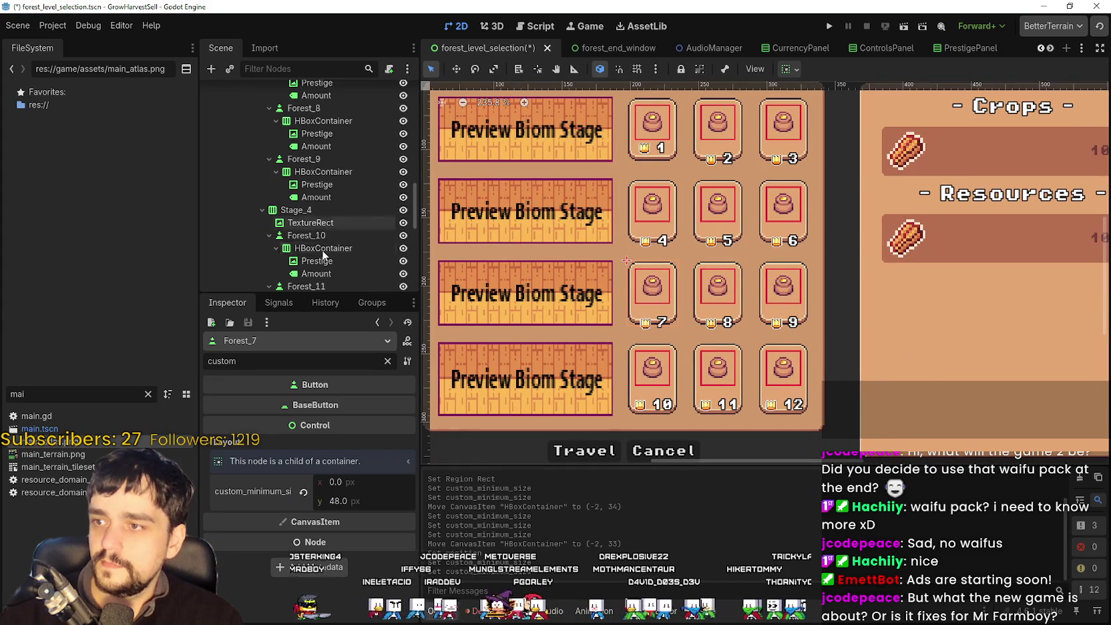
left_click(321, 235)
left_click(362, 504)
type("4")
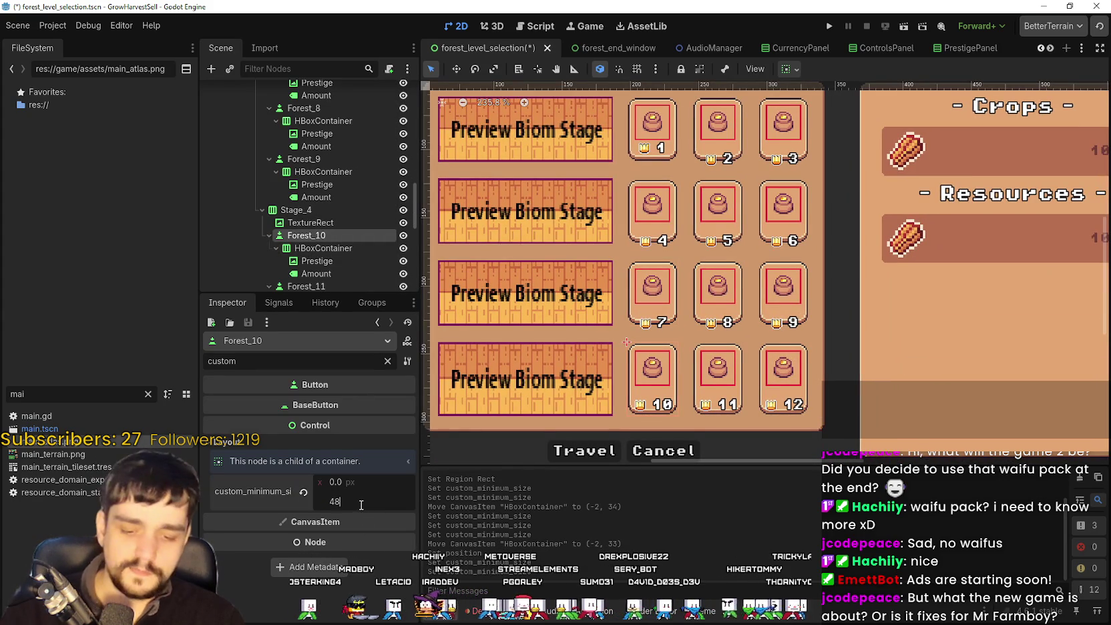
type("8")
key("Return")
Move card 2's crown-and-number container to (1, 34) with the Move tool and save the scene.
scroll(721, 314, "up", 3)
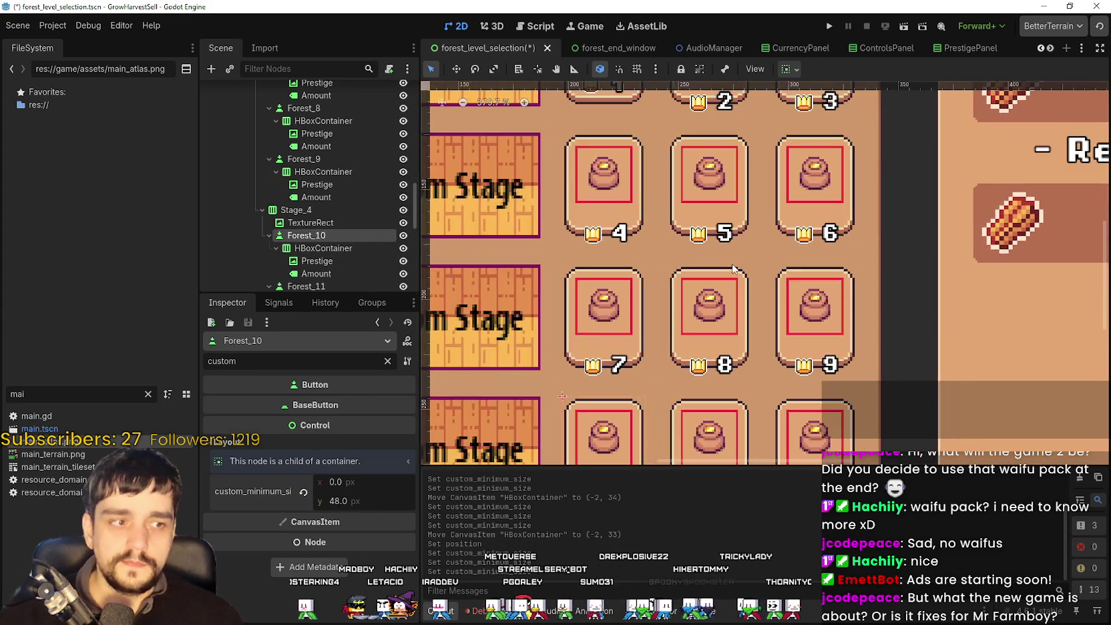
scroll(733, 267, "down", 3)
scroll(733, 267, "up", 3)
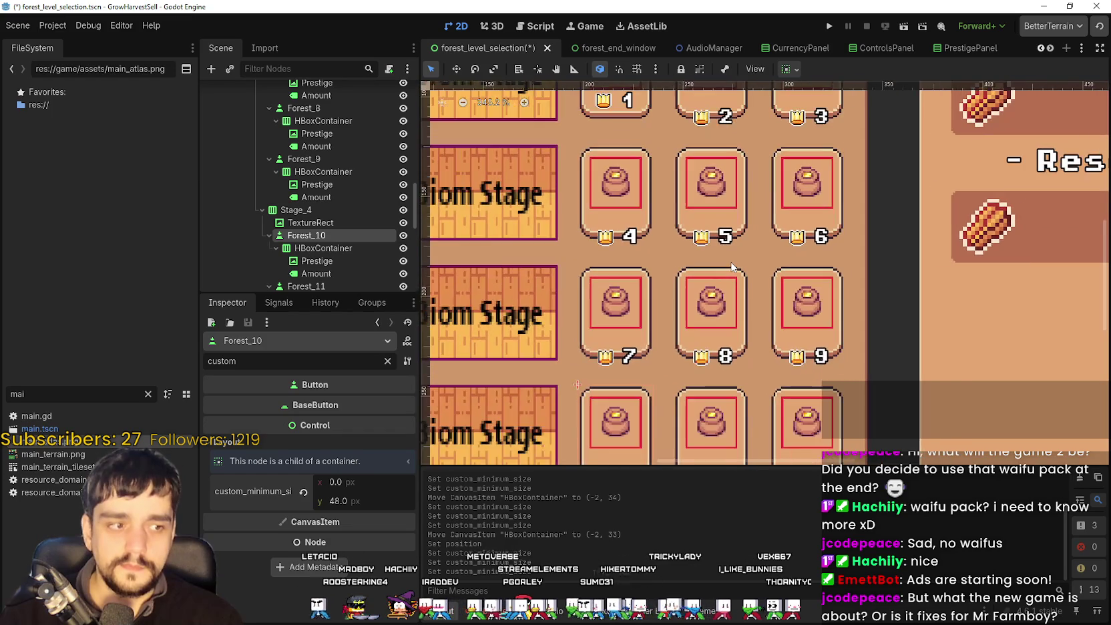
scroll(733, 267, "up", 1)
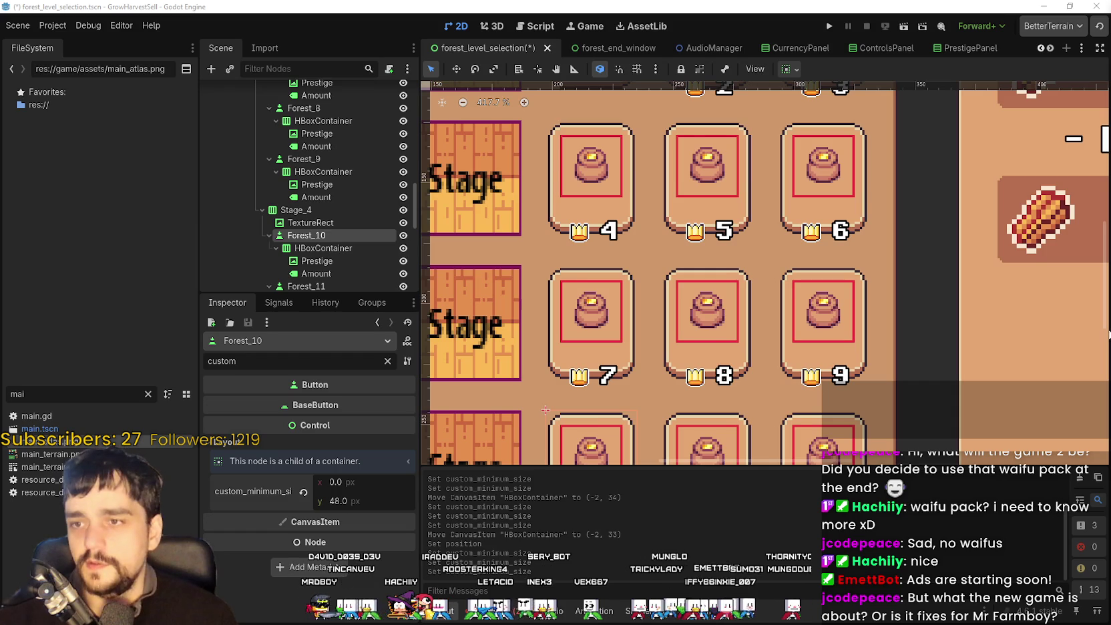
scroll(736, 324, "down", 2)
scroll(665, 281, "down", 1)
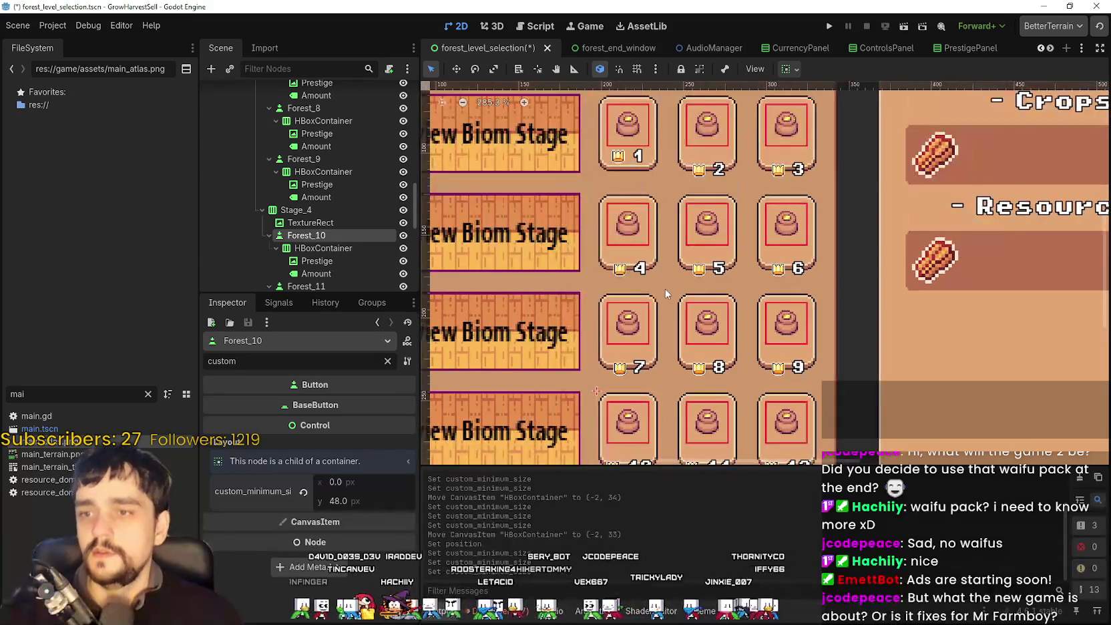
scroll(666, 281, "up", 3)
scroll(644, 281, "down", 1)
scroll(668, 234, "up", 1)
left_click(667, 233)
scroll(668, 233, "up", 2)
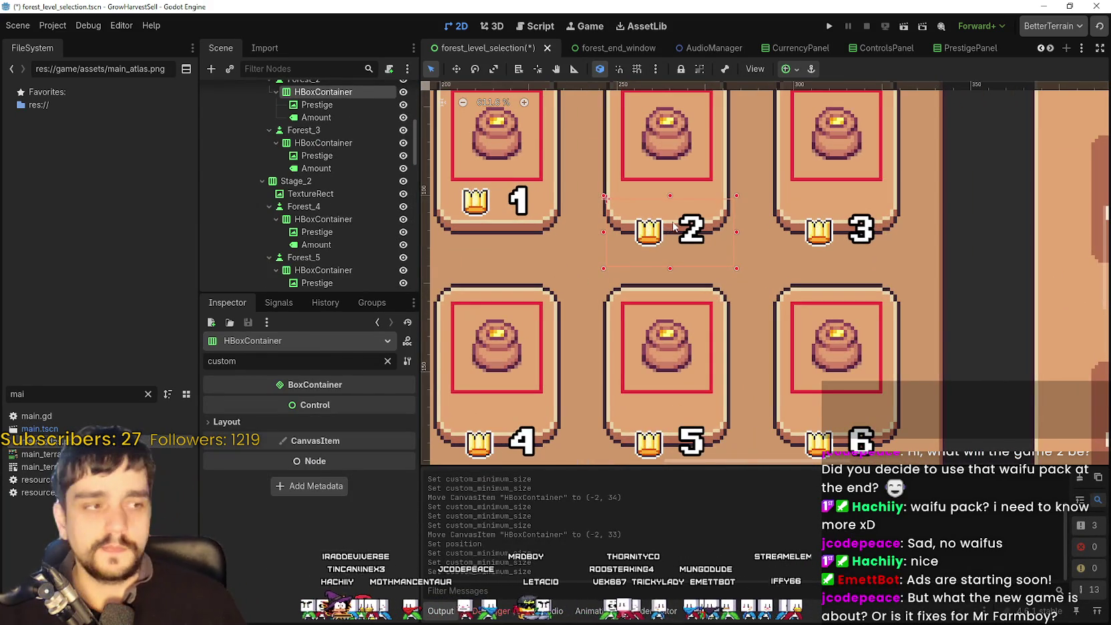
scroll(675, 229, "down", 1)
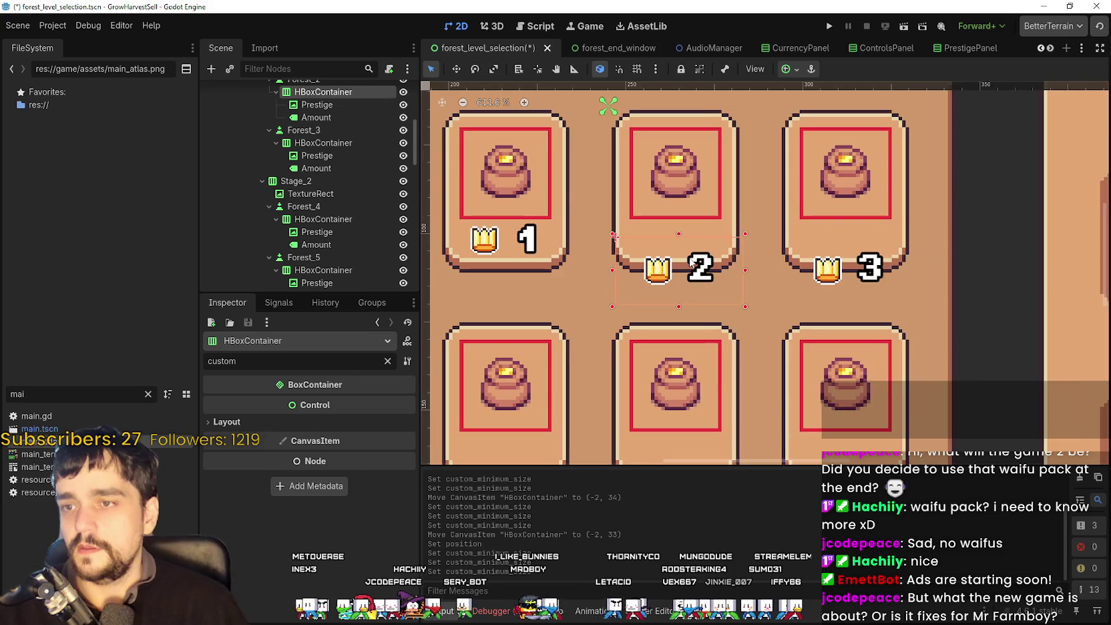
left_click(456, 69)
scroll(718, 284, "up", 3)
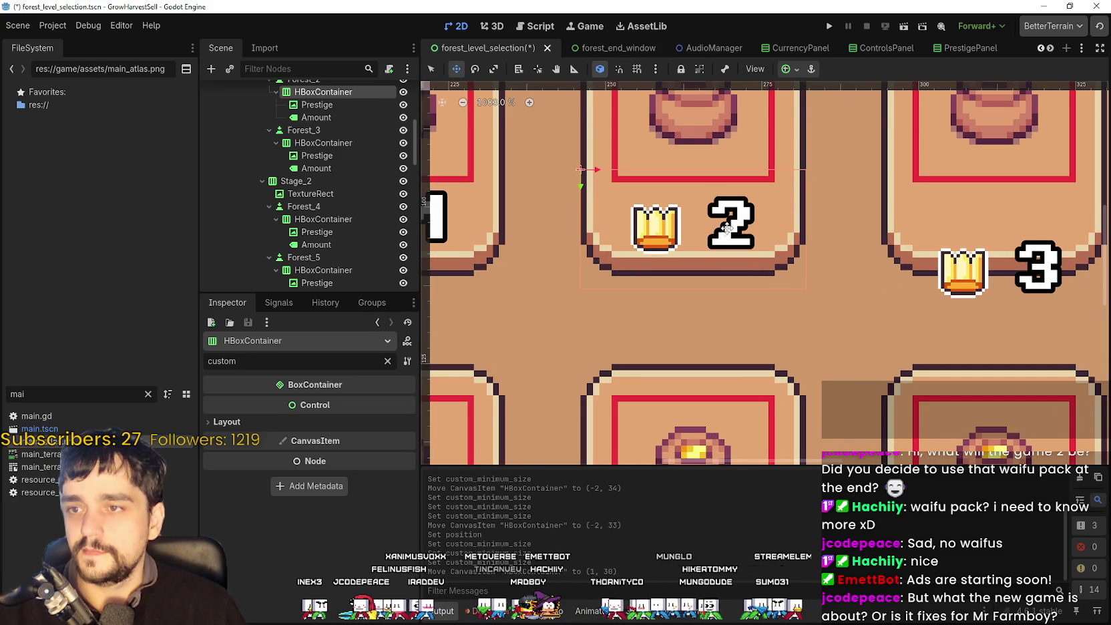
scroll(727, 228, "down", 10)
key("ctrl+s")
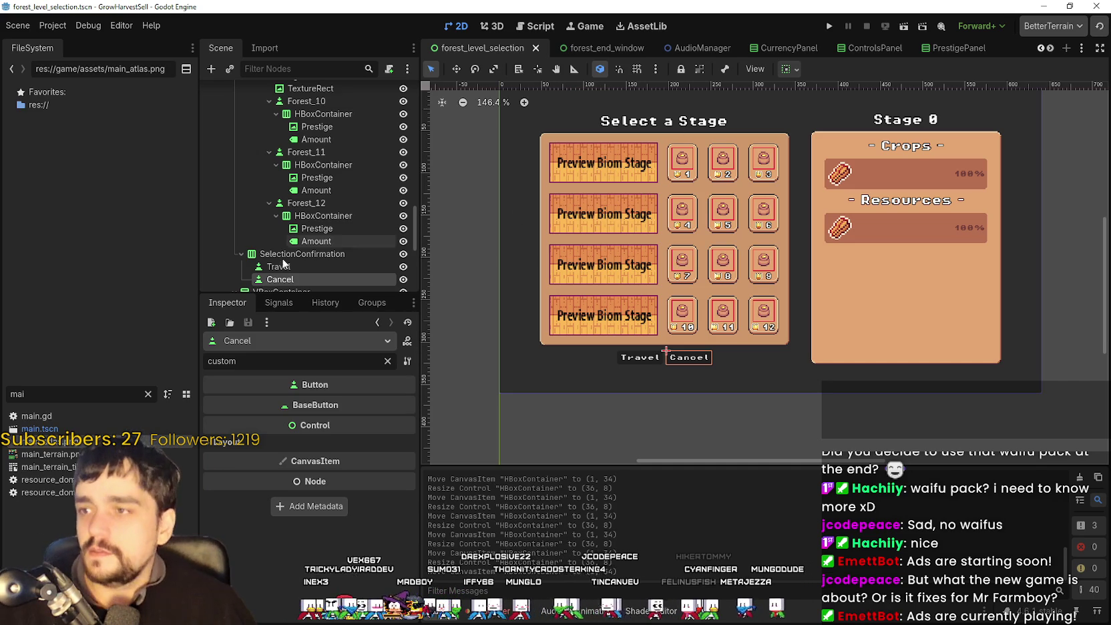
Run the project and start a new game from the Grow. Harvest. Sell. title screen.
scroll(306, 244, "down", 3)
left_click(828, 30)
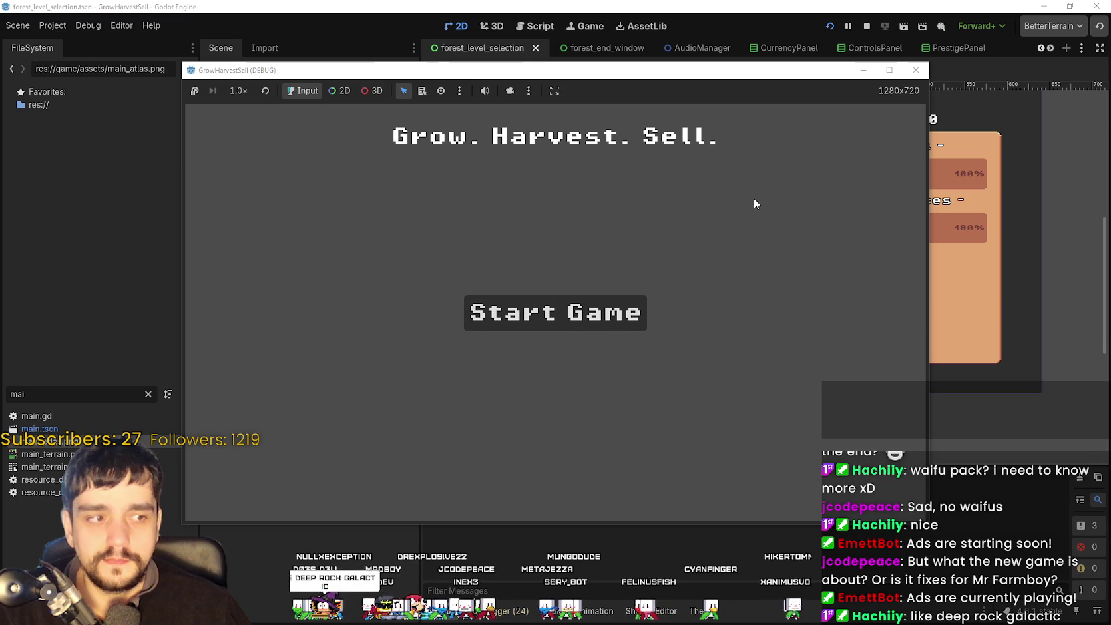
left_click(565, 326)
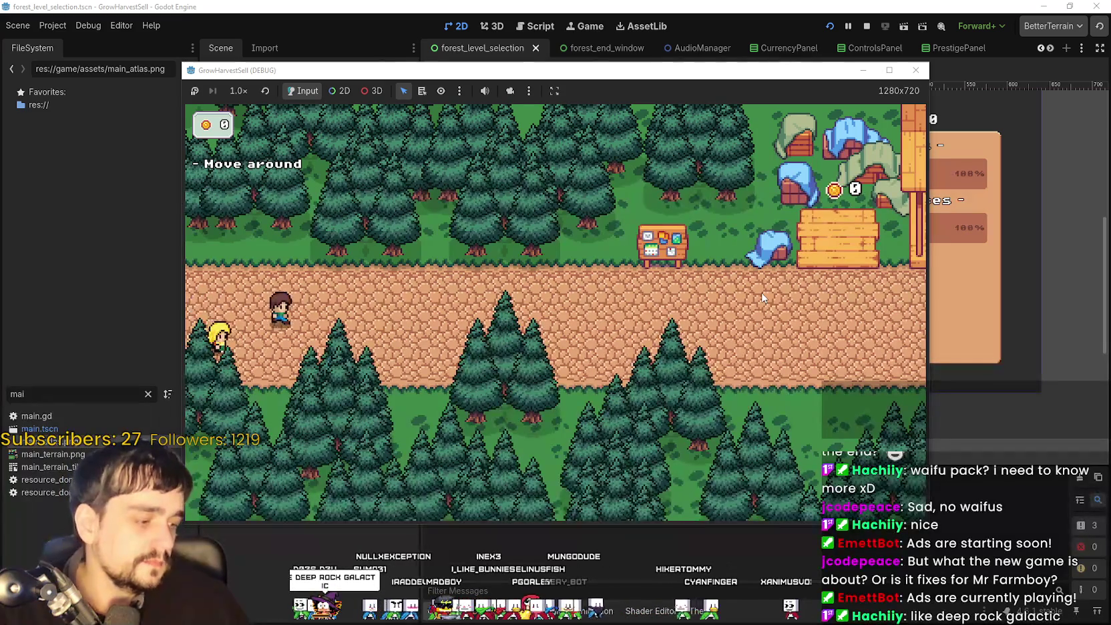
Maximize the game window, unlock Whisper at the skill board, then talk to Whisper the horse.
left_click(897, 69)
key("Right")
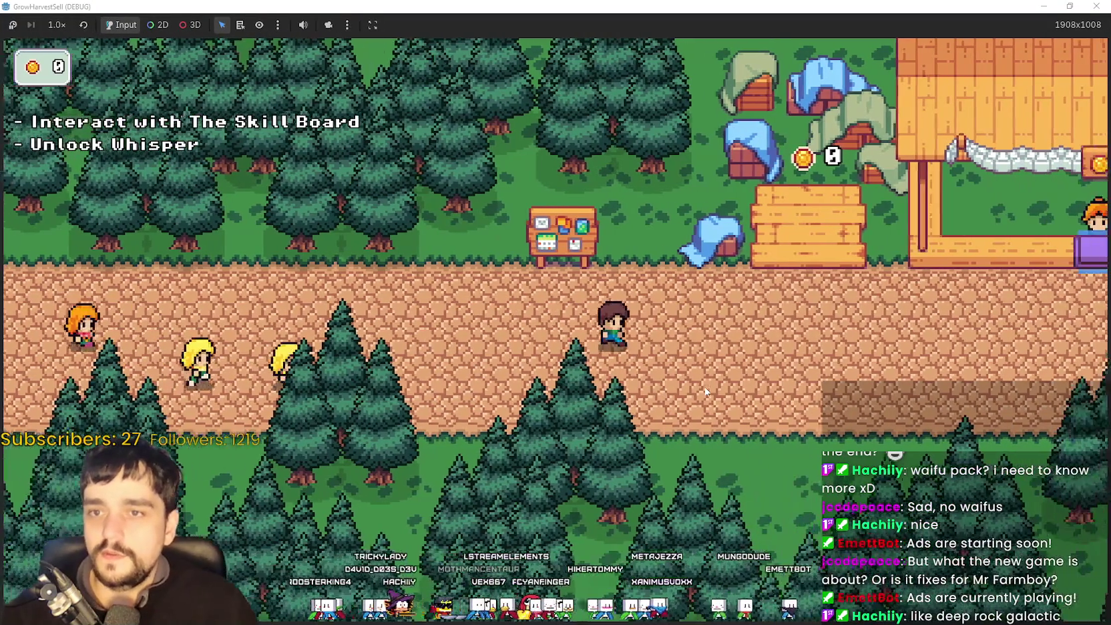
key("Up")
key("Left")
key("e")
key("e")
key("Escape")
key("Down")
key("Right")
key("e")
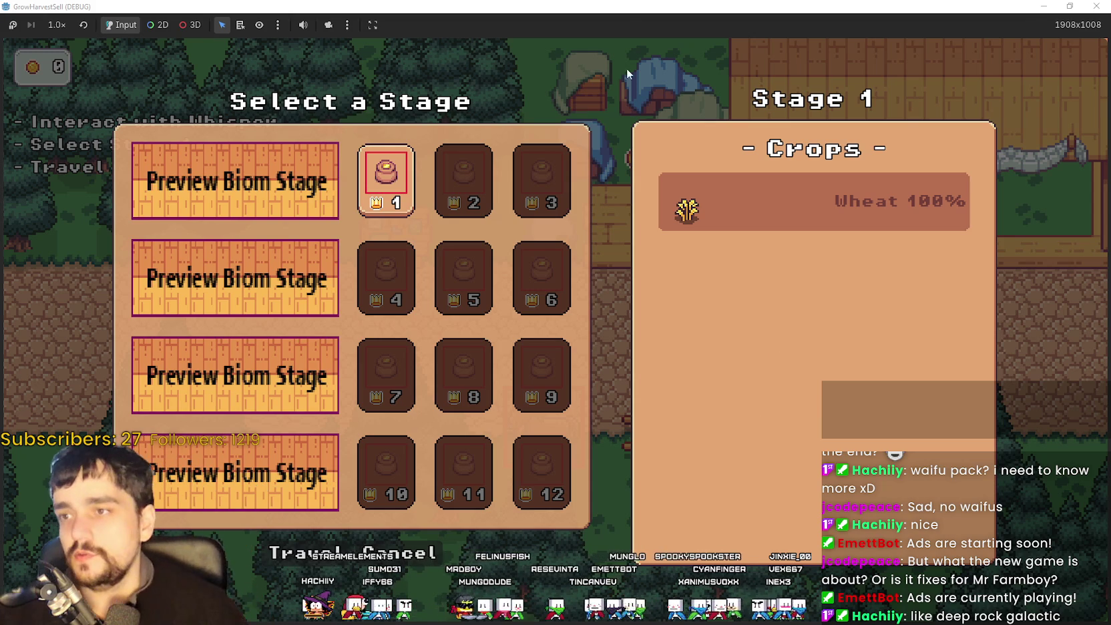
Restore the game window, reopen stage selection at the horse cart, and travel to Stage 1.
key("super+Down")
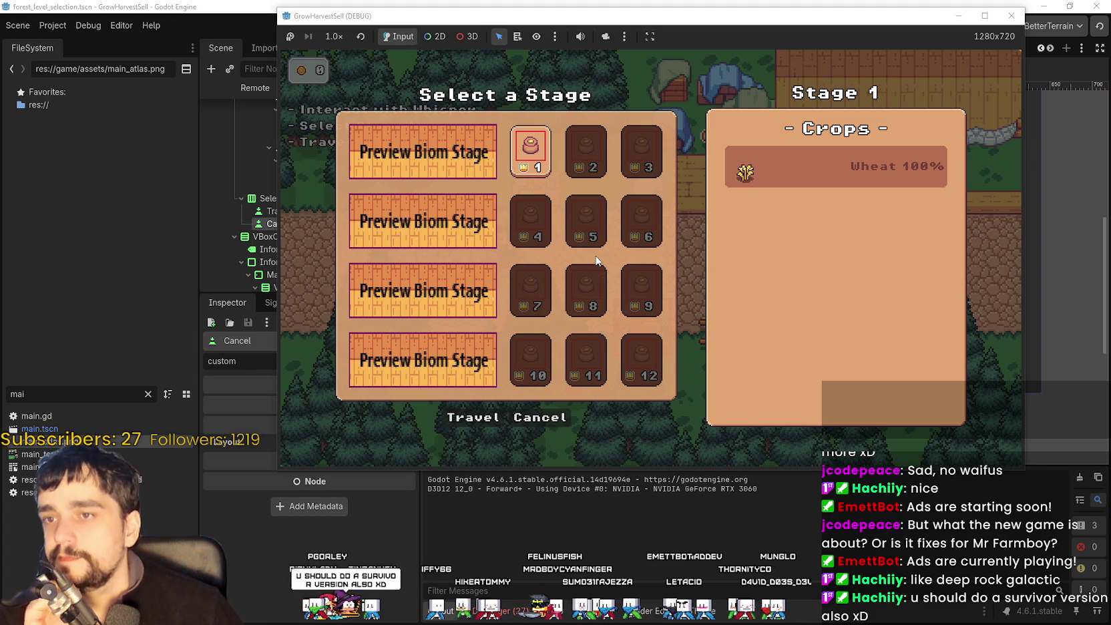
left_click_drag(570, 18, 559, 17)
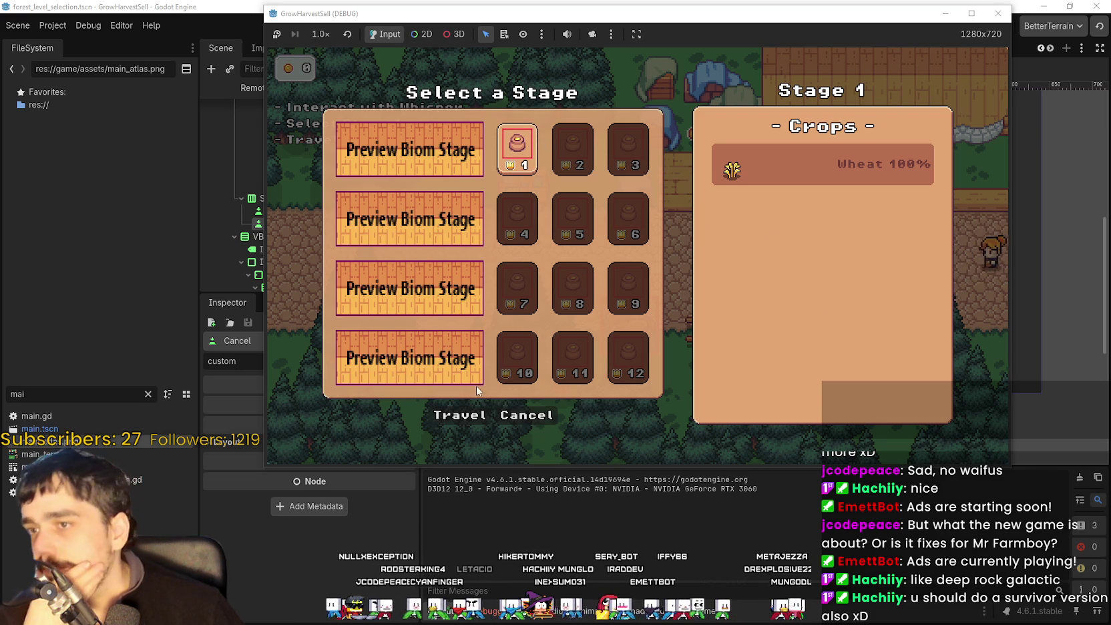
left_click(520, 416)
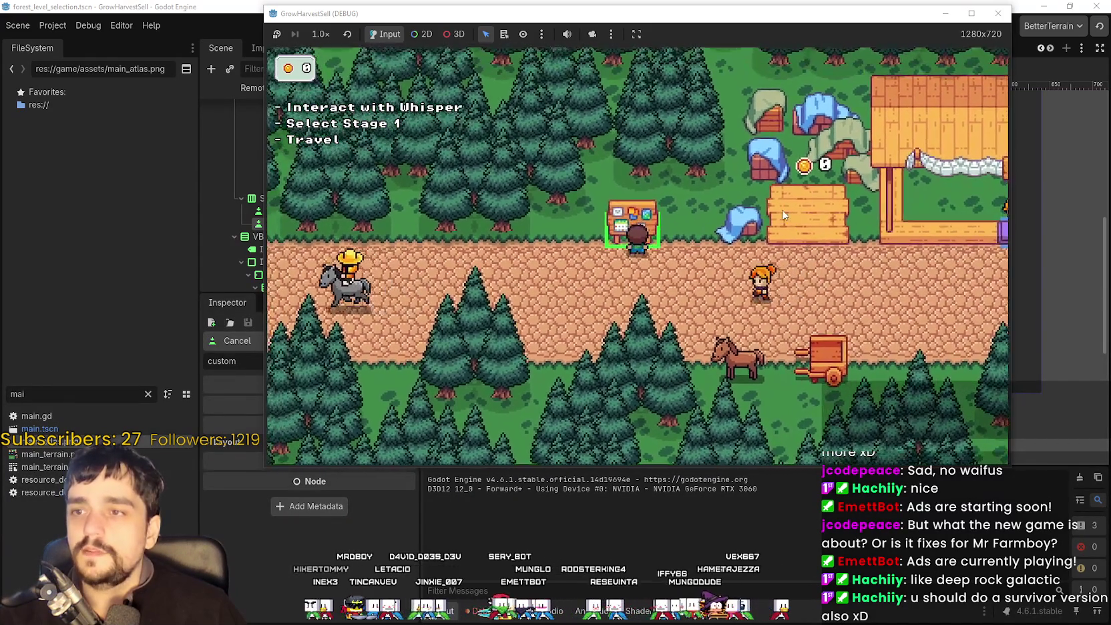
left_click(627, 227)
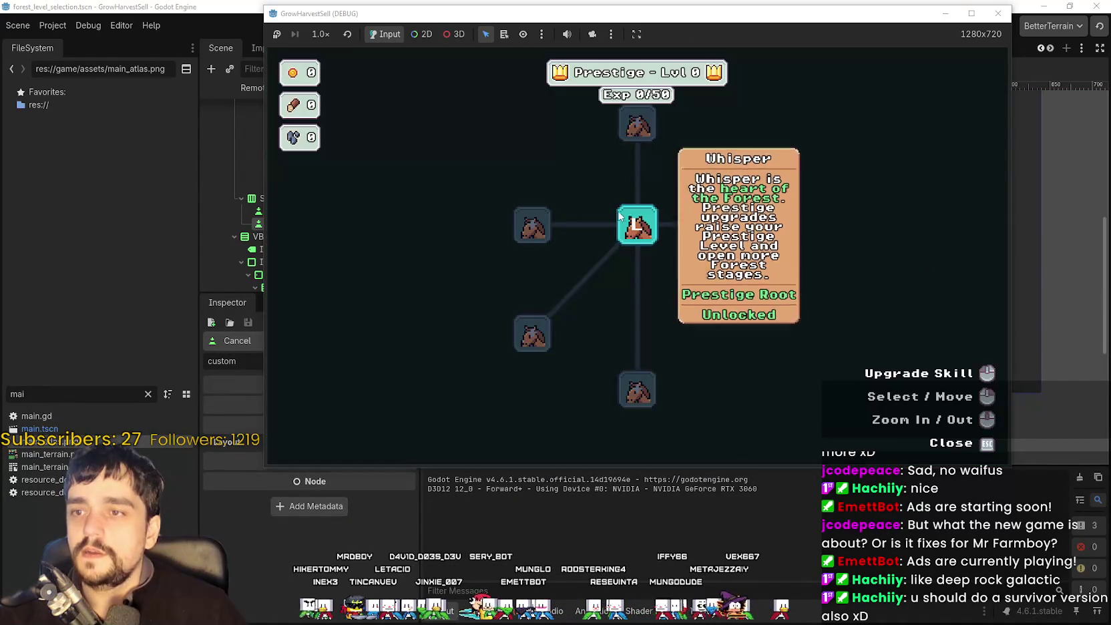
key("Escape")
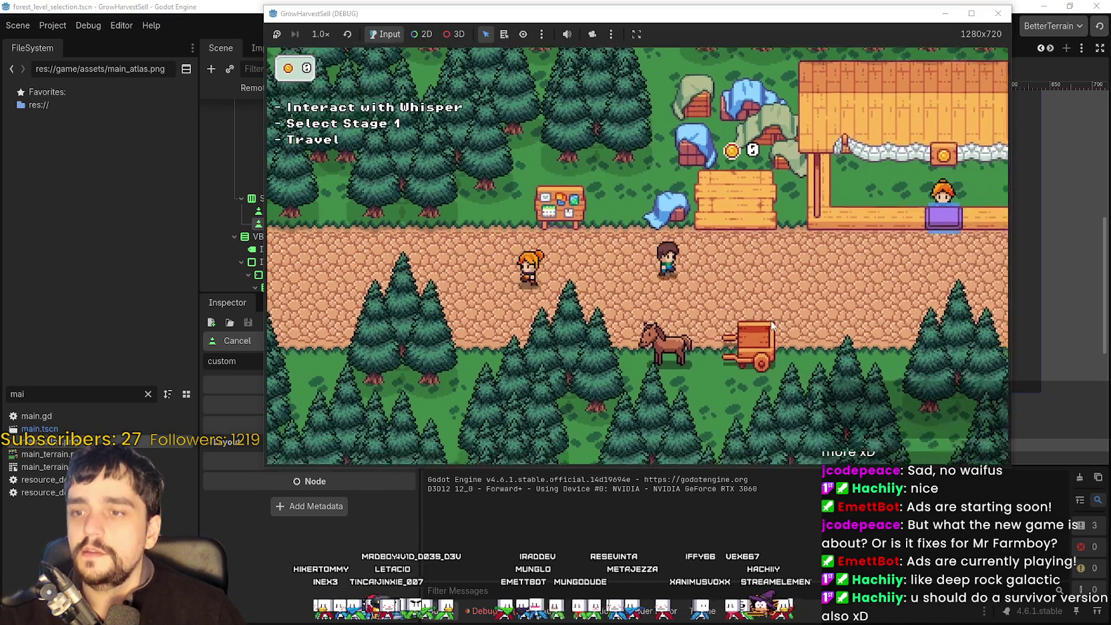
left_click(772, 326)
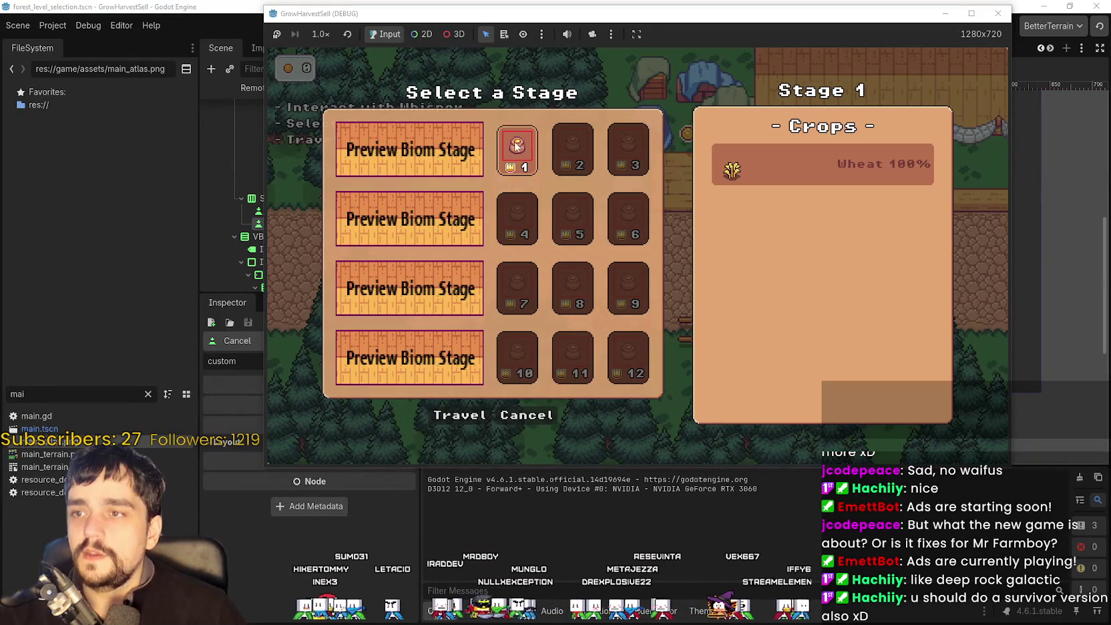
left_click(471, 412)
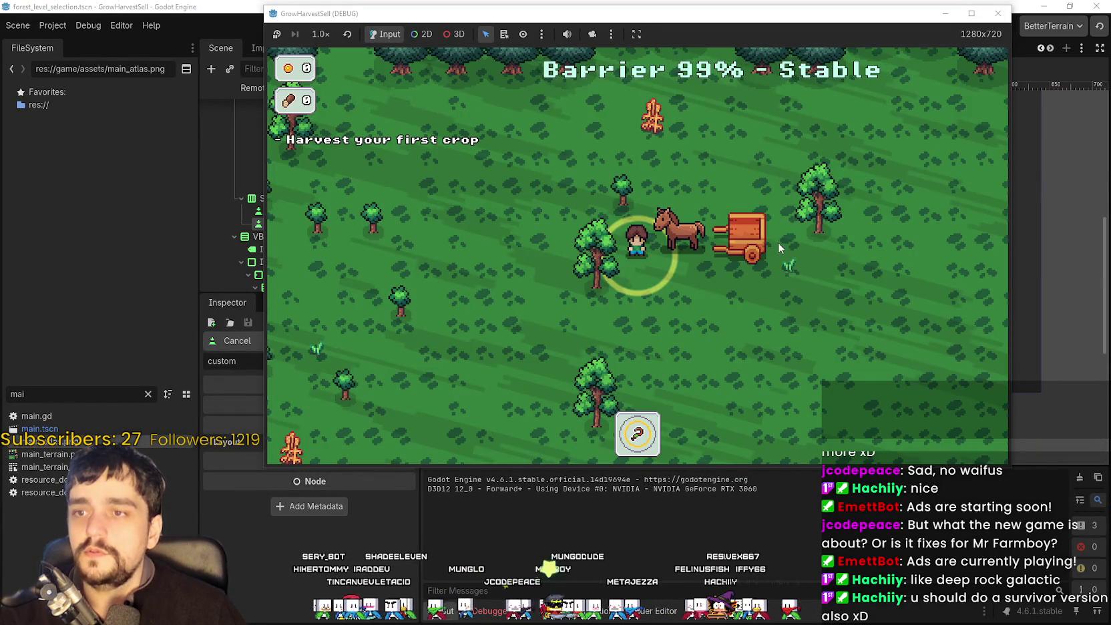
Walk the farmer around the forest harvesting crops until Whisper's cart is full.
key("a")
key("s")
key("a")
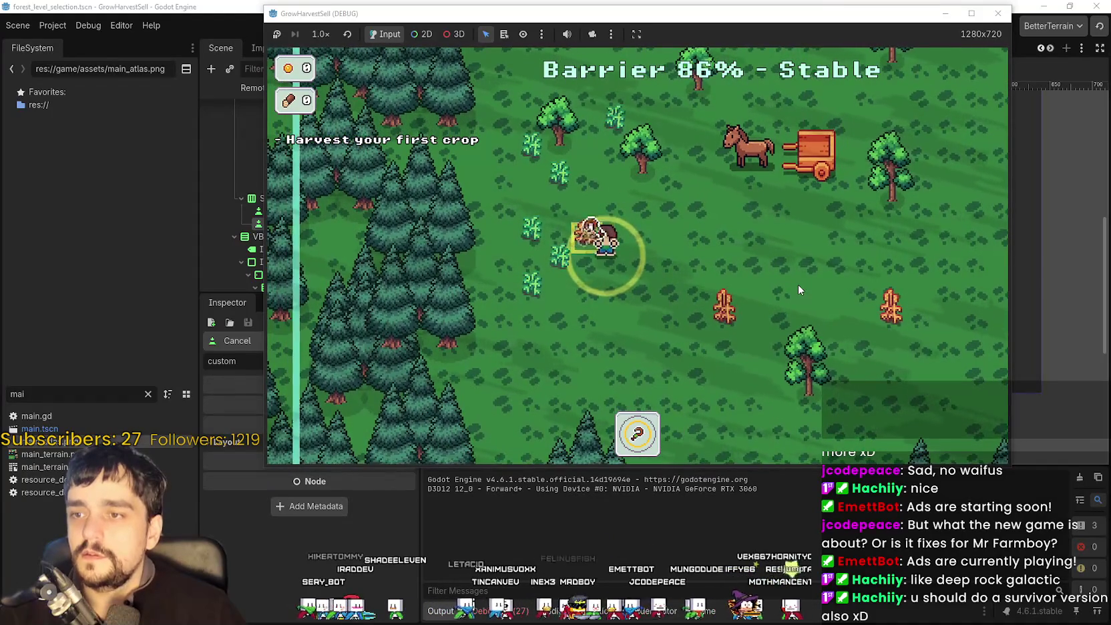
key("d")
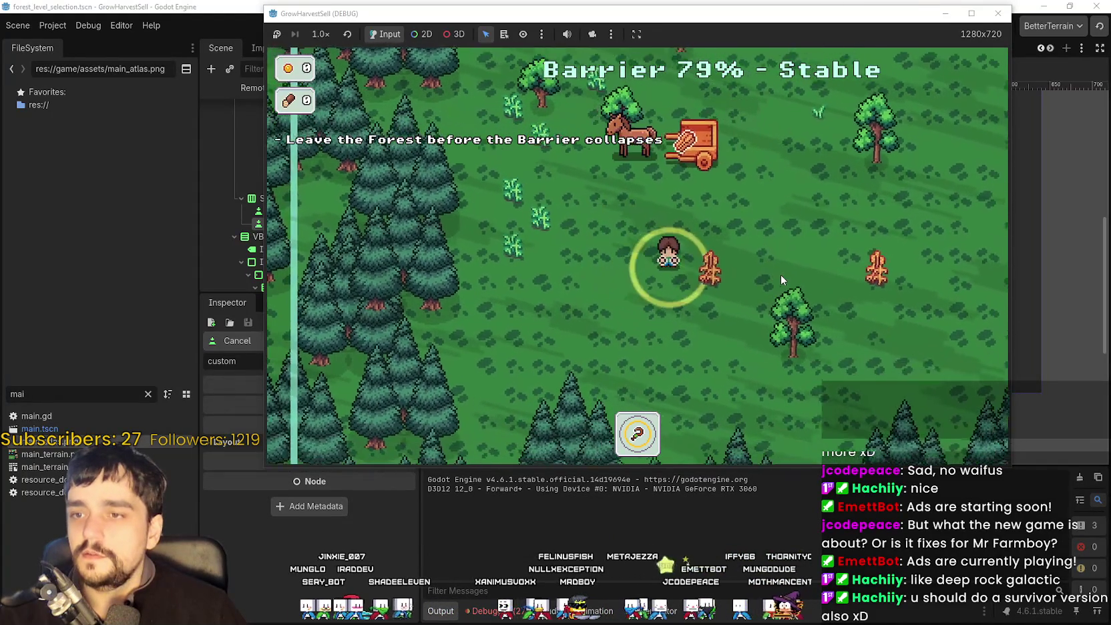
key("d")
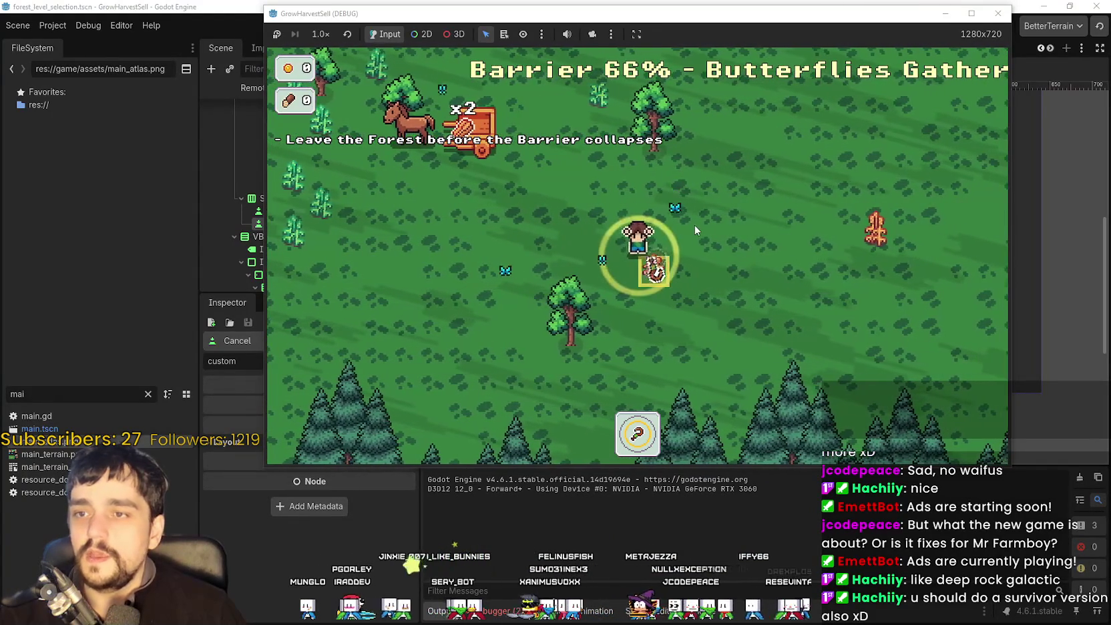
key("a")
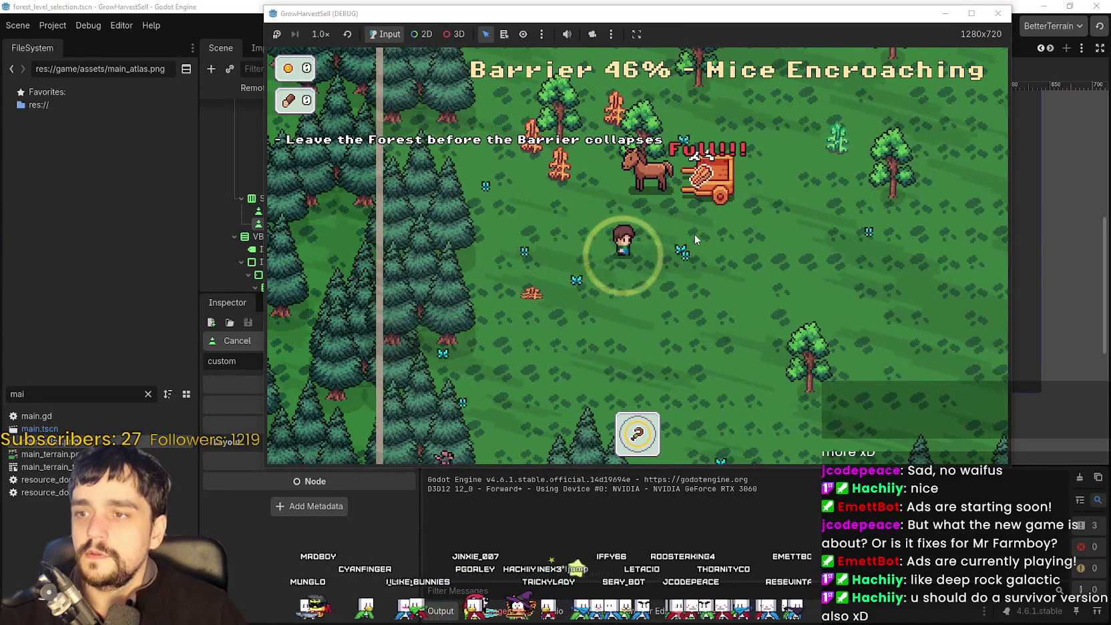
key("s")
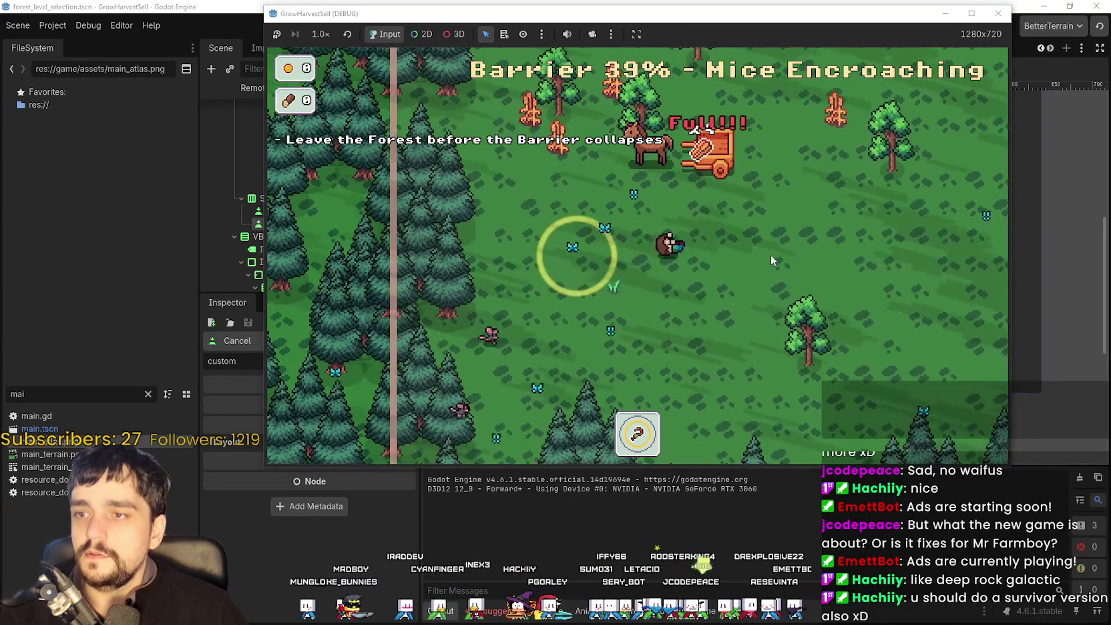
key("d")
key("d")
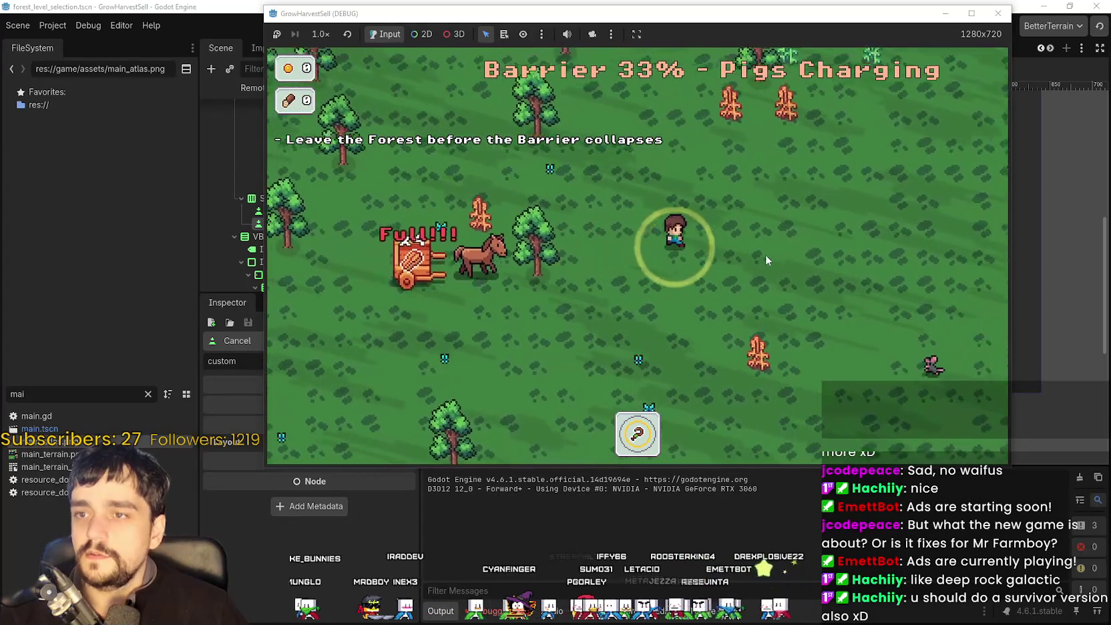
key("d")
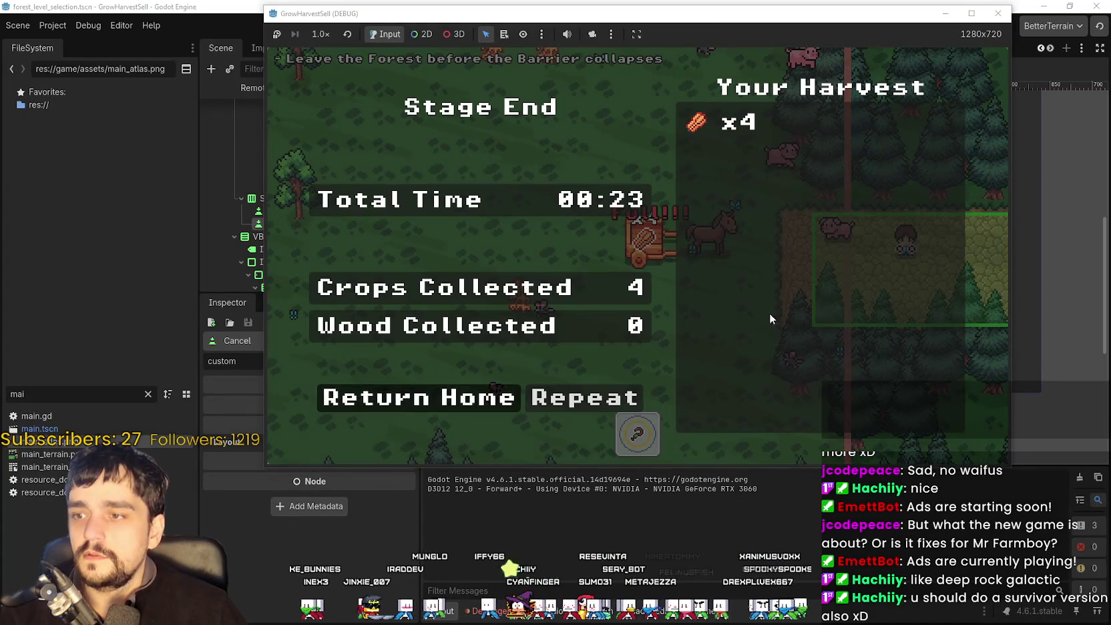
Return home to the village and walk to the market stall to sell the four crops.
key("Return")
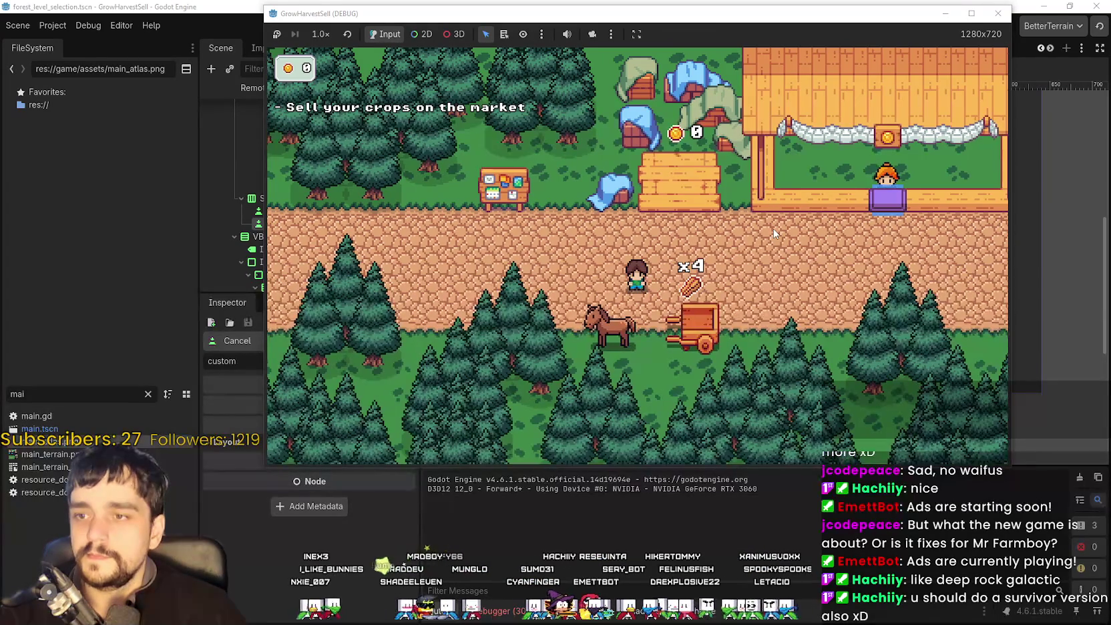
key("d")
key("w")
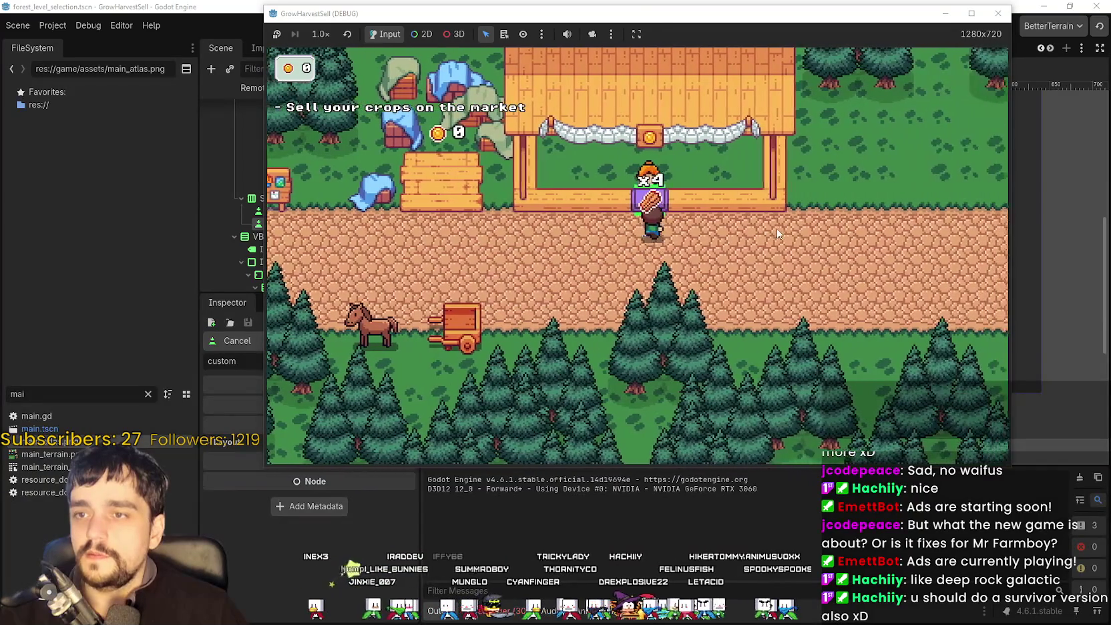
key("s")
key("a")
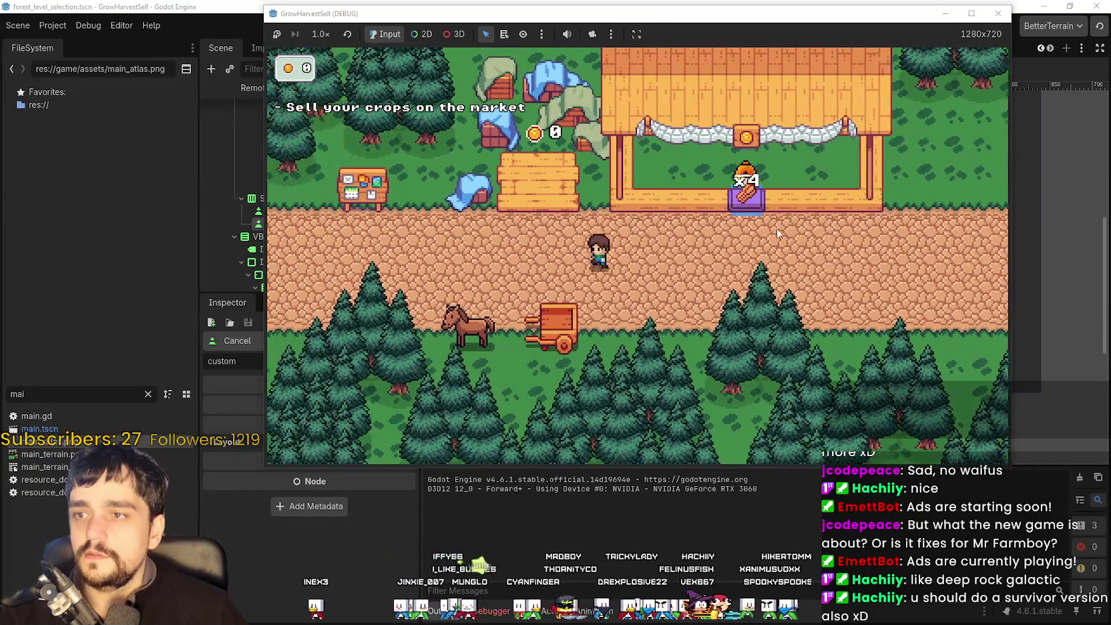
Walk to the bank tile and collect the 10 gold.
key("a")
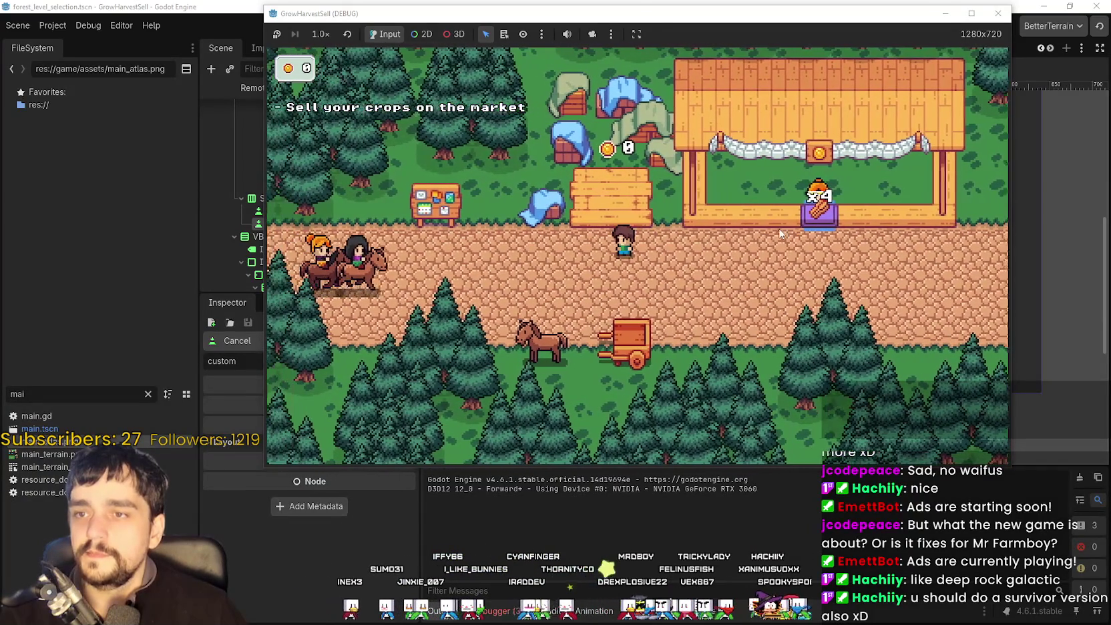
key("a")
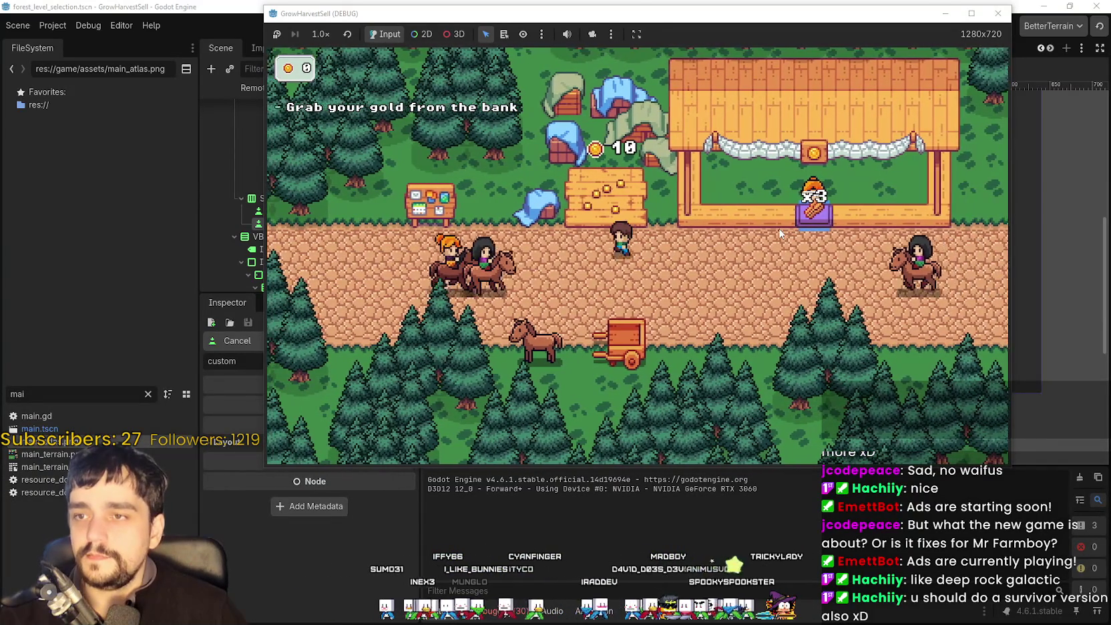
key("w")
key("e")
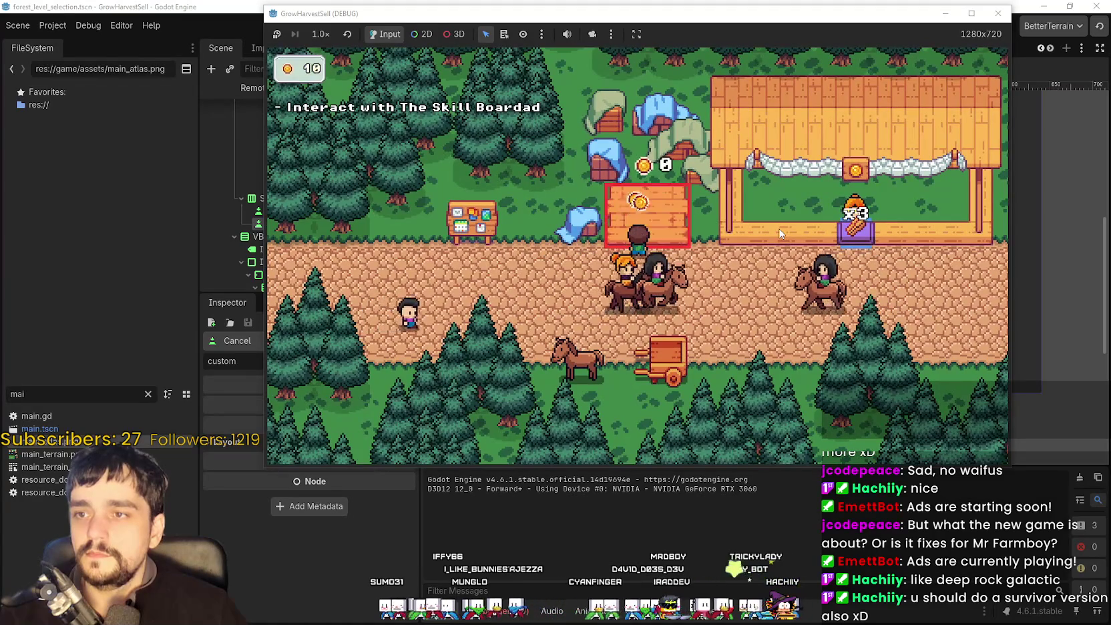
key("s")
Open the Skill Board's prestige skill tree and look over its nodes.
key("a")
key("w")
key("e")
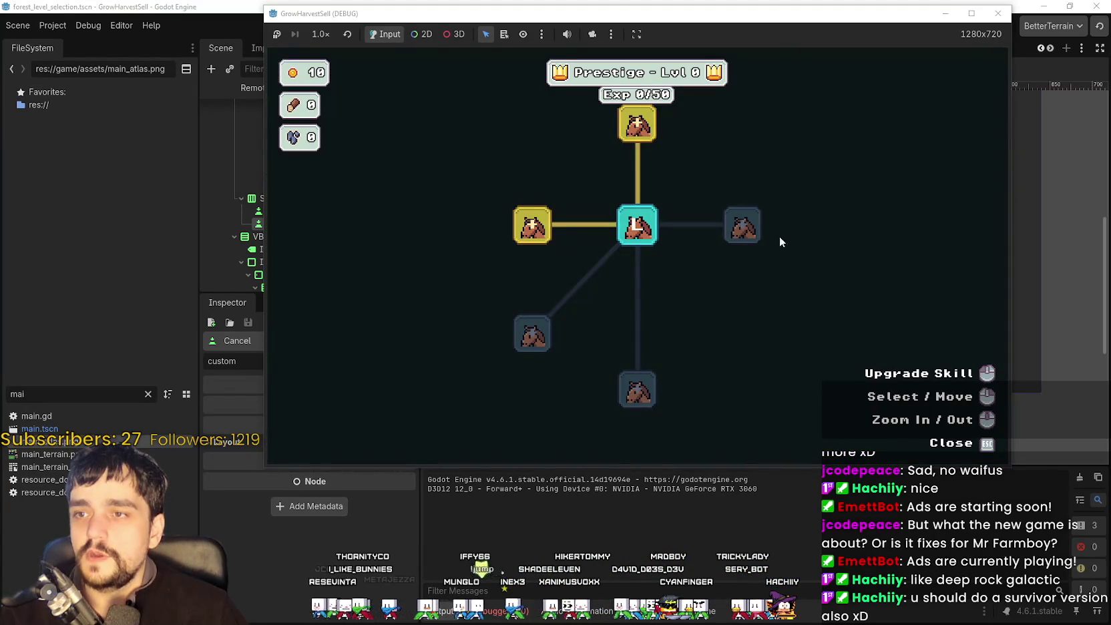
left_click_drag(779, 232, 773, 343)
scroll(734, 300, "down", 1)
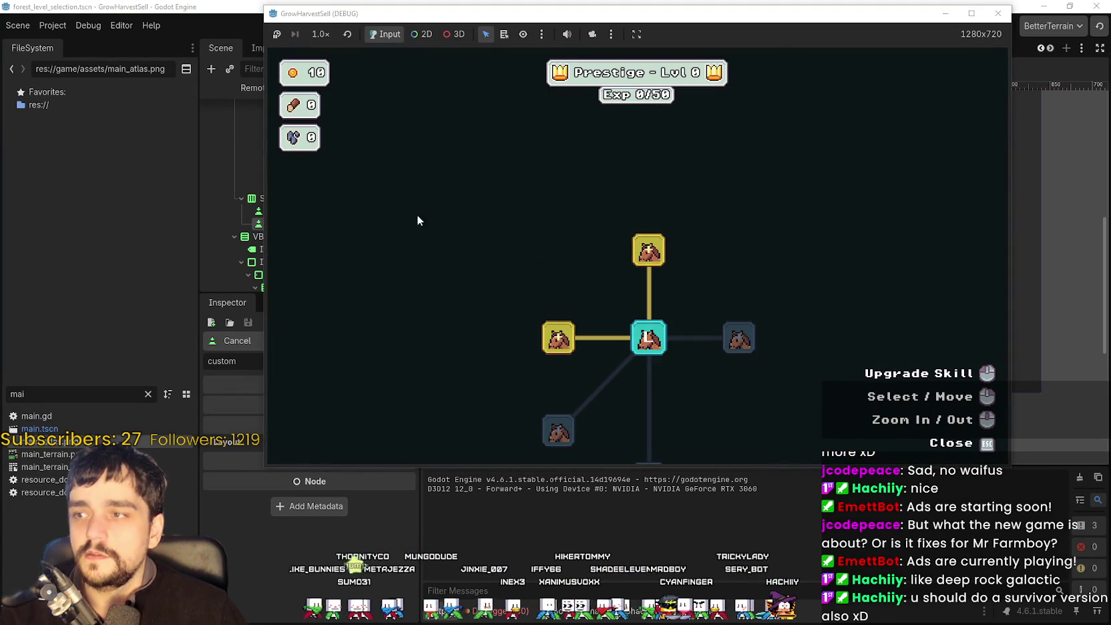
scroll(609, 259, "up", 1)
mouse_move(626, 160)
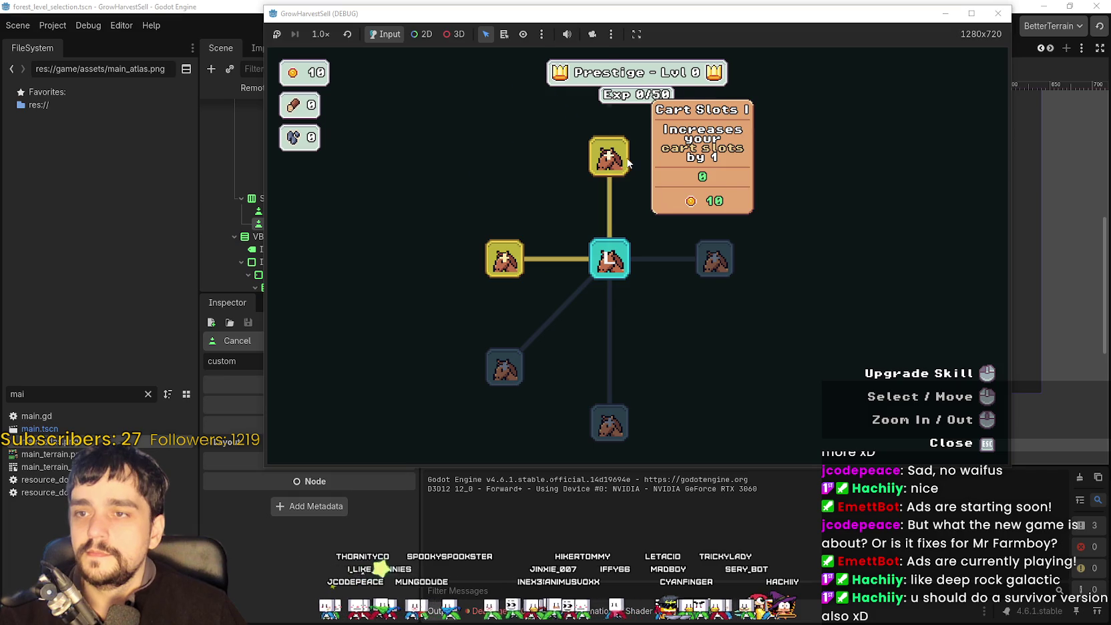
key("Escape")
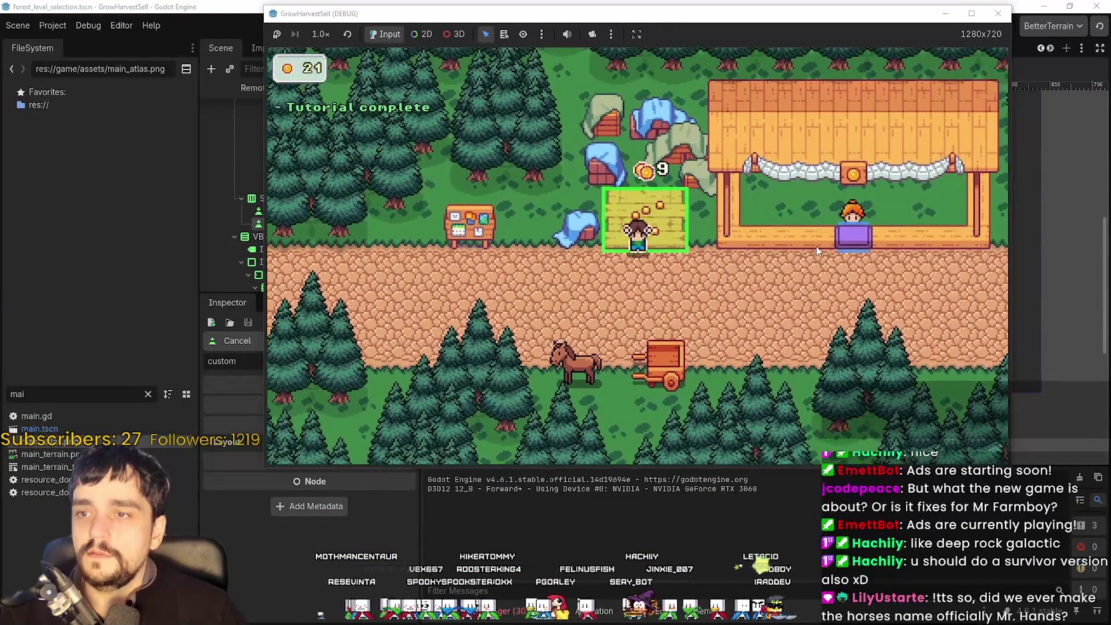
Upgrade Crop Domain Damage to 1/10 in the prestige skill tree.
key("a")
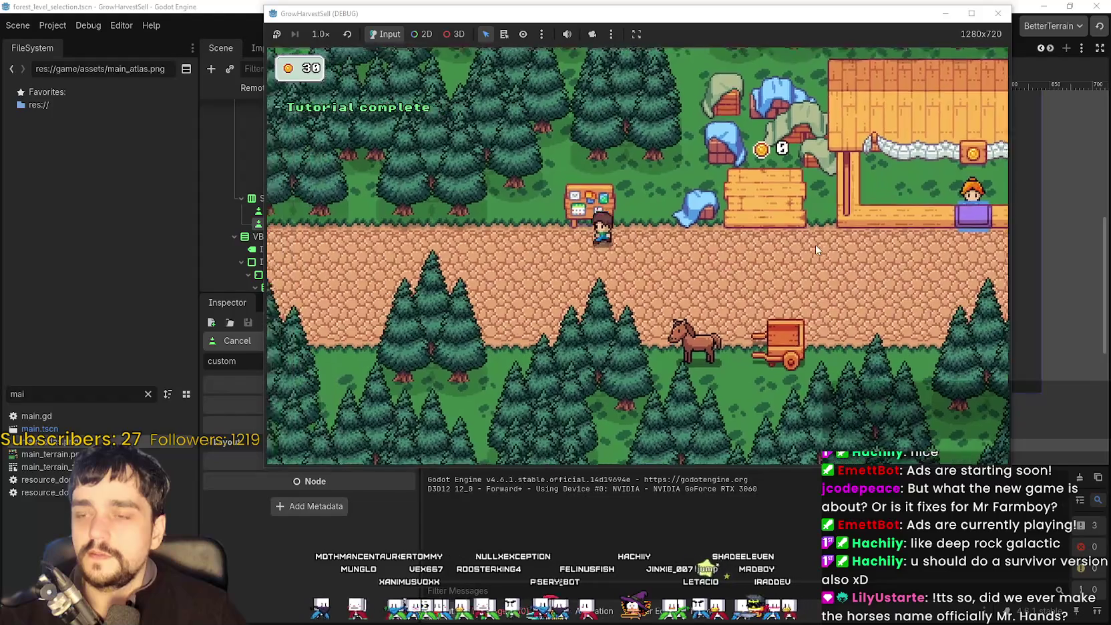
key("e")
left_click(696, 312)
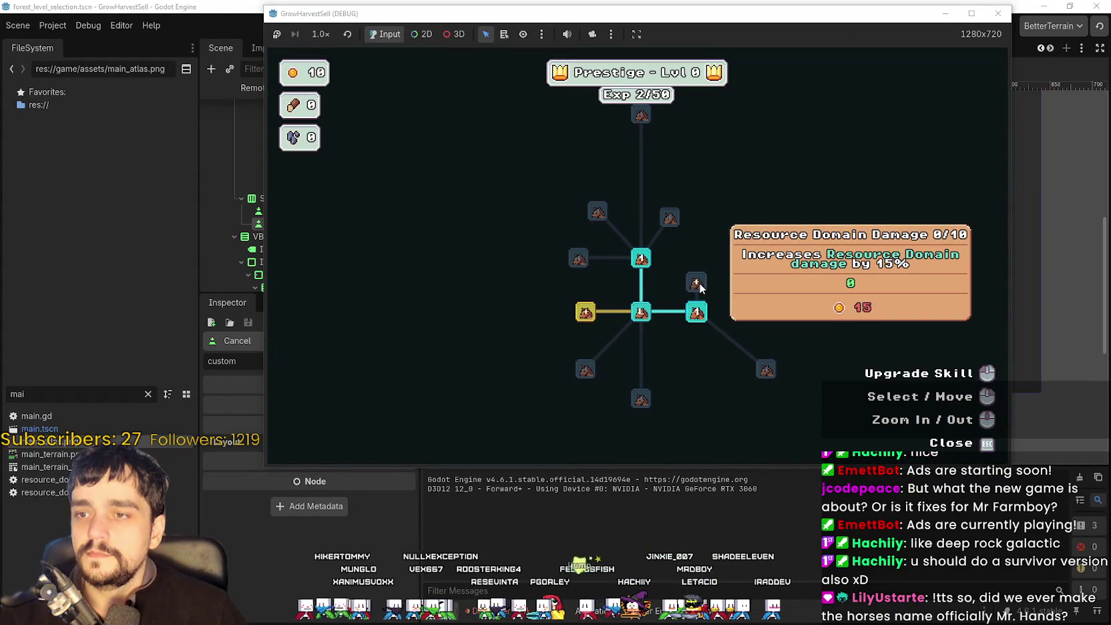
scroll(578, 307, "up", 2)
left_click(538, 323)
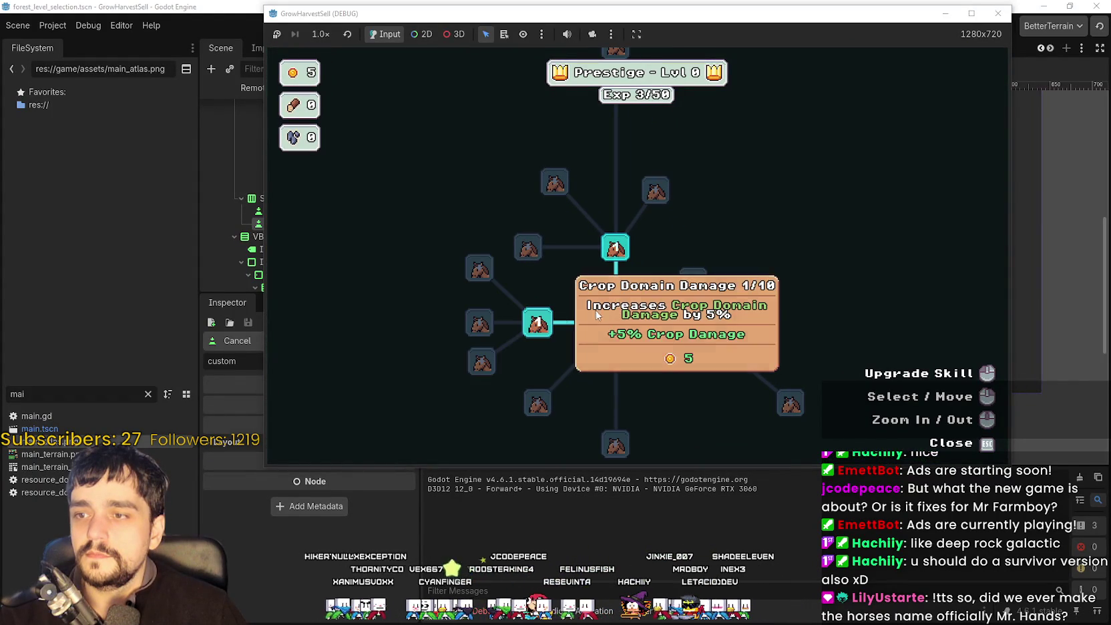
key("Escape")
Choose forest stage 1 at the horse and travel there.
key("d")
key("e")
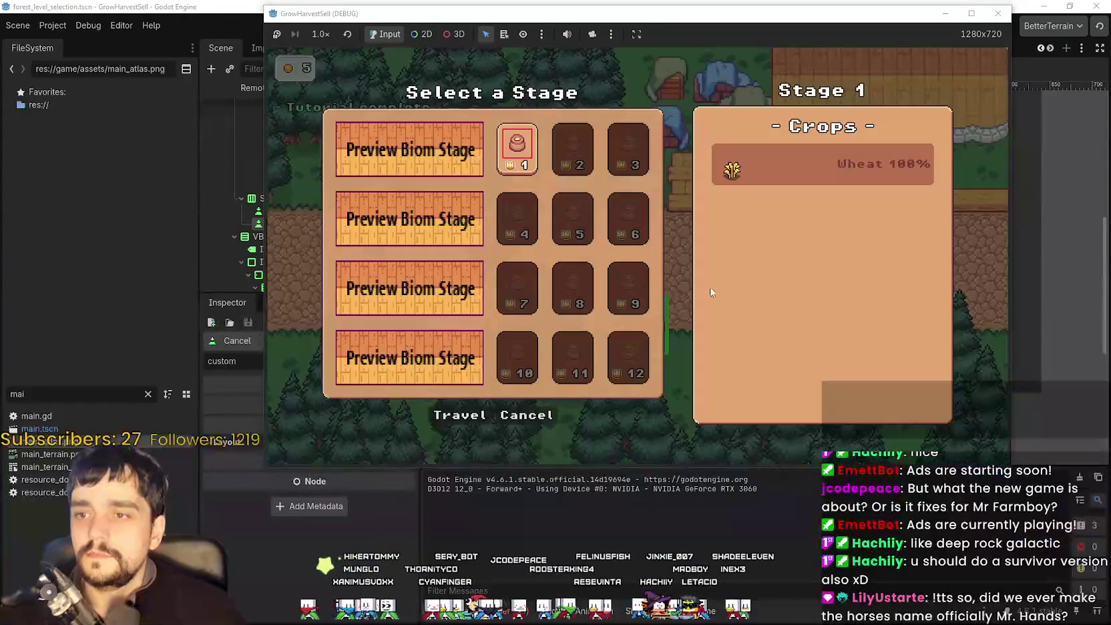
left_click(476, 409)
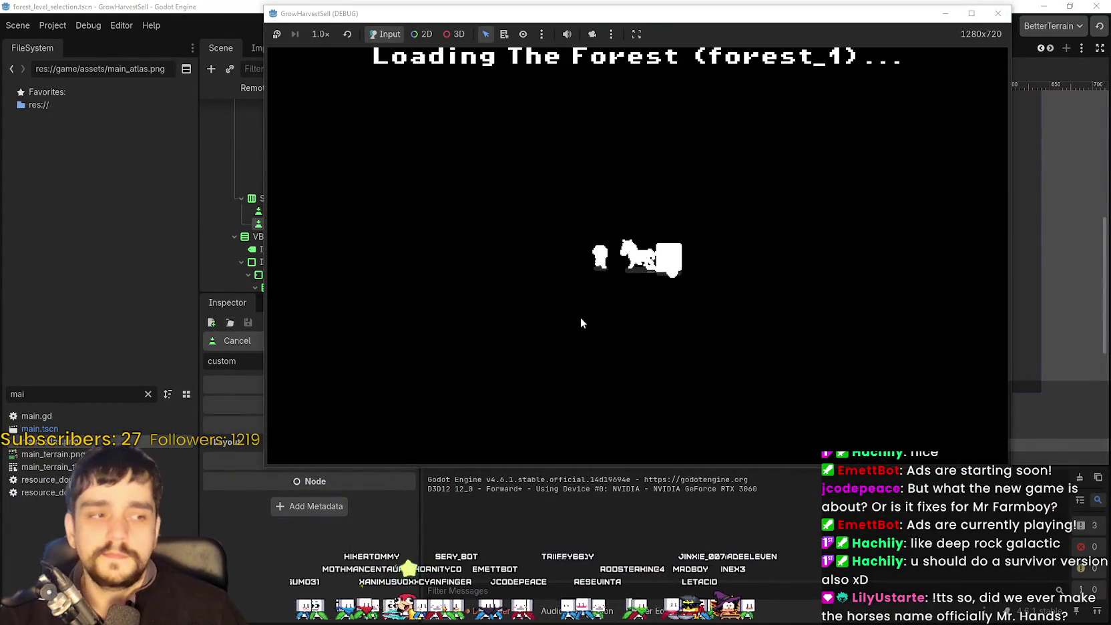
Walk the farmer left and down through the forest collecting crops and wood.
key("a")
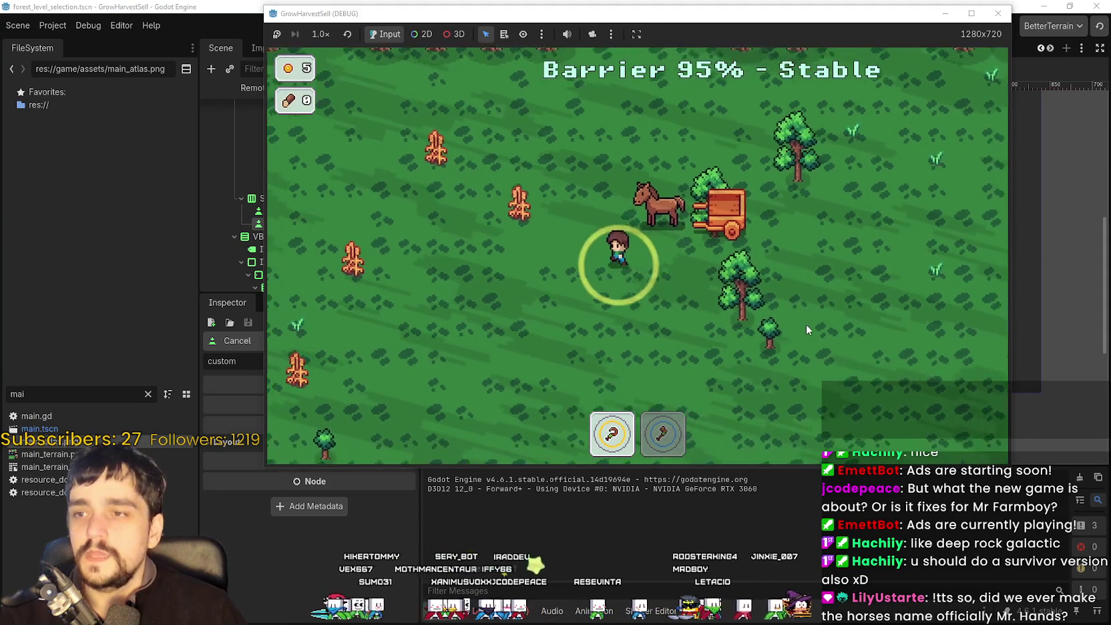
key("a")
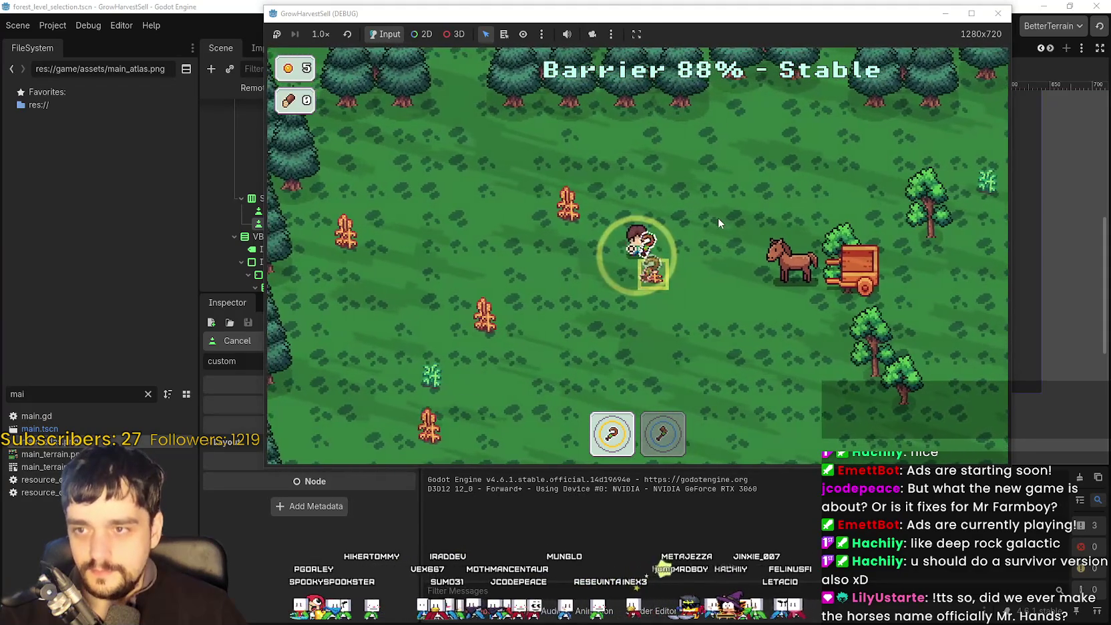
key("a")
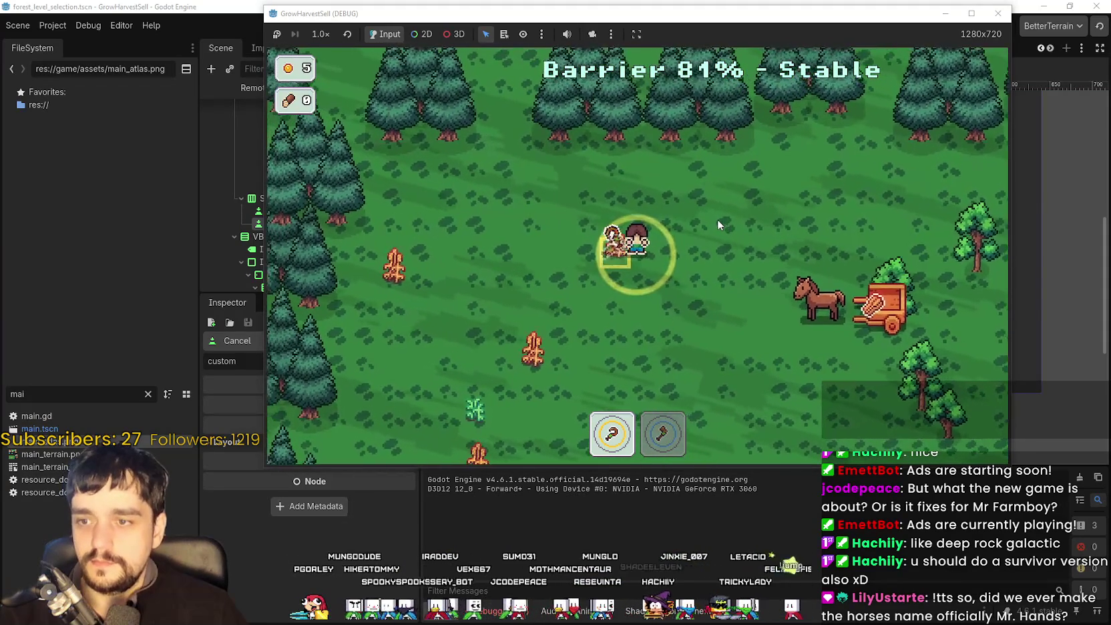
key("s")
key("a")
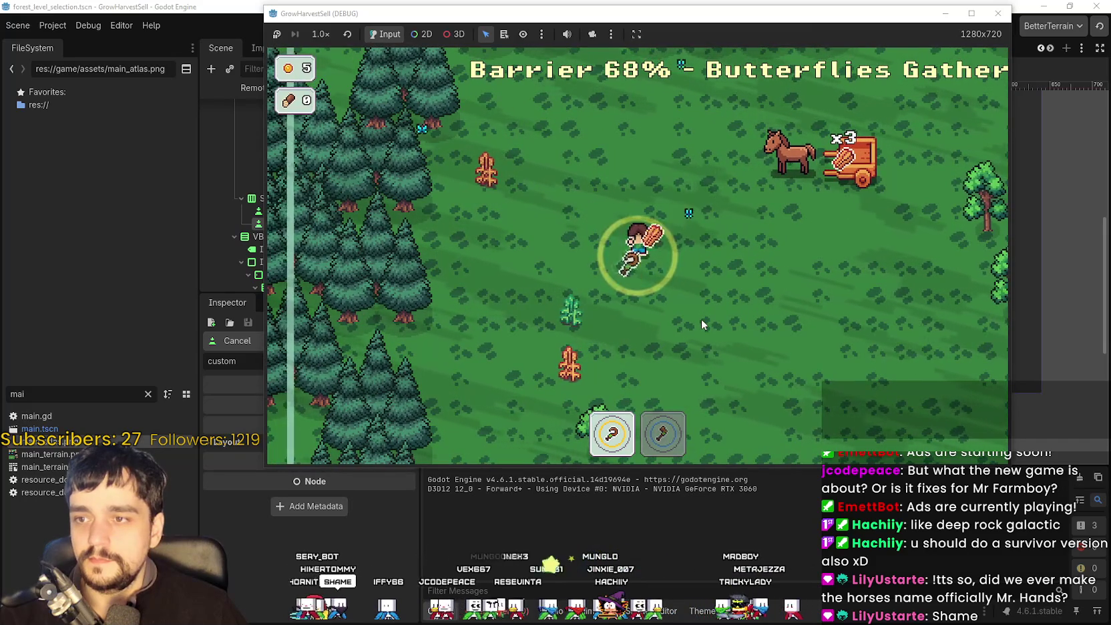
key("s")
key("a")
key("s")
key("a")
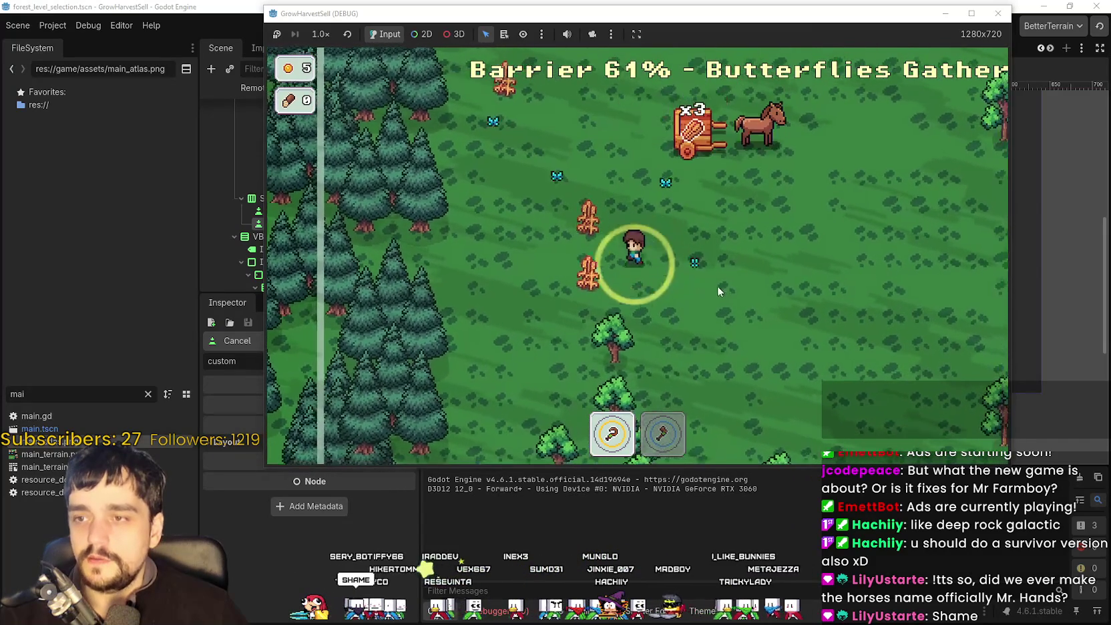
key("s")
key("a")
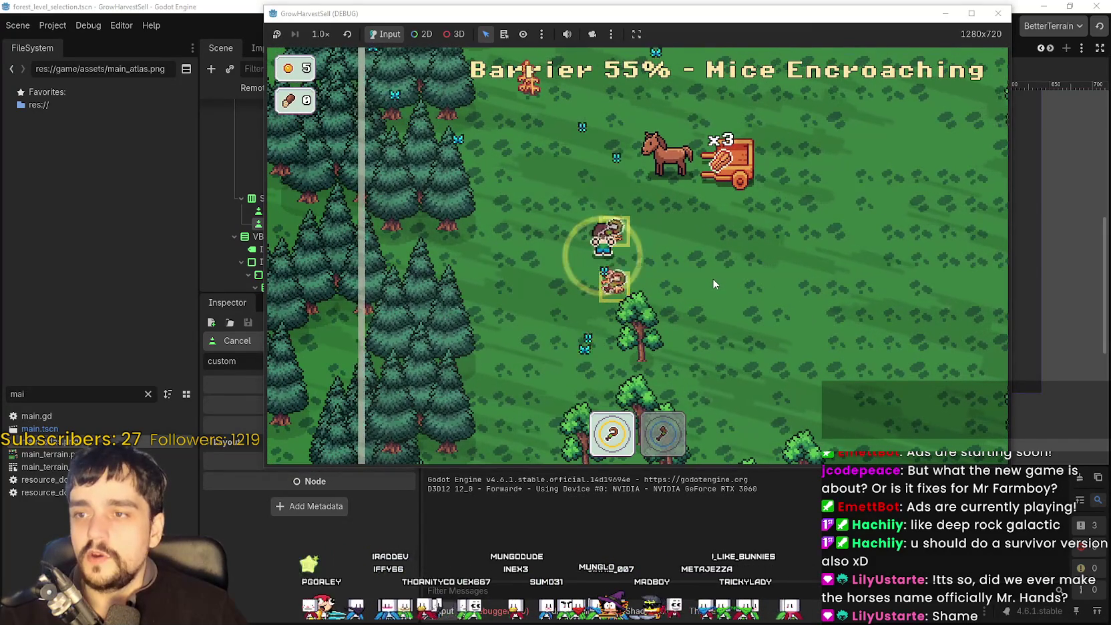
Switch to the axe and head up to a tree to chop it.
key("s")
key("d")
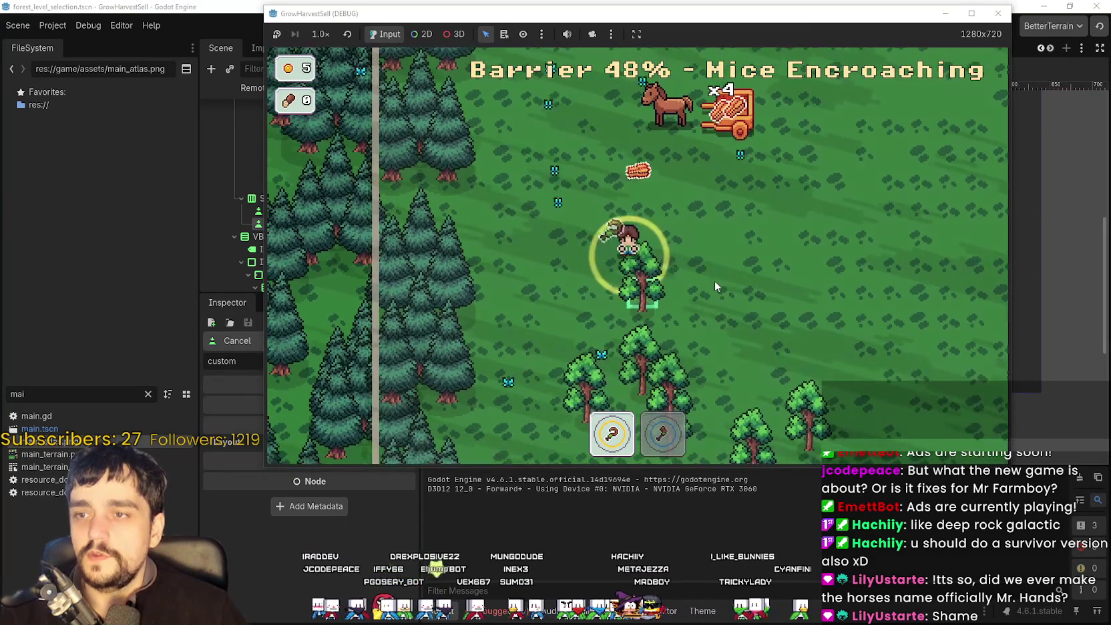
key("s")
key("a")
key("2")
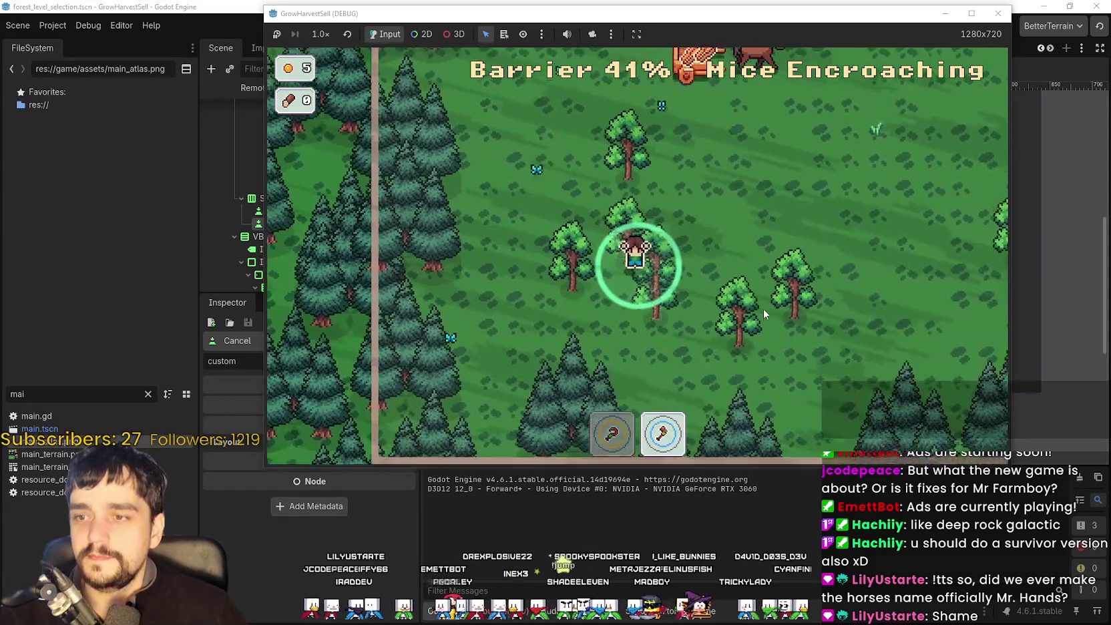
key("d")
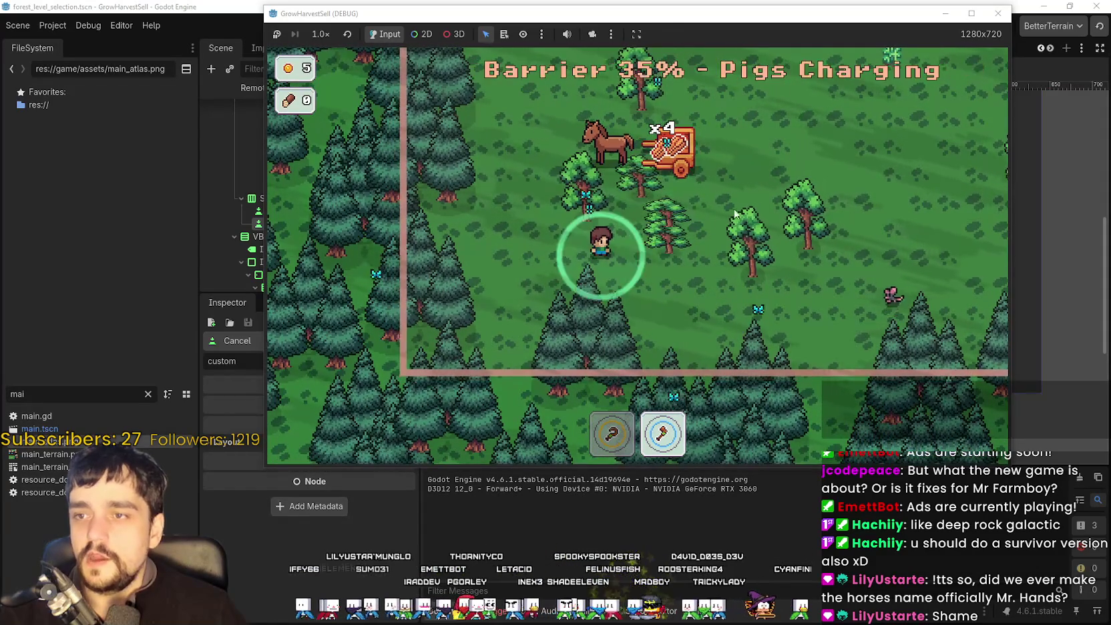
key("w")
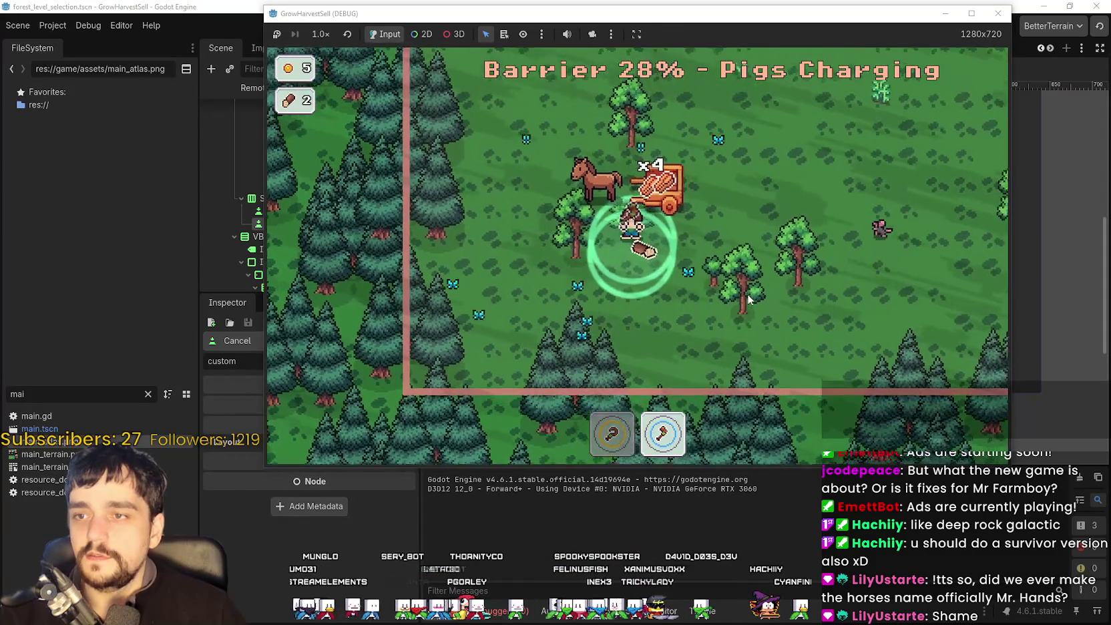
Chop trees for wood, run around the horse wall, and step into the exit zone.
key("d")
key("s")
key("a")
key("w")
key("d")
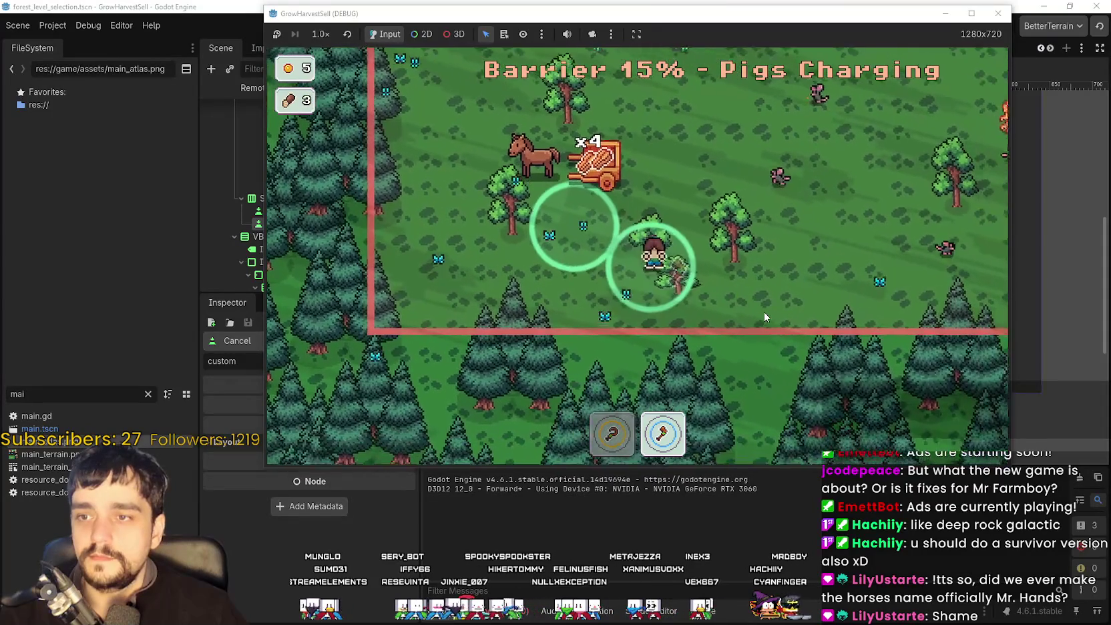
key("w")
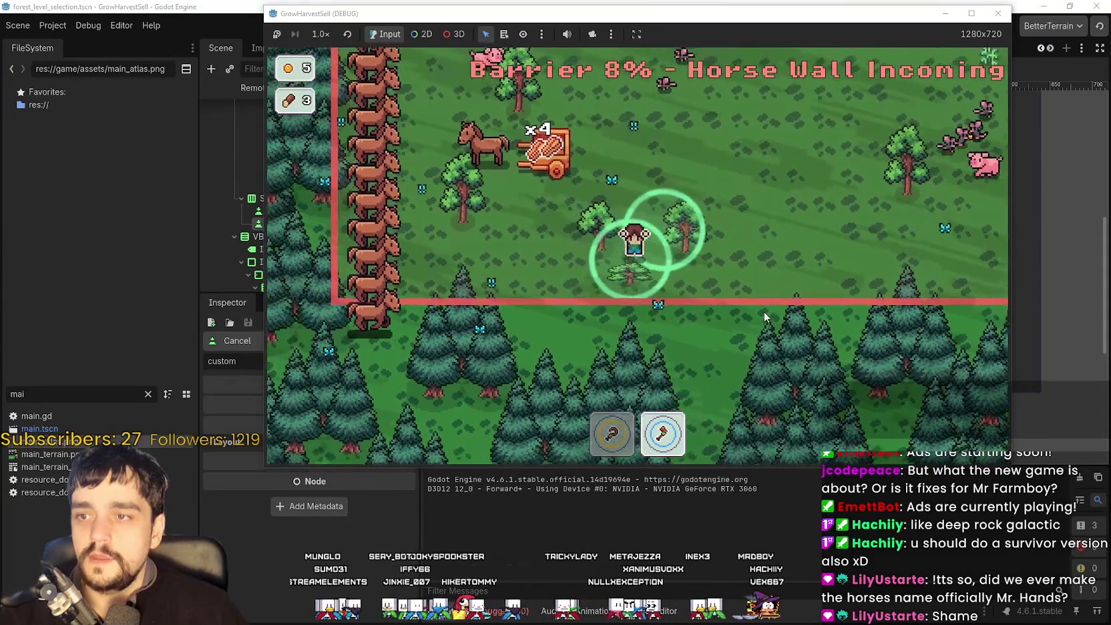
key("d")
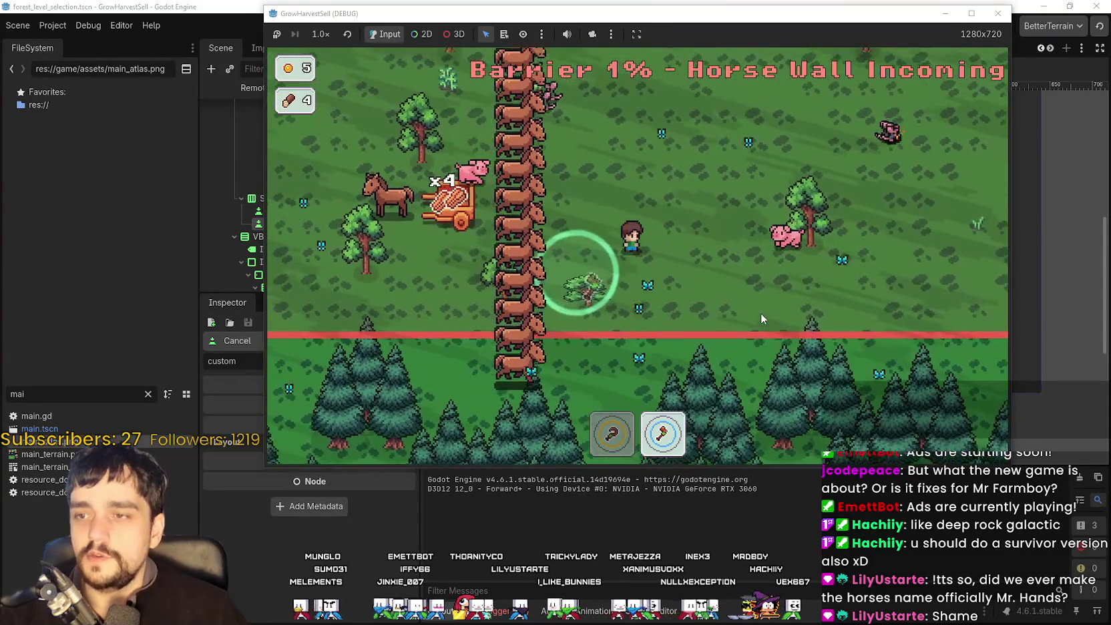
key("w")
key("d")
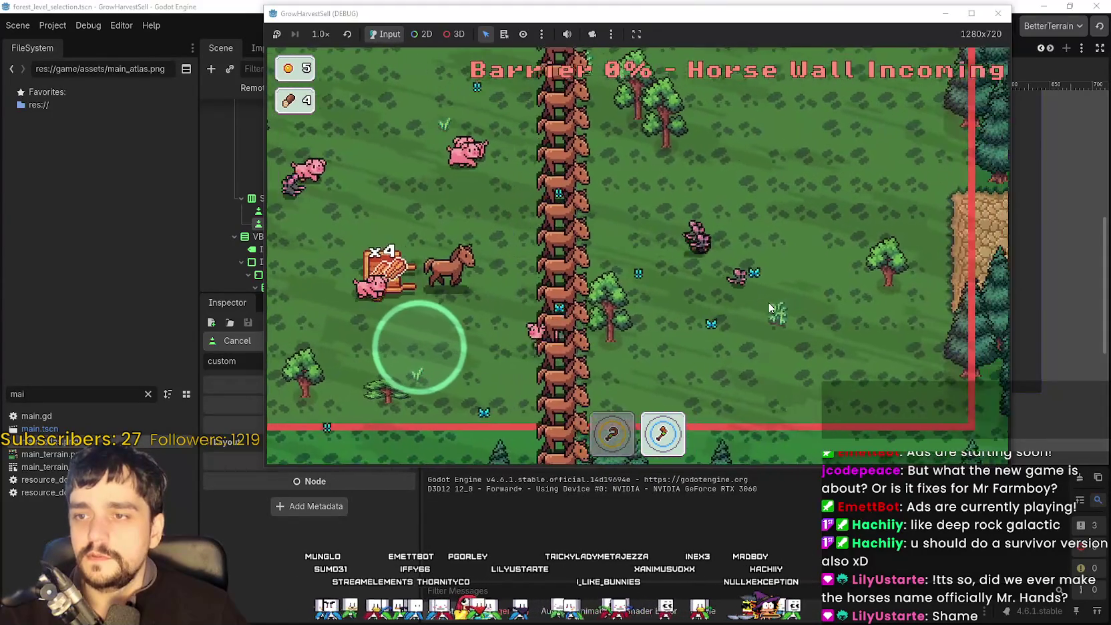
key("d")
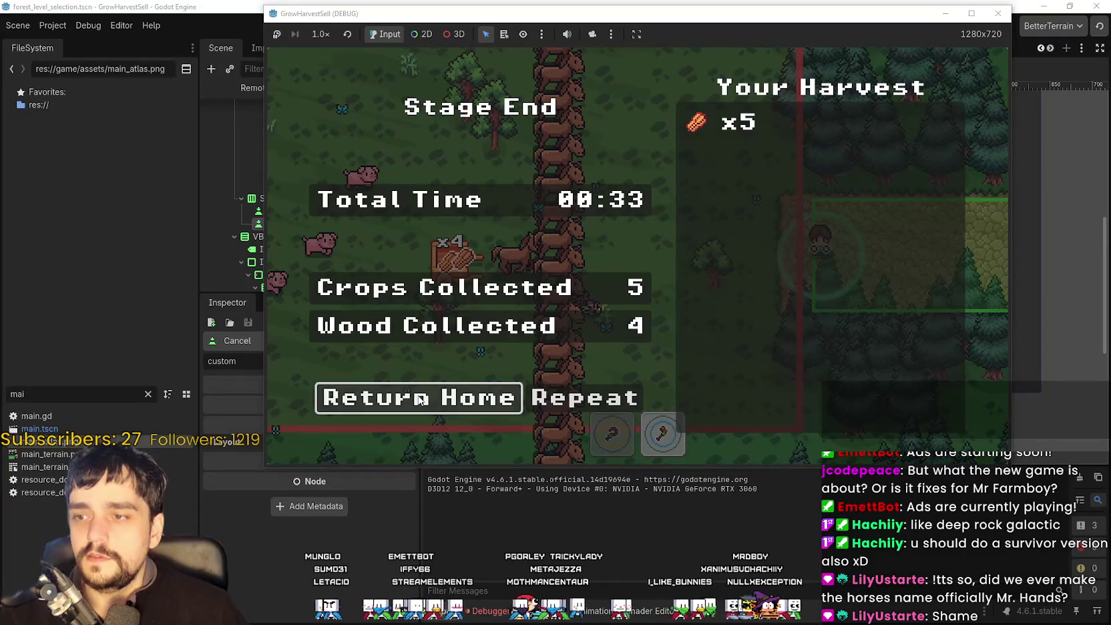
Return home and drop the x5 harvest on the village shop counter.
left_click(421, 397)
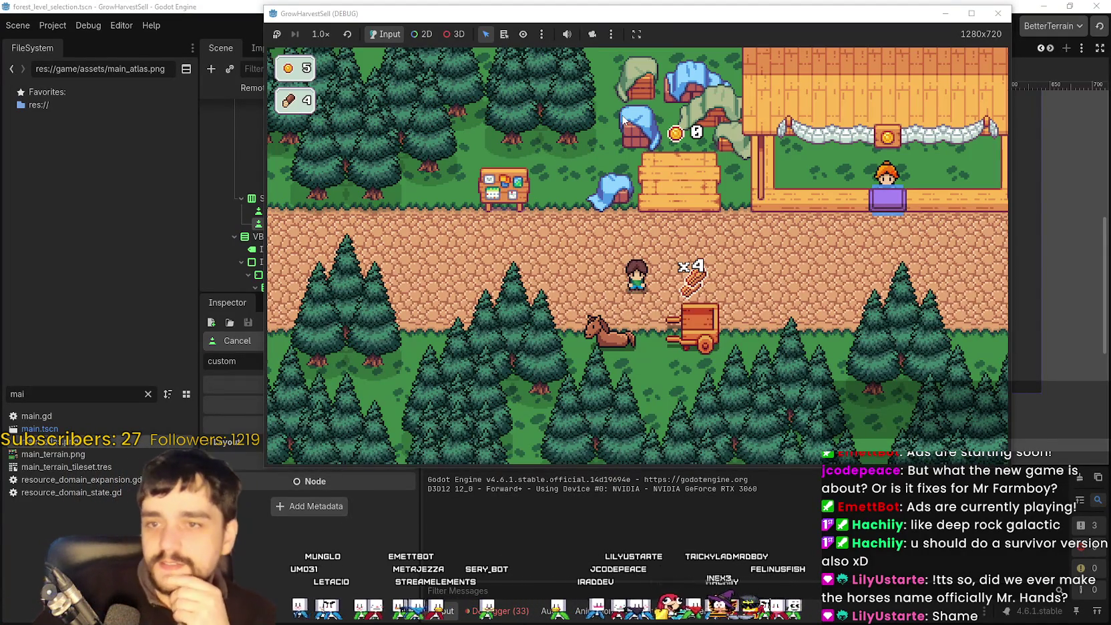
key("d")
key("w")
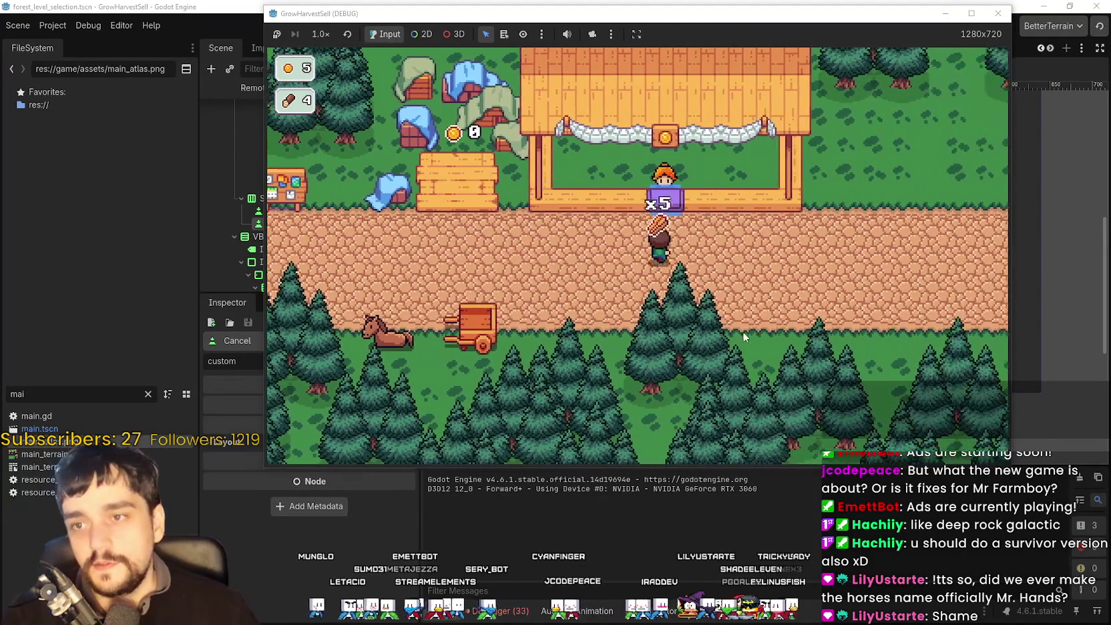
key("w")
key("a")
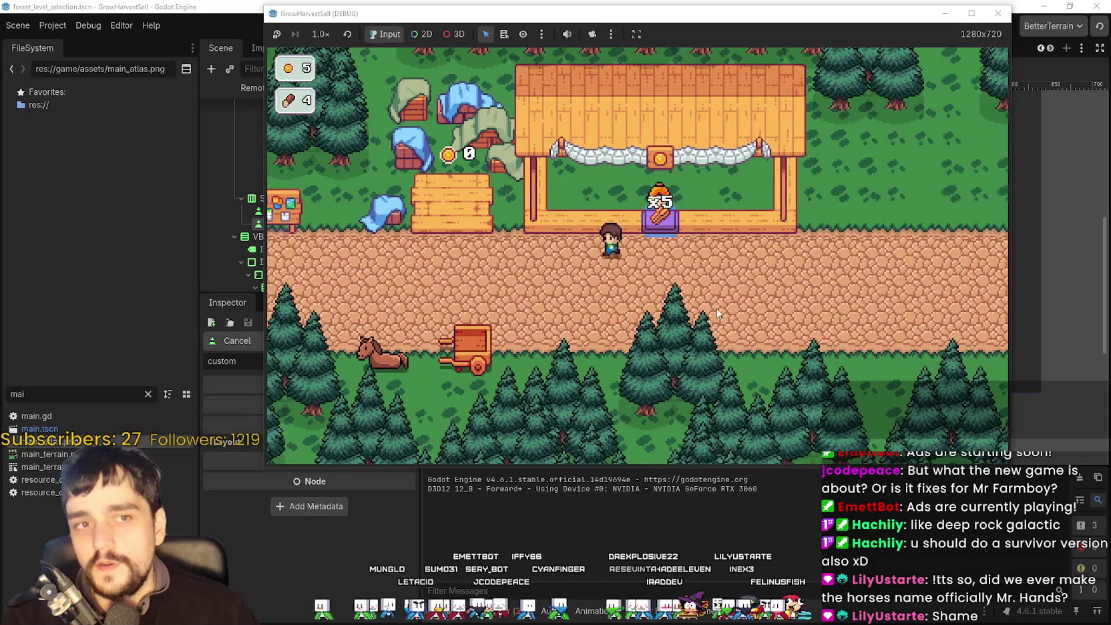
key("a")
key("s")
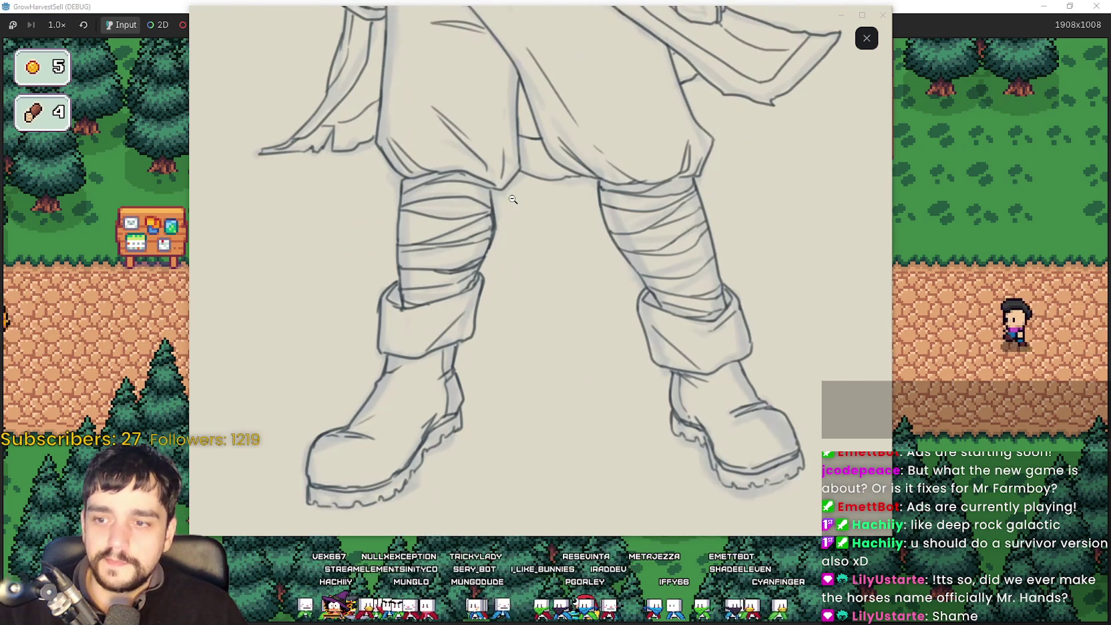
Scroll over the character sketch, then close the viewer to get back to the village game.
scroll(503, 296, "up", 10)
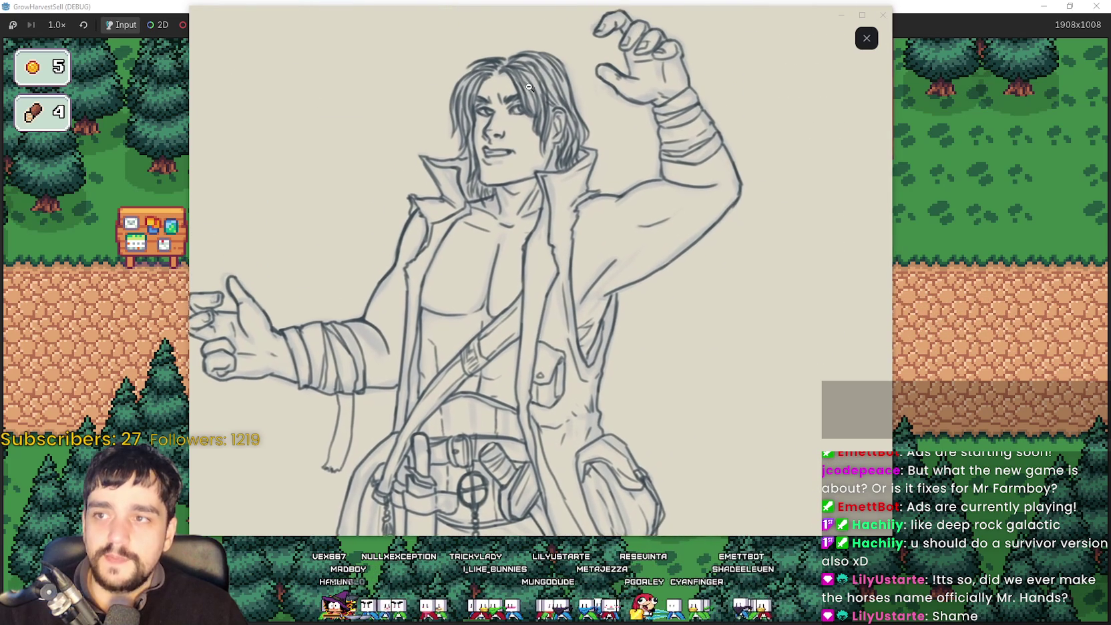
key("Escape")
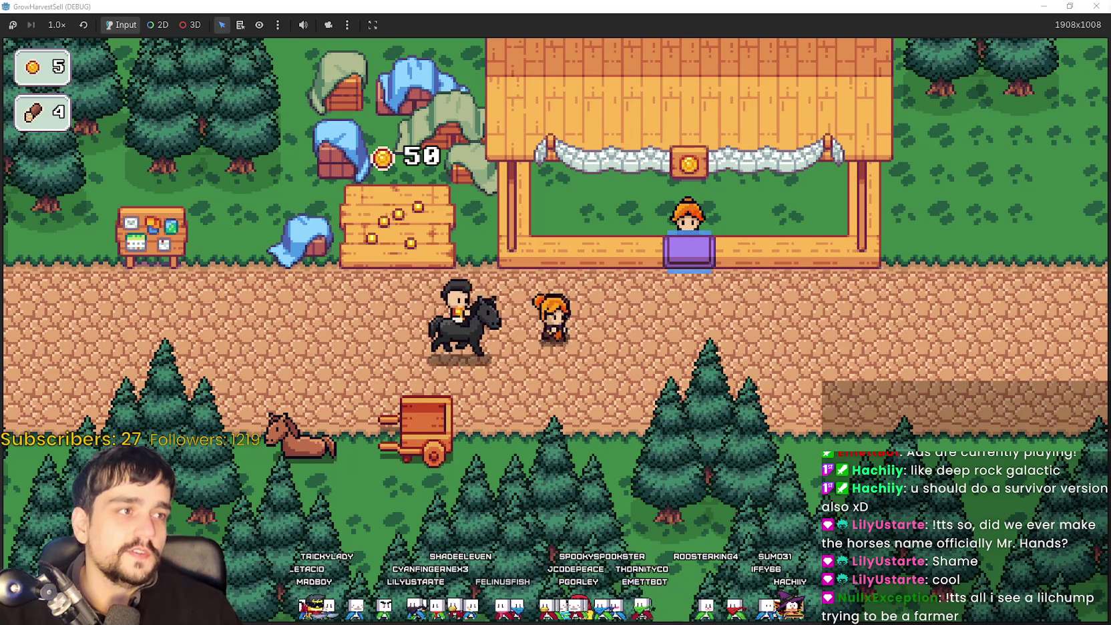
Walk the farmer right along the village road, then bring up the Reddit sorcerer art and zoom in.
key("Right")
key("Right")
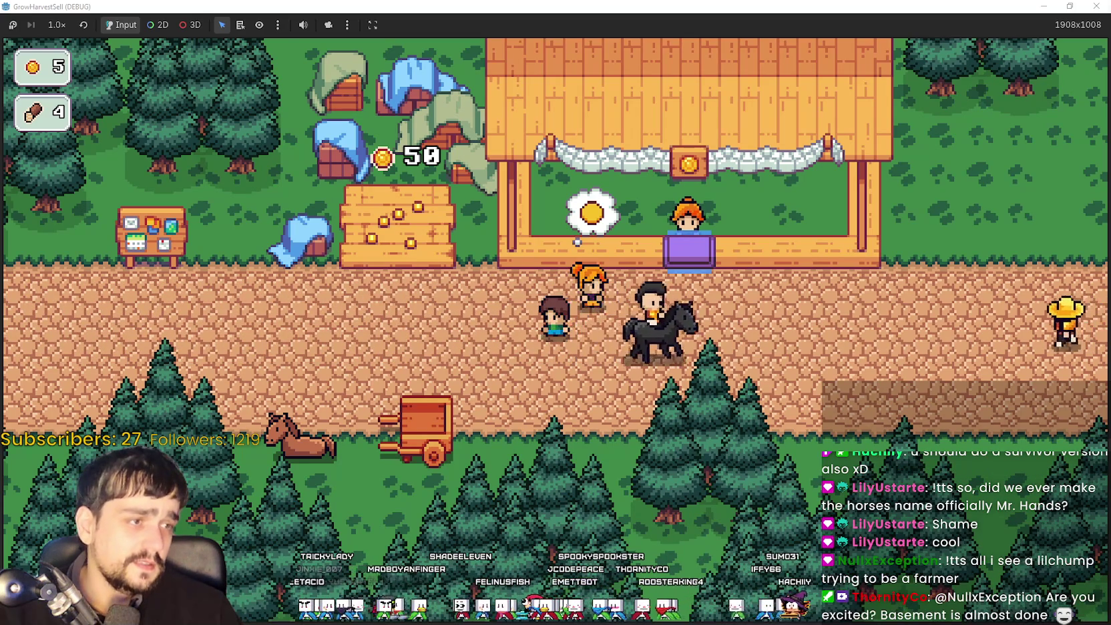
key("Right")
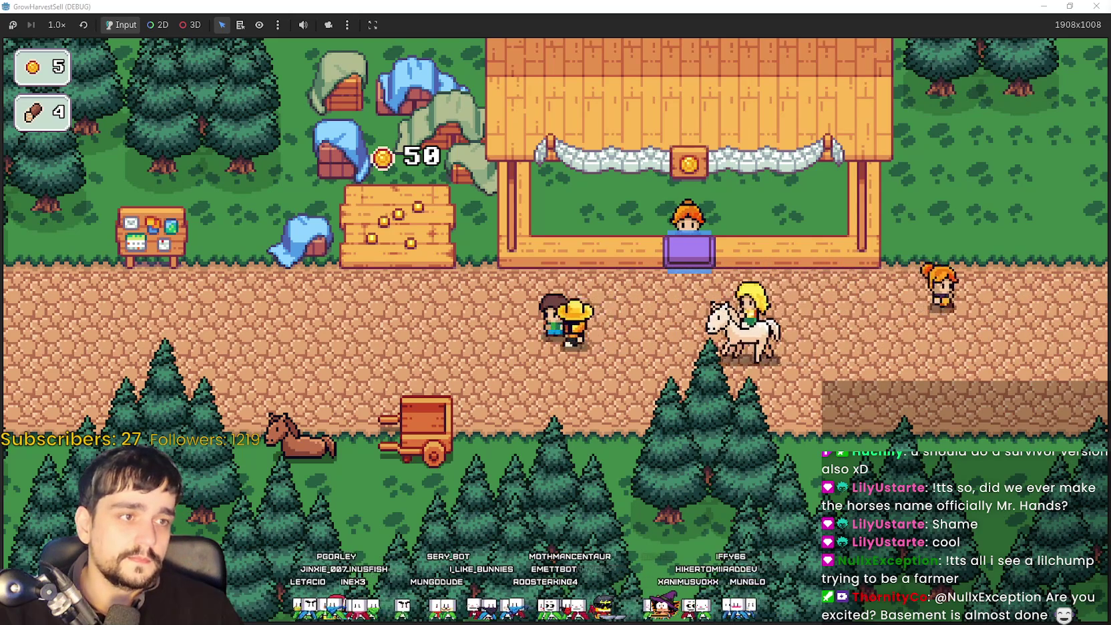
key("alt+Tab")
left_click(476, 204)
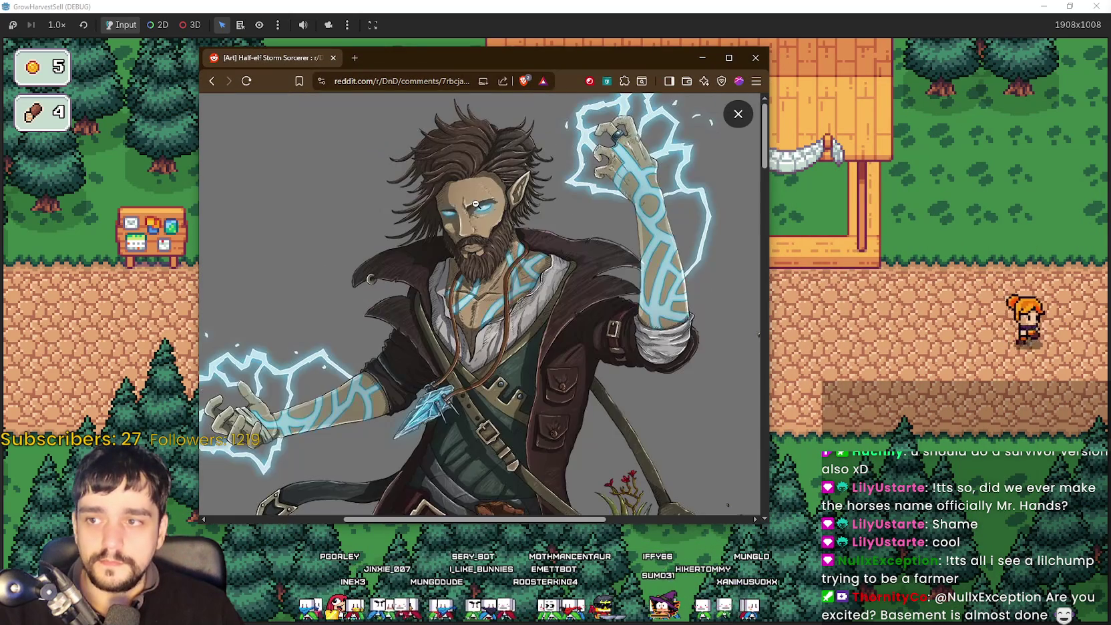
Enlarge the browser window and zoom out, then back in on the sorcerer's face and chest.
scroll(504, 306, "down", 6)
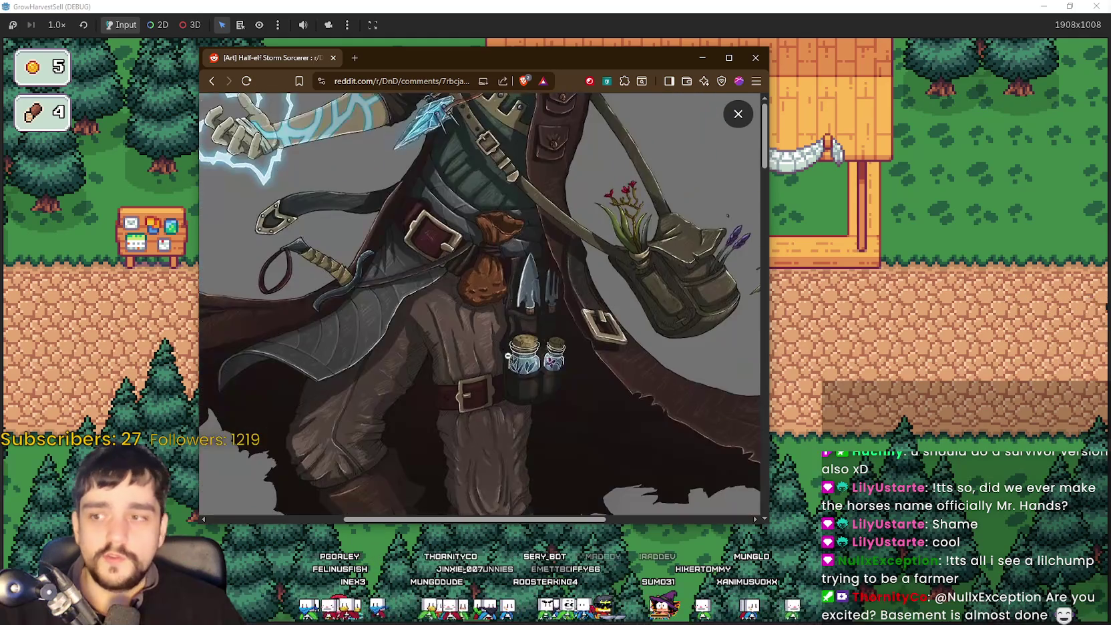
scroll(576, 380, "up", 6)
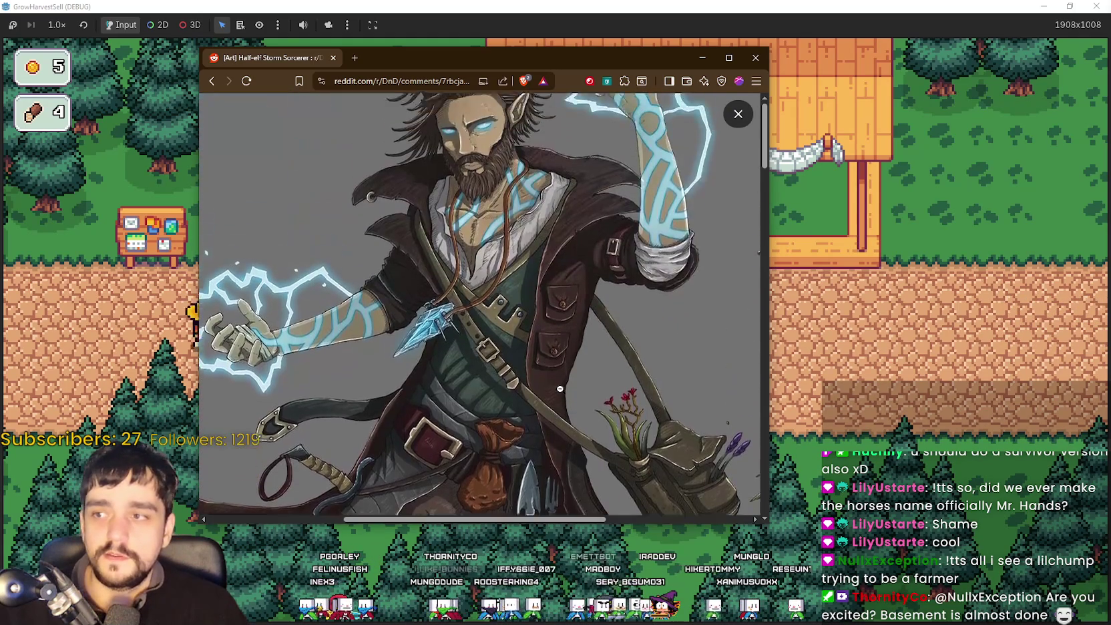
mouse_move(765, 526)
left_mouse_down()
mouse_move(798, 594)
mouse_move(777, 587)
left_mouse_up()
scroll(587, 443, "left", 3)
scroll(587, 444, "down", 10)
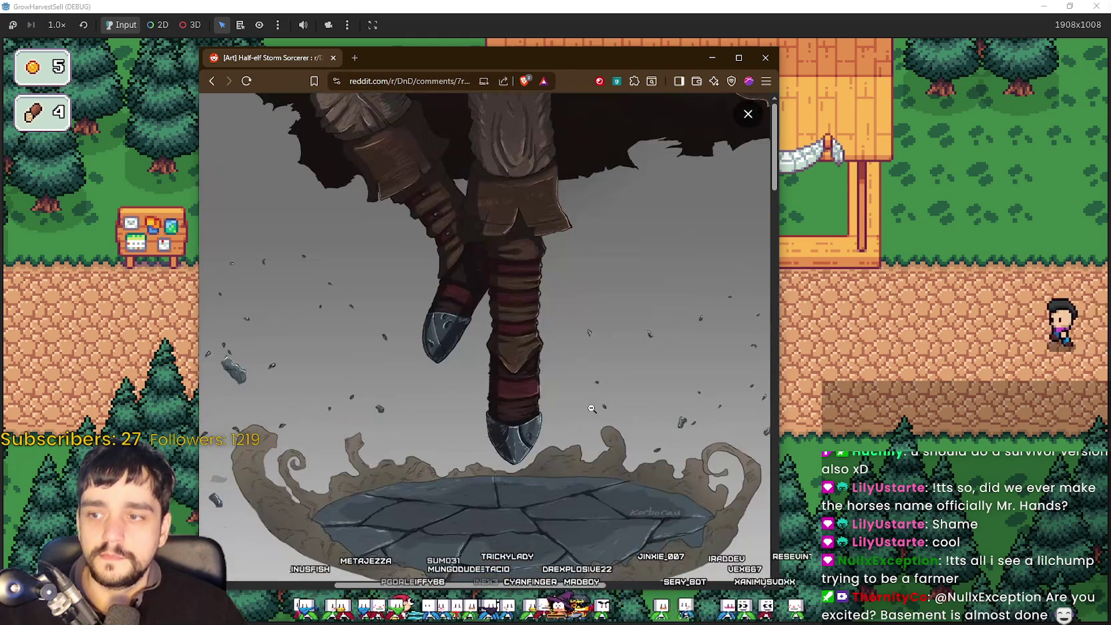
scroll(589, 409, "up", 5)
left_click(590, 409)
left_click(569, 395)
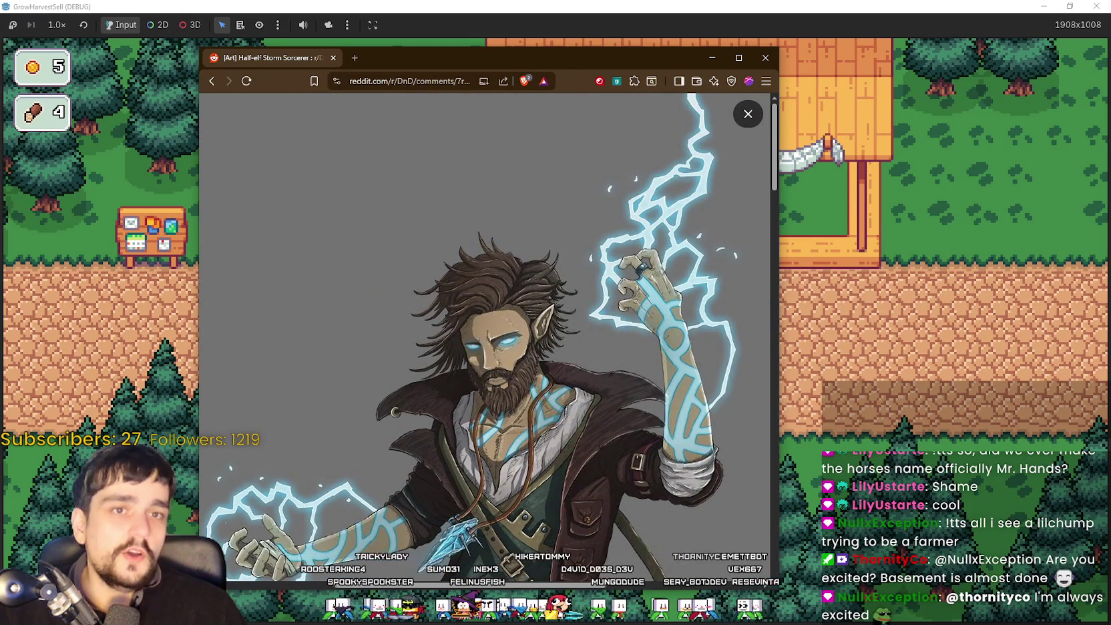
Scroll over the half-elf storm sorcerer artwork, then close the browser to return to the village game.
scroll(529, 406, "down", 5)
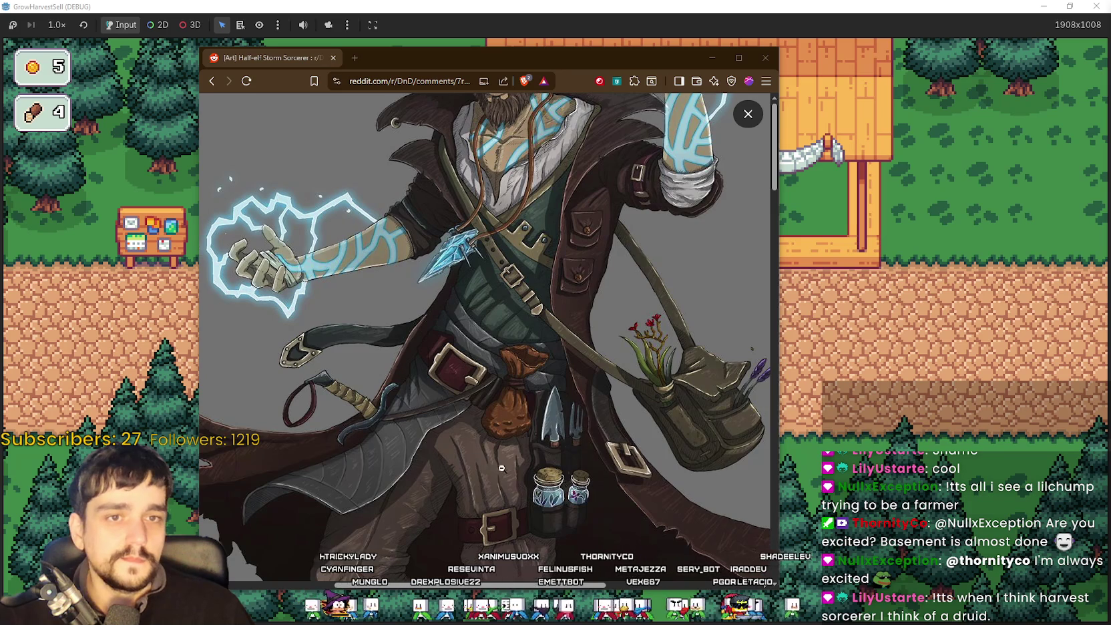
scroll(522, 440, "down", 3)
scroll(522, 454, "up", 5)
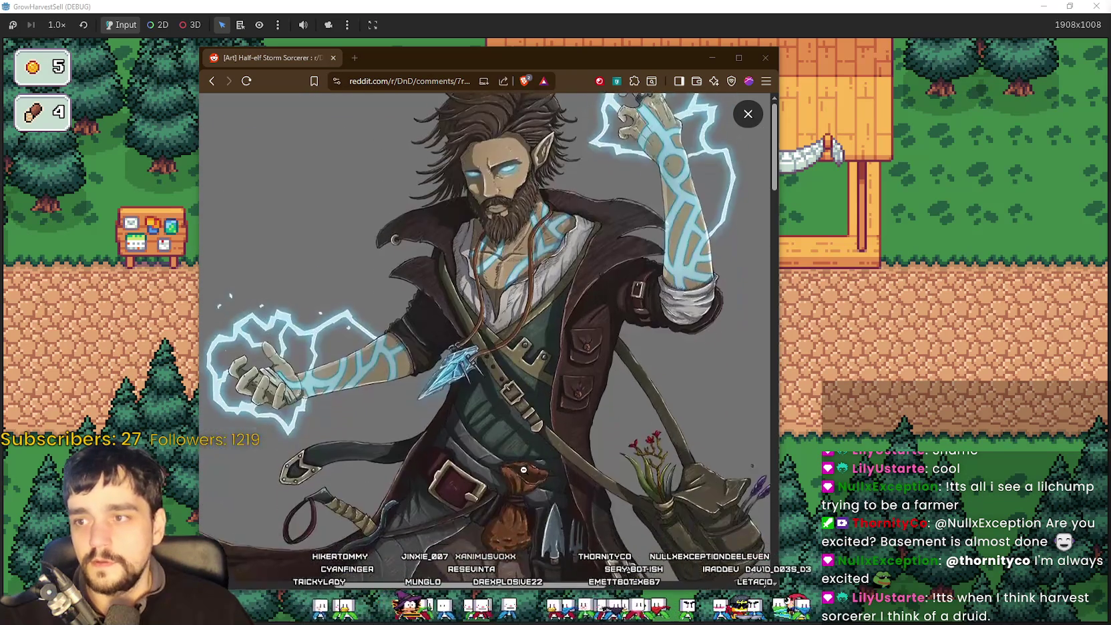
scroll(523, 470, "down", 5)
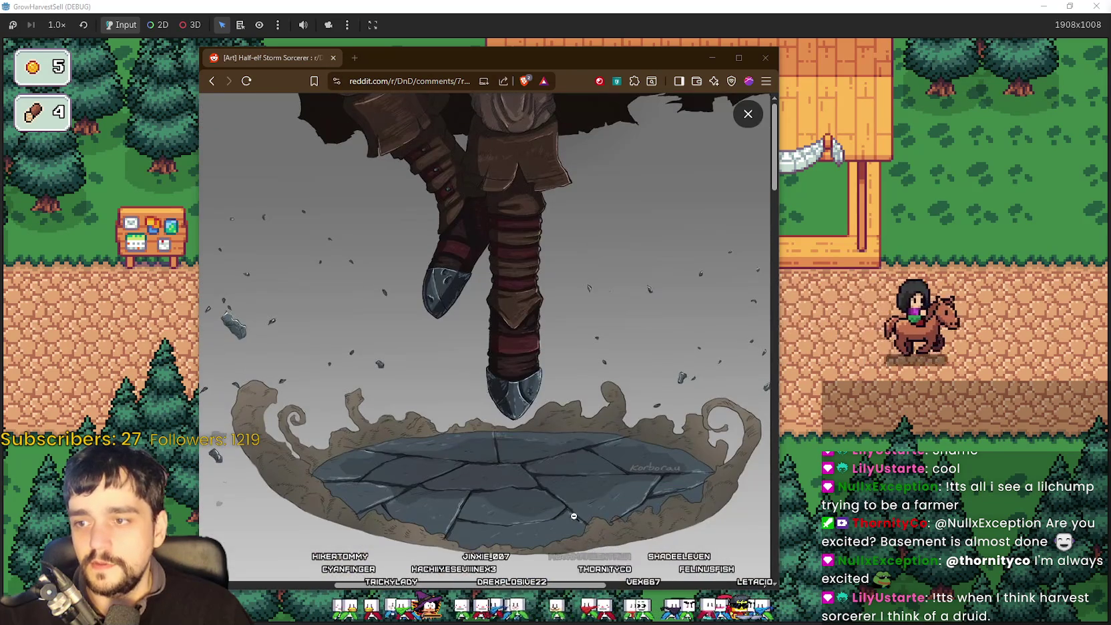
scroll(574, 516, "up", 5)
scroll(552, 494, "down", 5)
scroll(550, 492, "up", 5)
scroll(547, 489, "down", 6)
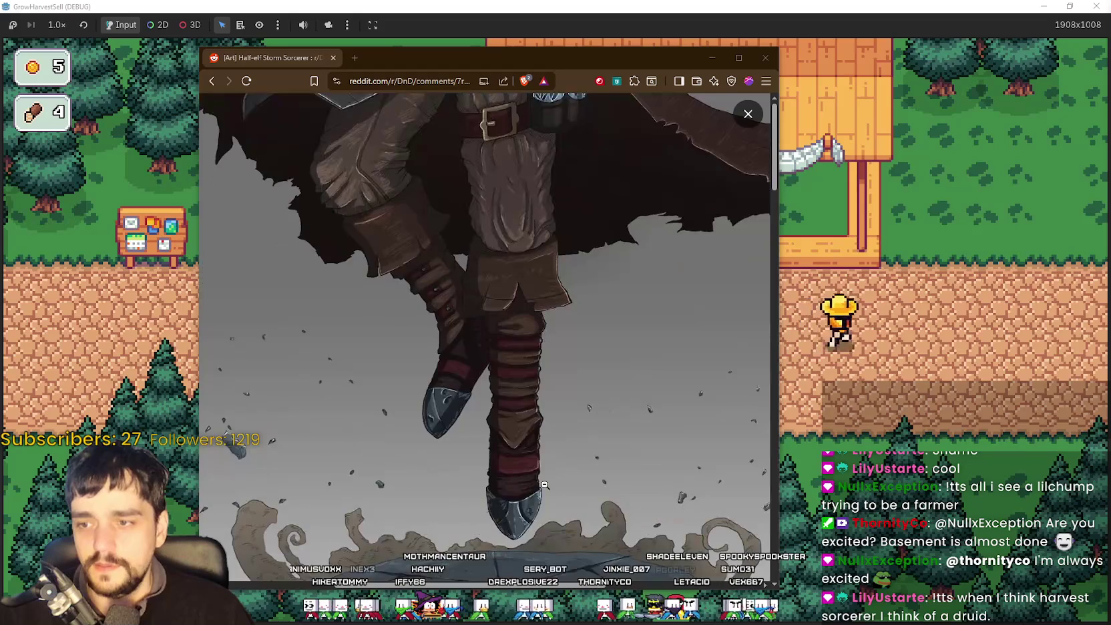
scroll(415, 368, "down", 2)
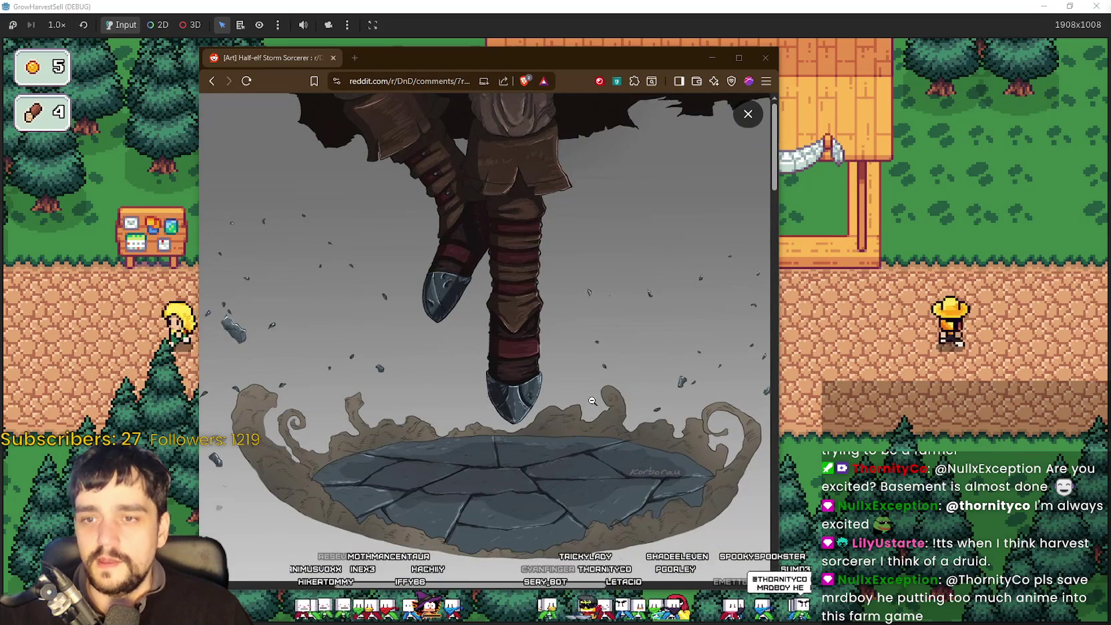
scroll(521, 387, "up", 8)
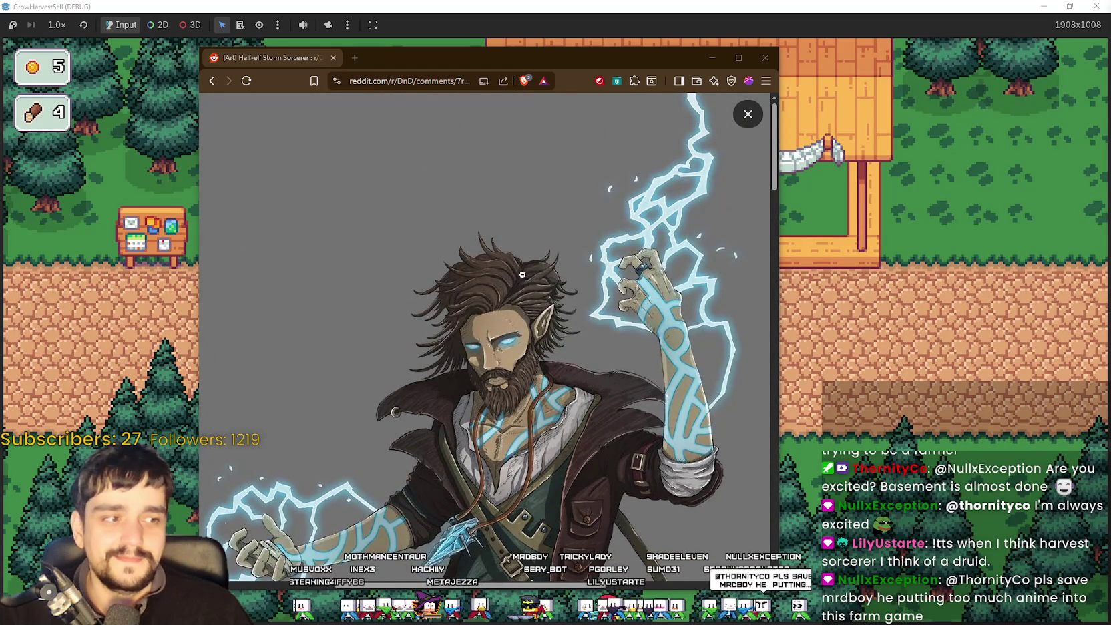
left_click(763, 60)
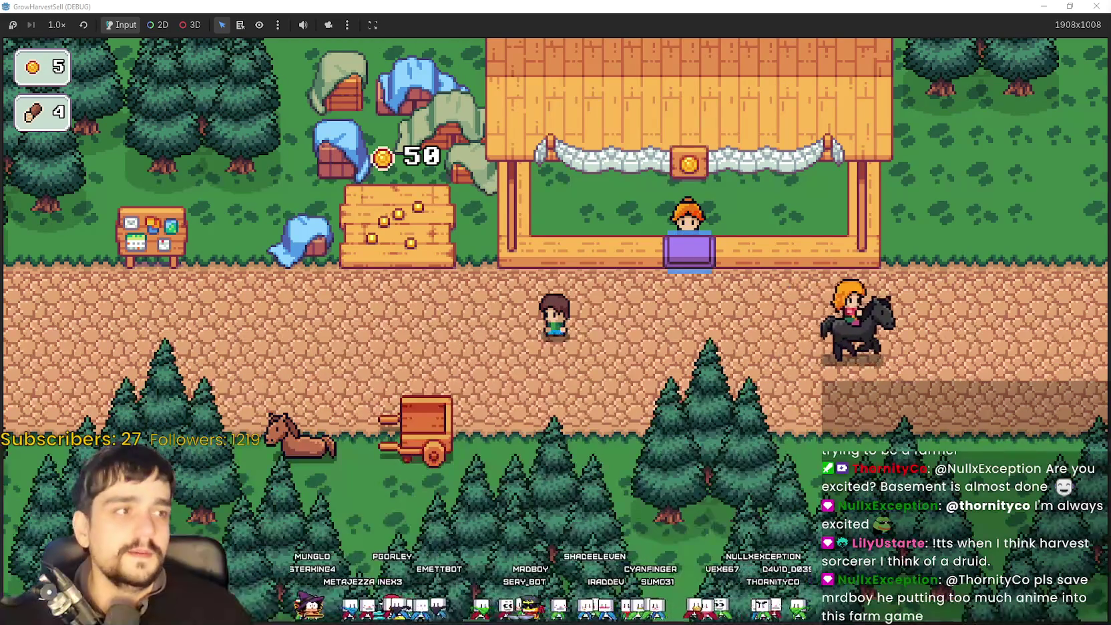
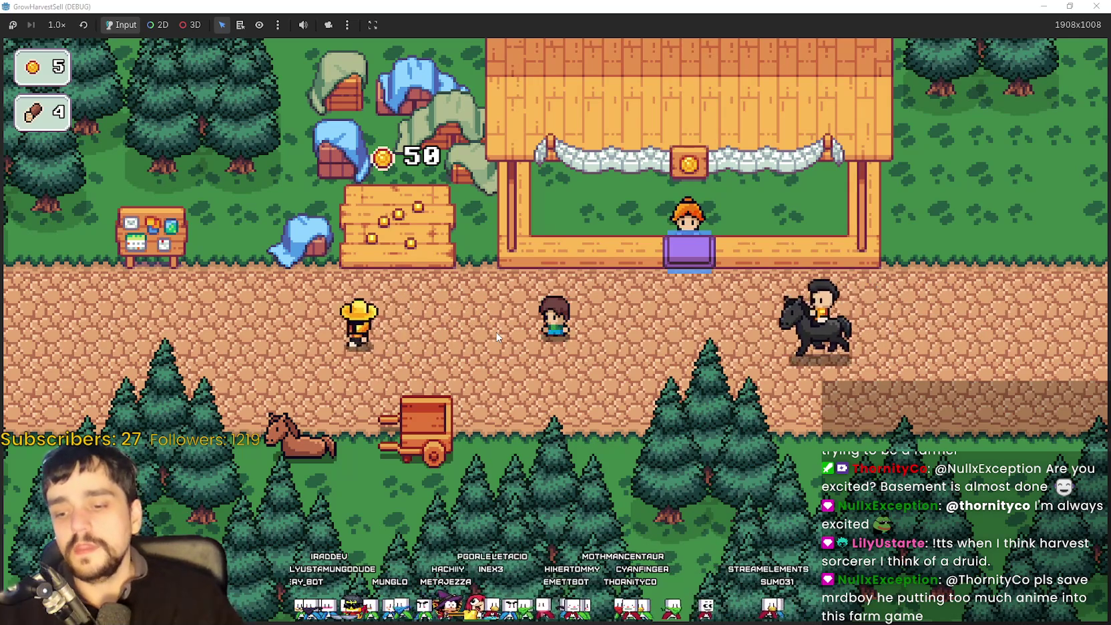
Walk onto the sales crate to collect coins, raising the total from 5 to 55.
key("a")
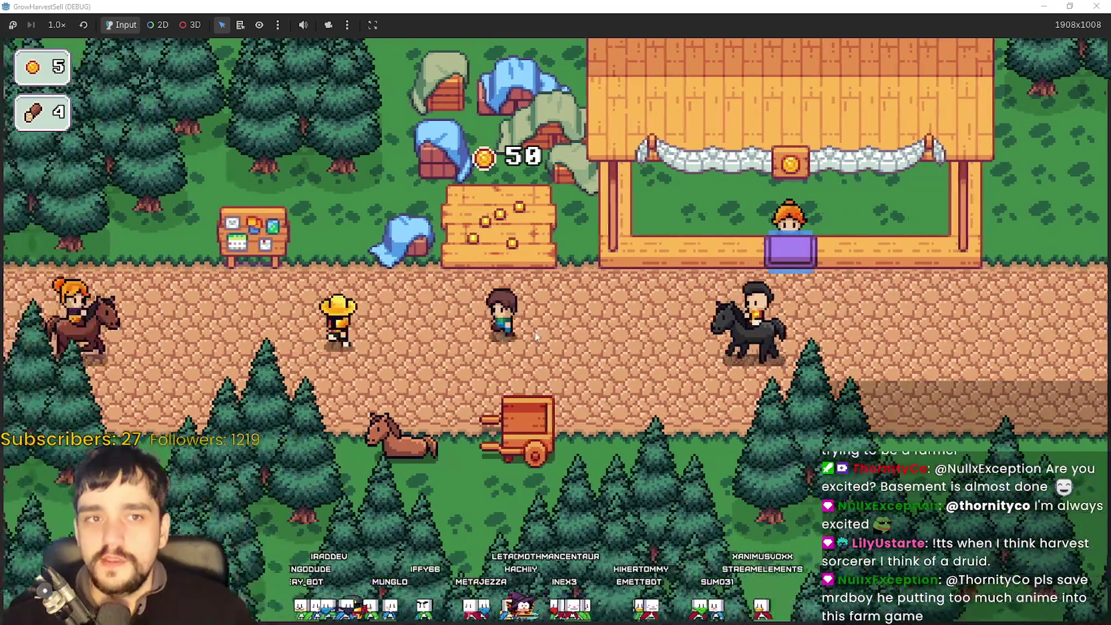
key("w")
key("d")
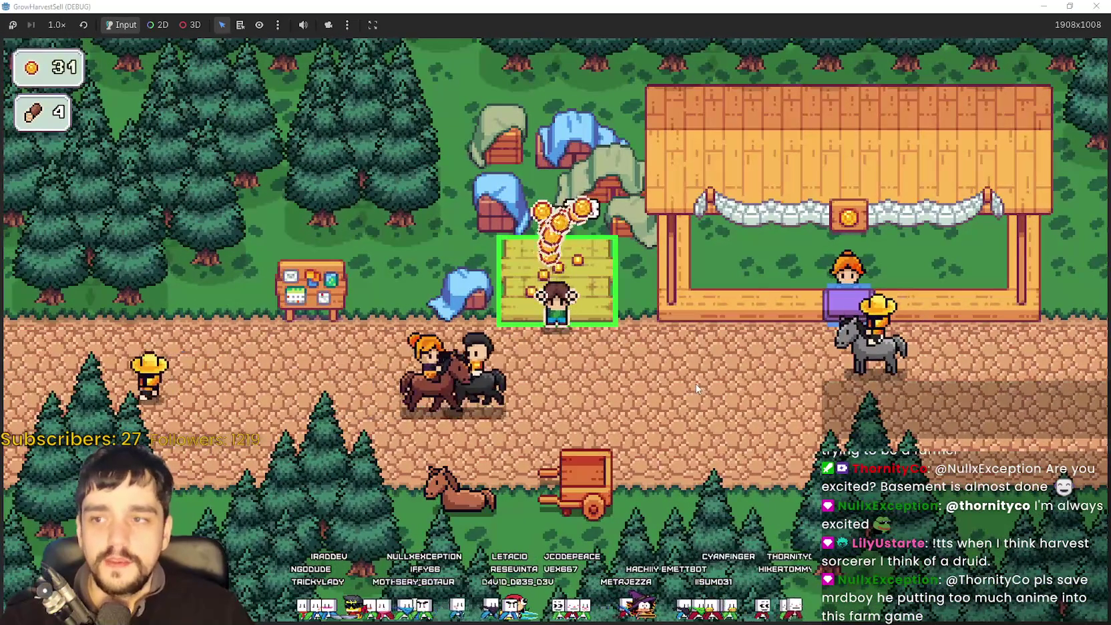
Walk to the notice board and open the Prestige skill tree at level 0, 3/50 Exp.
key("a")
key("e")
scroll(560, 441, "up", 3)
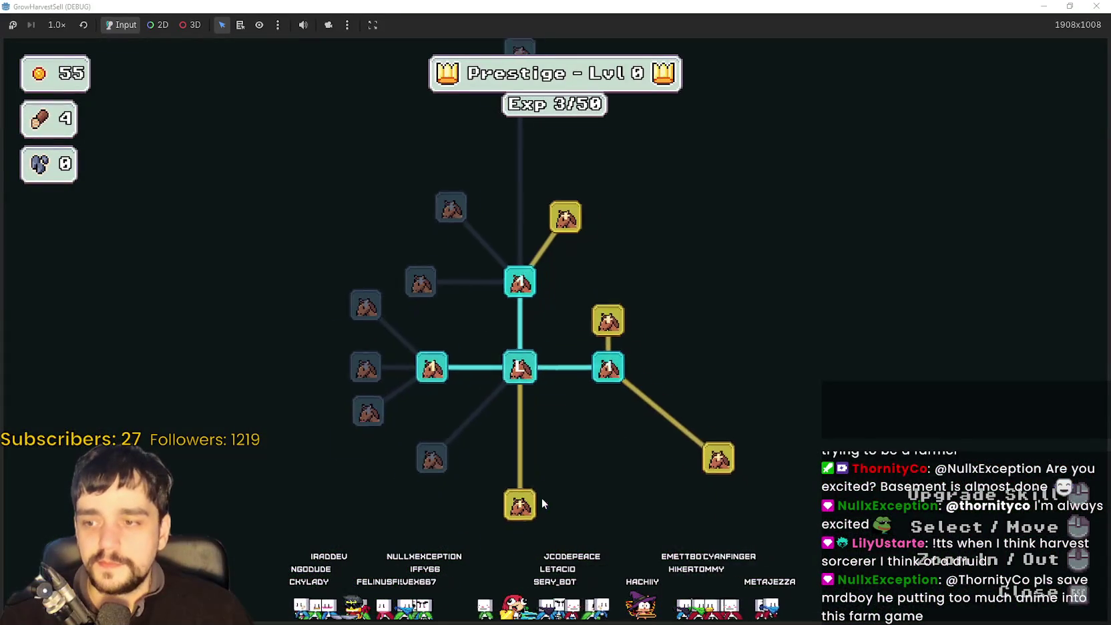
Buy the Resource Domain Damage upgrade in the Prestige skill tree.
scroll(692, 367, "up", 1)
scroll(682, 367, "down", 2)
scroll(677, 365, "up", 2)
left_click(632, 366)
scroll(680, 342, "down", 2)
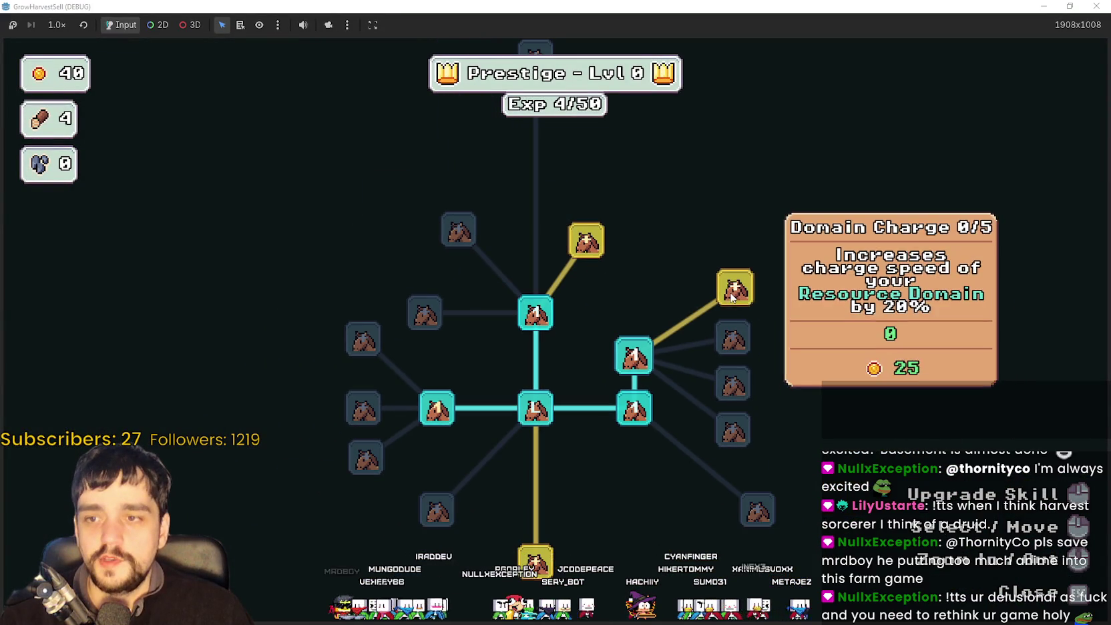
Look over the other skill branches, then leave the tree with Exp at 8/50.
key("s")
key("a")
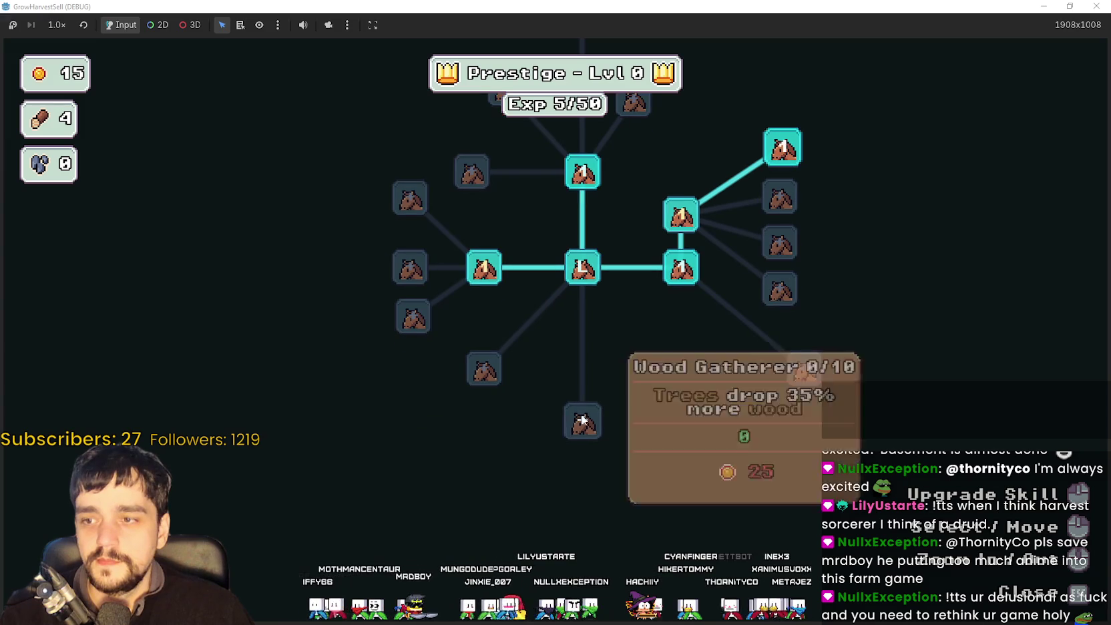
mouse_move(486, 281)
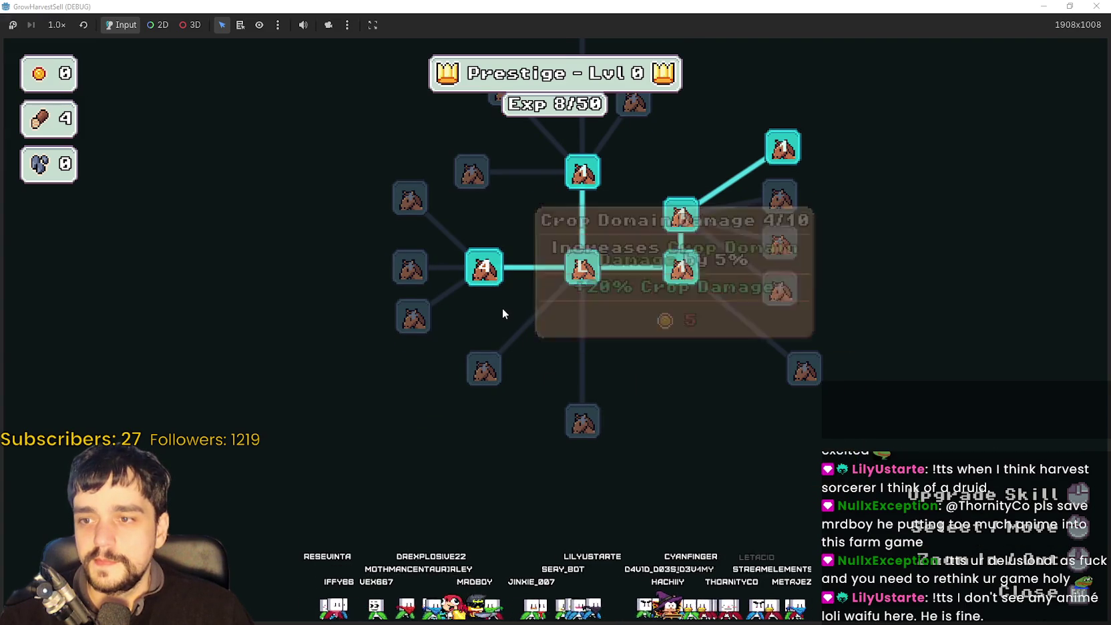
key("w")
key("Escape")
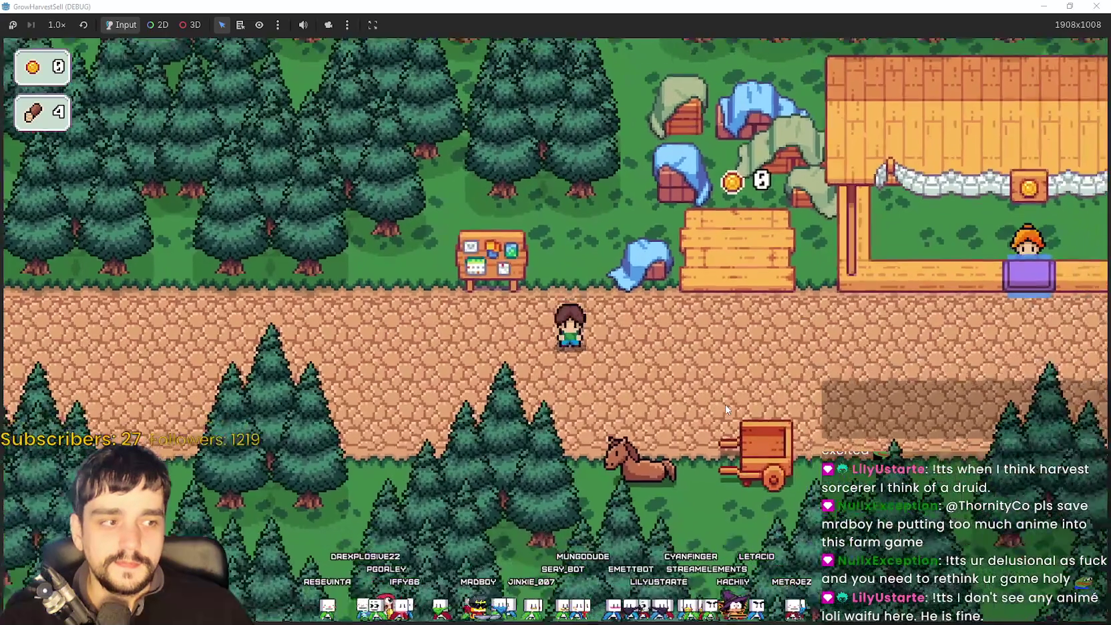
Walk around the village, briefly reopening and closing the Prestige skill tree at the notice board.
key("d")
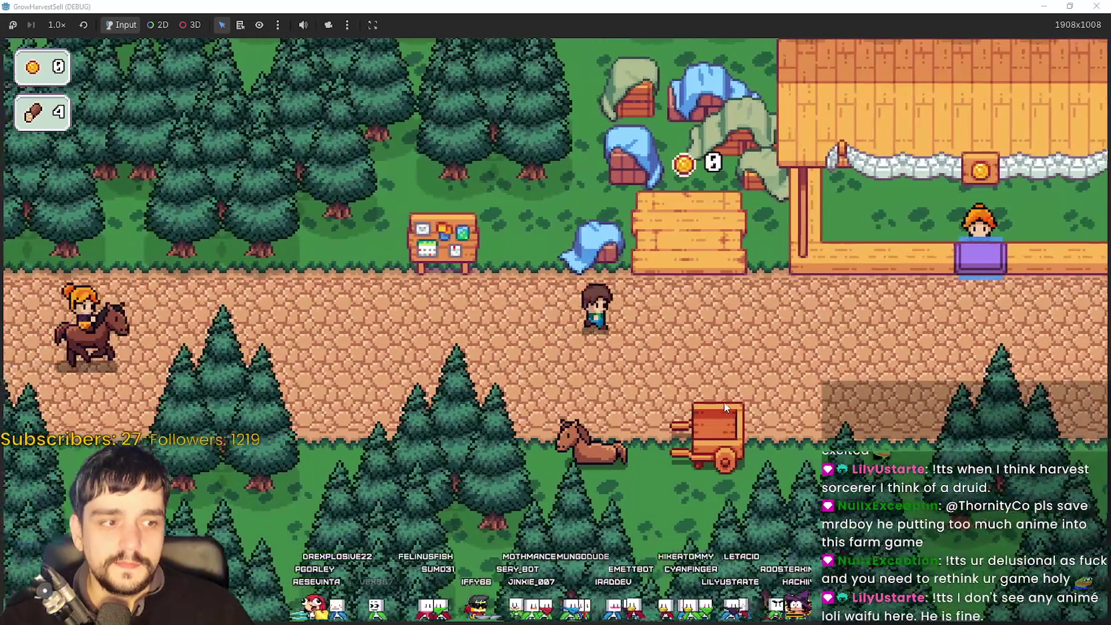
key("a")
key("a")
key("w")
key("s")
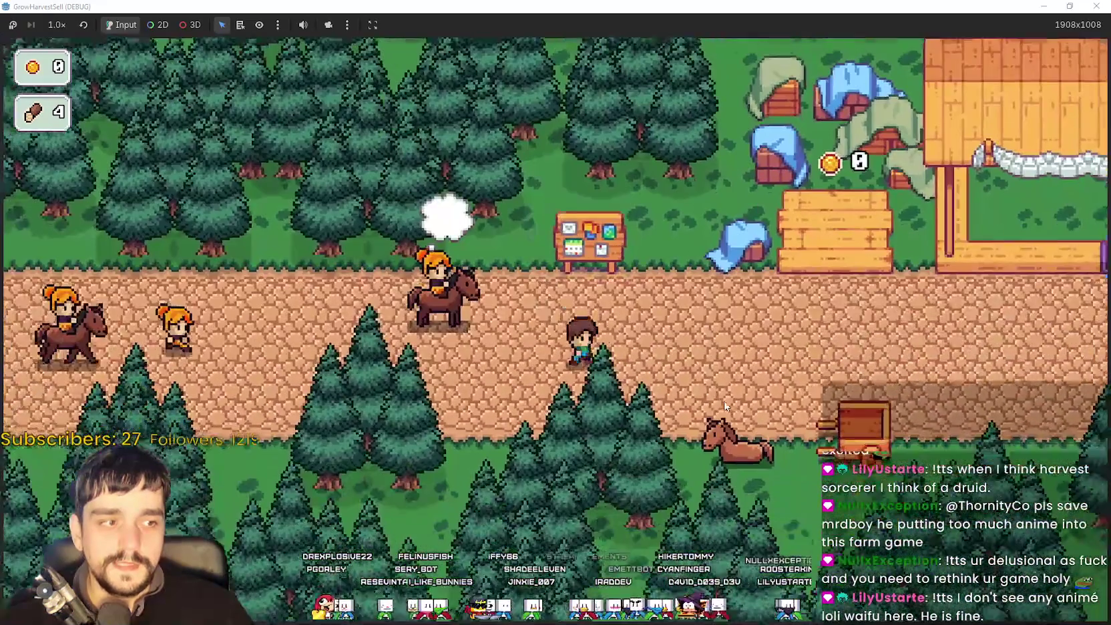
key("d")
key("w")
key("a")
key("s")
key("a")
key("w")
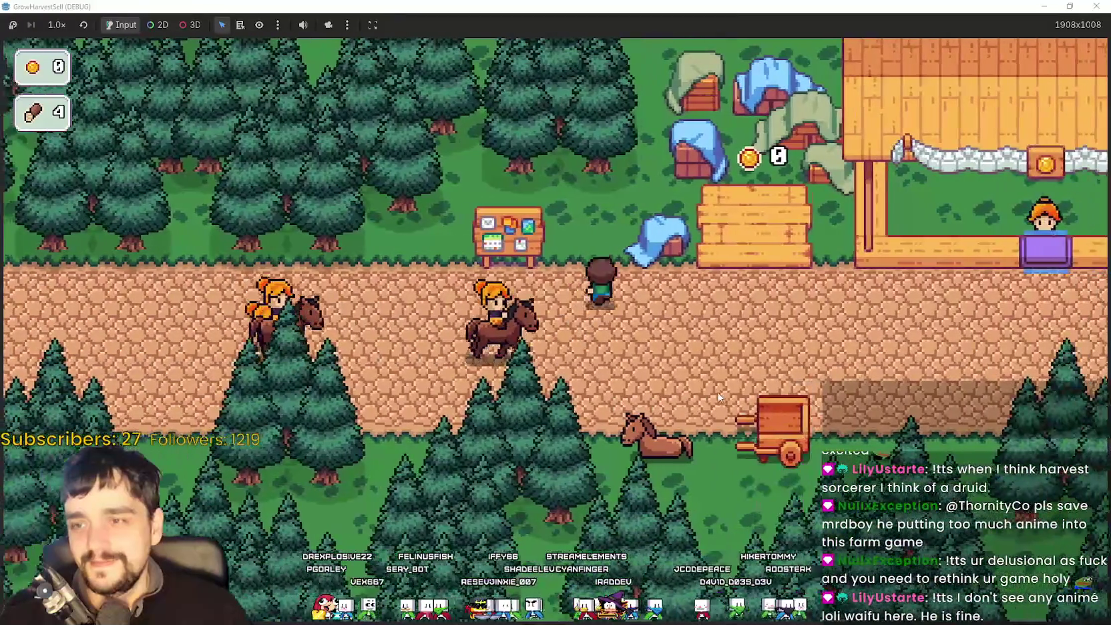
key("e")
key("Escape")
At the horse cart, choose Stage 1 and travel to the forest wheat field.
key("s")
key("d")
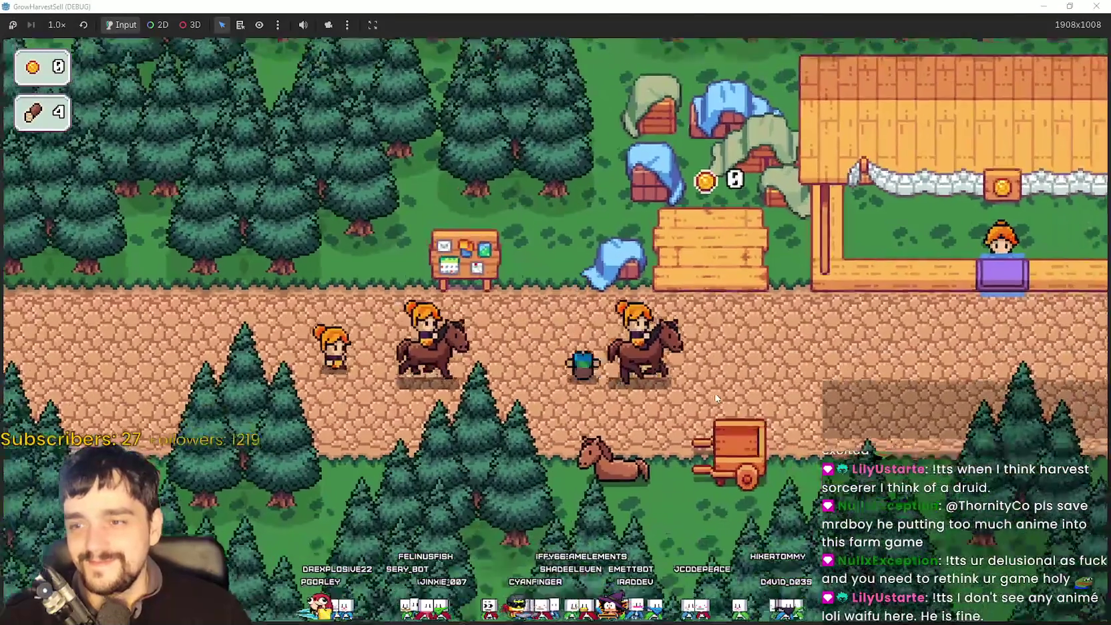
key("e")
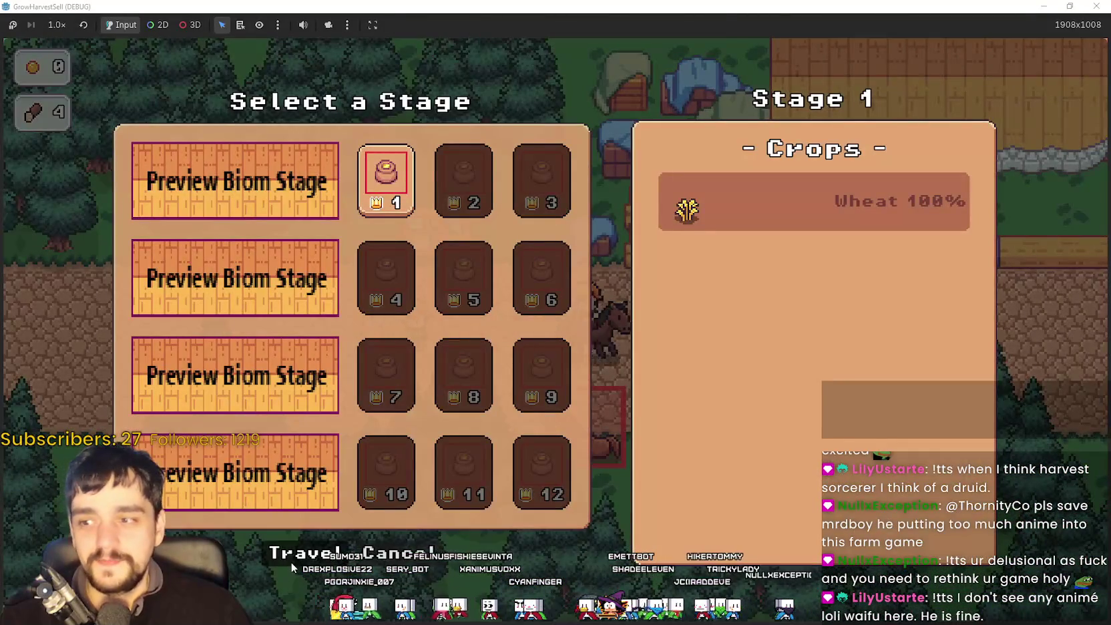
left_click(292, 558)
Walk past the horse and cart down into the field toward the crops.
key("d")
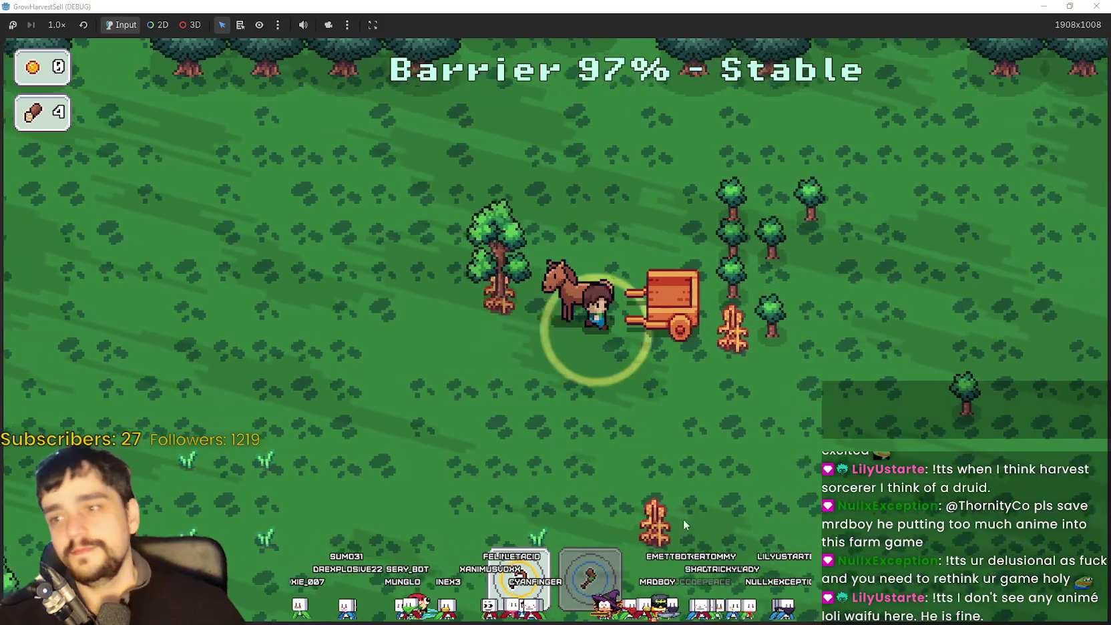
key("s")
key("s")
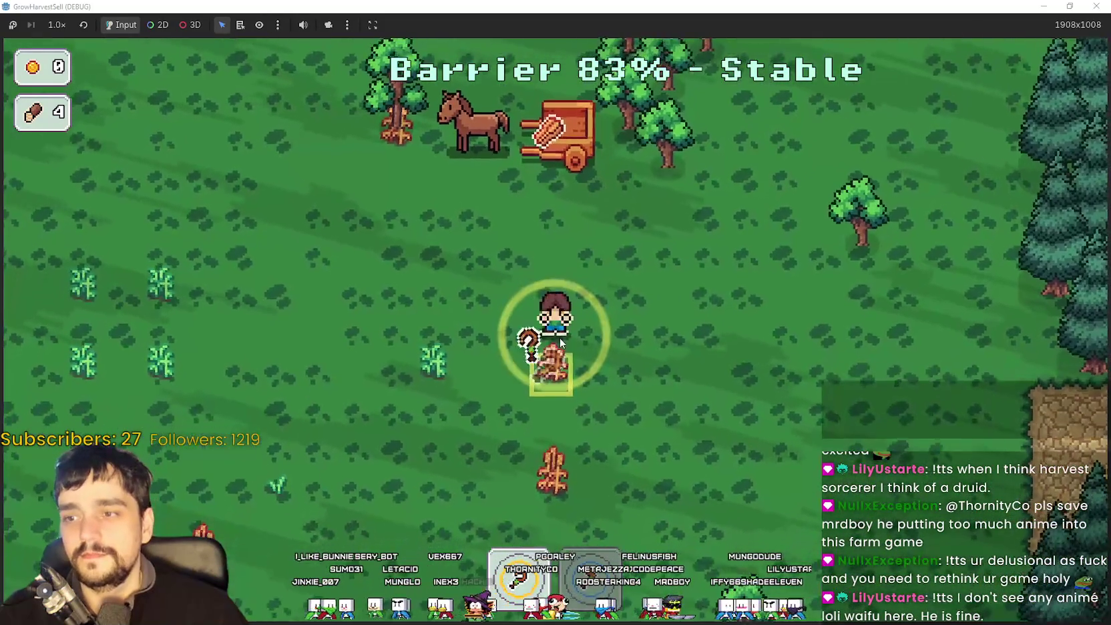
key("s")
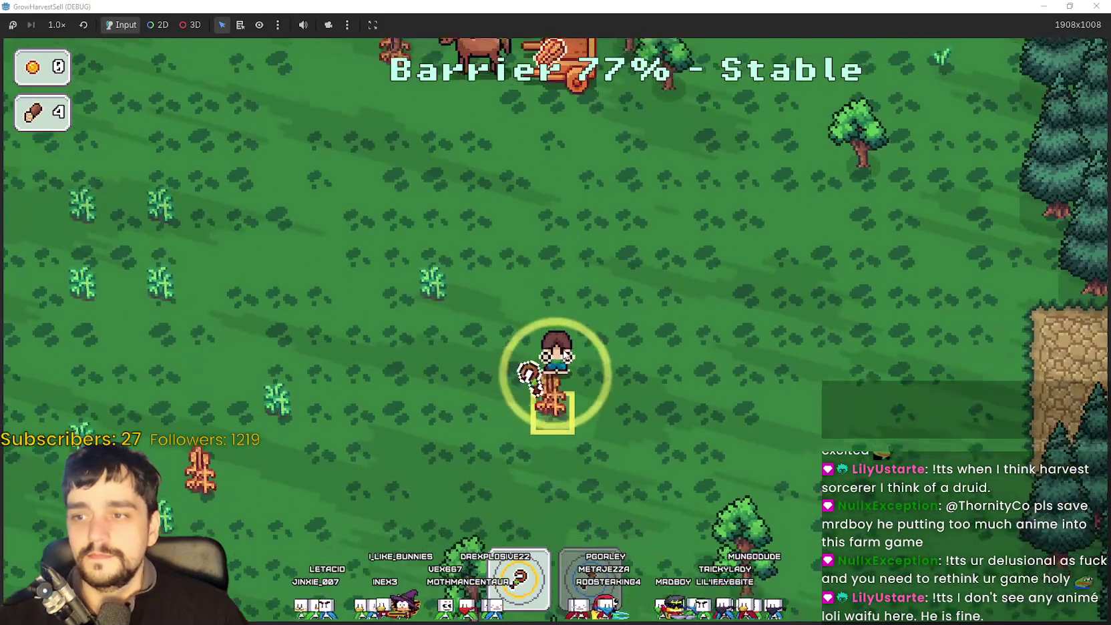
key("a")
key("w")
key("a")
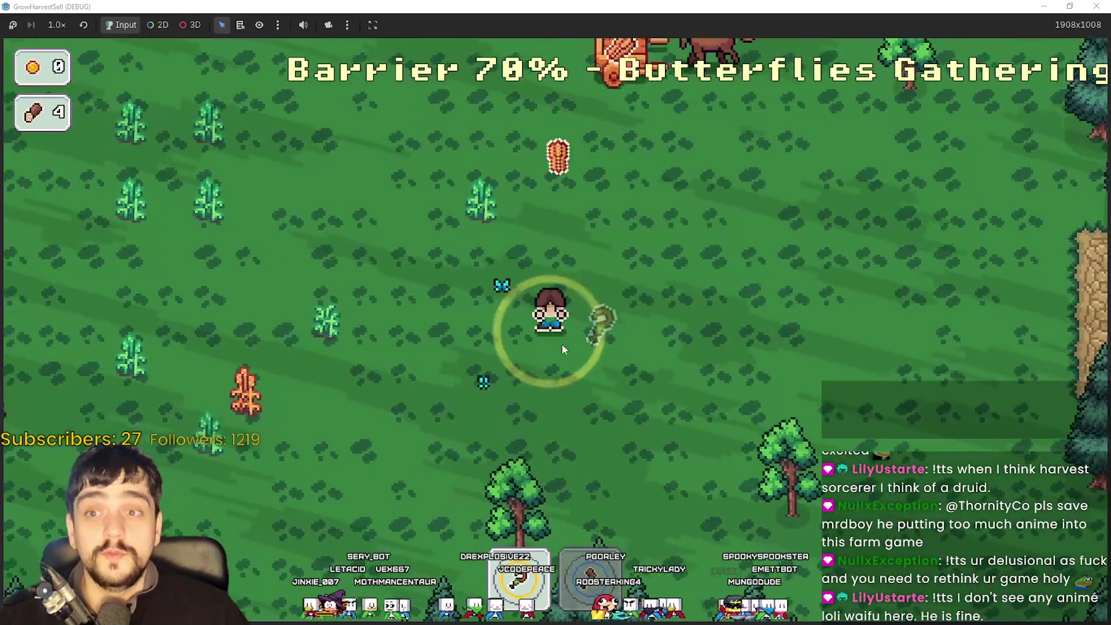
Harvest the nearby crops until the stage ends with 8 crops in 00:32, then return home.
key("a")
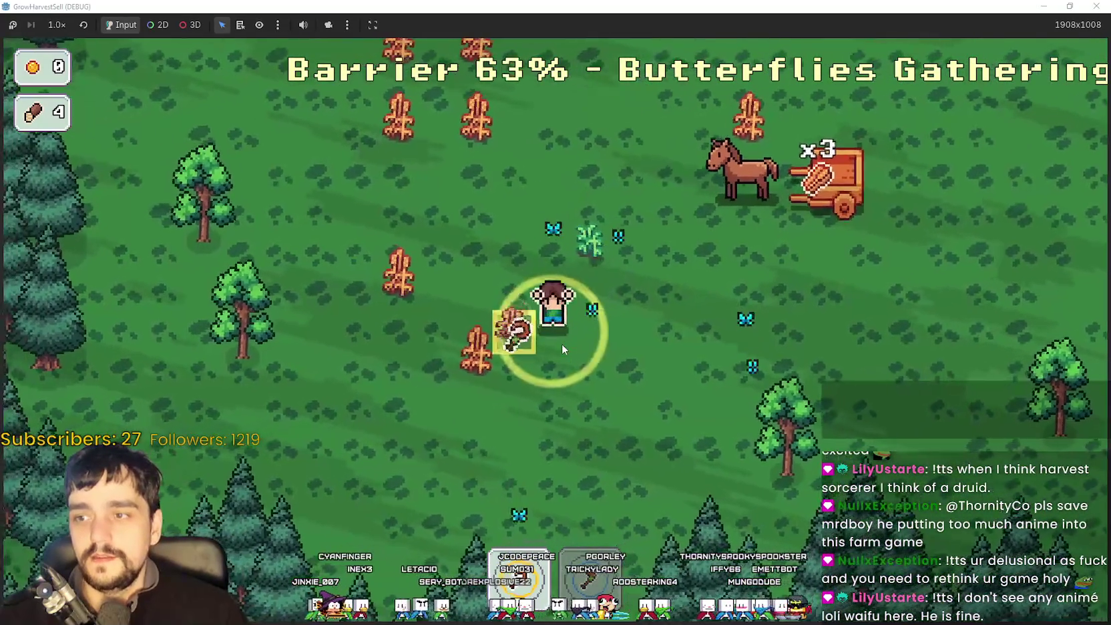
key("a")
key("w")
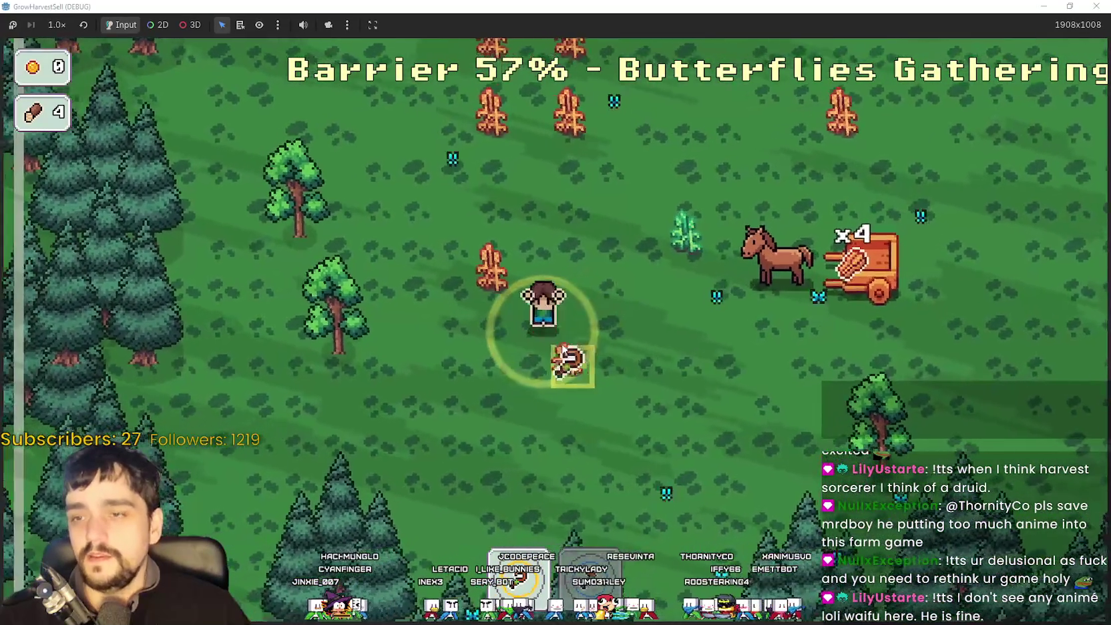
key("s")
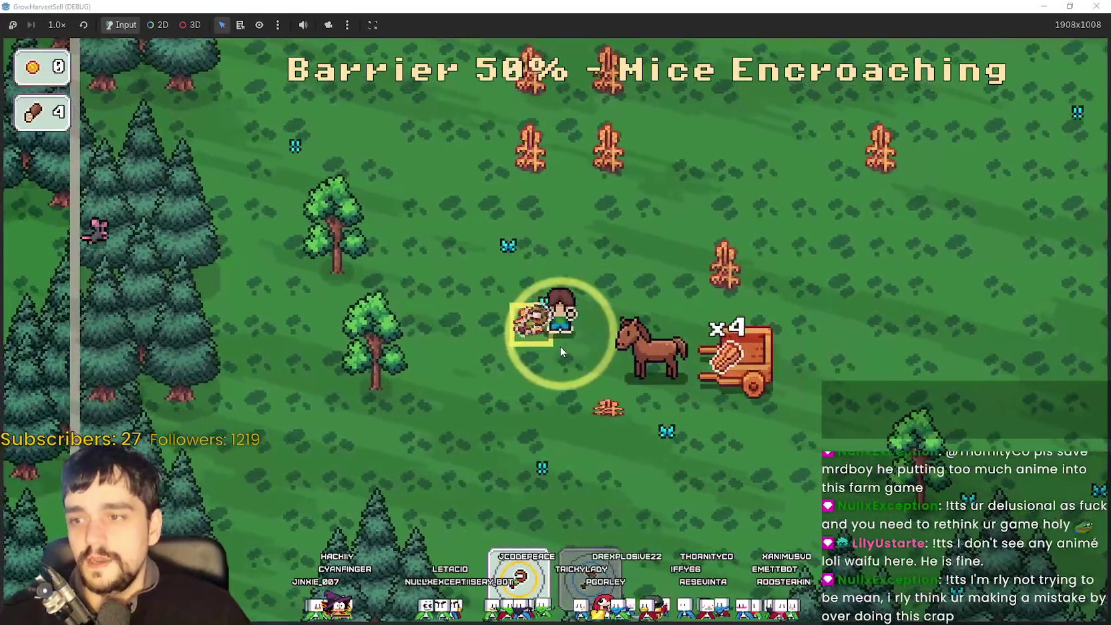
key("w")
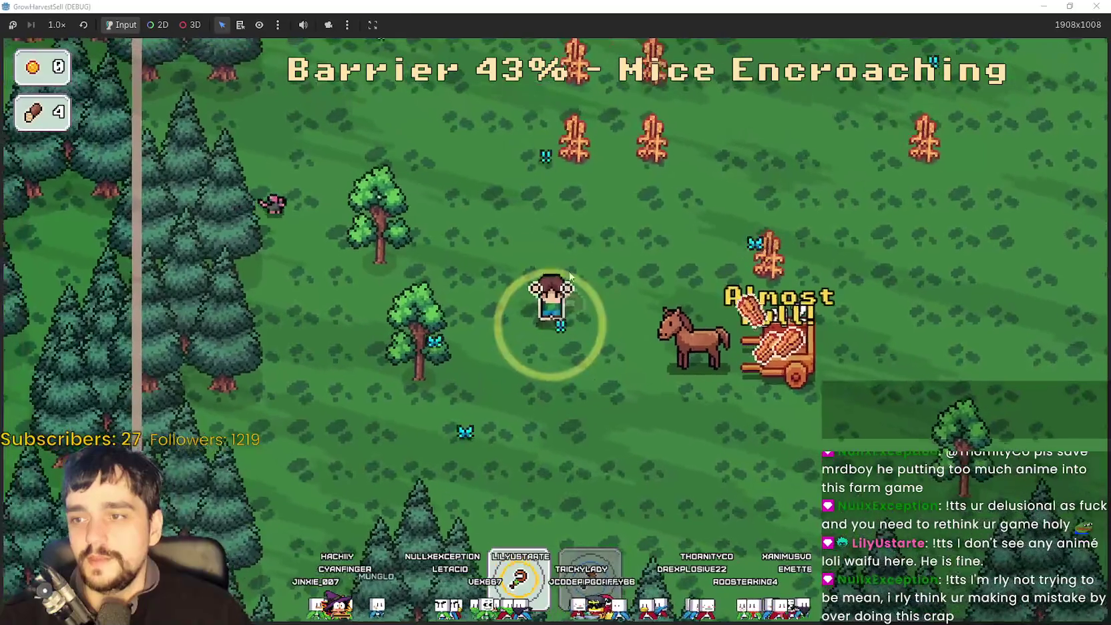
key("w")
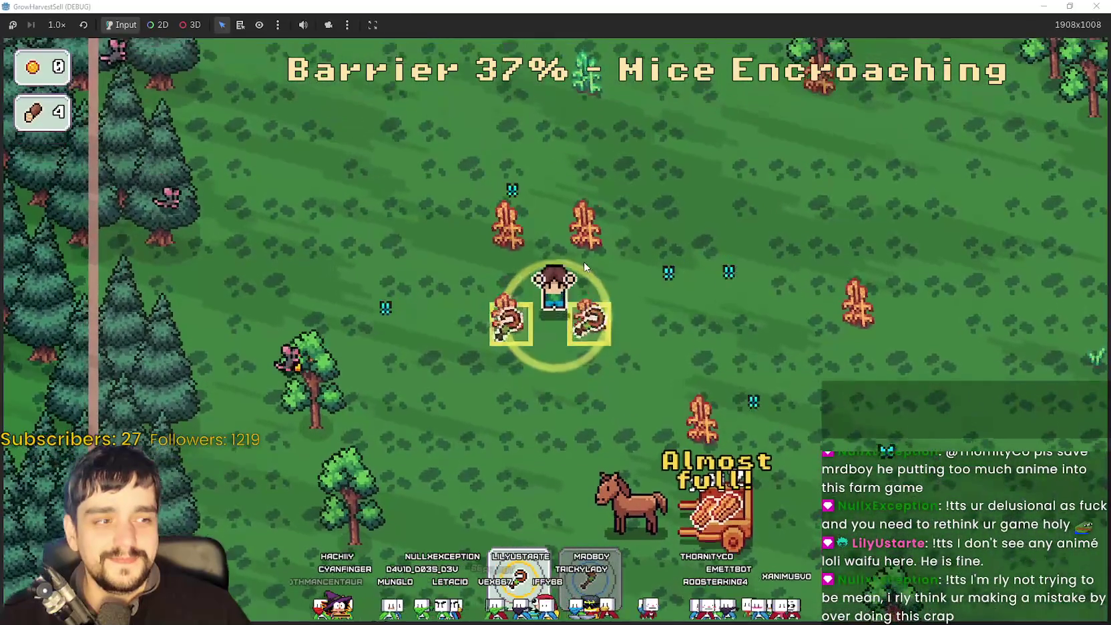
key("w")
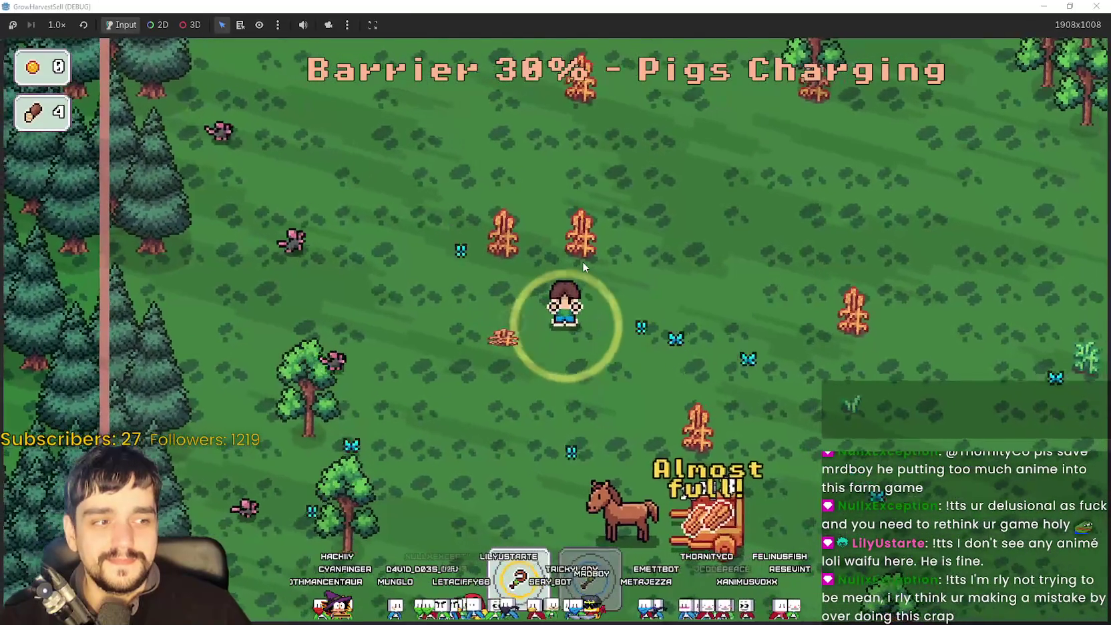
key("w")
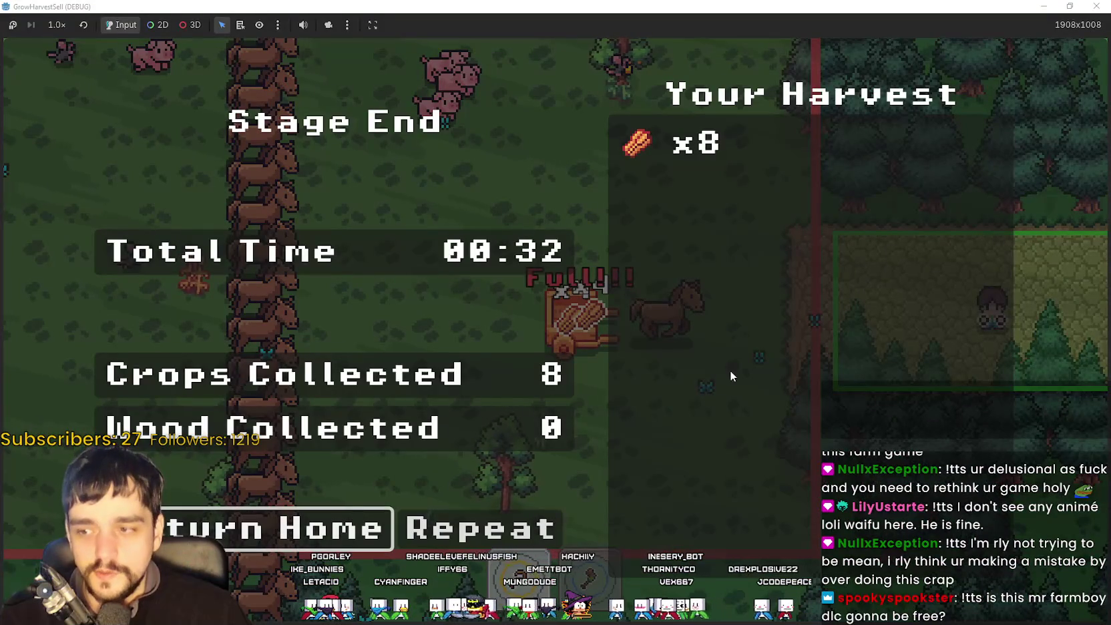
left_click(307, 530)
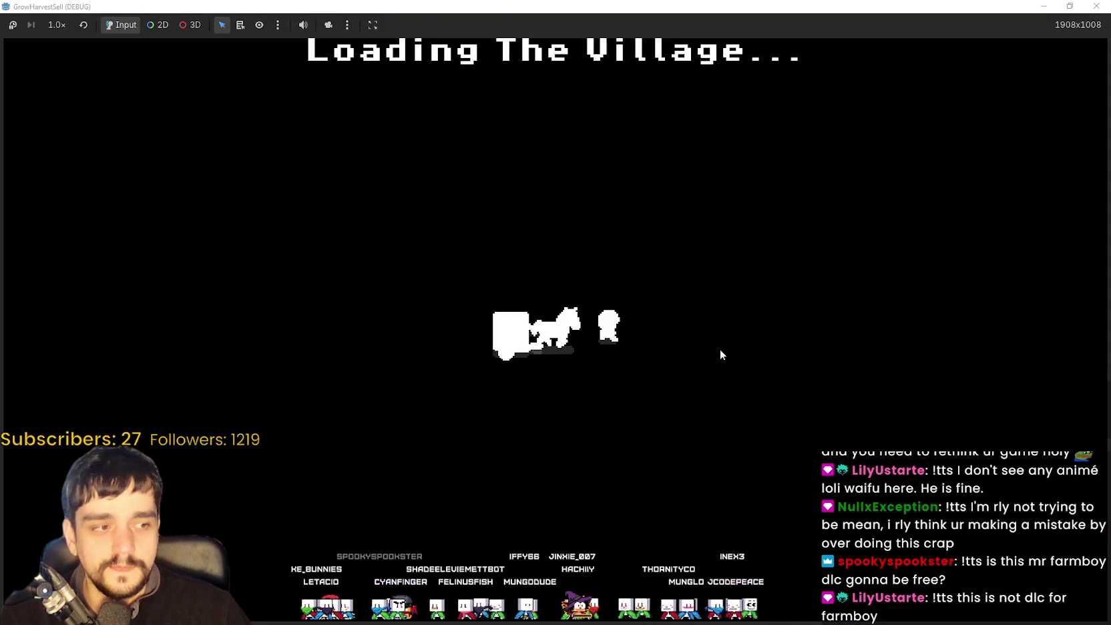
Pick up the harvest from the cart and stock the stall counter with five crops.
key("Left")
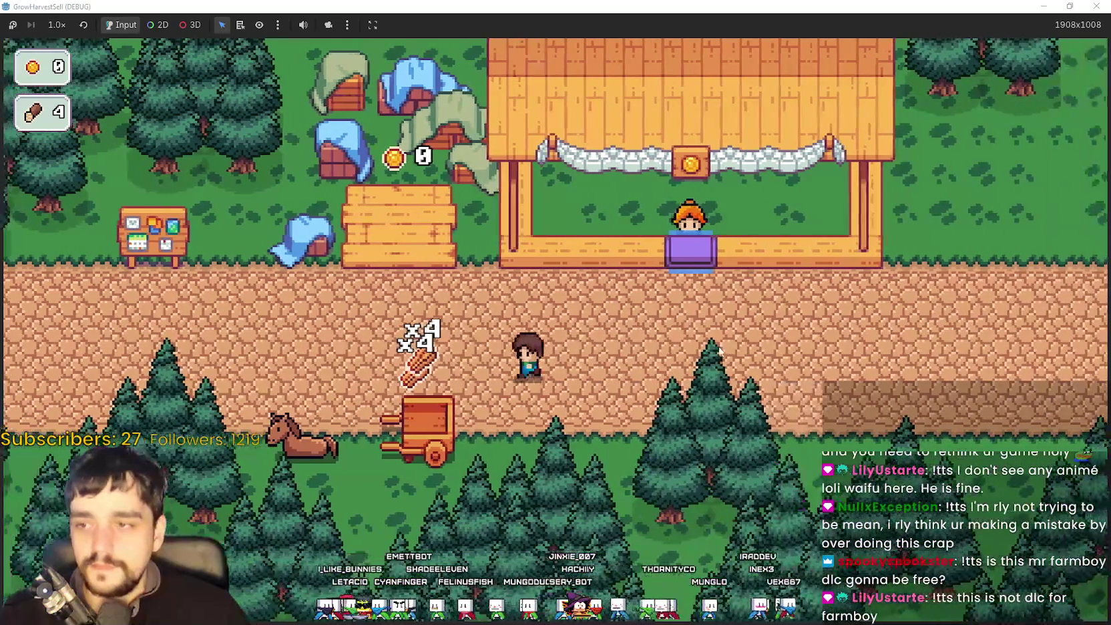
key("Right")
key("Left")
key("Up")
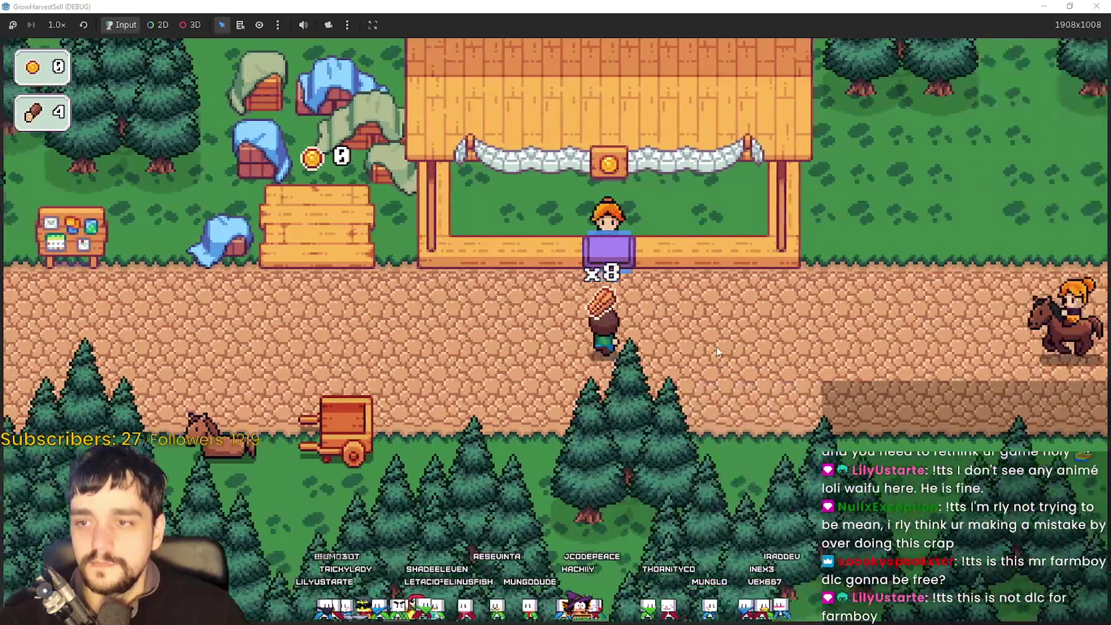
key("Left")
key("Up")
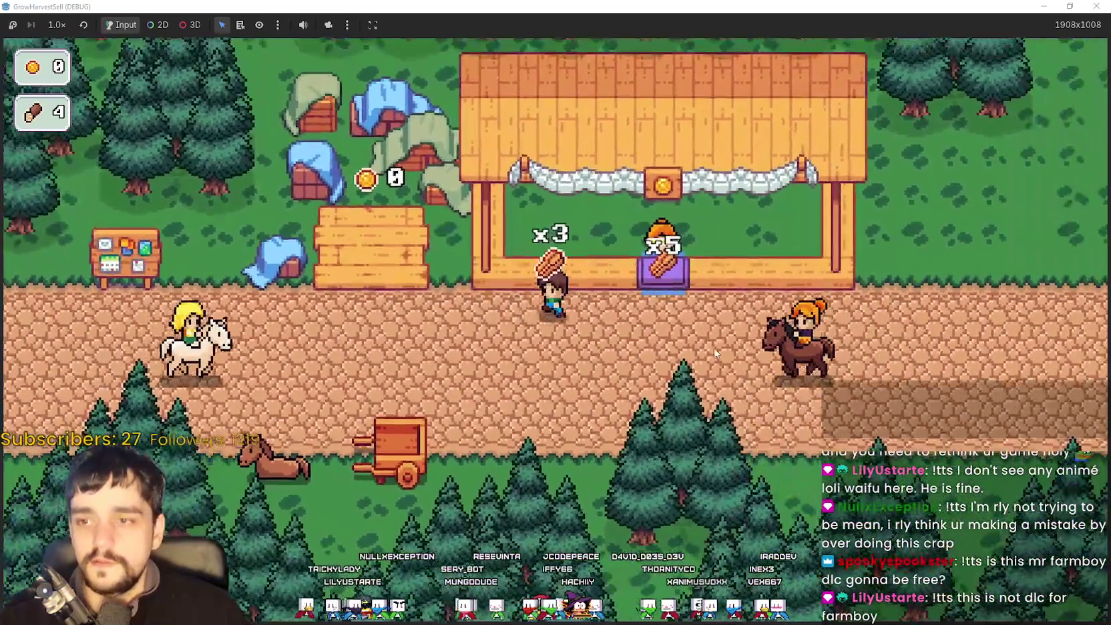
key("Down")
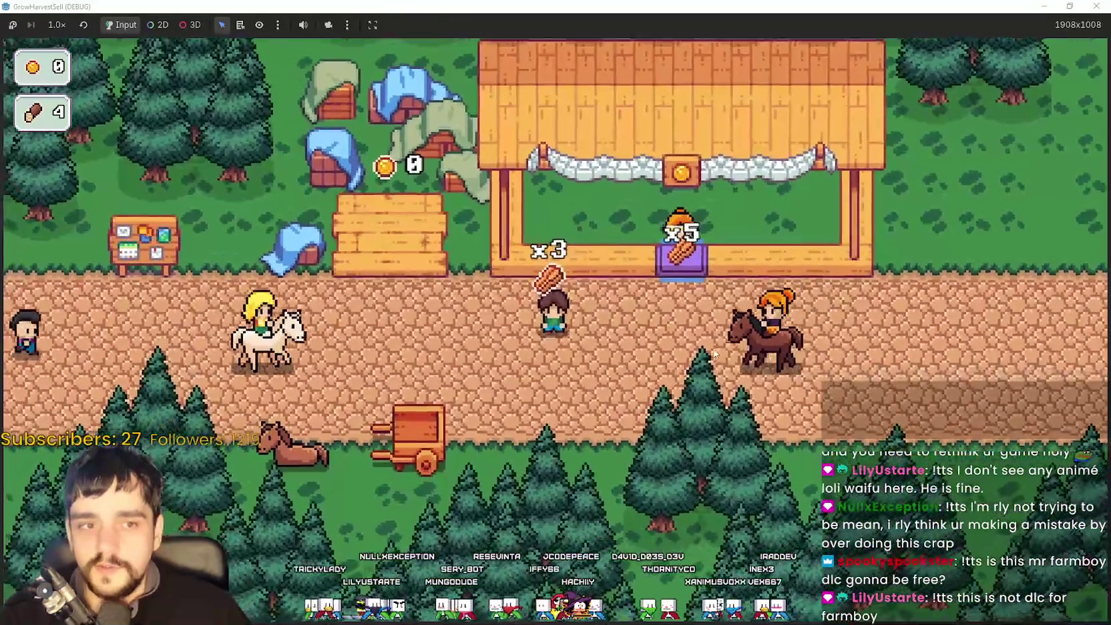
key("Left")
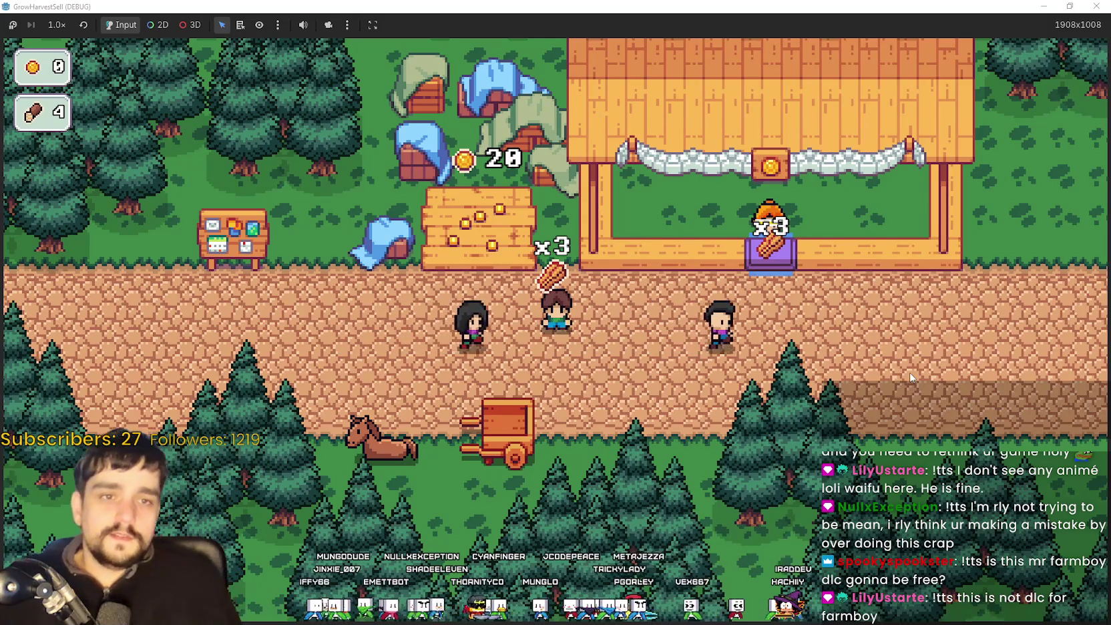
Walk along the road and stall while the customer buys crops, then head back to the cart.
key("Left")
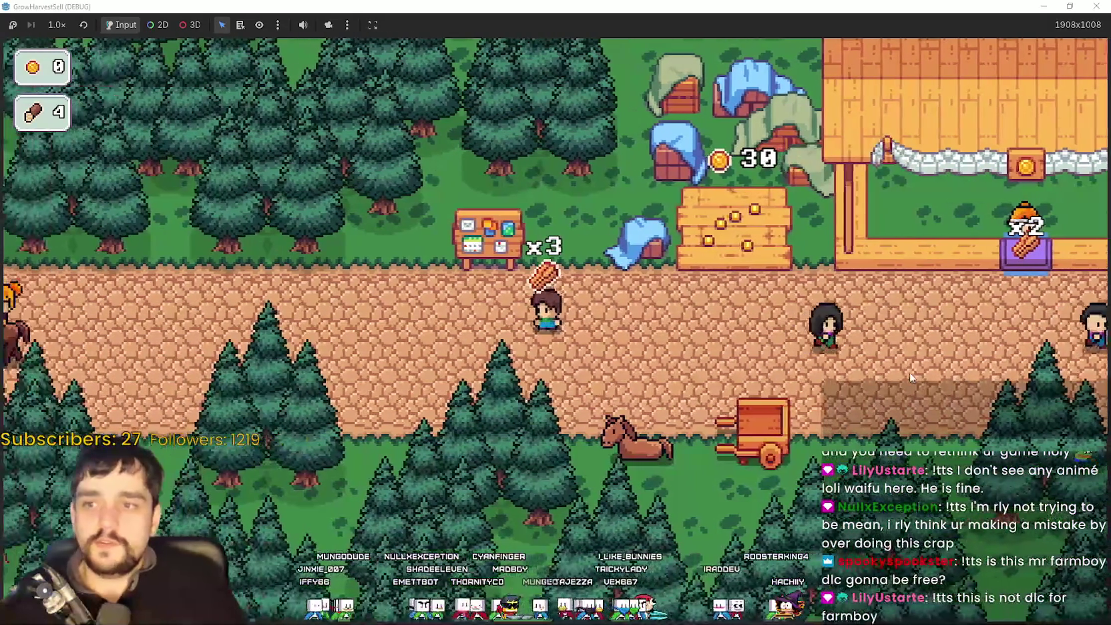
key("Right")
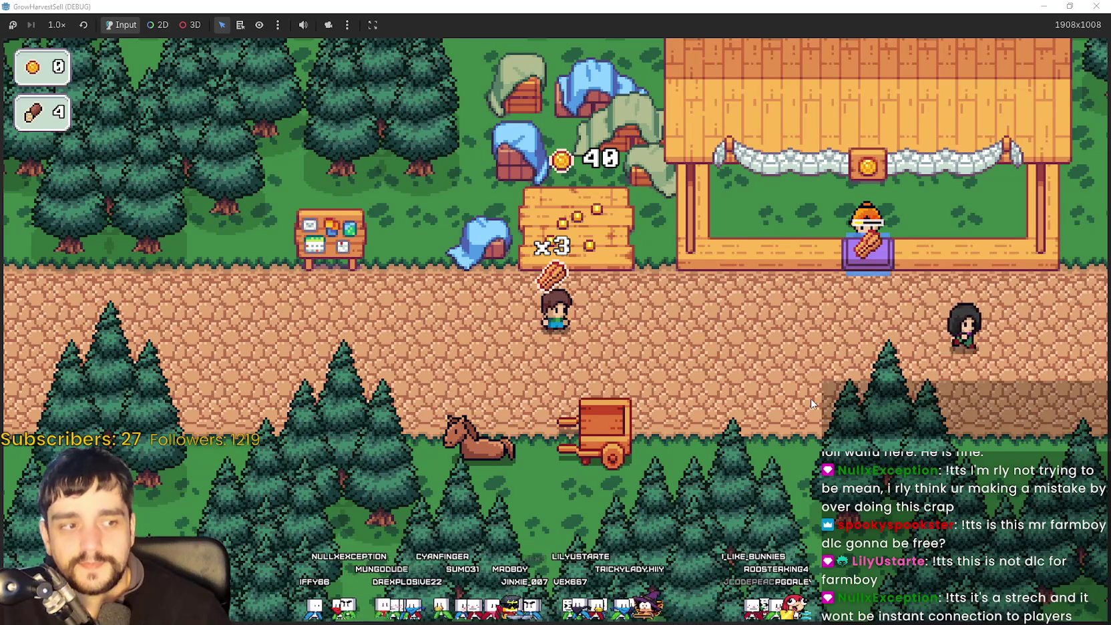
key("Left")
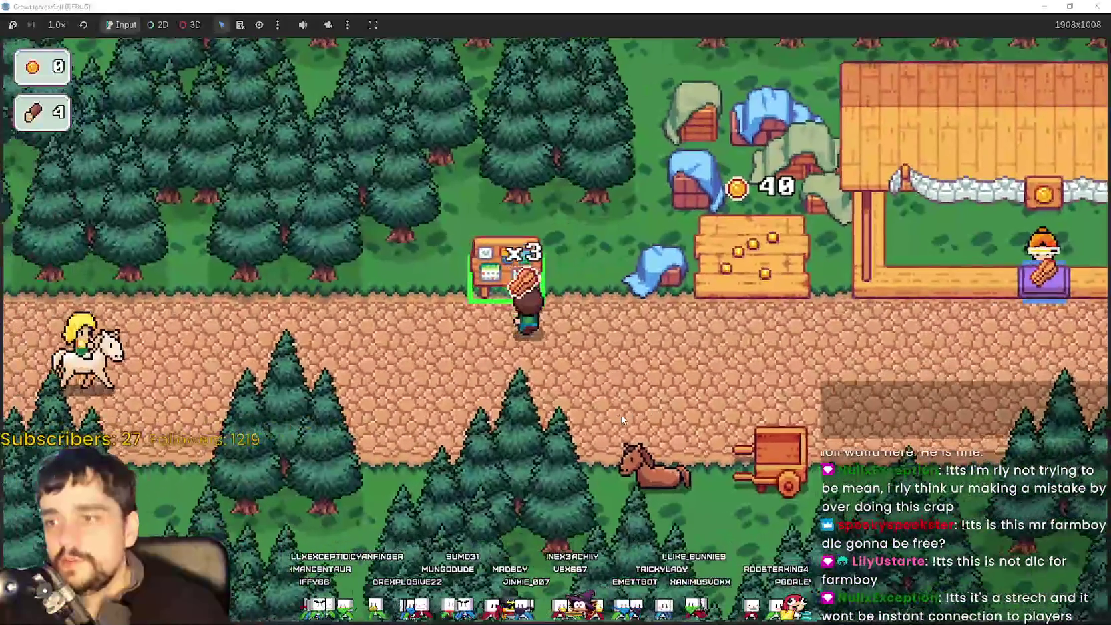
key("Right")
key("Right")
key("Up")
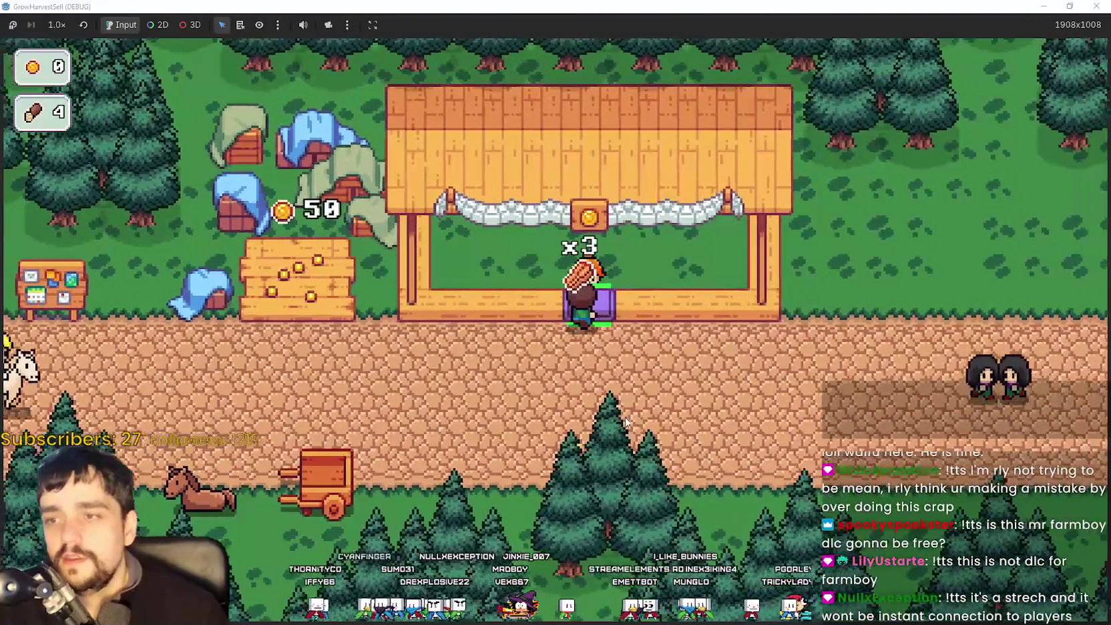
key("Down")
key("Left")
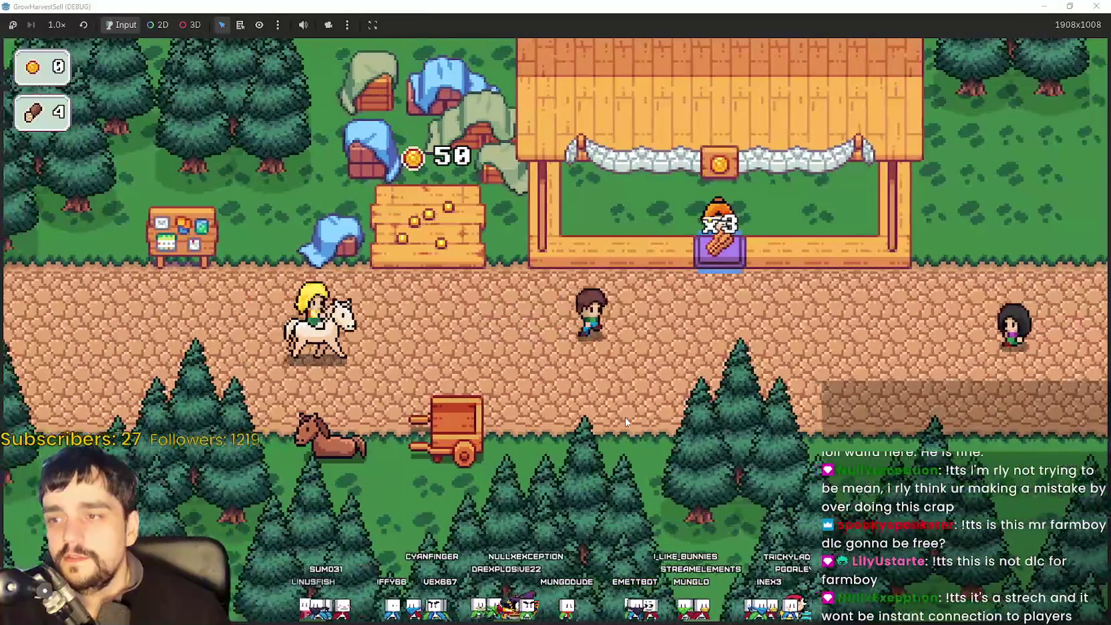
key("Right")
key("Down")
key("Left")
key("Up")
key("Up")
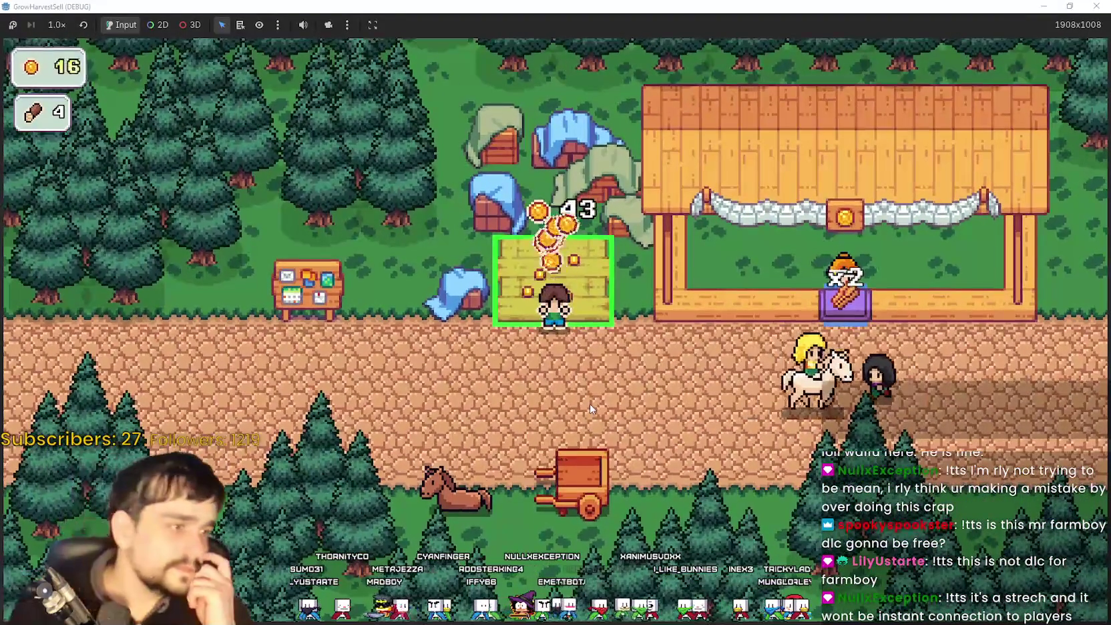
Collect the hay field's coin earnings repeatedly until the purse reads 80.
key("Down")
key("Up")
key("Down")
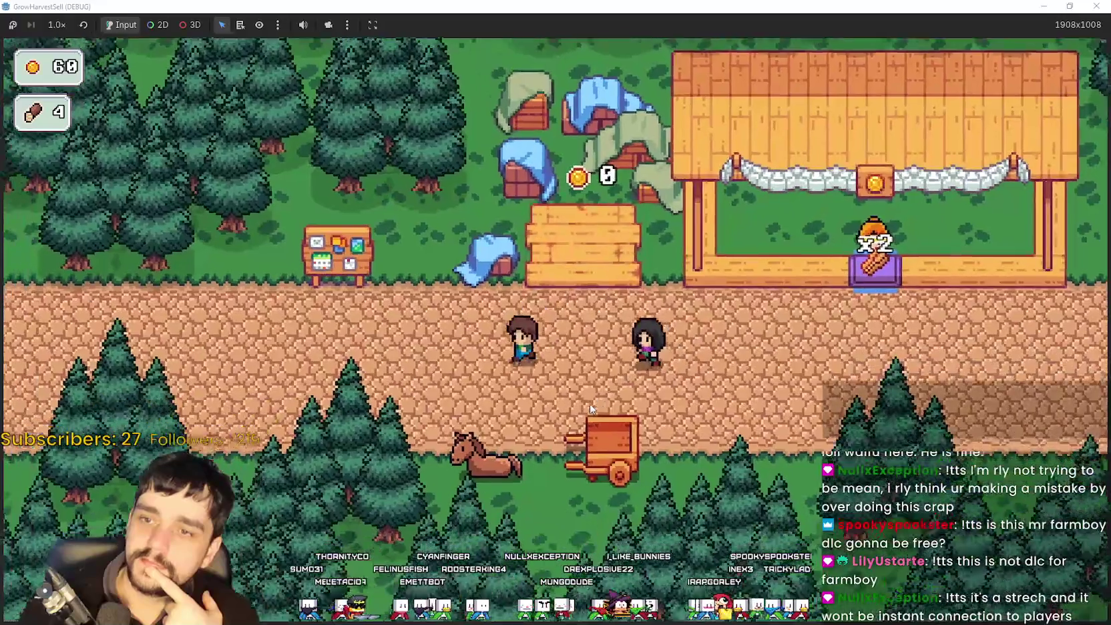
key("Right")
key("Up")
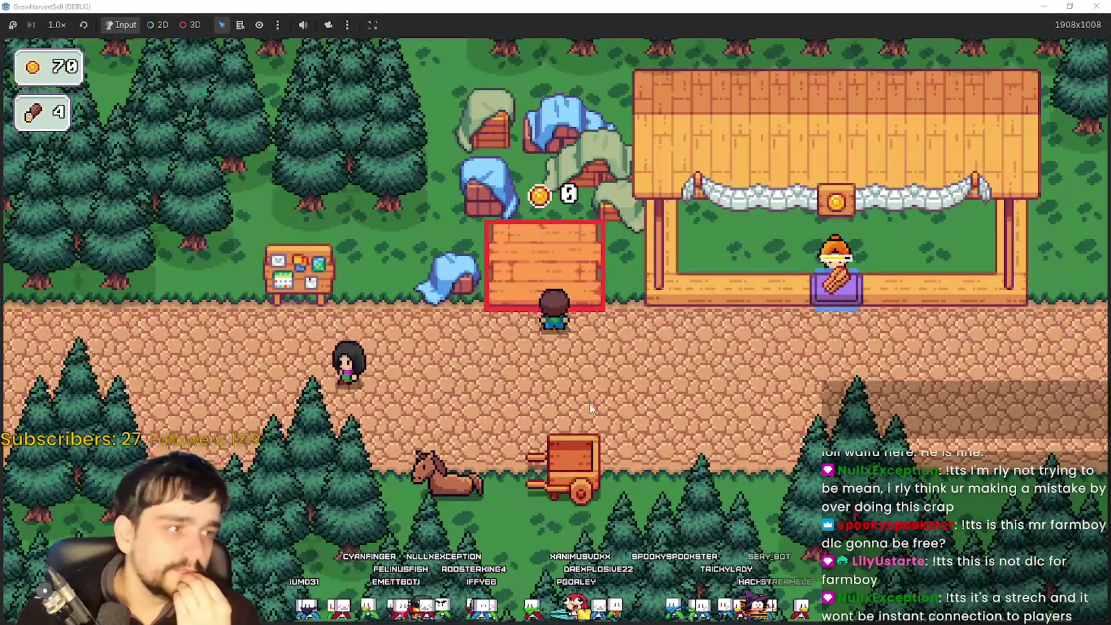
key("Left")
key("Right")
key("Up")
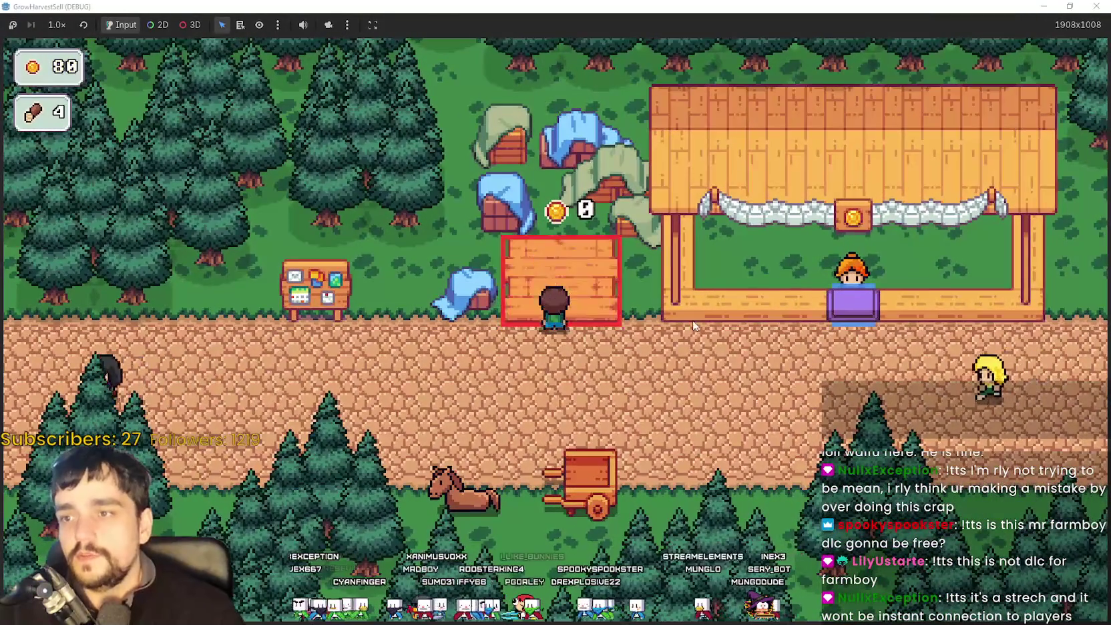
key("Down")
key("Left")
Open the Prestige tree with P, buy Wood Increase using the 80 coins (Exp 13/50), and close it.
key("p")
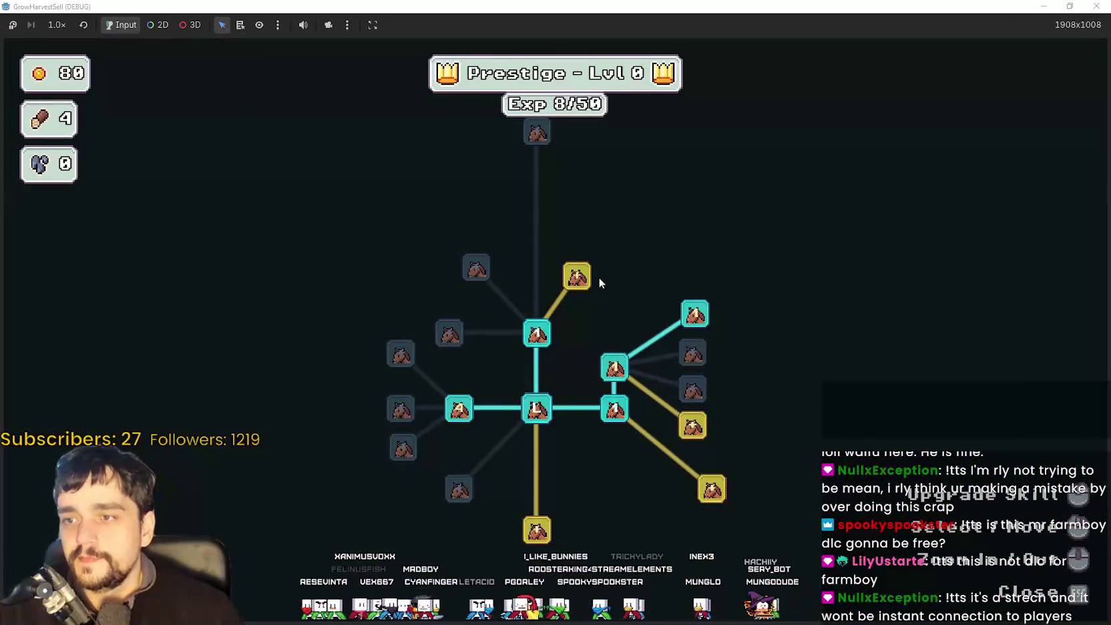
scroll(694, 467, "up", 2)
left_click(483, 462)
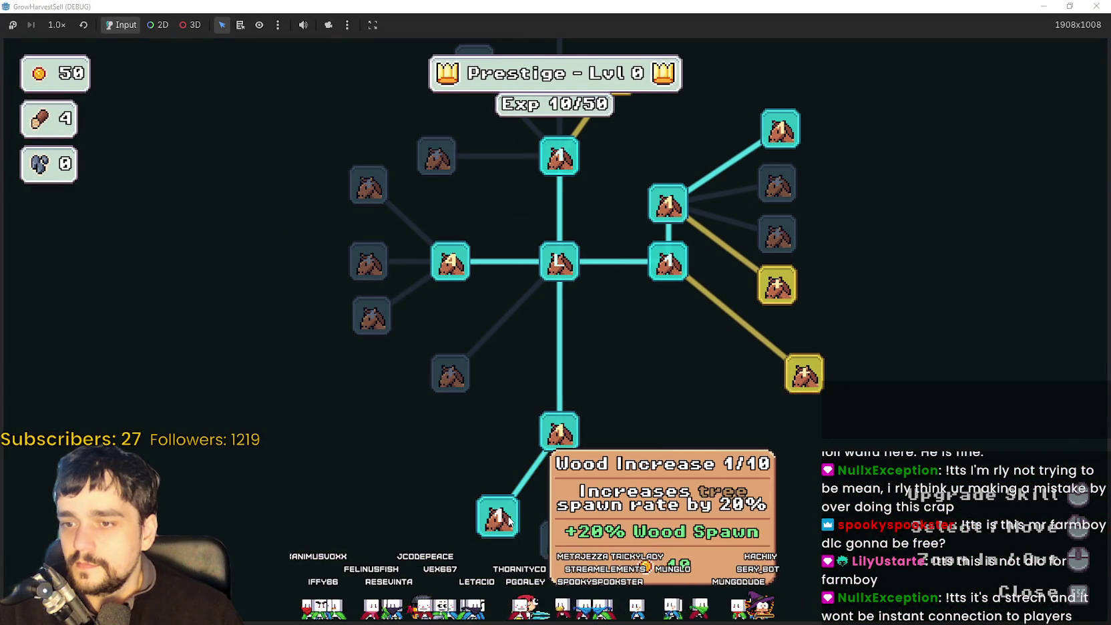
mouse_move(532, 513)
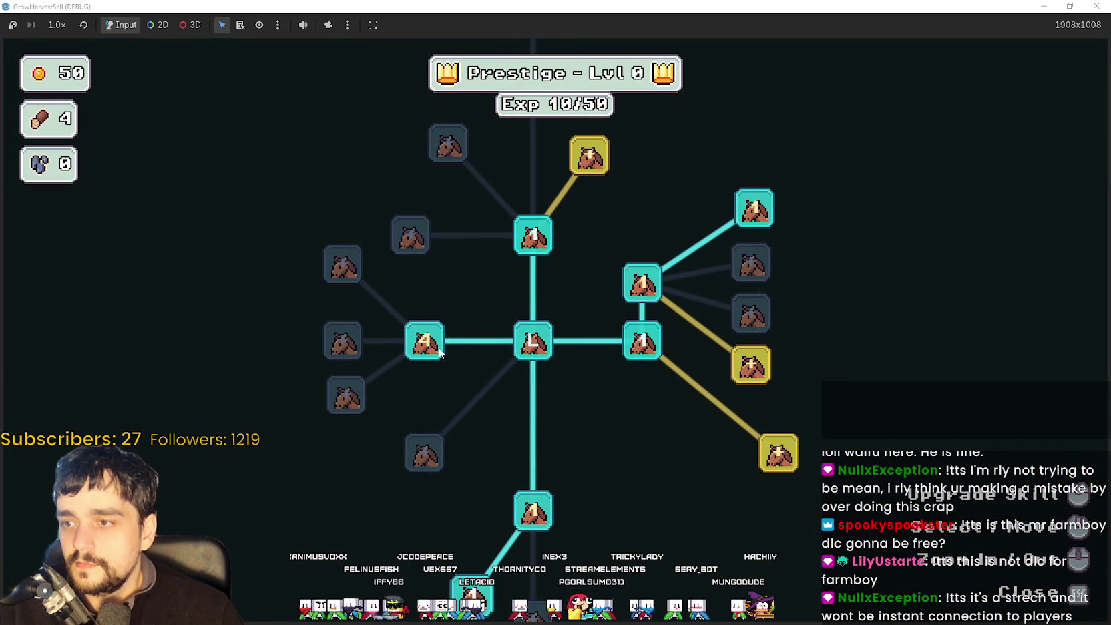
mouse_move(438, 352)
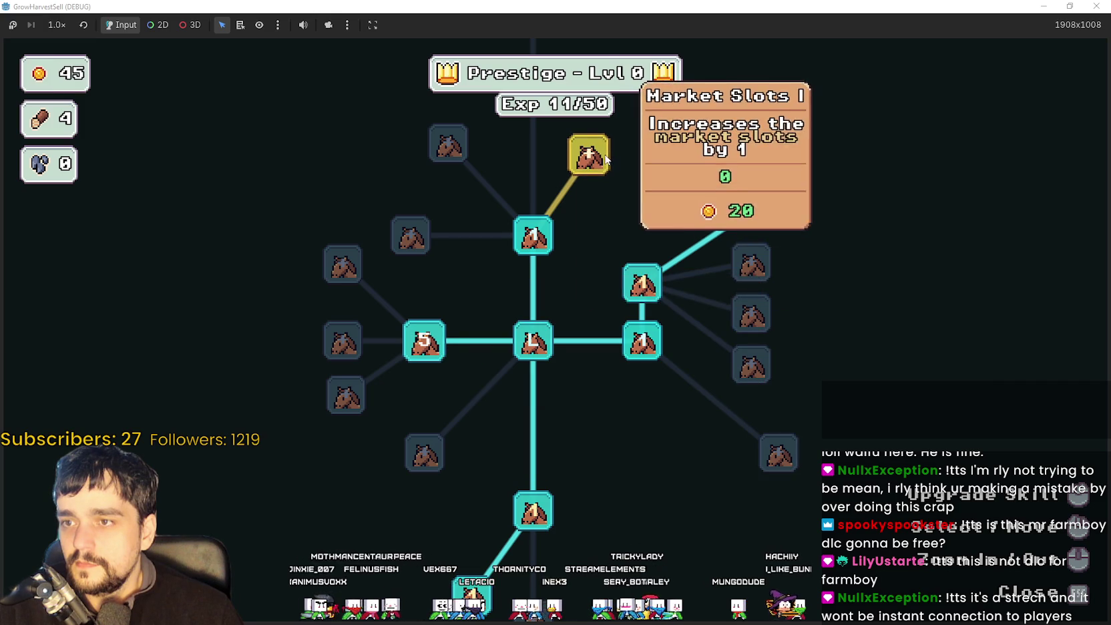
mouse_move(583, 405)
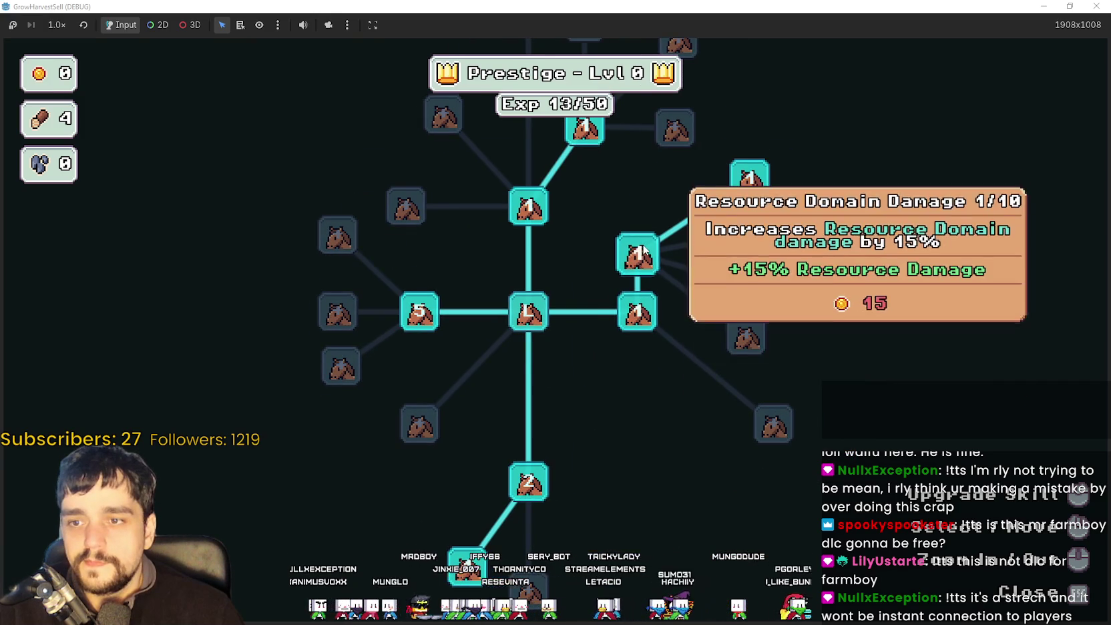
mouse_move(722, 223)
key("Escape")
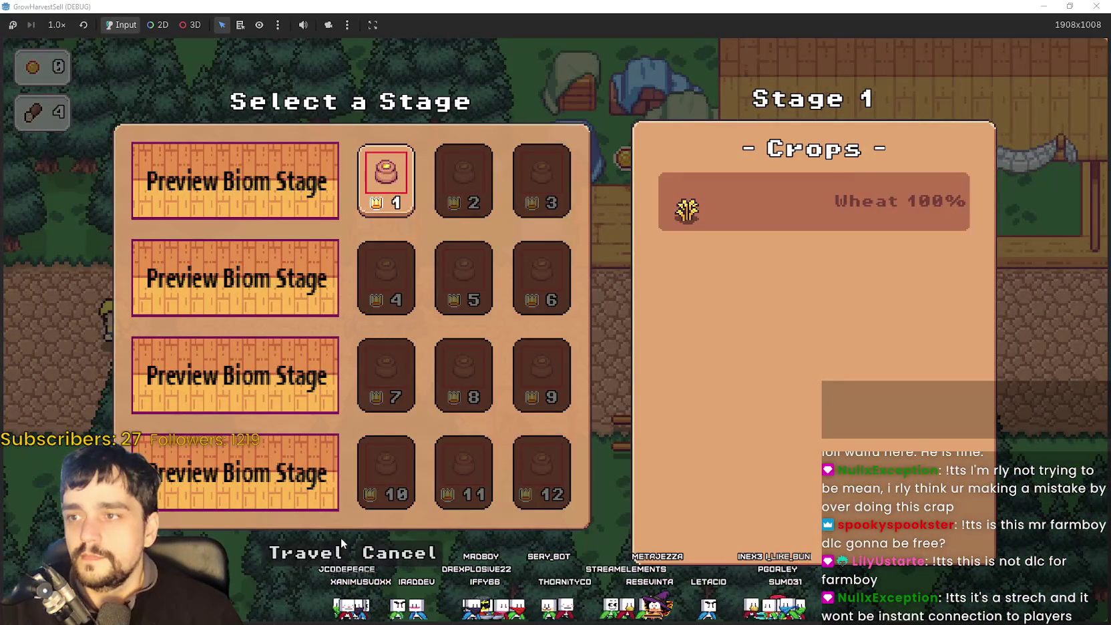
Travel to Stage 1 and explore the forest clearing toward the horse and cart.
left_click(343, 532)
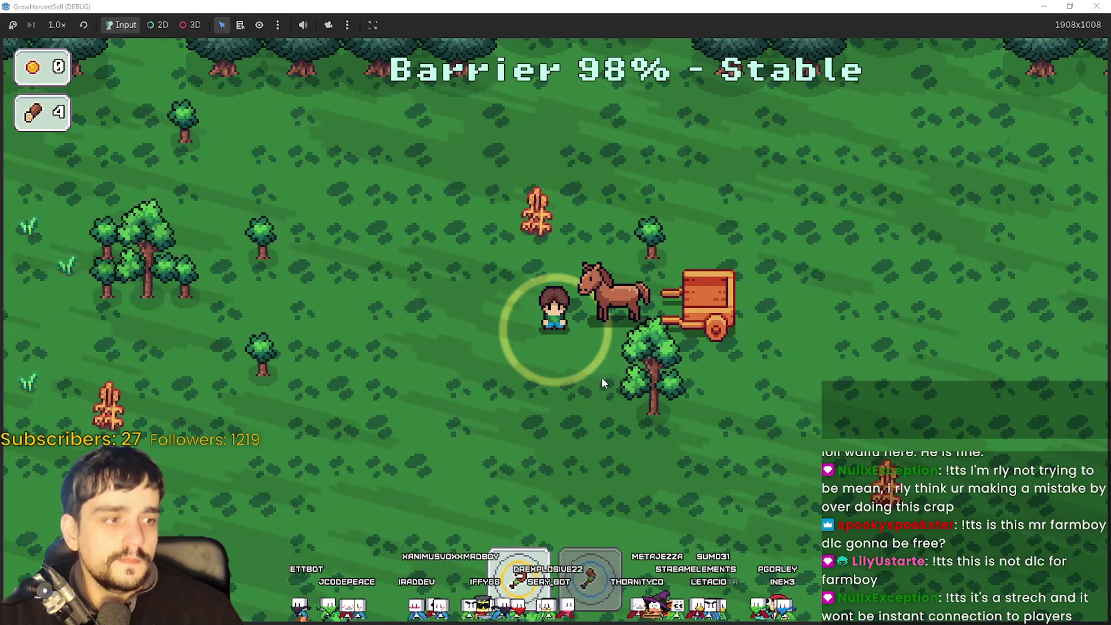
key("d")
key("a")
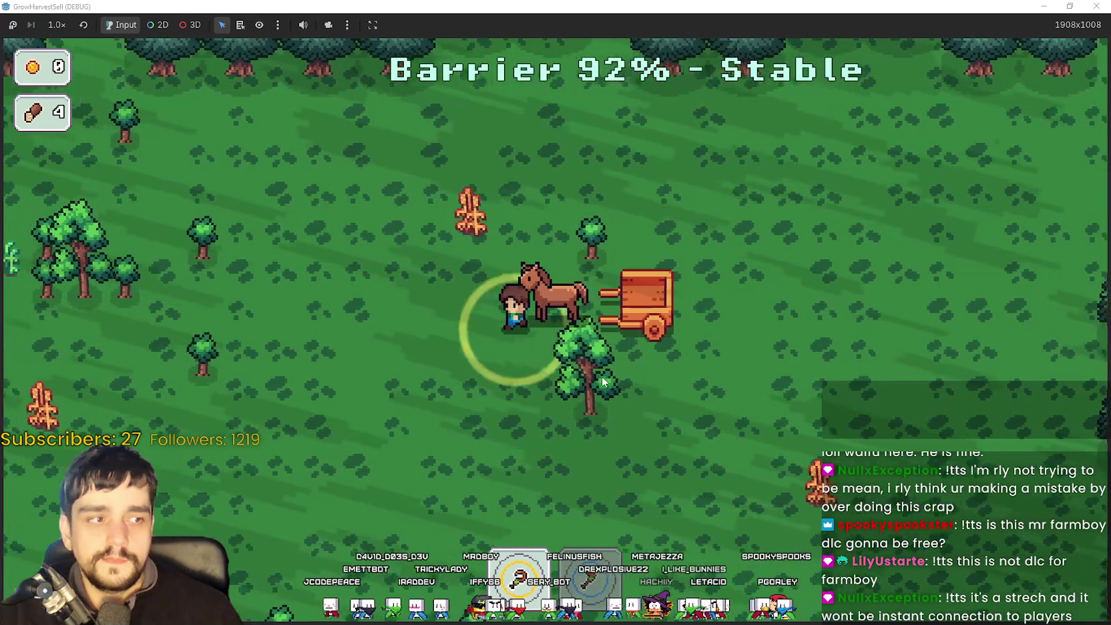
key("s")
key("d")
key("a")
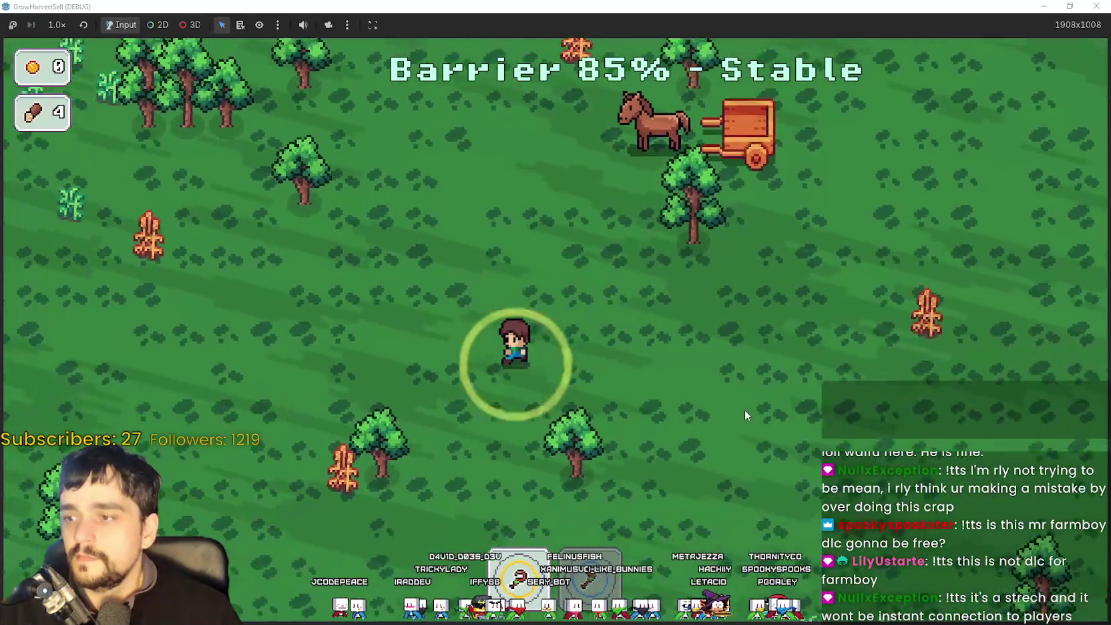
key("w")
key("d")
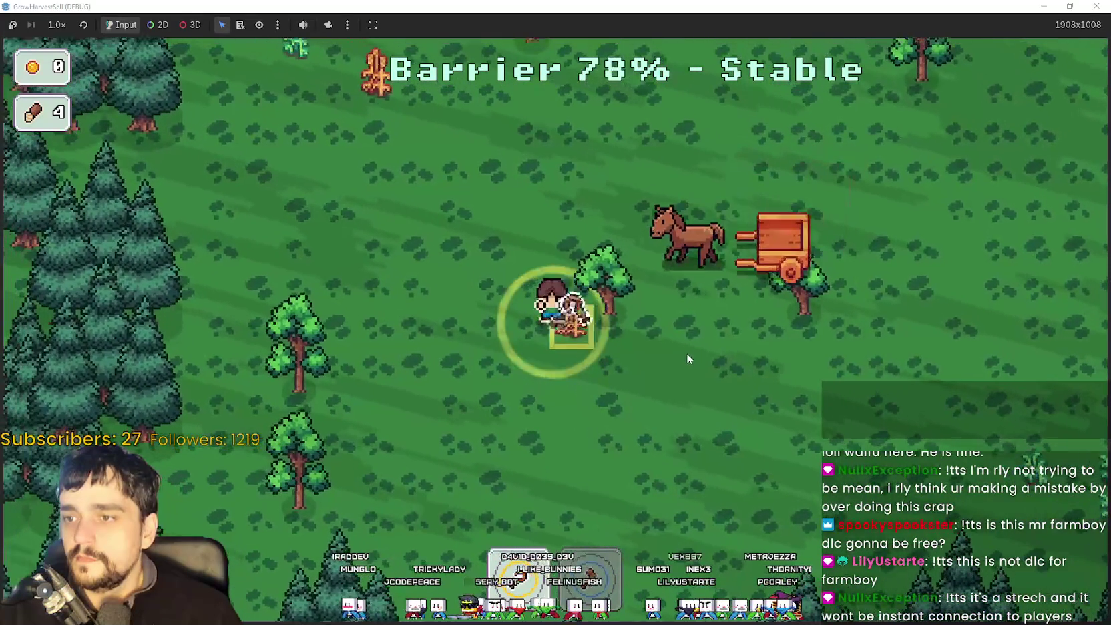
Walk up into the wheat patches and harvest them.
key("a")
key("w")
key("d")
key("w")
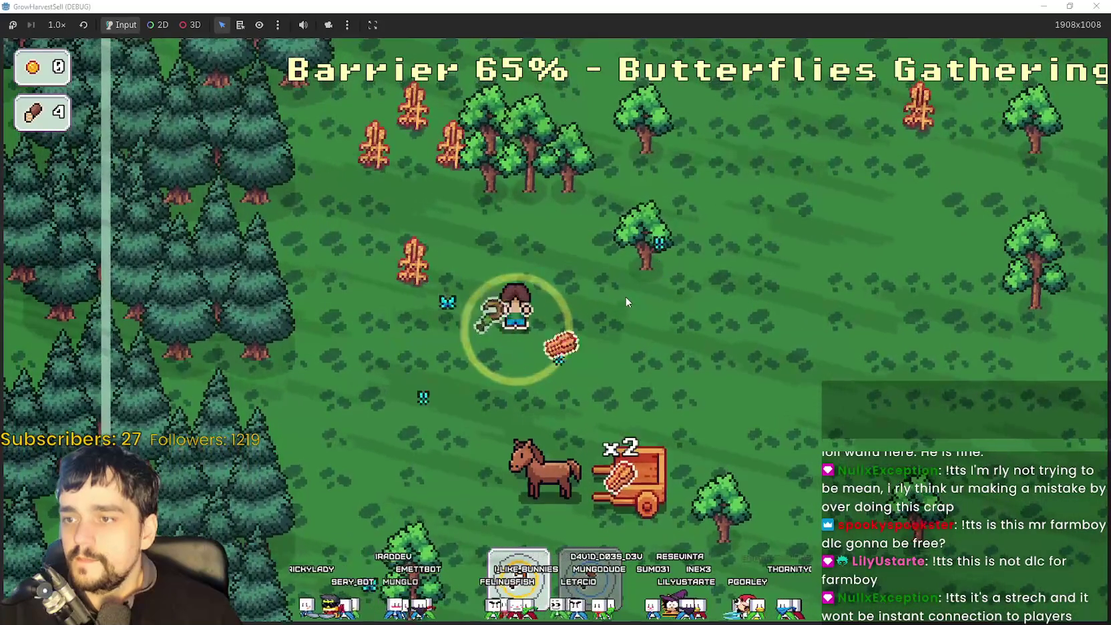
key("w")
key("a")
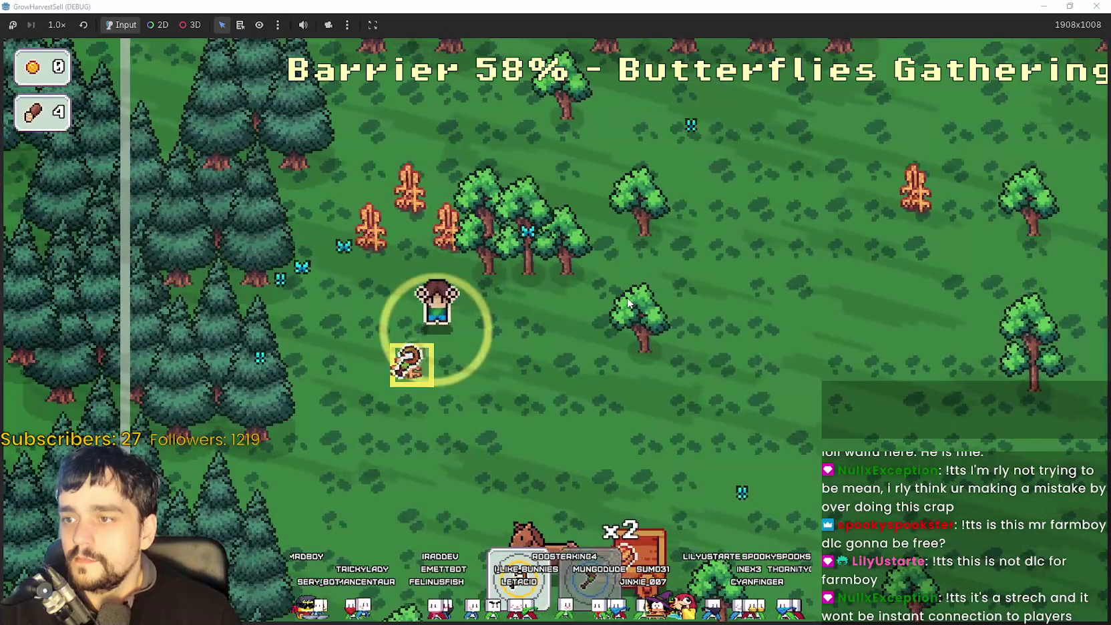
key("w")
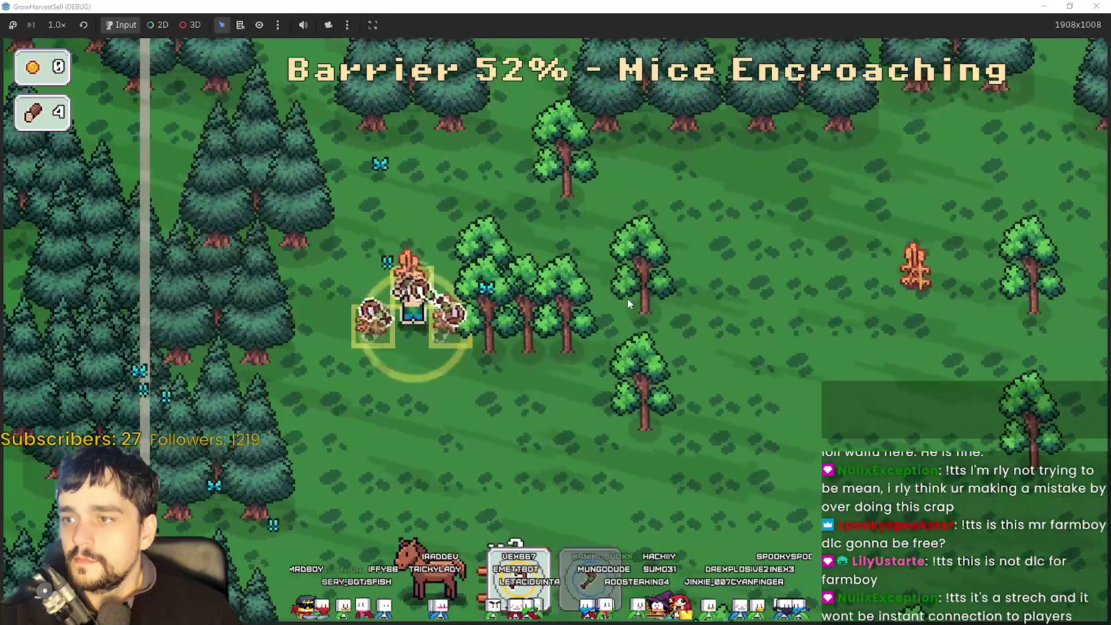
Cross back down the forest harvesting more wheat, finishing with 8 crops in 00:27.
key("s")
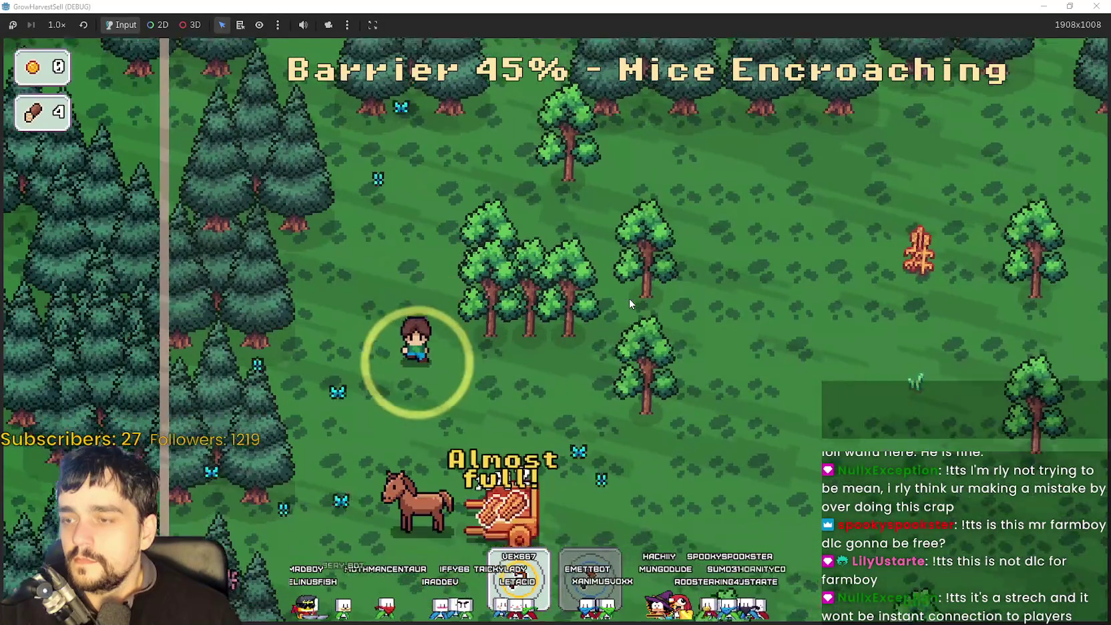
key("d")
key("s")
key("d")
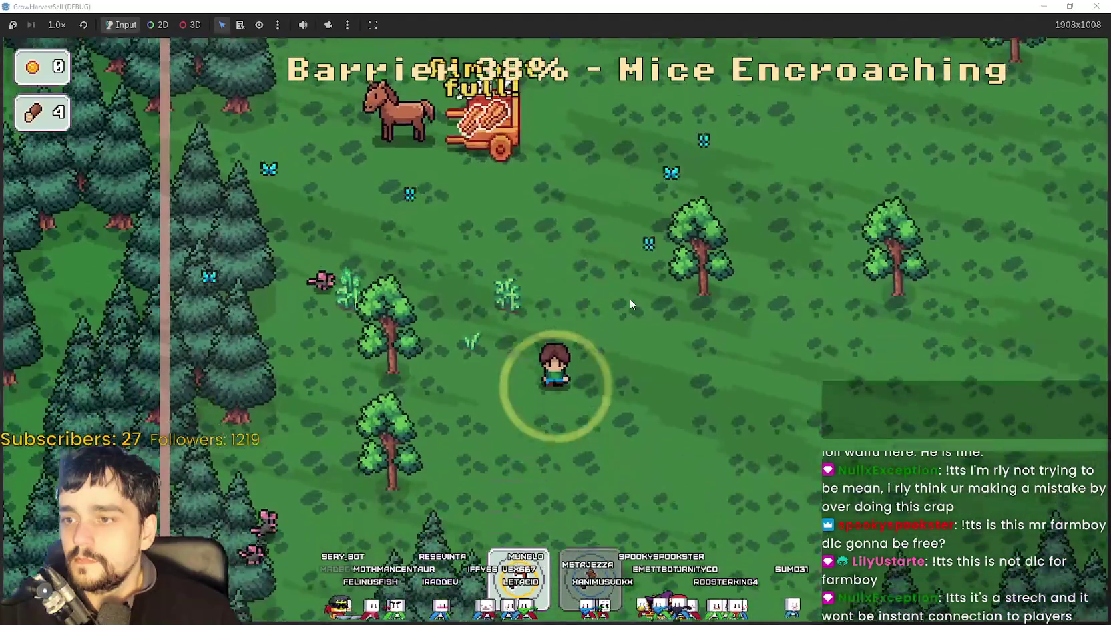
key("s")
key("d")
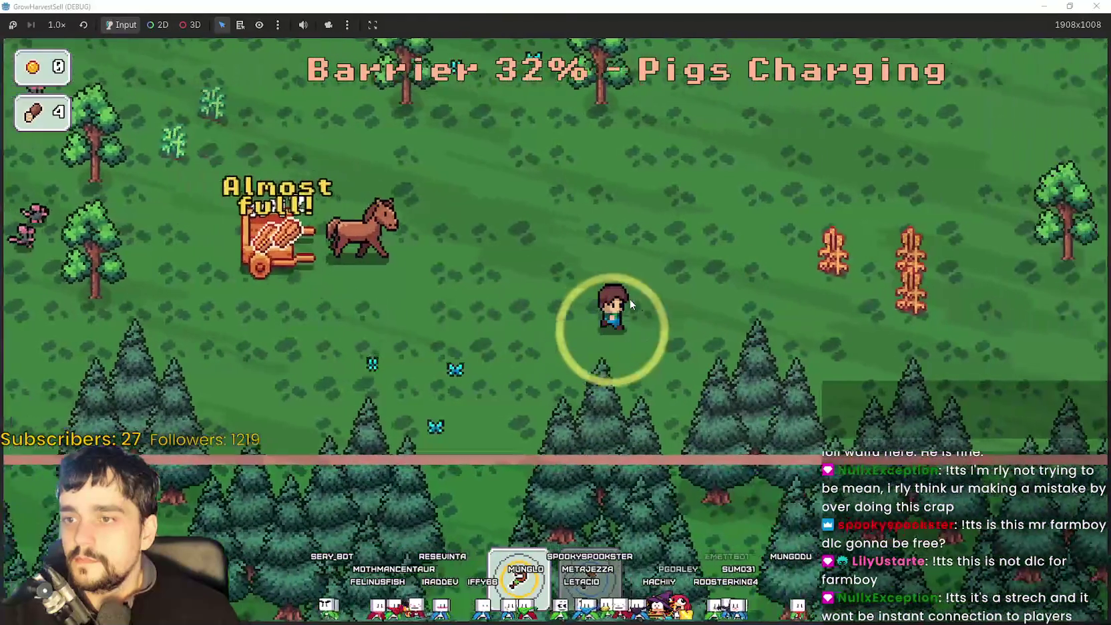
key("d")
key("w")
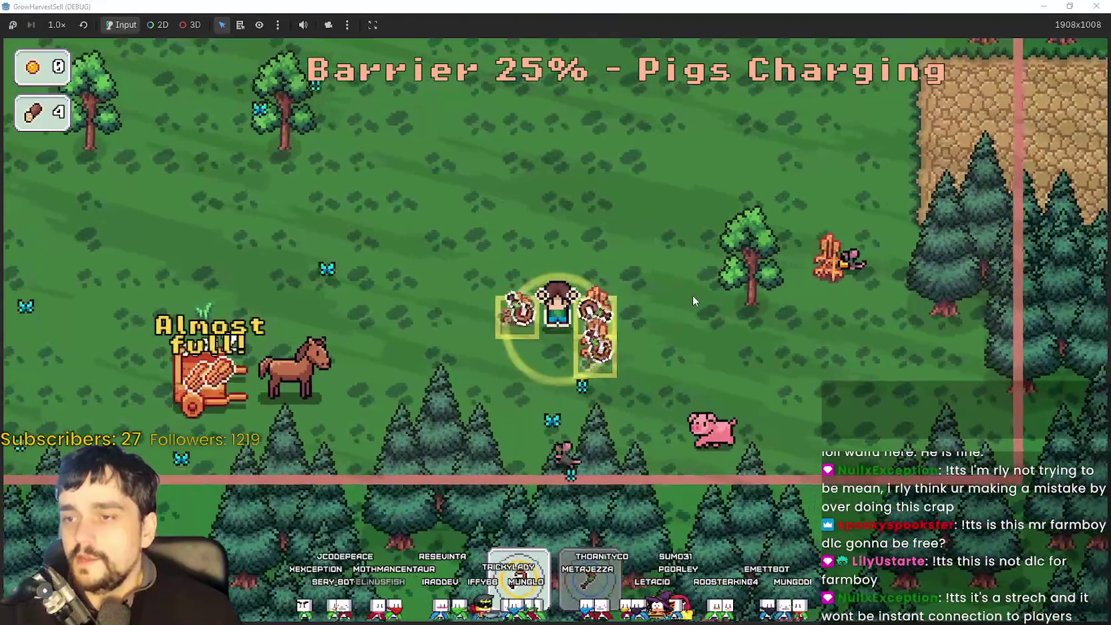
Walk into the exit zone to end the stage and return home to the village.
key("w")
key("d")
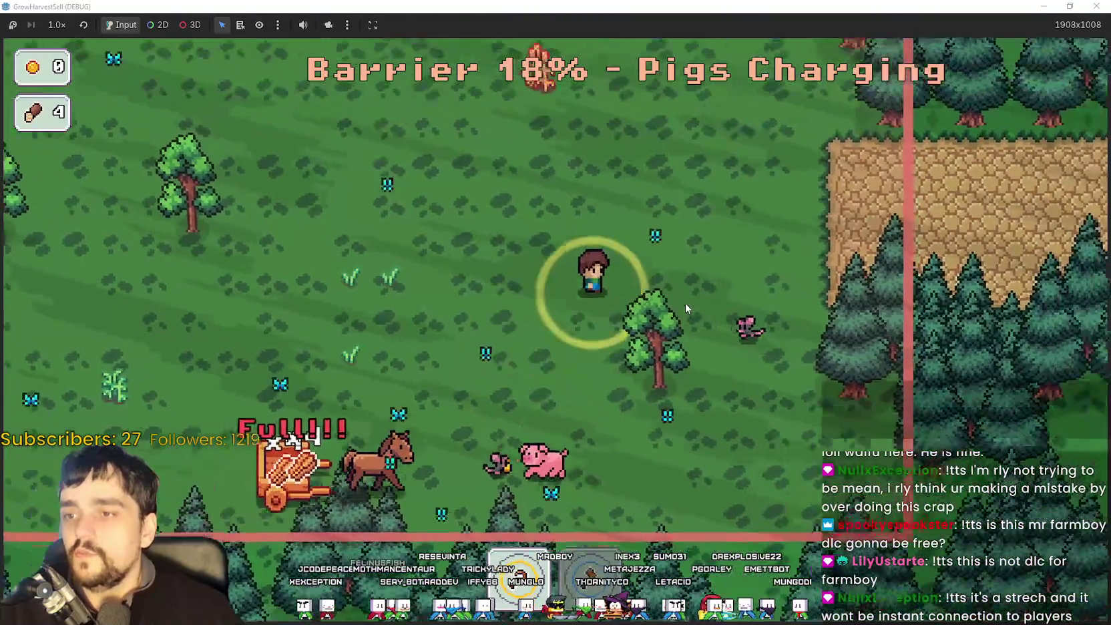
key("d")
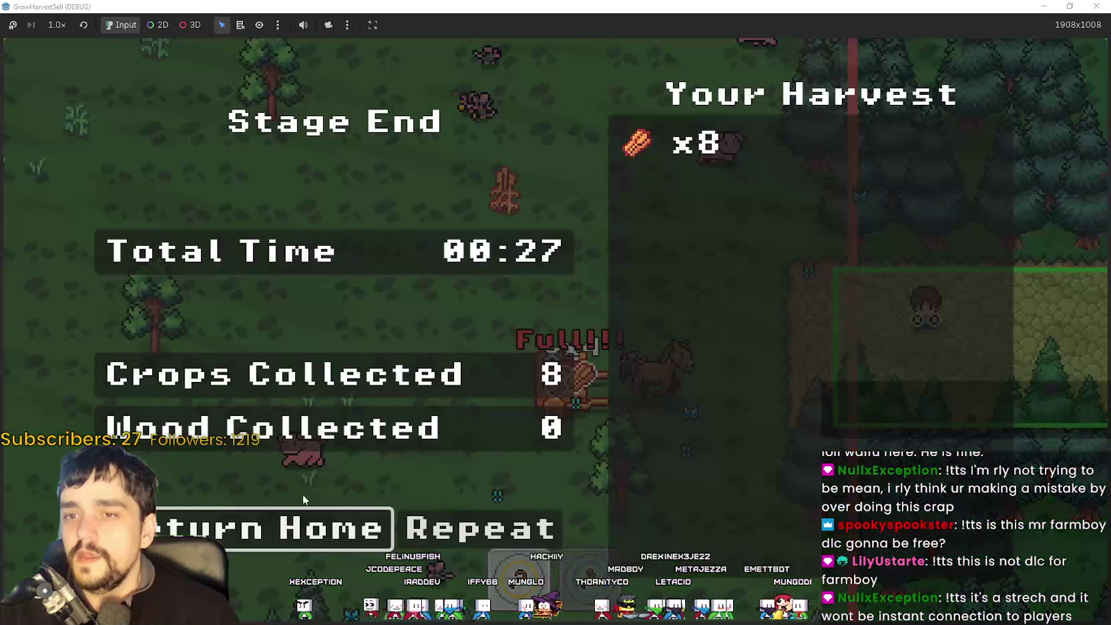
key("Return")
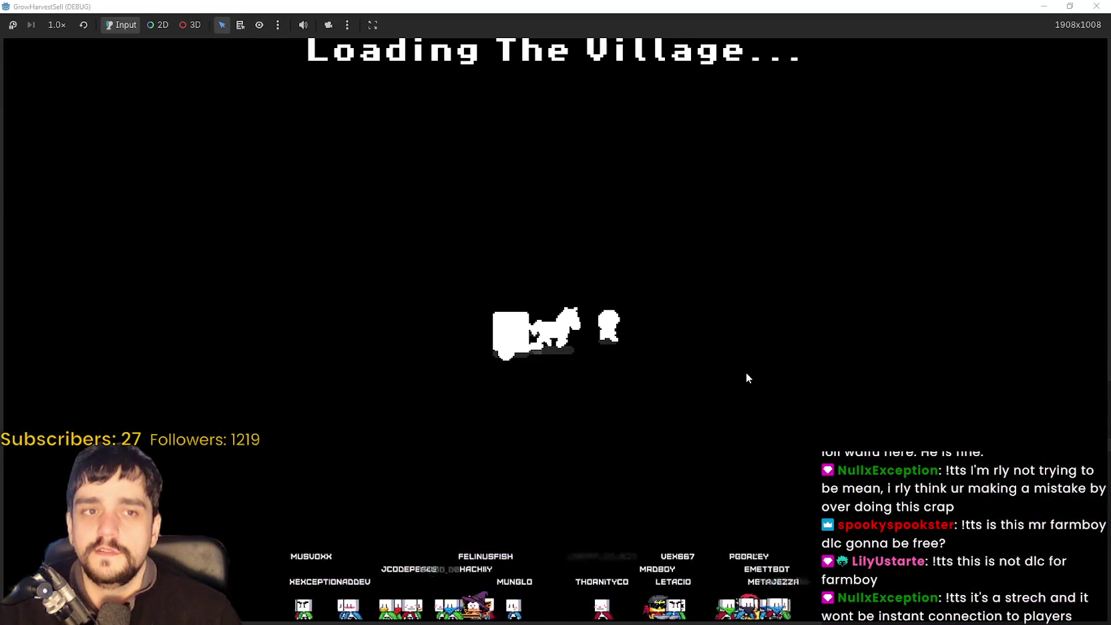
Unload the harvest from the cart and stock the stall counter with crops.
key("d")
key("d")
key("w")
key("e")
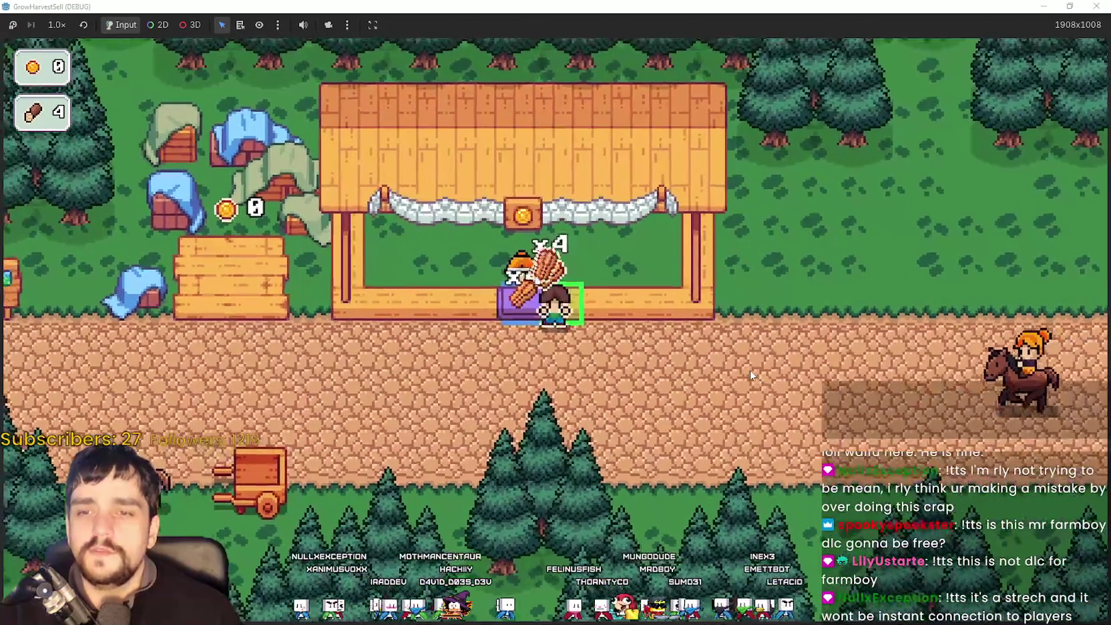
key("s")
key("a")
key("a")
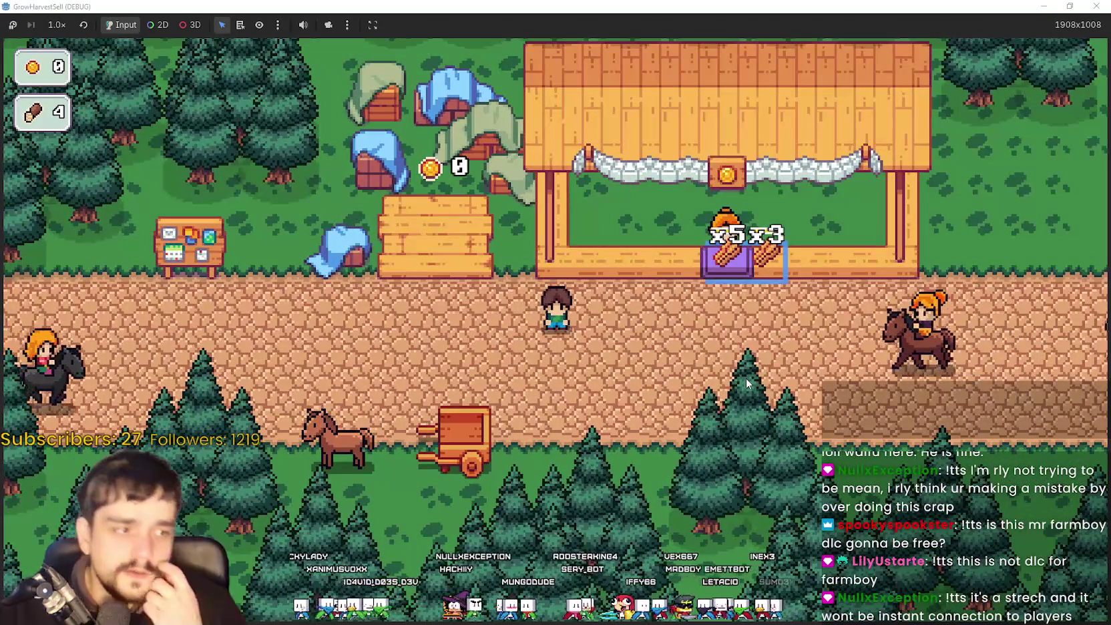
Collect the crop plot's sales until the purse reads 80, then open the Prestige tree at the notice board.
key("a")
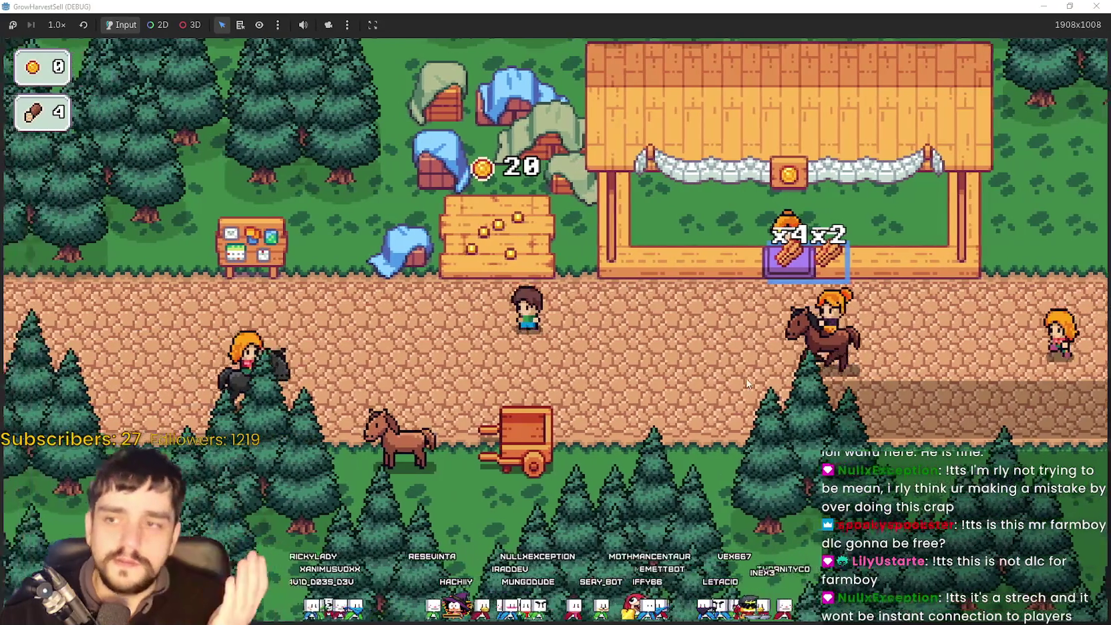
key("w")
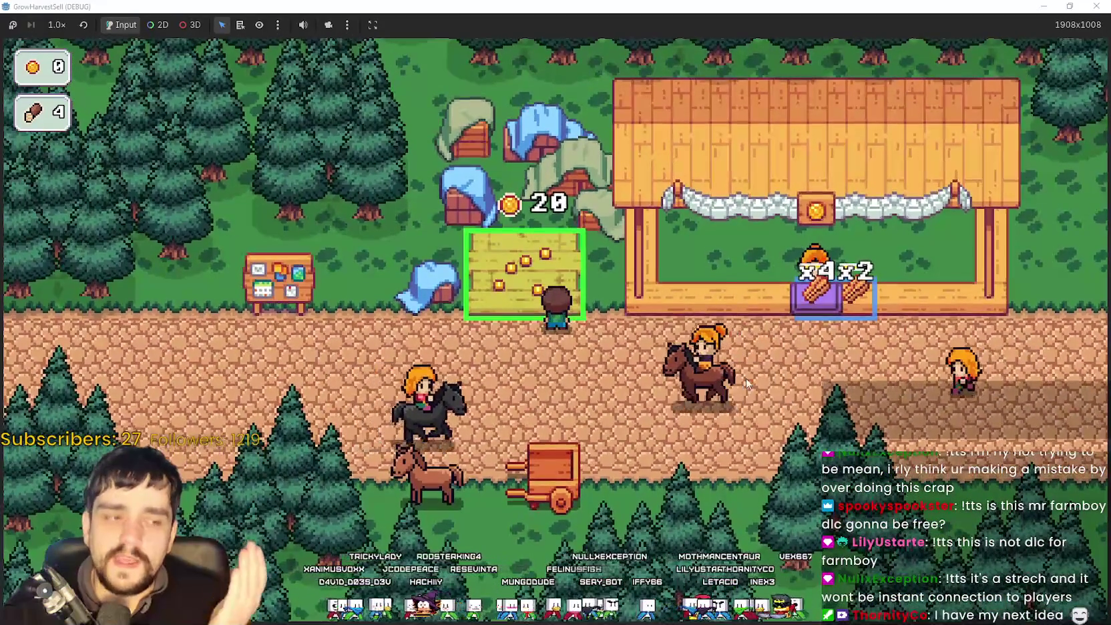
key("d")
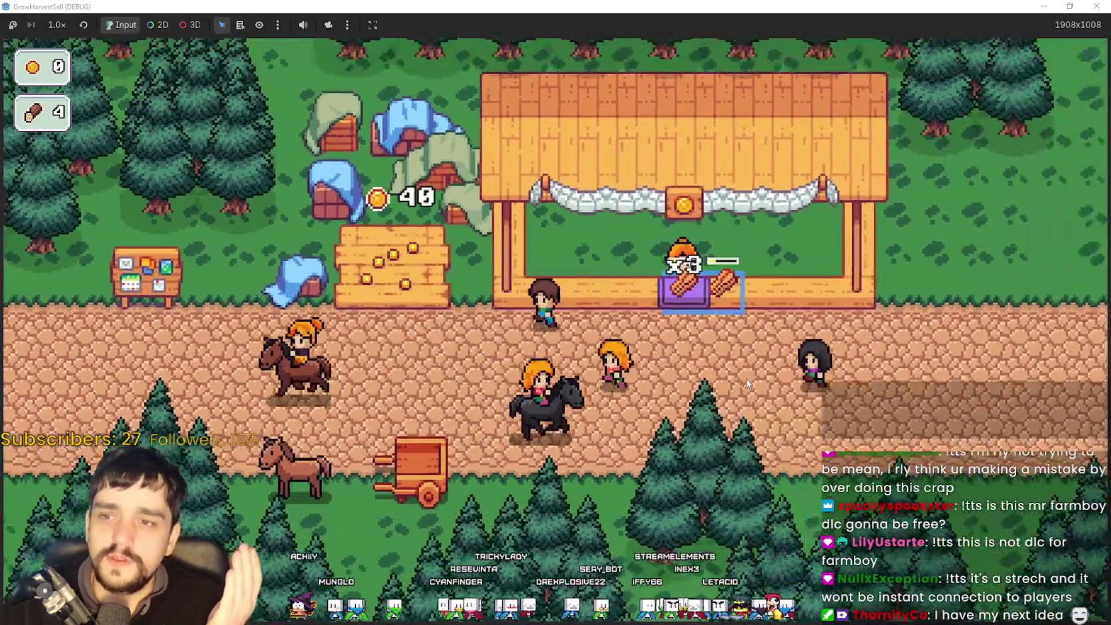
key("a")
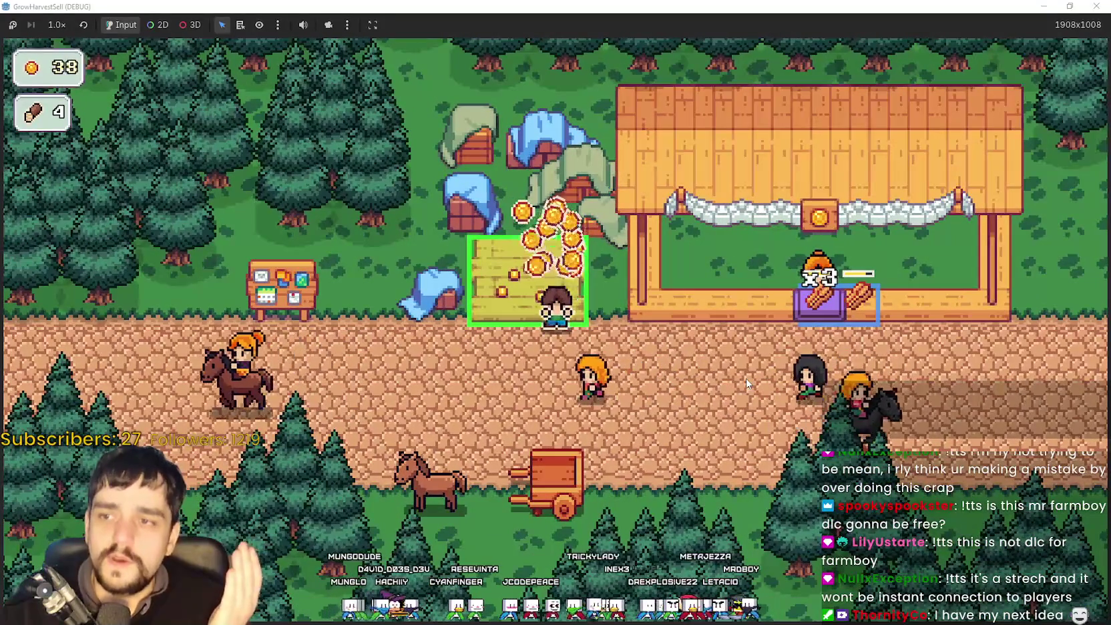
key("a")
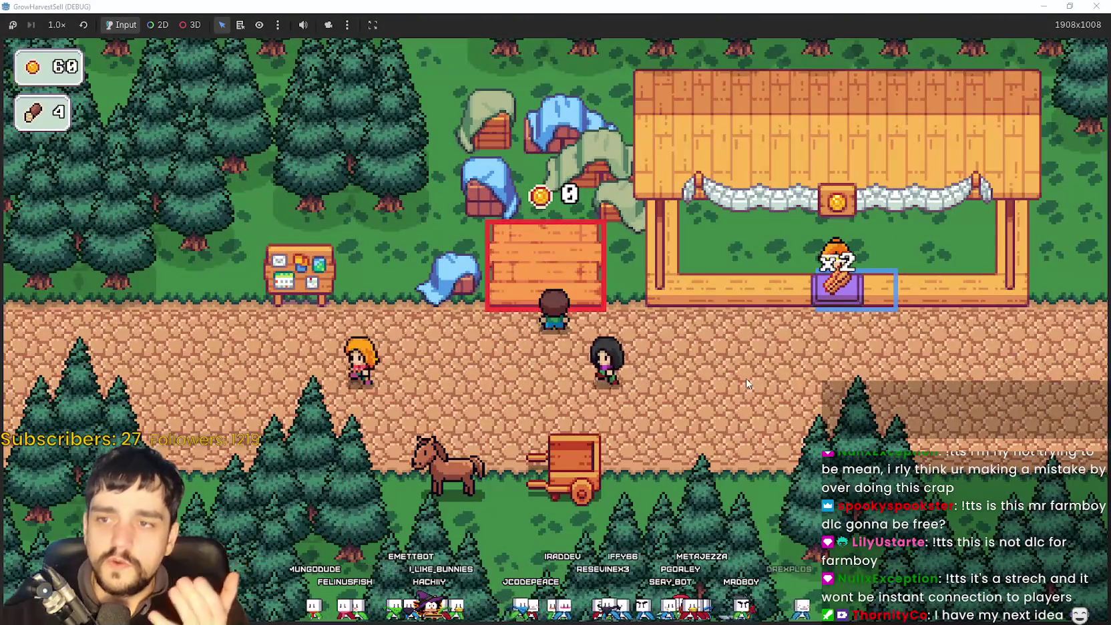
key("d")
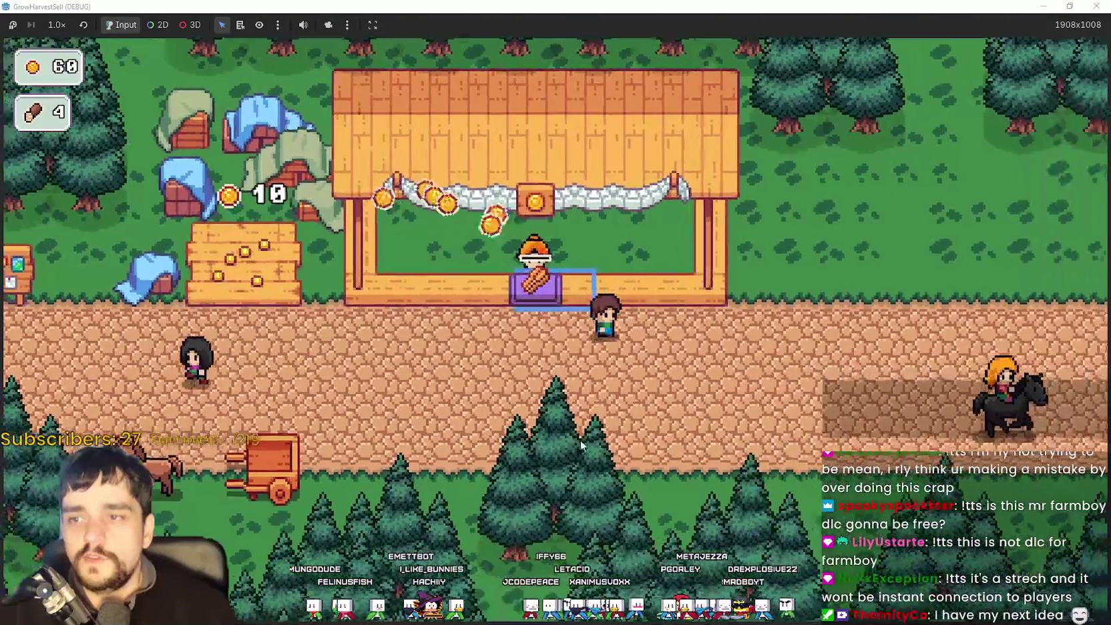
key("a")
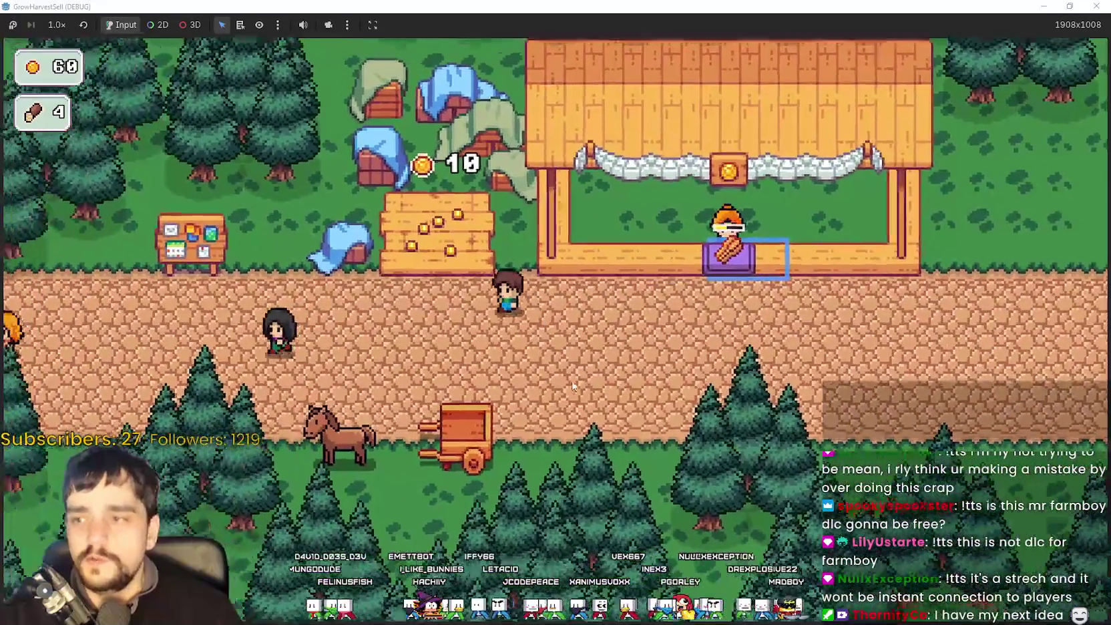
key("w")
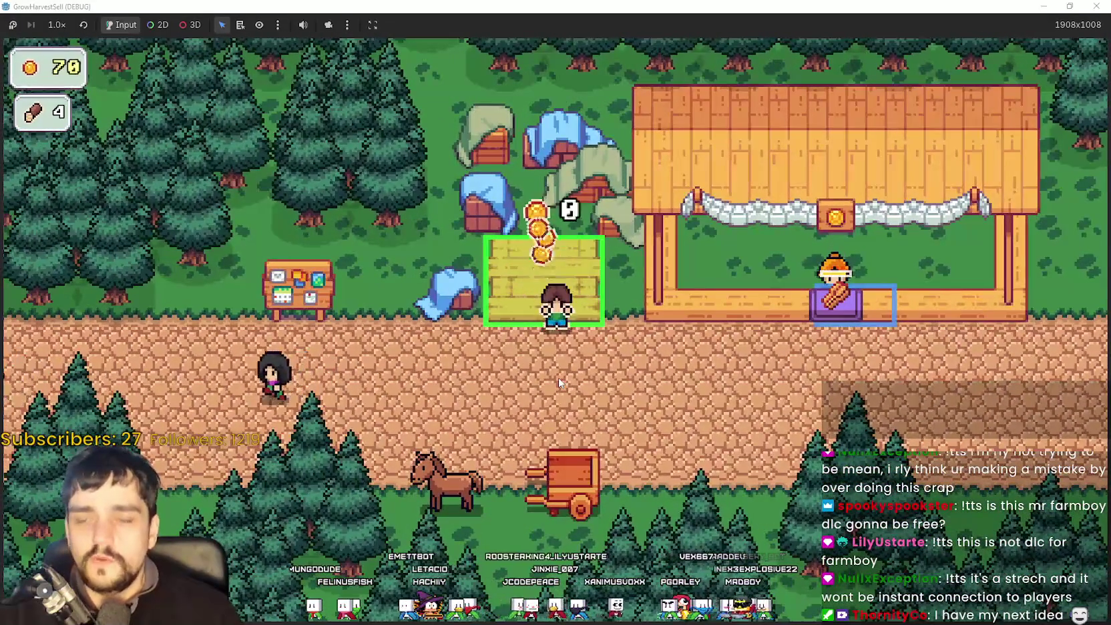
key("d")
key("a")
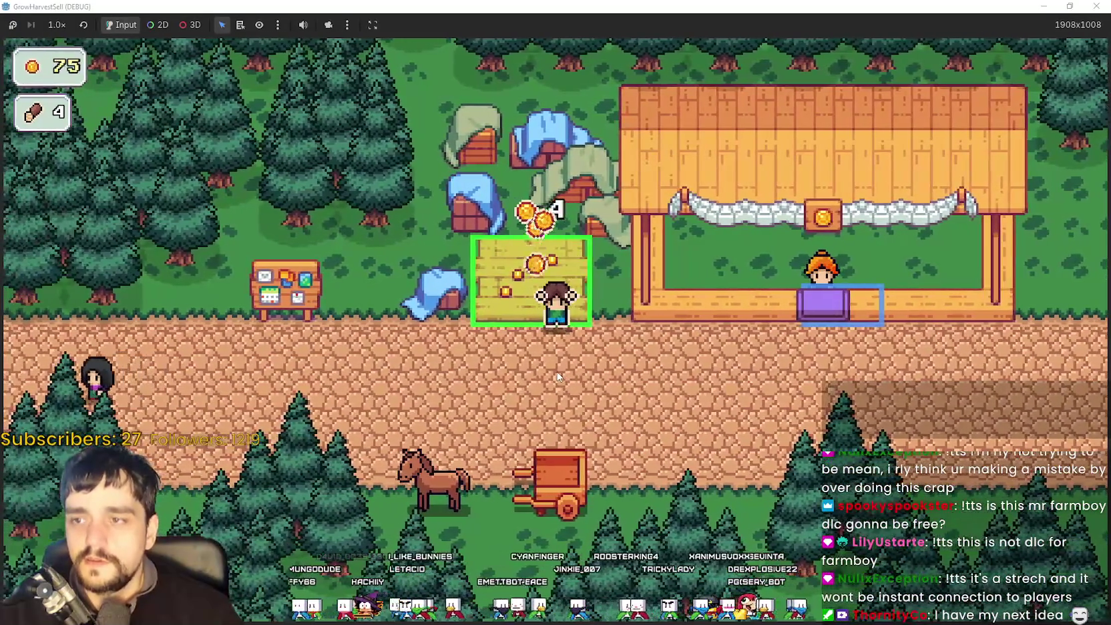
key("s")
key("a")
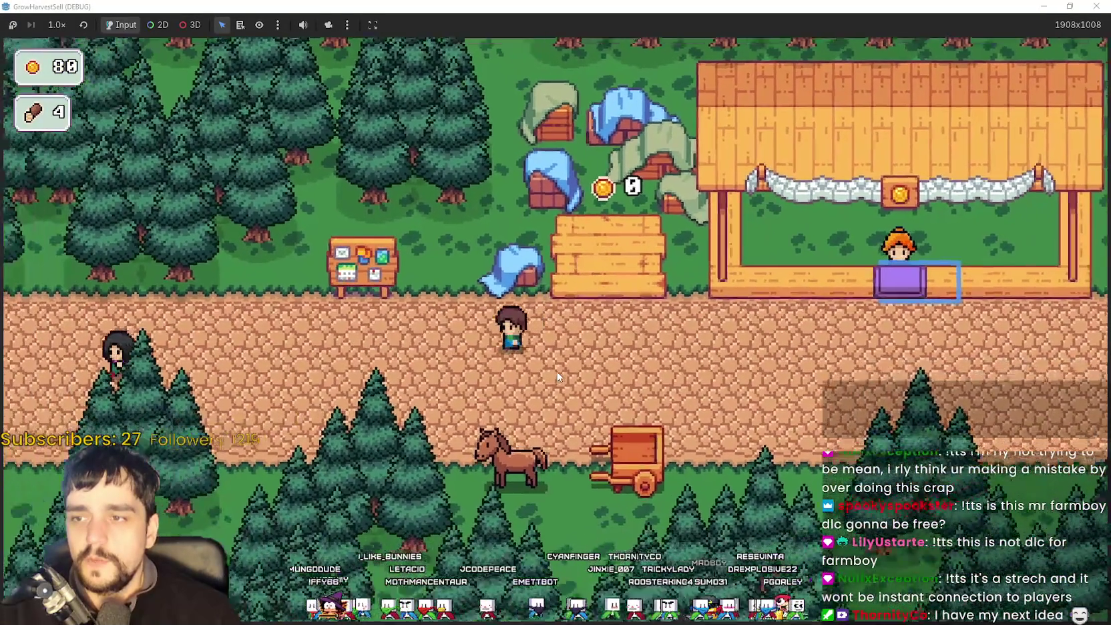
key("a")
key("w")
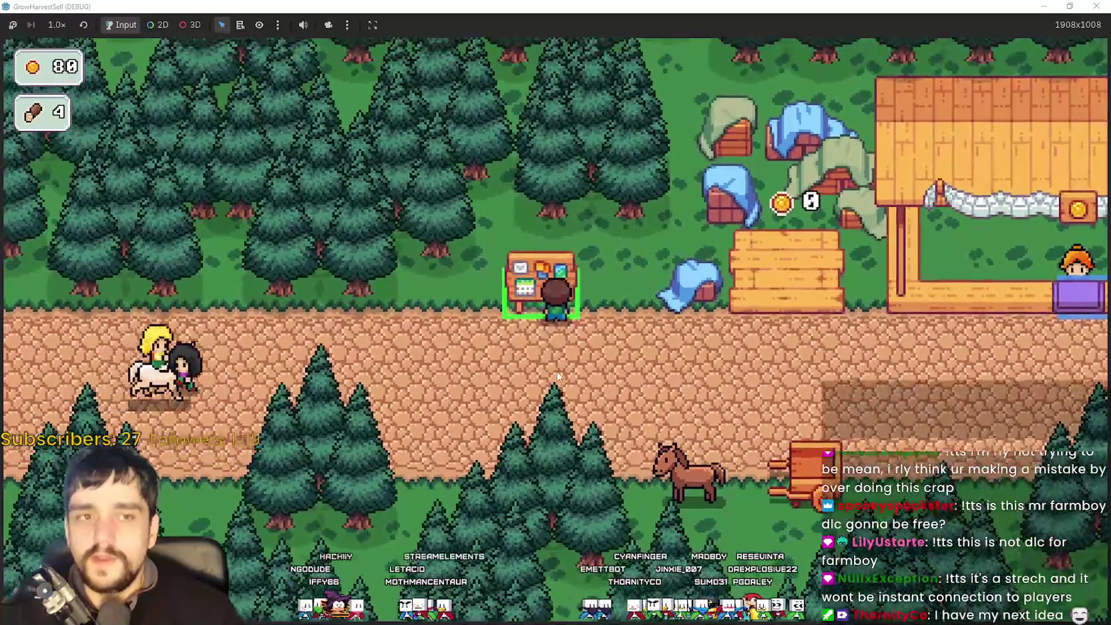
key("e")
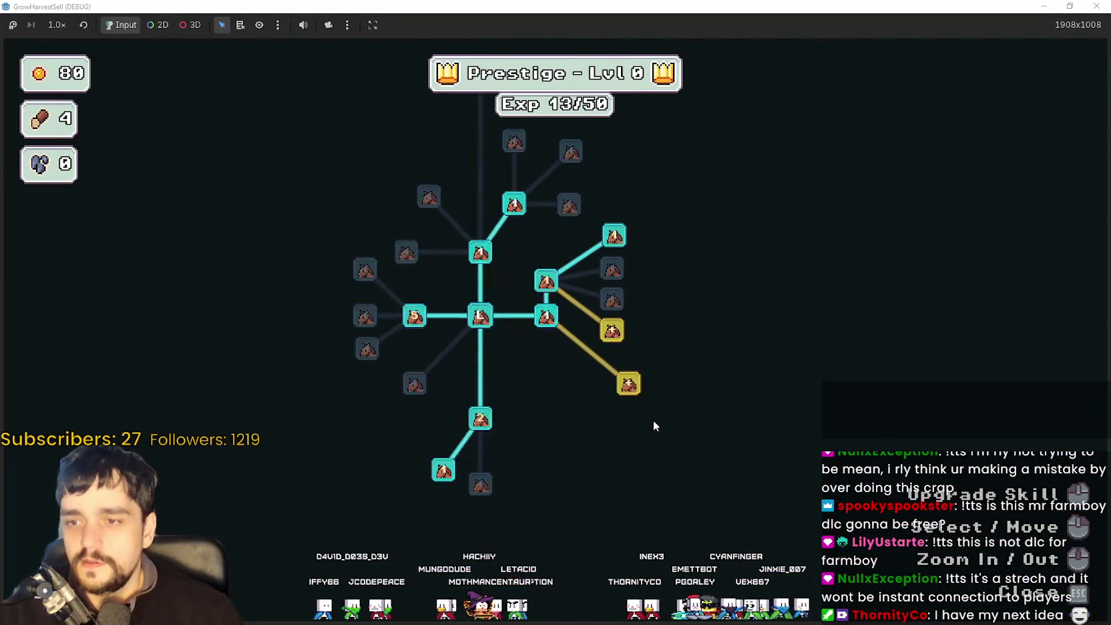
Buy Resource Domain Energy for 50 coins (30 left, Exp 14/50), then bring up Stage 1 selection.
scroll(627, 403, "up", 2)
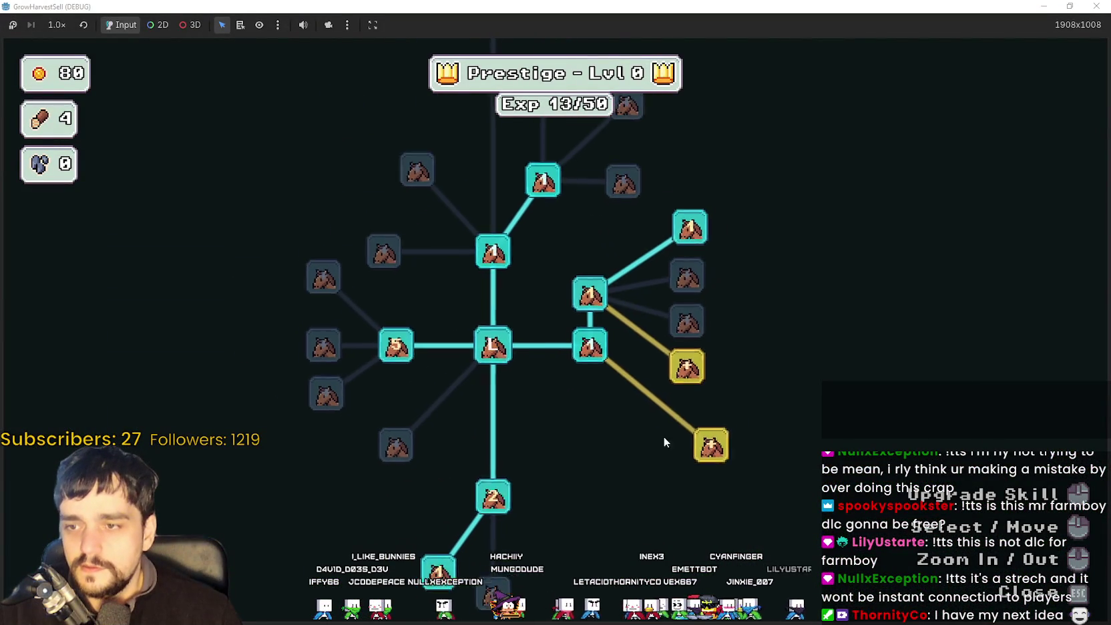
scroll(646, 404, "down", 2)
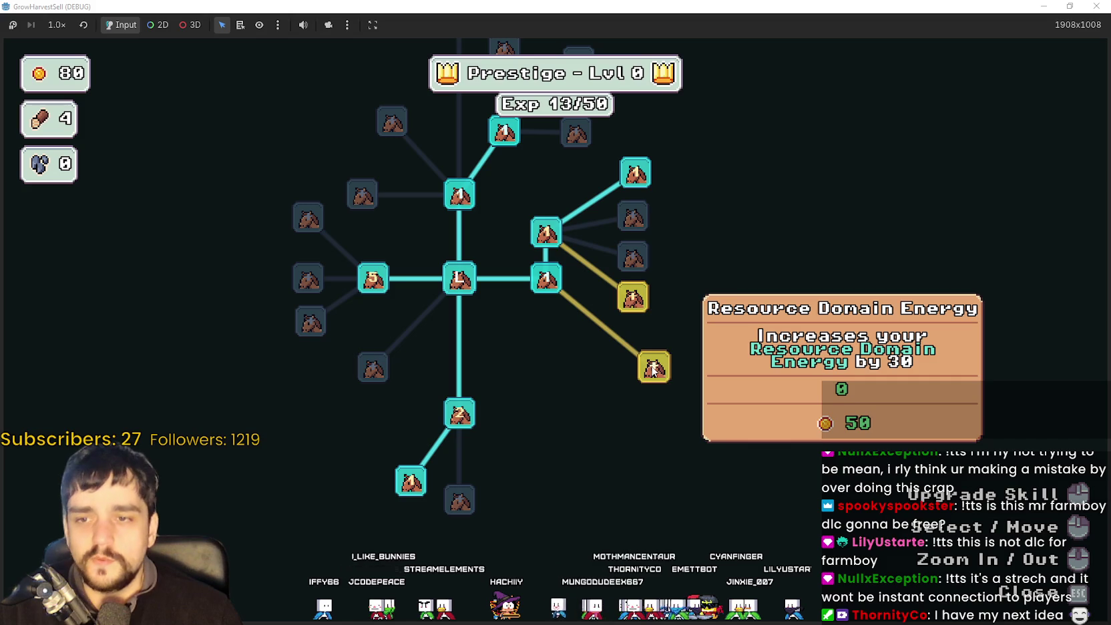
left_click(653, 368)
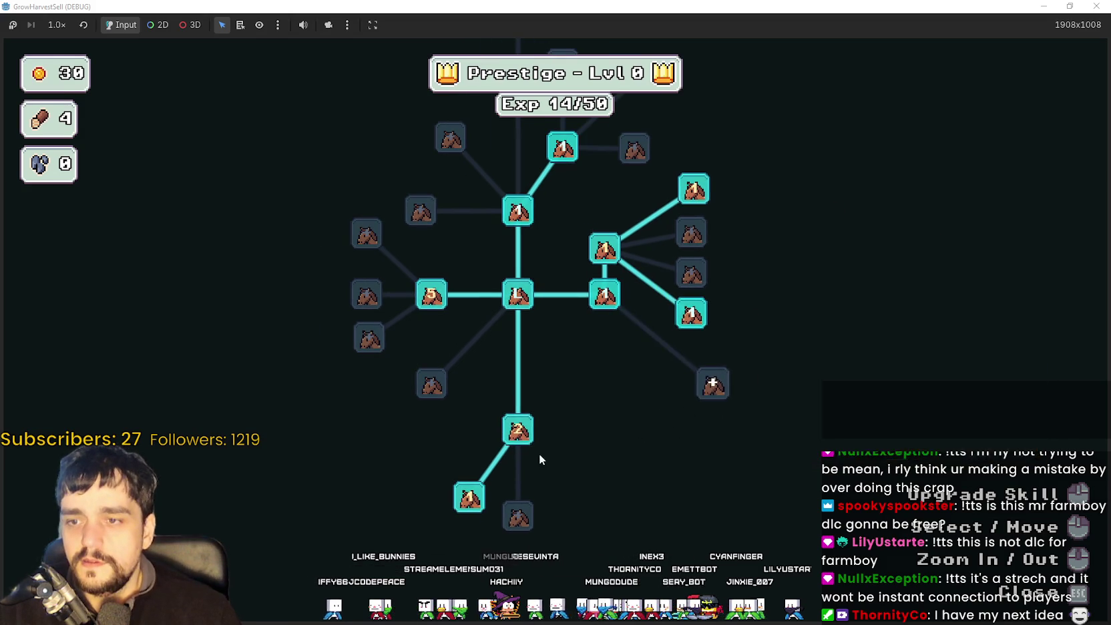
key("Escape")
key("e")
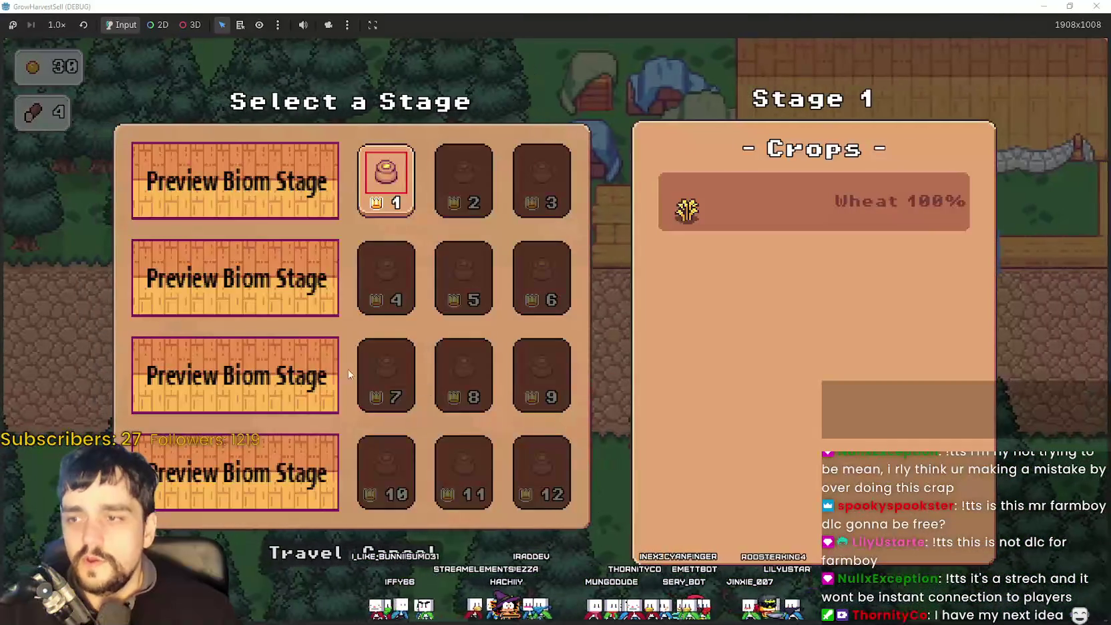
Travel to Stage 1 and harvest 8 crops from the forest into the cart.
left_click(311, 559)
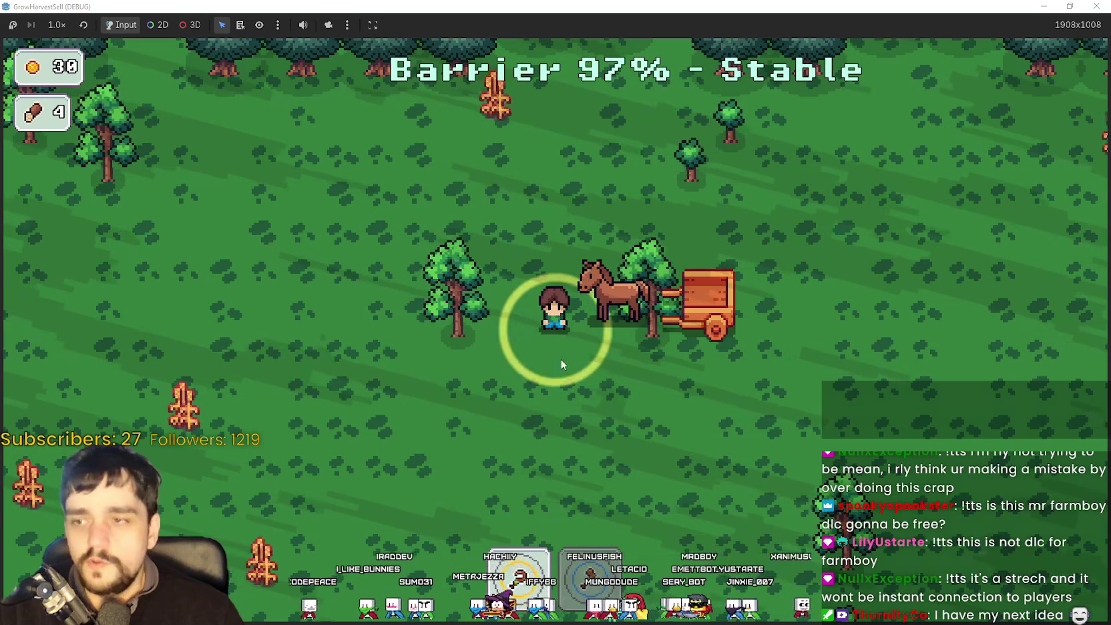
key("a")
key("s")
key("d")
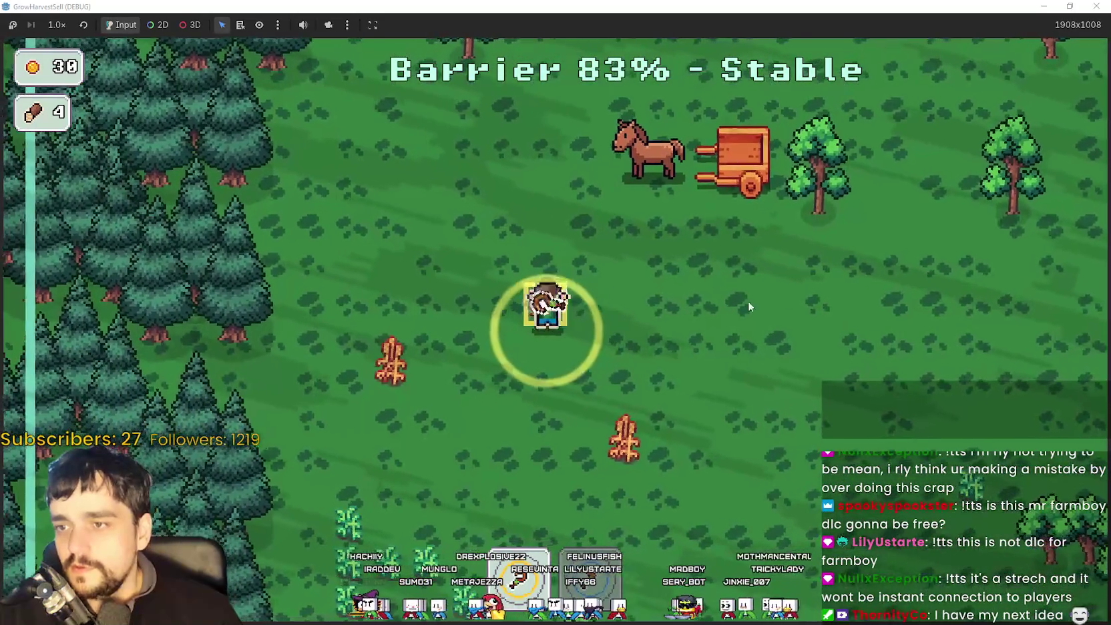
key("a")
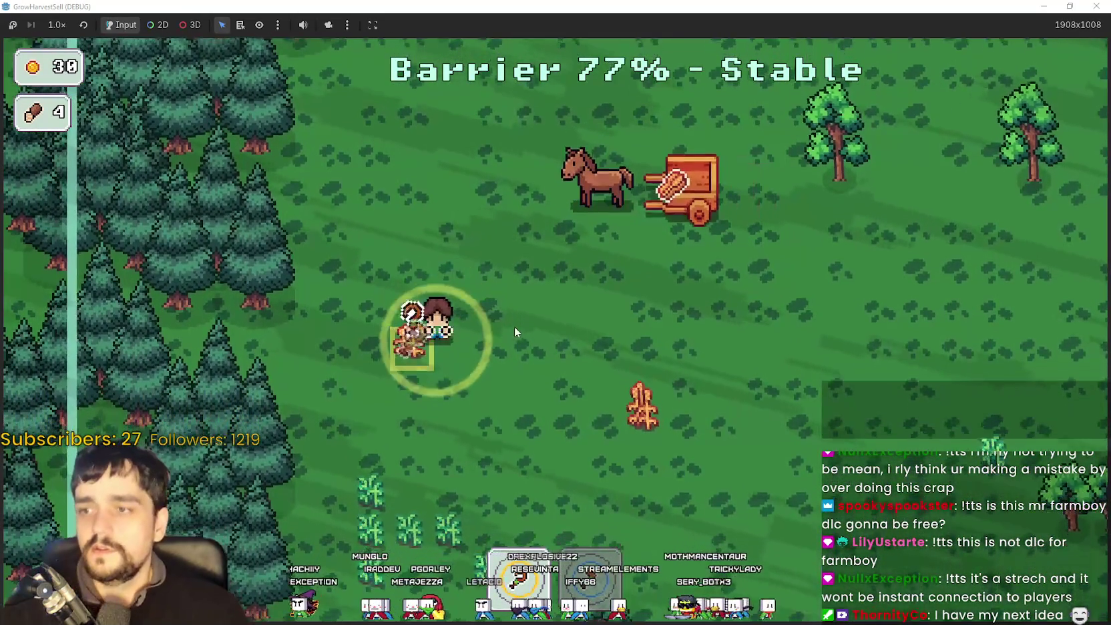
key("e")
key("d")
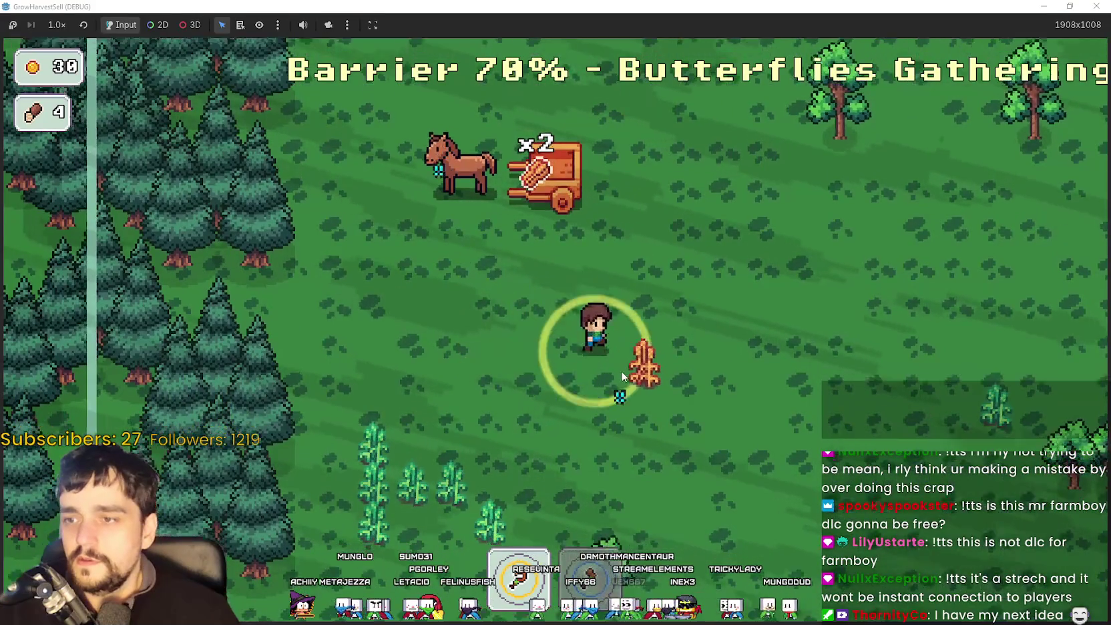
key("e")
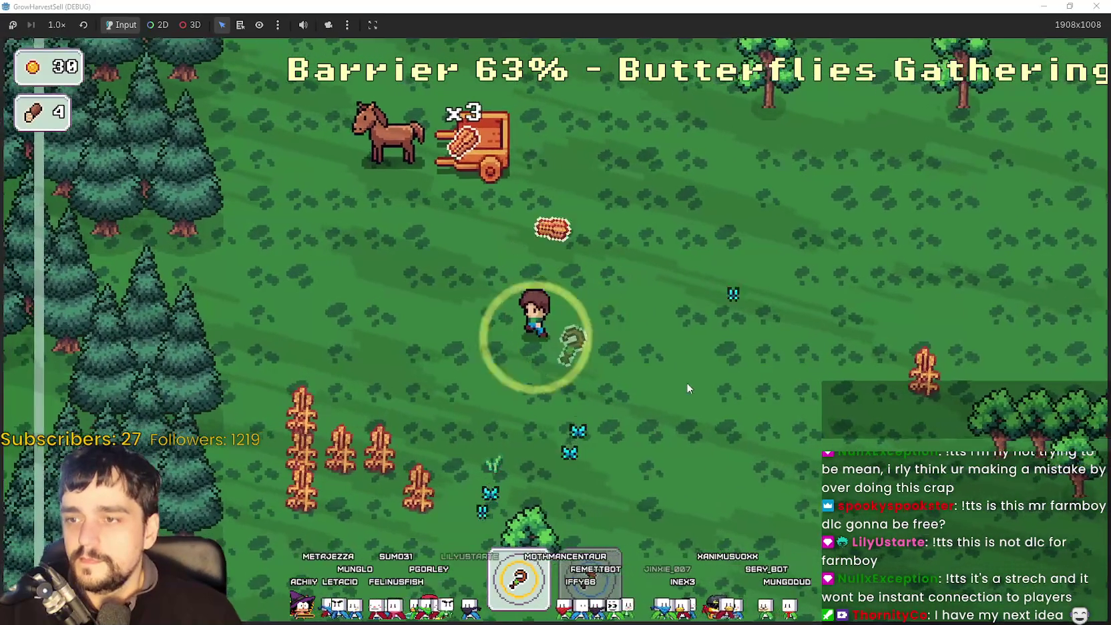
key("a")
key("s")
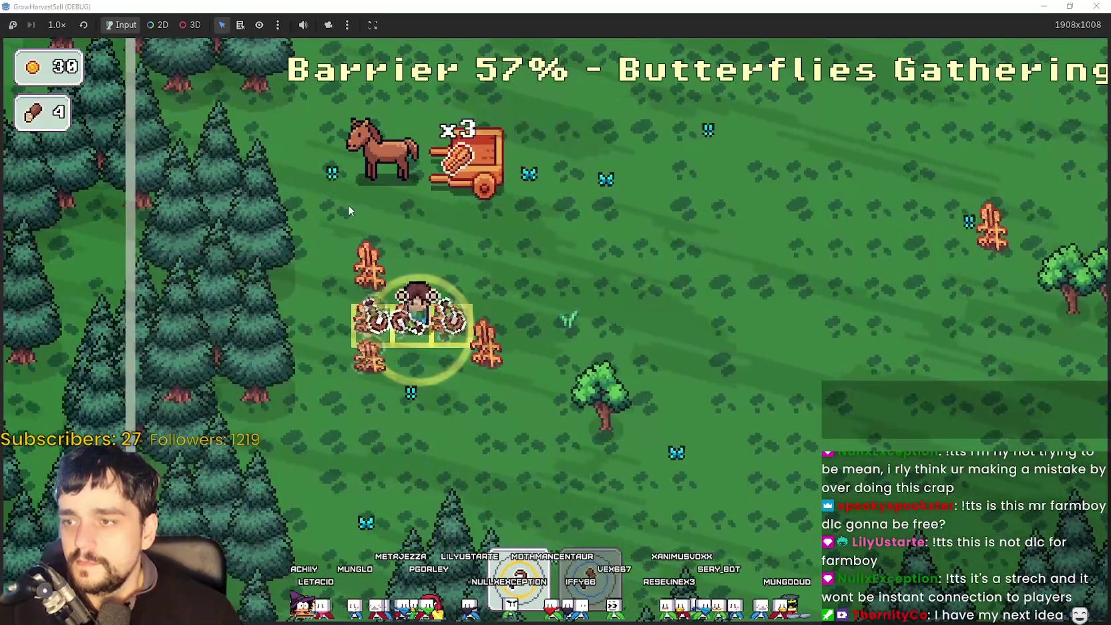
key("e")
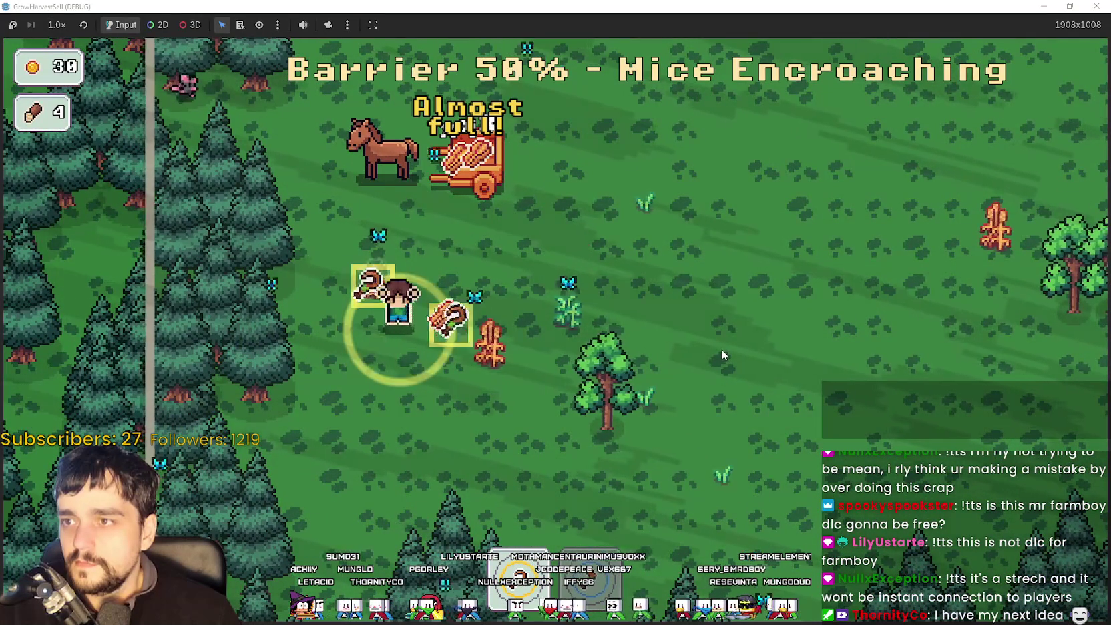
key("w")
key("d")
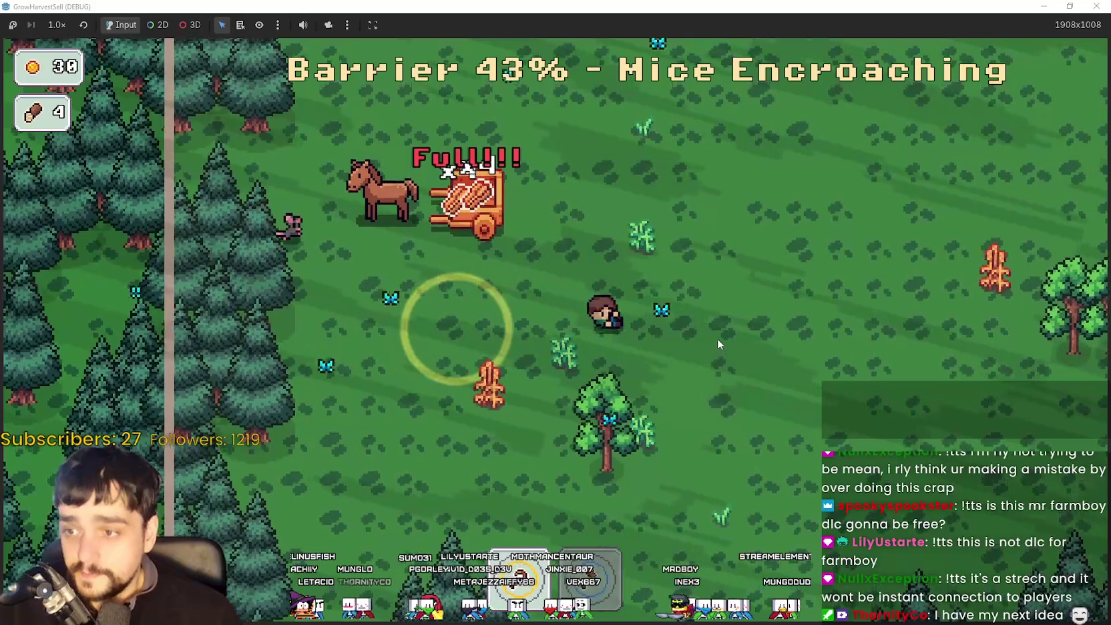
Chop trees along the forest for 14 wood until the barrier reaches 0%.
key("w")
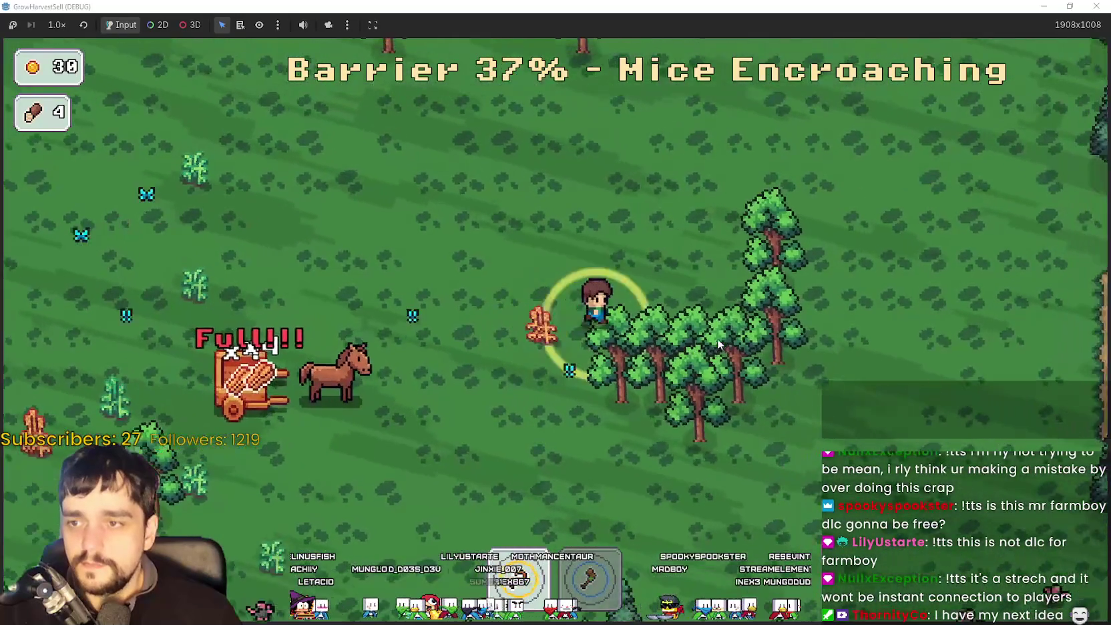
key("d")
key("s")
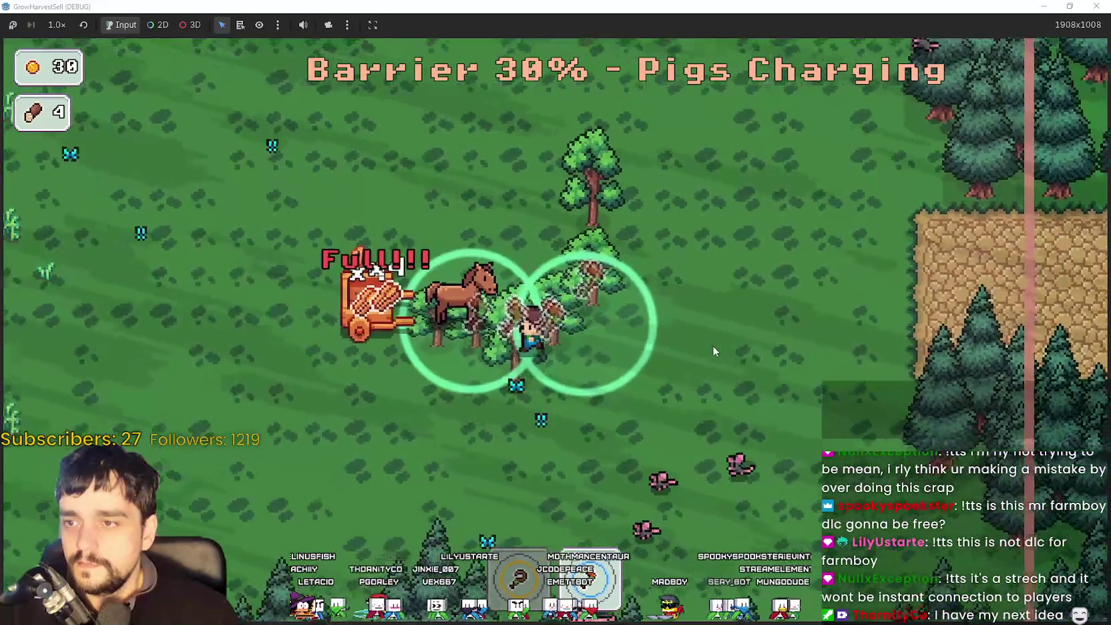
key("w")
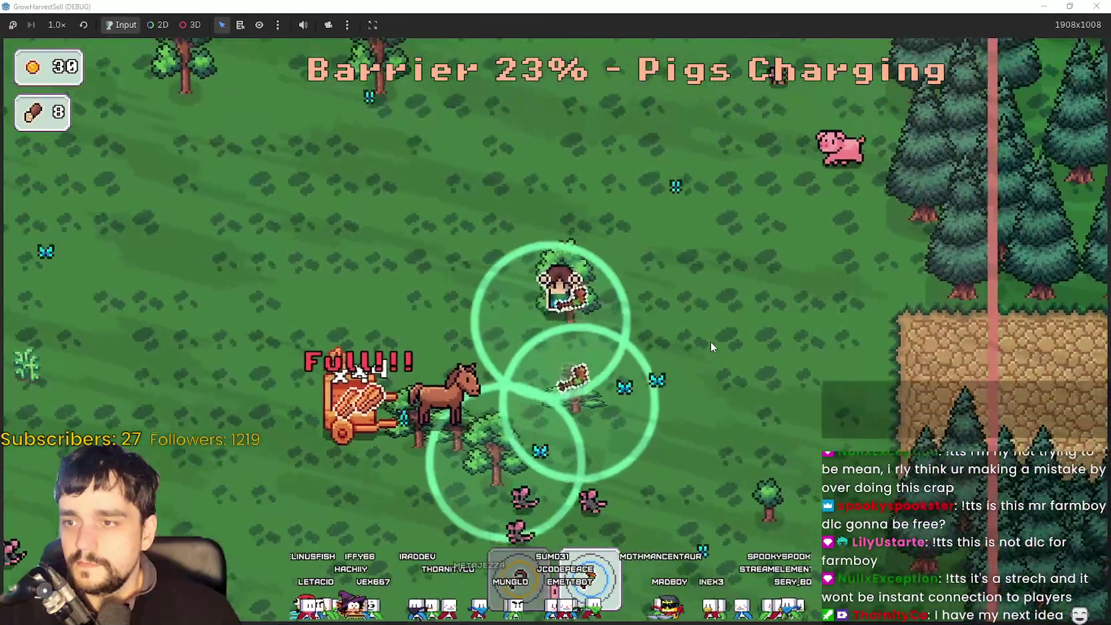
key("s")
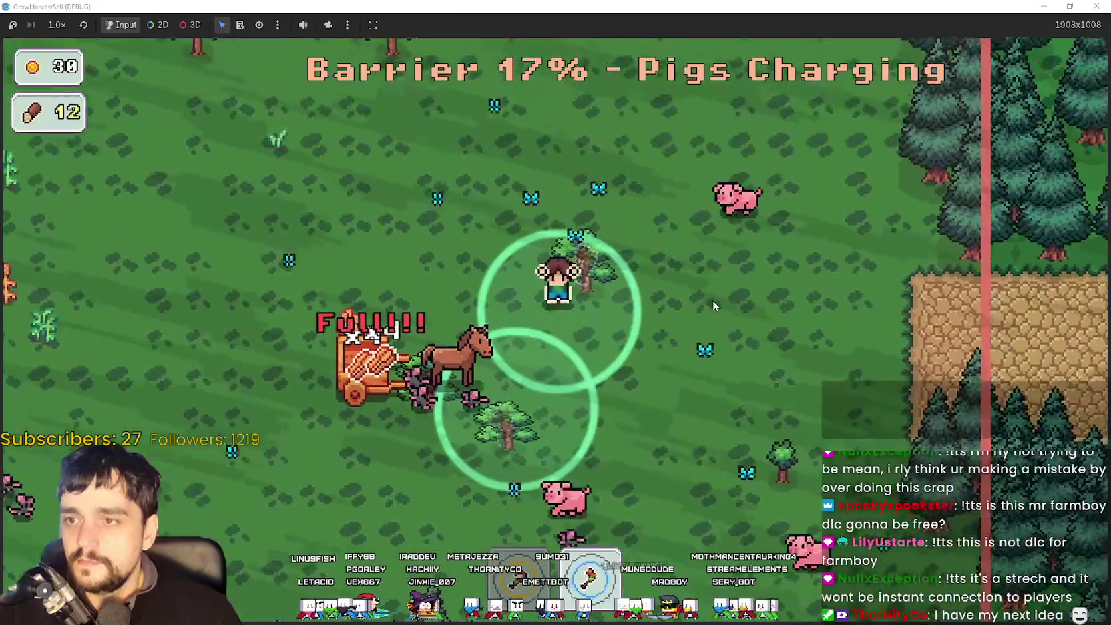
key("a")
key("s")
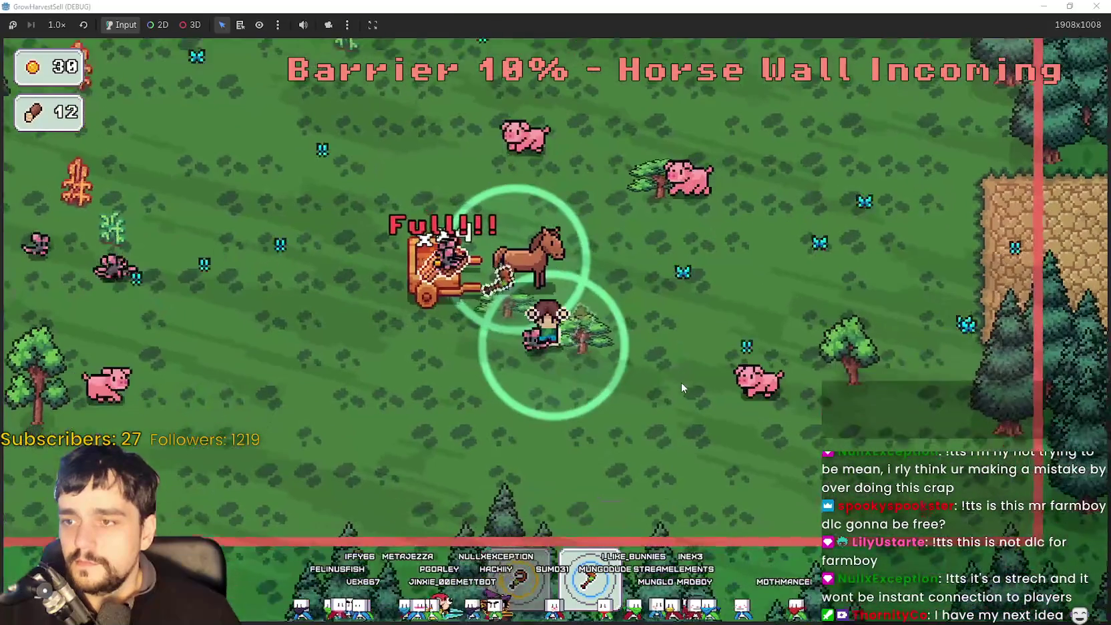
key("w")
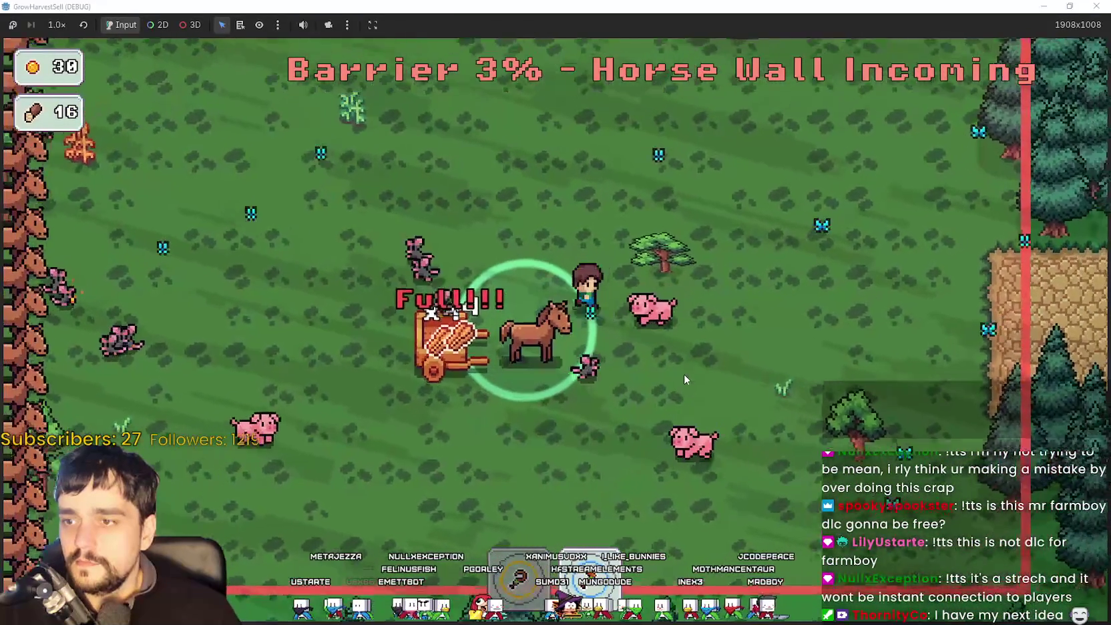
key("d")
key("s")
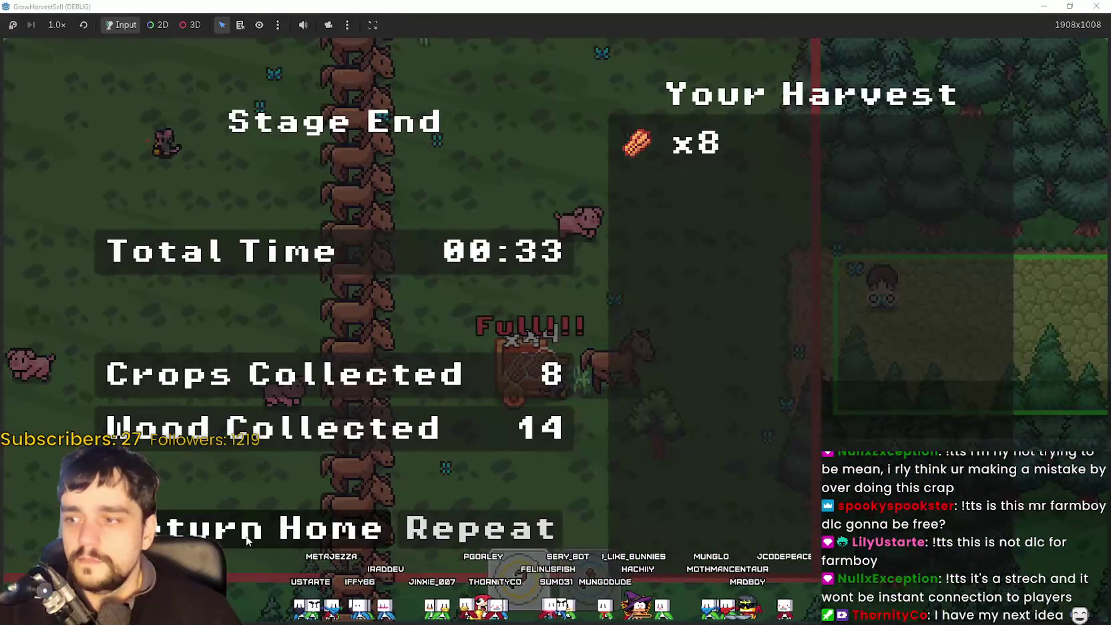
Return home, stock the stall with the harvest to reach 110 coins, then open the Prestige tree.
left_click(246, 541)
key("d")
key("s")
key("d")
key("w")
key("w")
key("a")
key("a")
key("a")
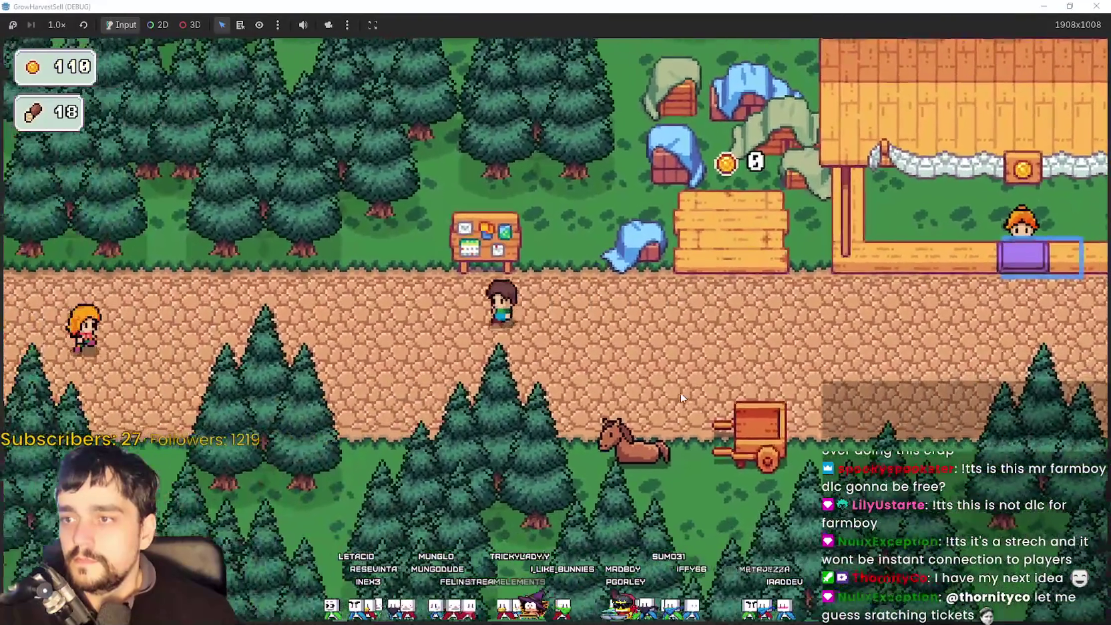
key("Tab")
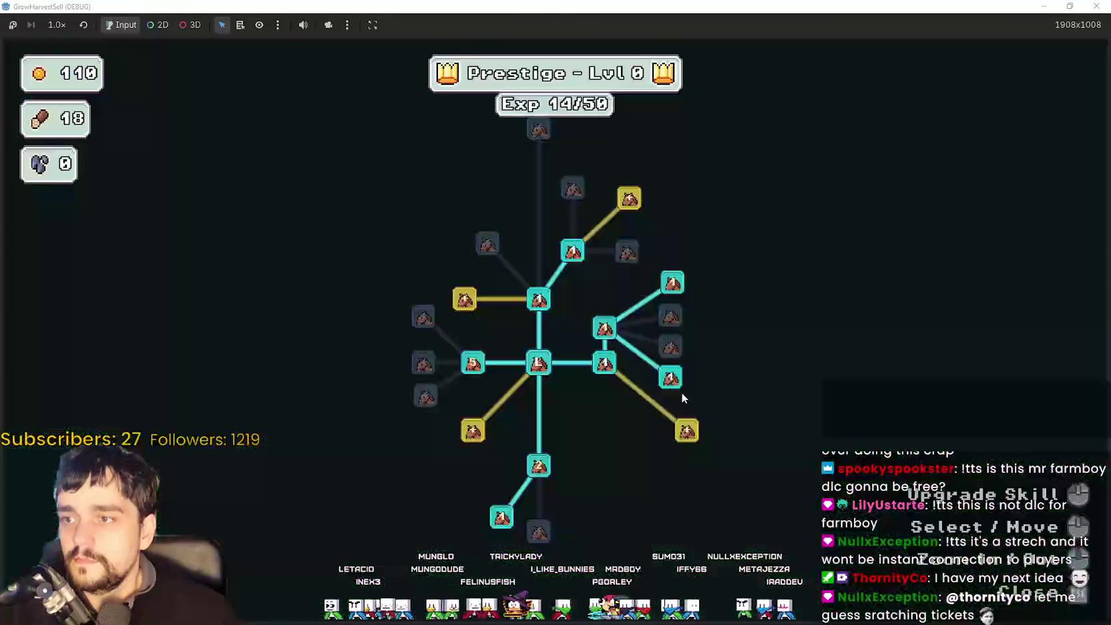
Buy Item Capacity I and Forest 1-3 Spawn Rate, leaving 10 coins, and close the tree.
mouse_move(463, 300)
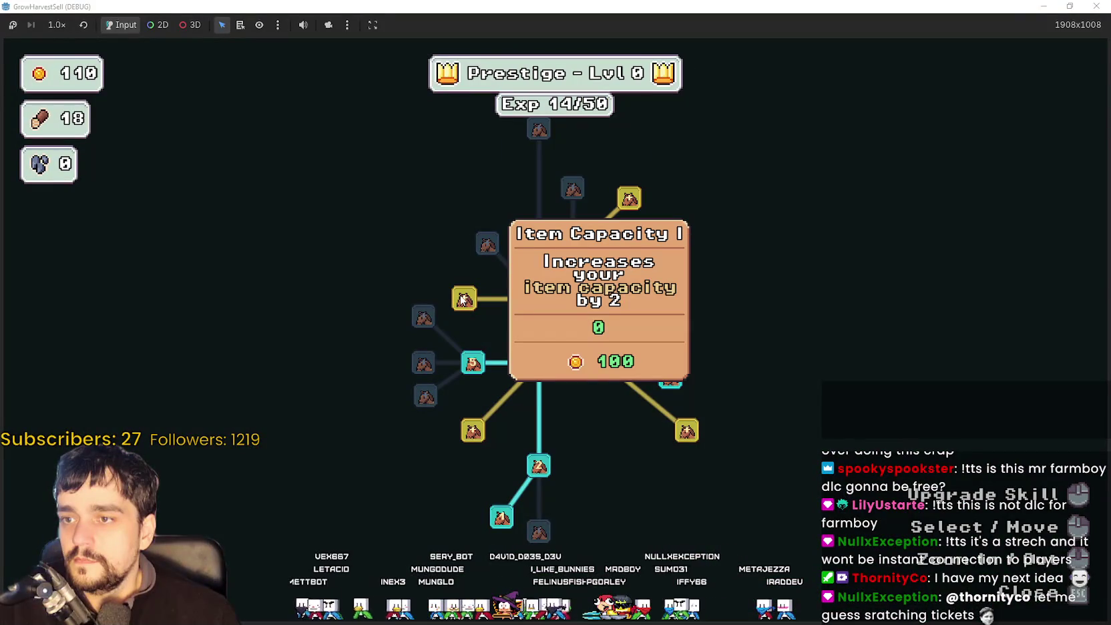
left_click(463, 299)
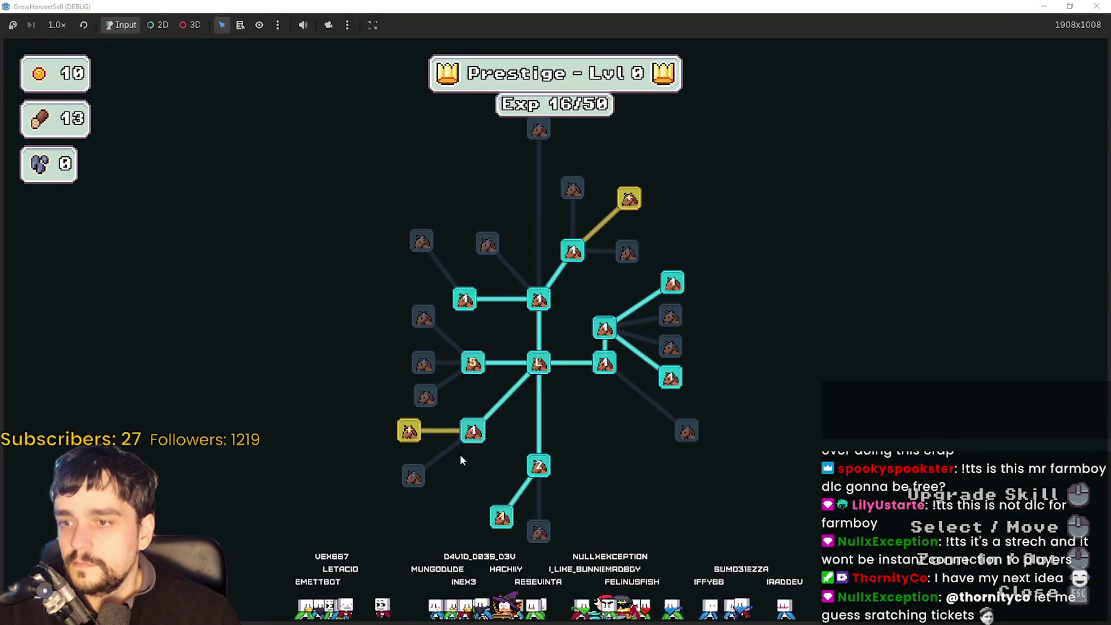
left_click(404, 431)
key("Escape")
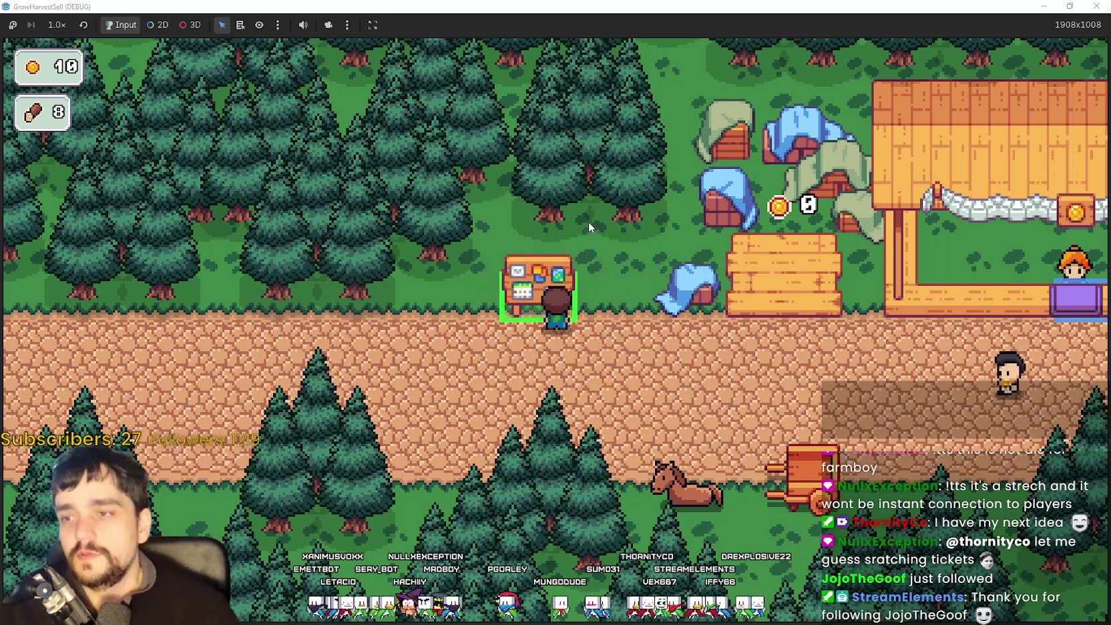
Walk to the horse and start a Stage 1 forest run.
key("d")
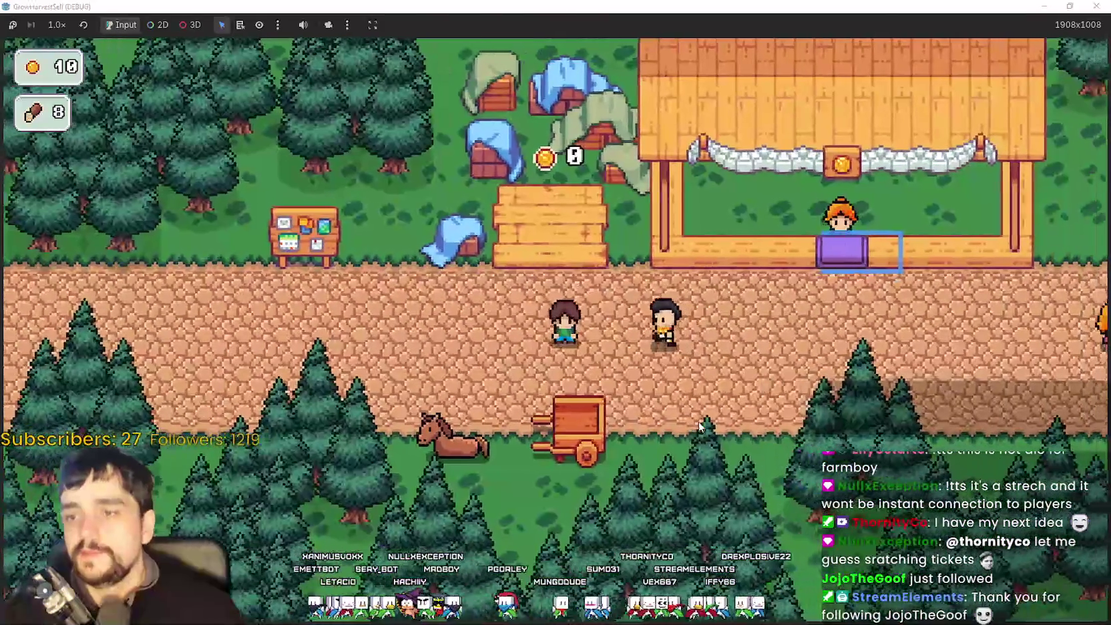
key("a")
key("w")
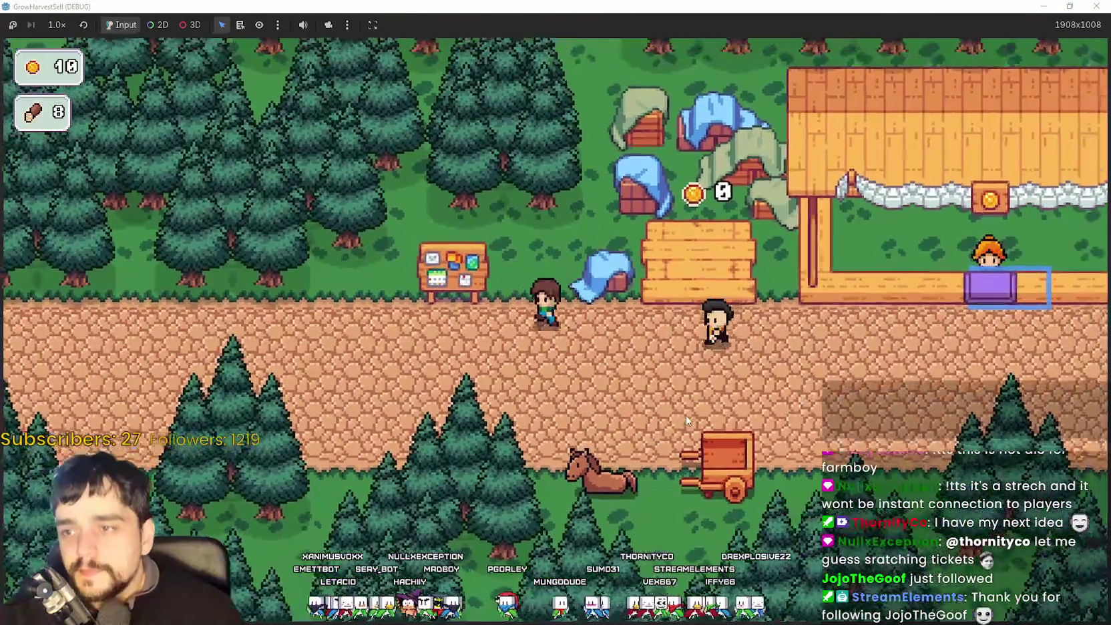
key("d")
key("s")
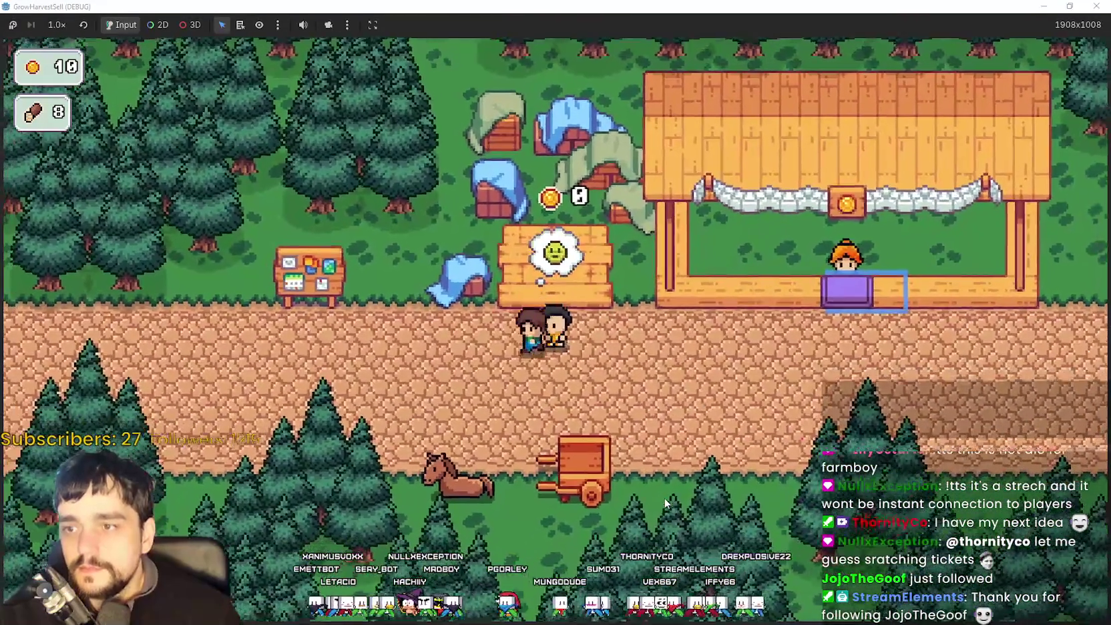
key("s")
key("e")
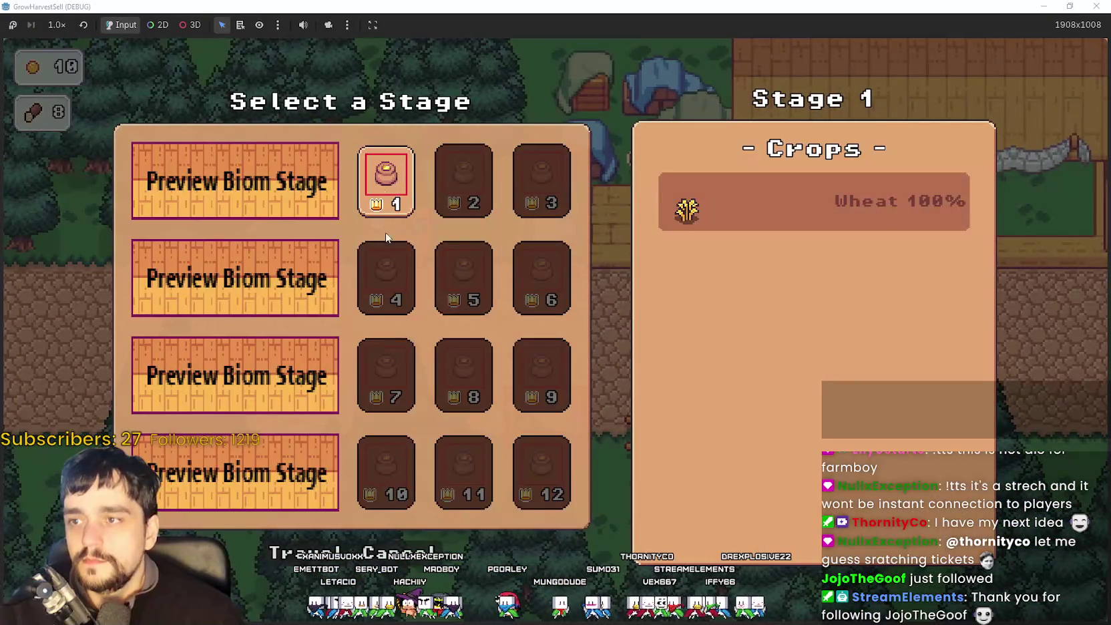
key("Return")
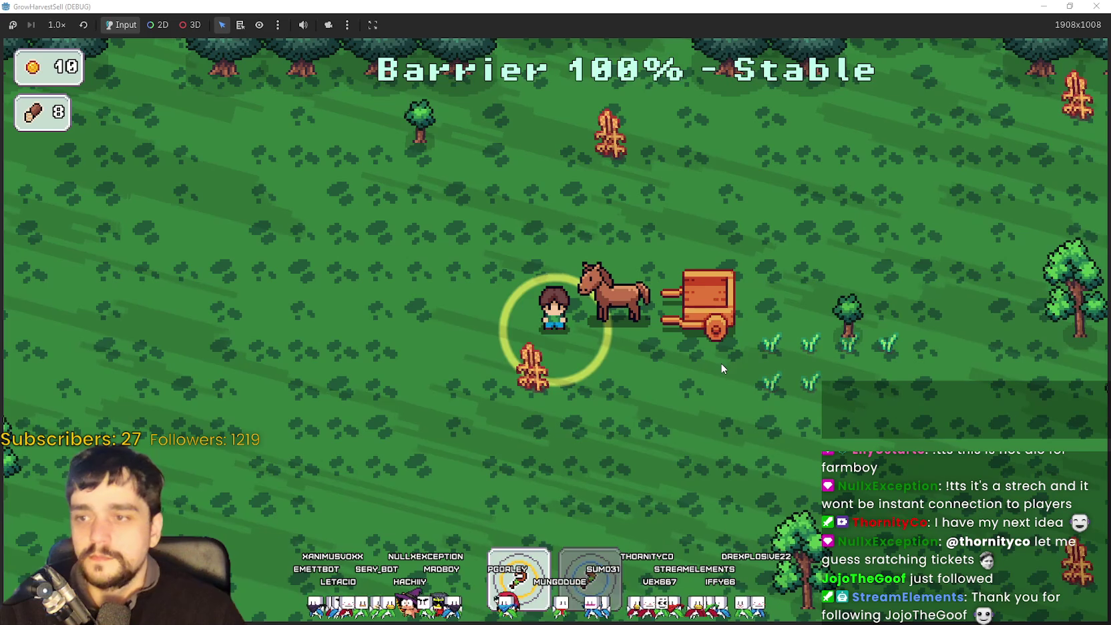
Pick up wheat plants and drop them into the cart.
key("a")
key("s")
key("e")
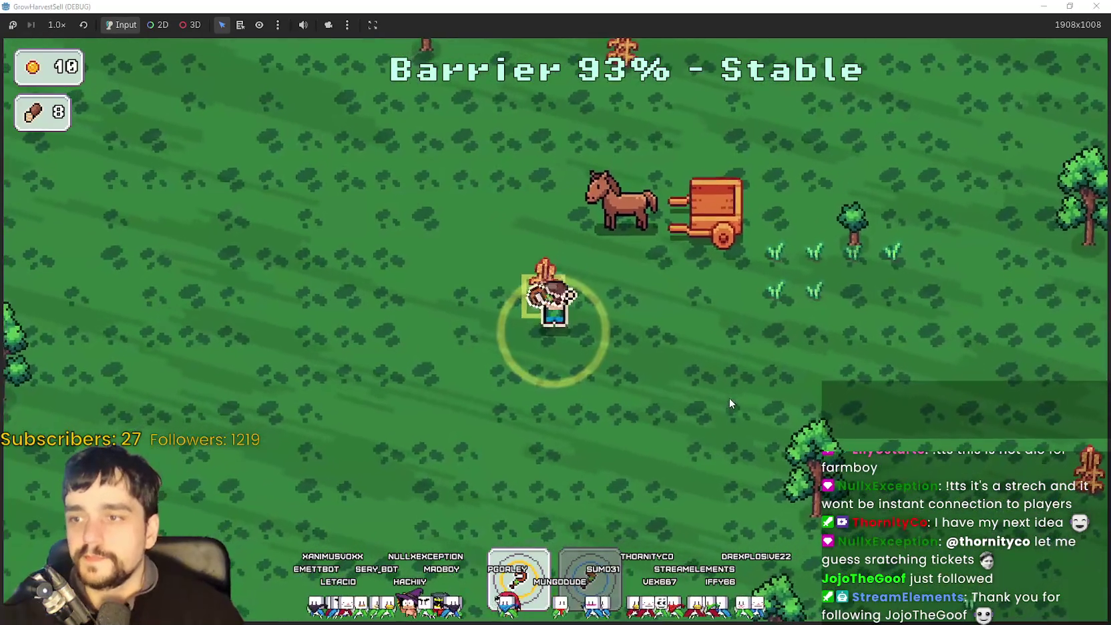
key("w")
key("e")
key("d")
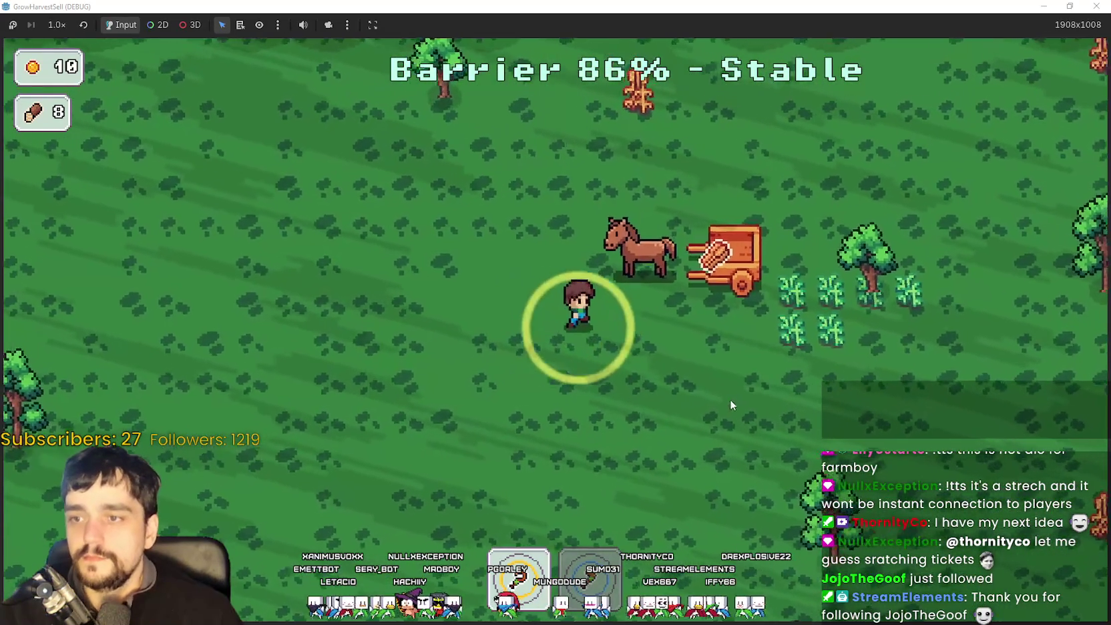
key("a")
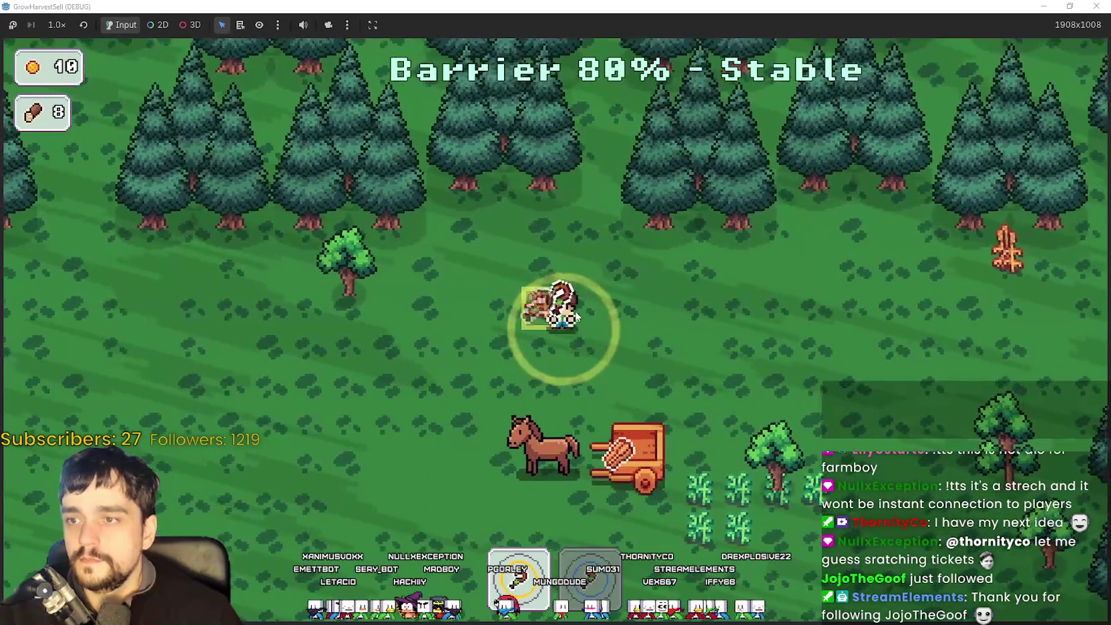
key("e")
key("d")
key("s")
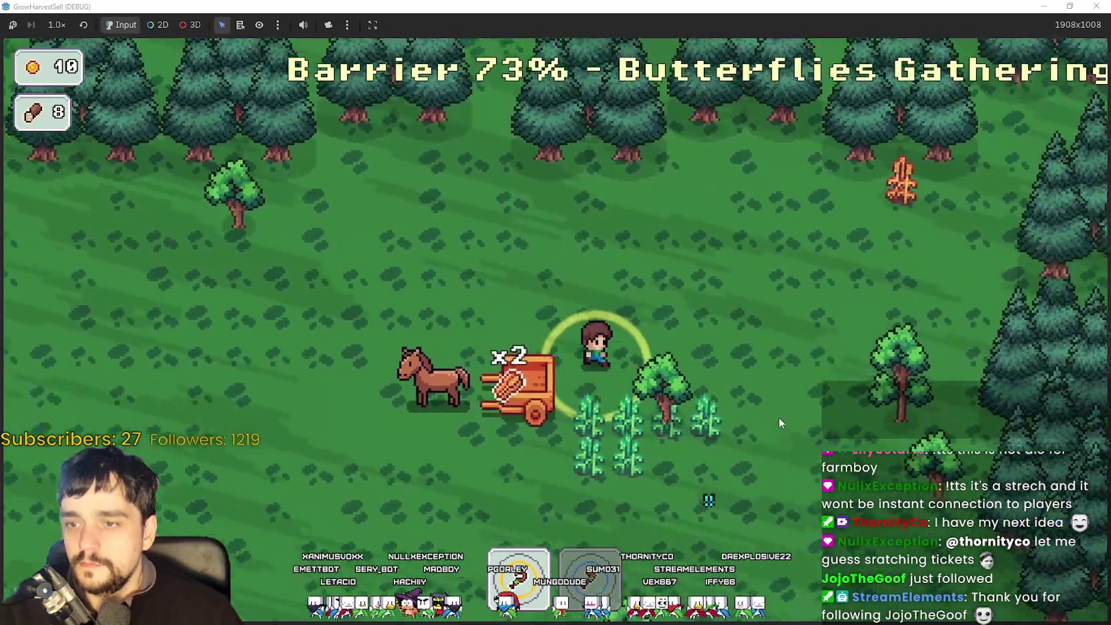
key("s")
key("a")
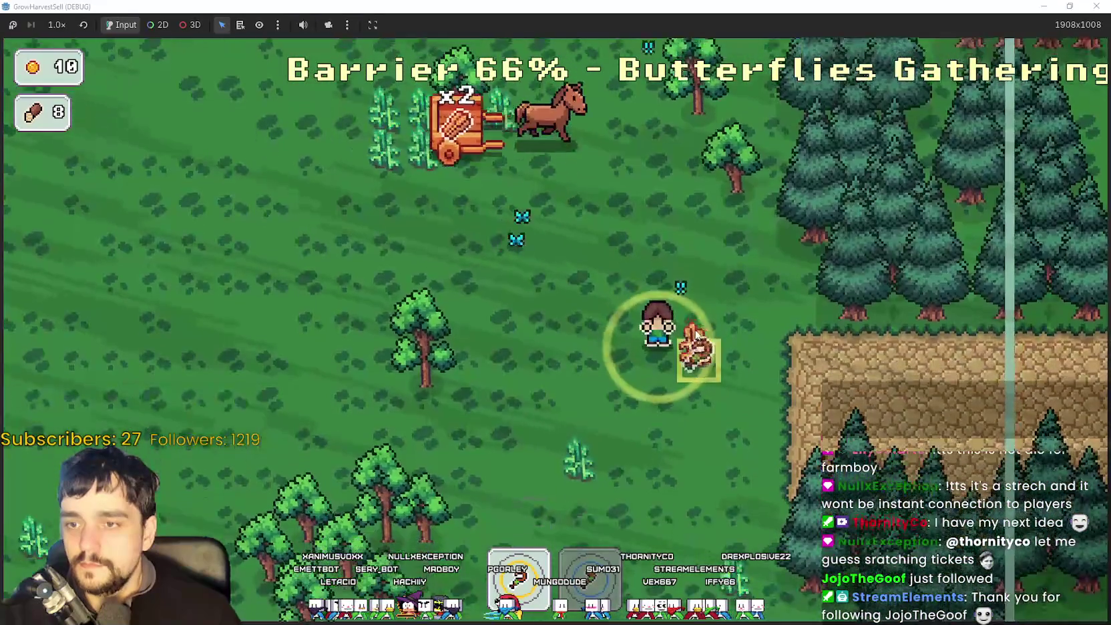
key("a")
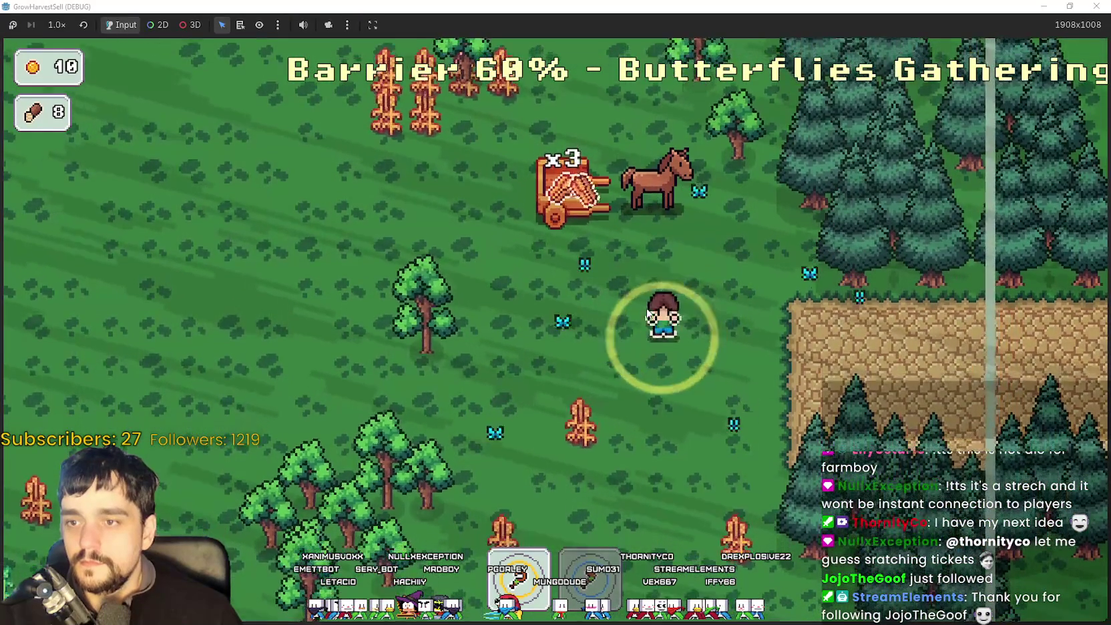
key("s")
key("s")
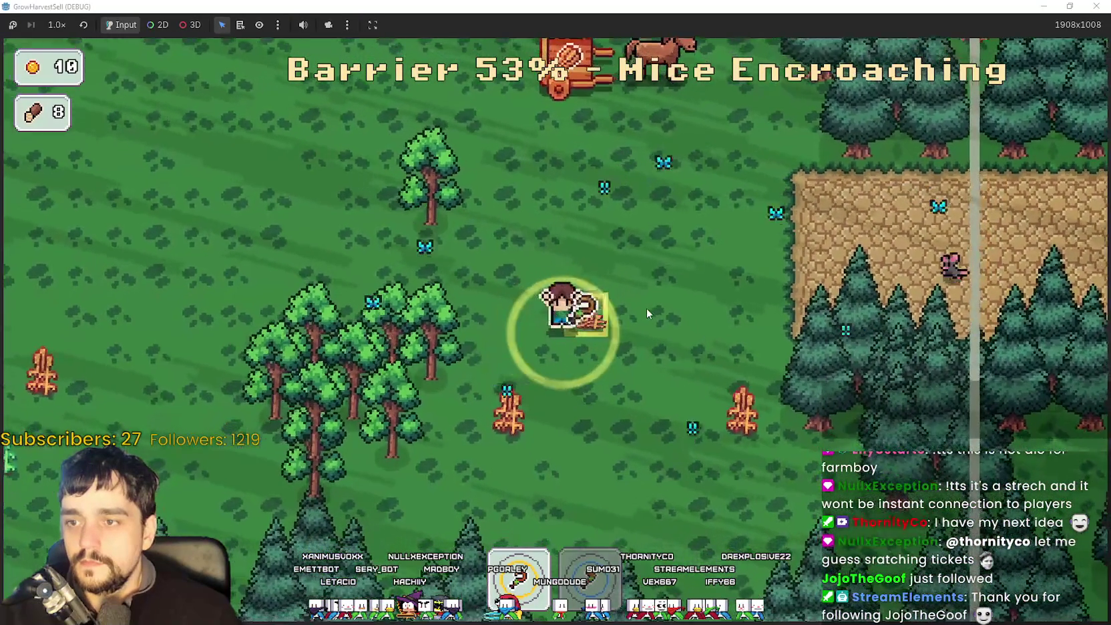
Harvest the remaining wheat until the barrier fails, ending at 8 crops in 00:34.
key("a")
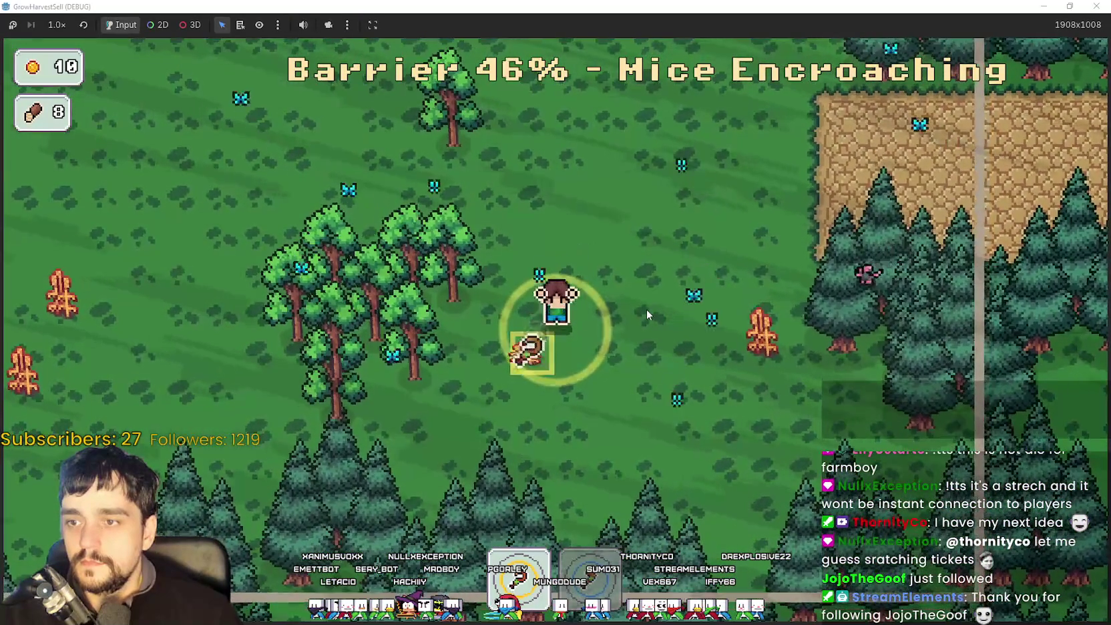
key("d")
key("d")
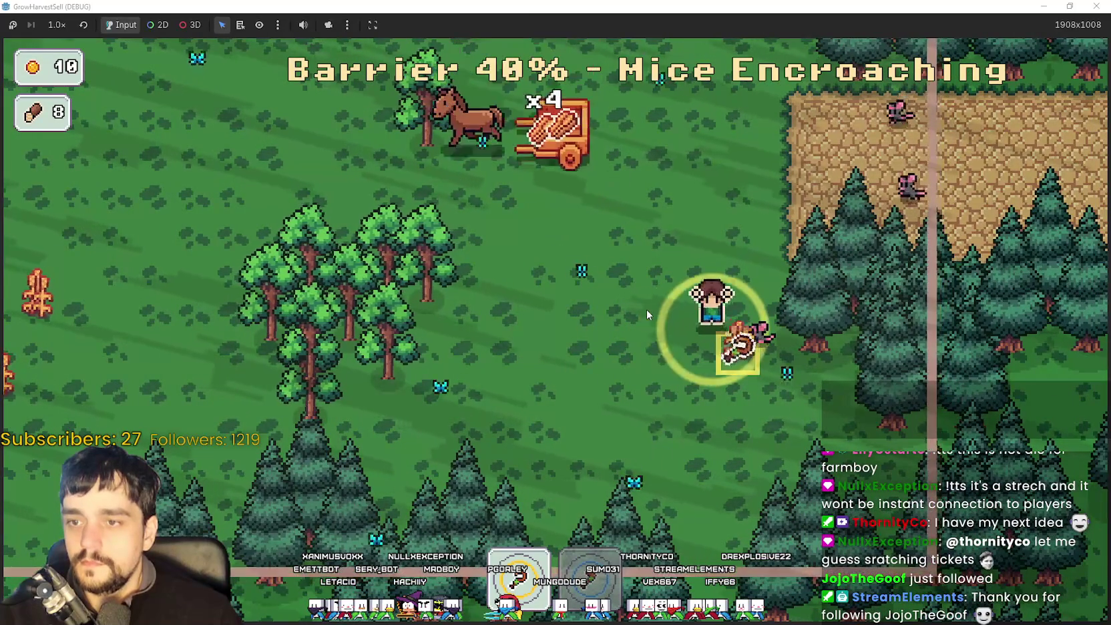
key("w")
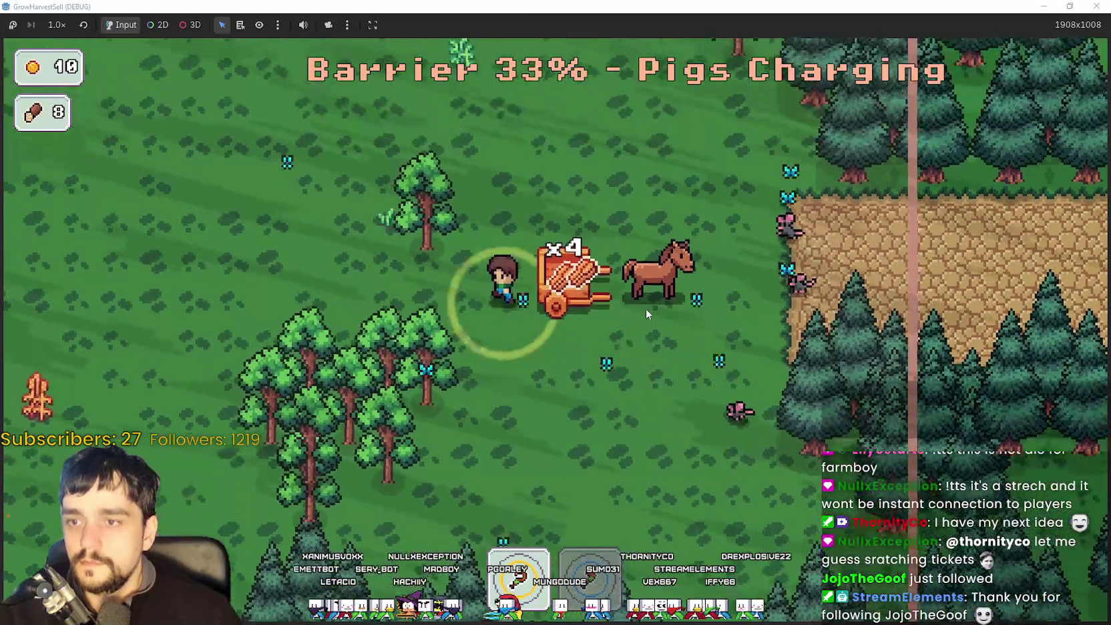
key("w")
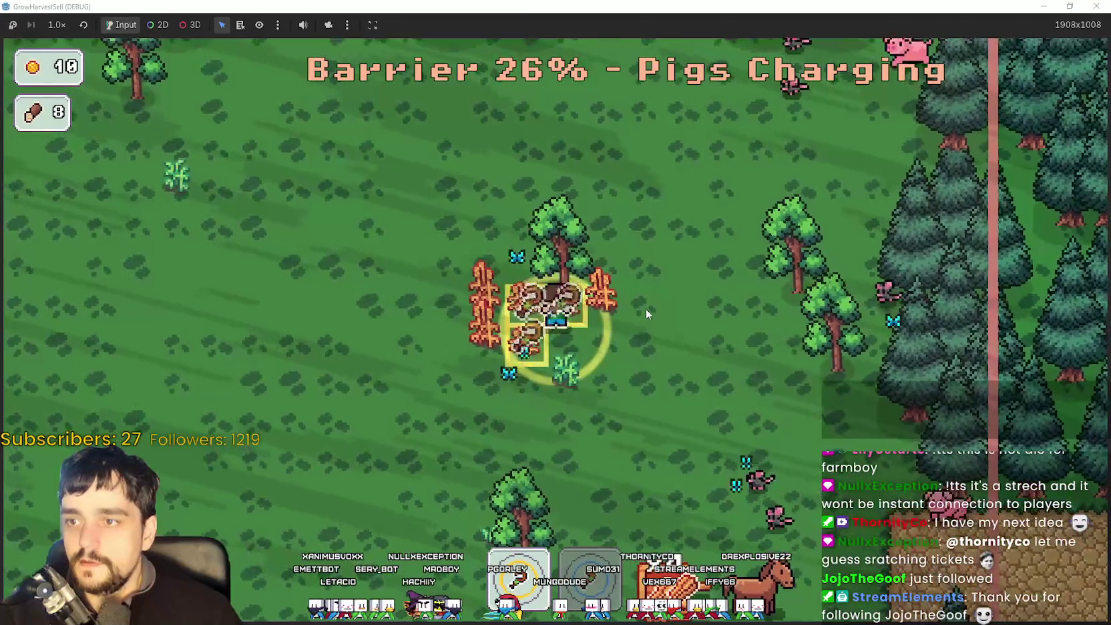
key("a")
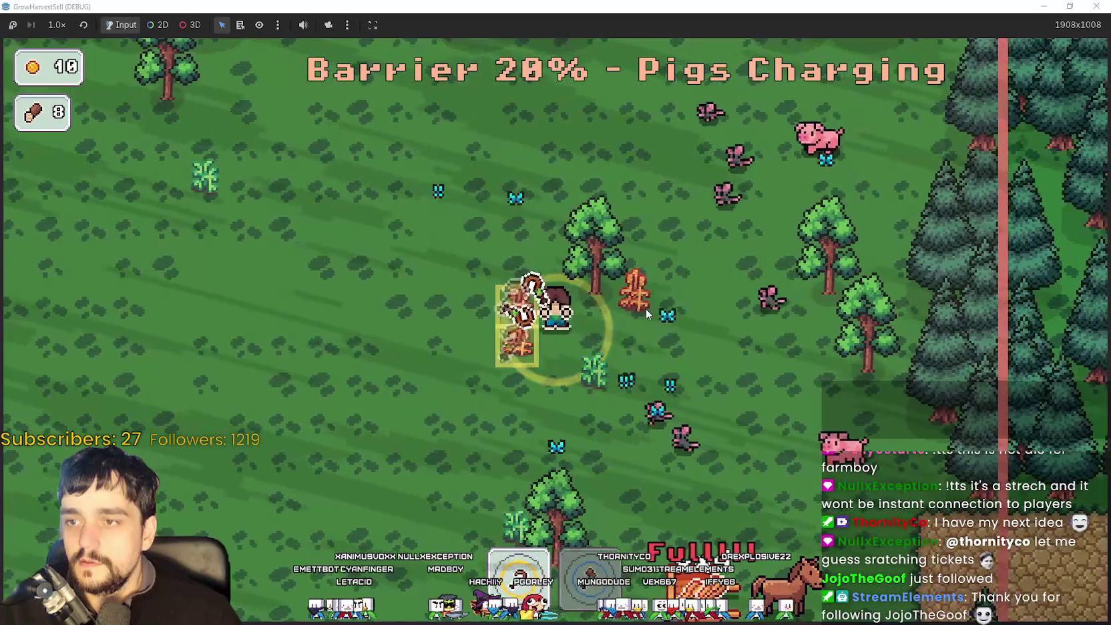
key("s")
key("a")
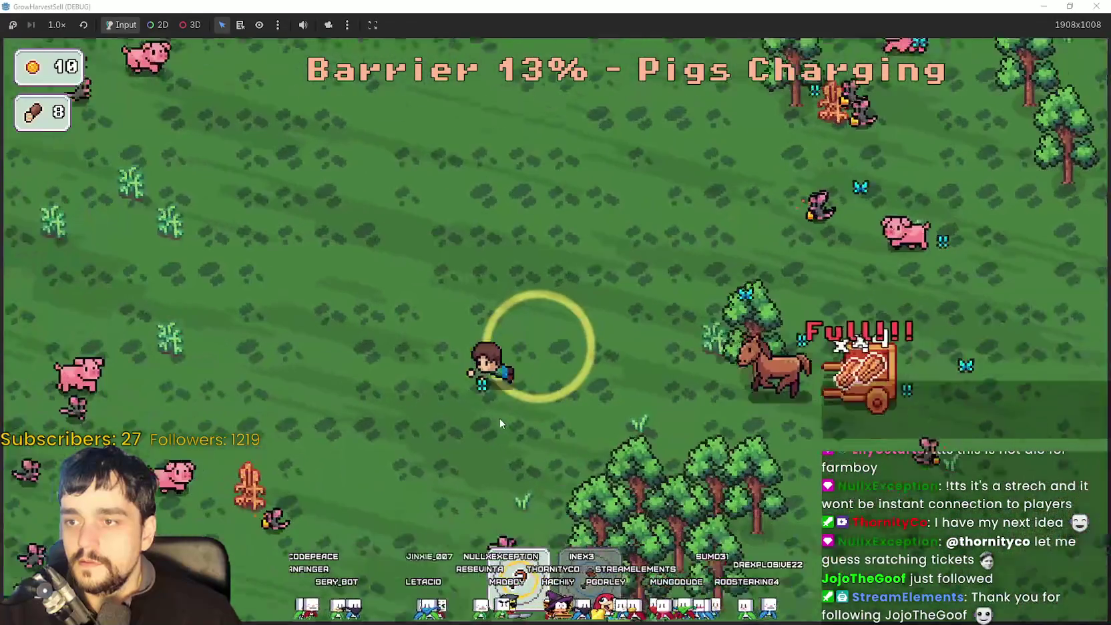
key("w")
key("a")
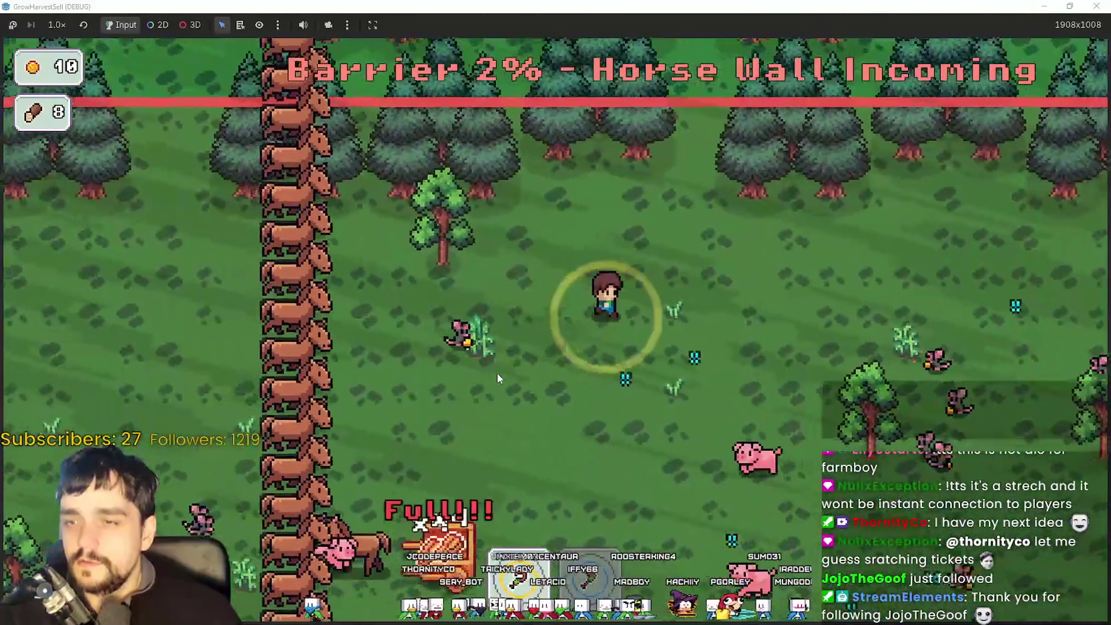
key("w")
key("d")
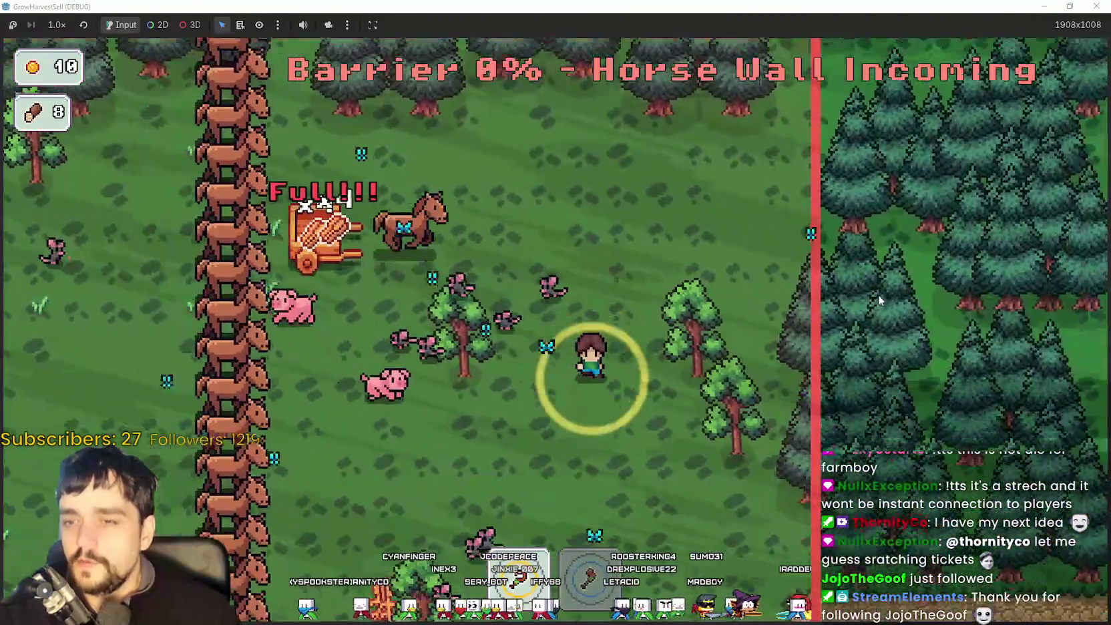
key("d")
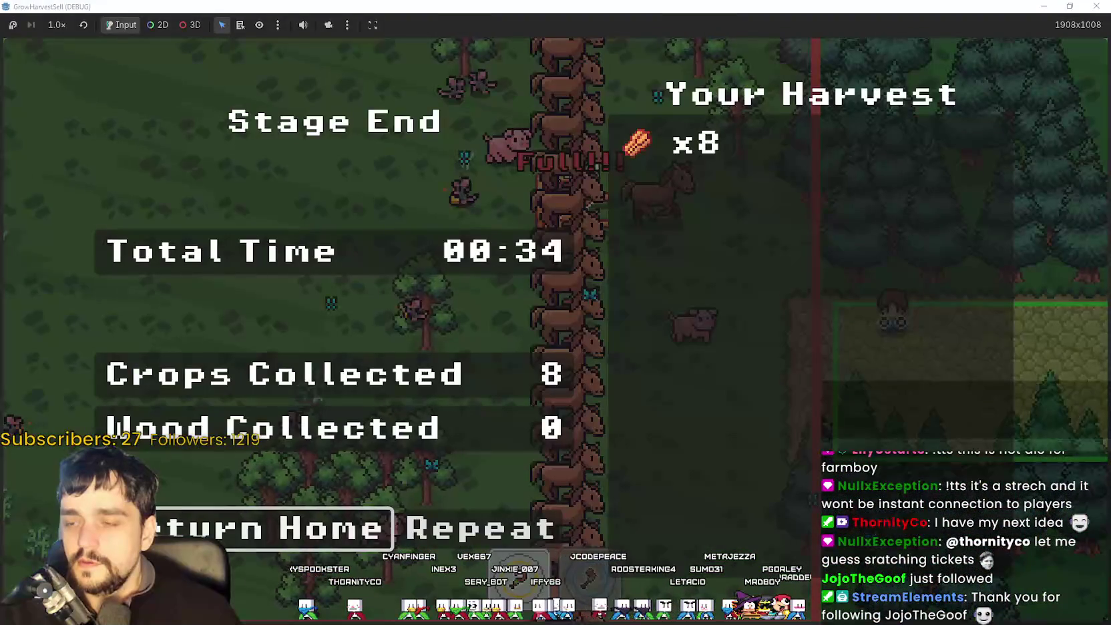
Return home to the village from the Stage End screen.
left_click(194, 518)
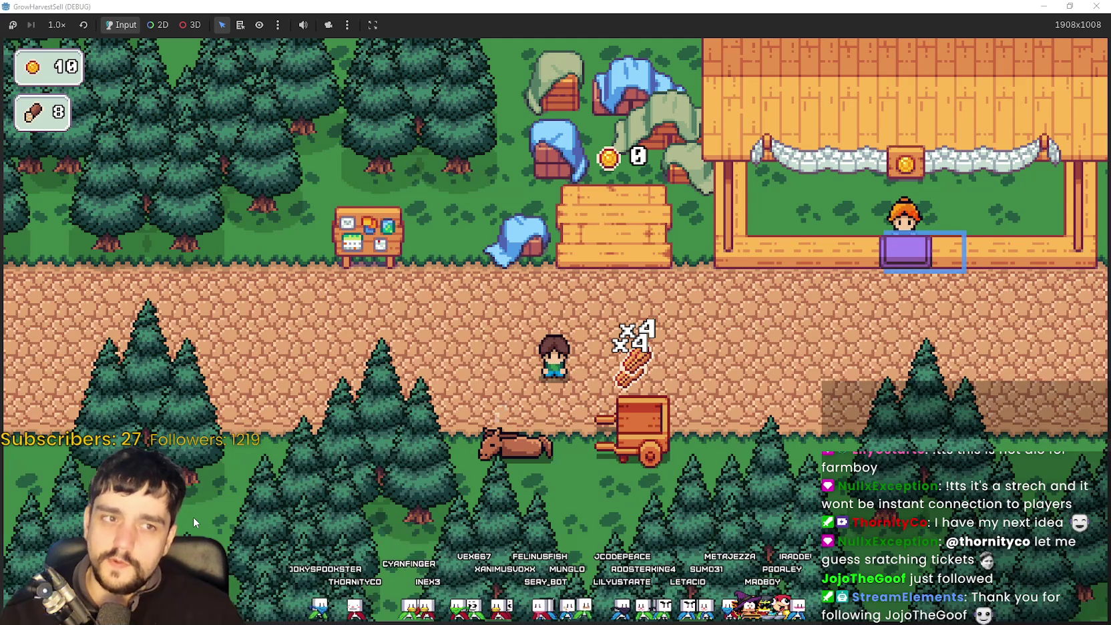
Carry the cart's wheat to the stall counter and let it sell for 24 coins.
key("d")
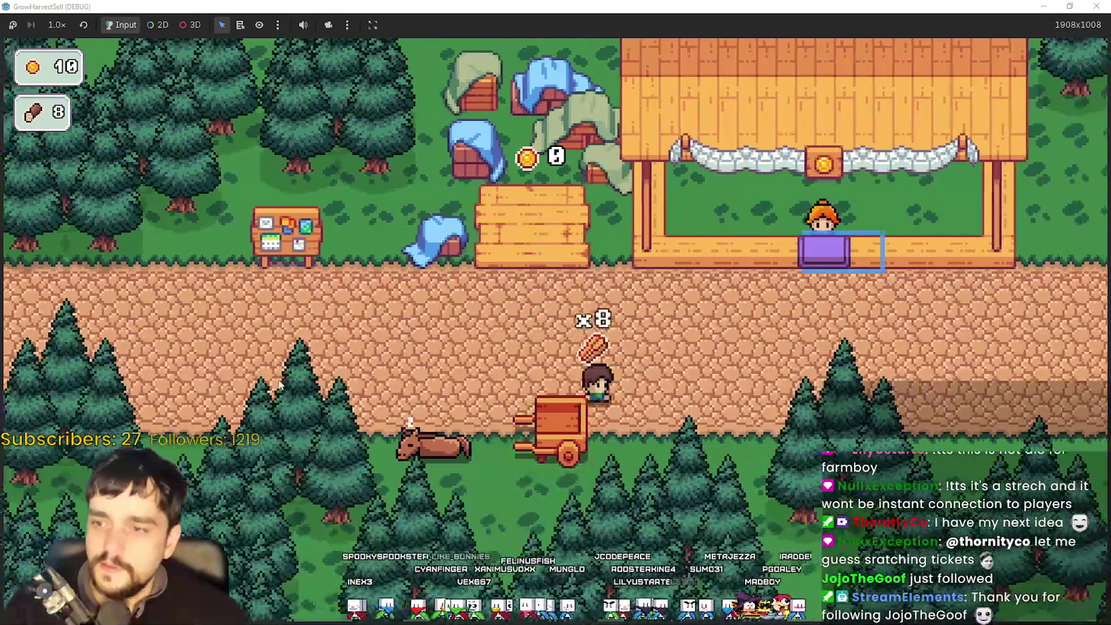
key("d")
key("w")
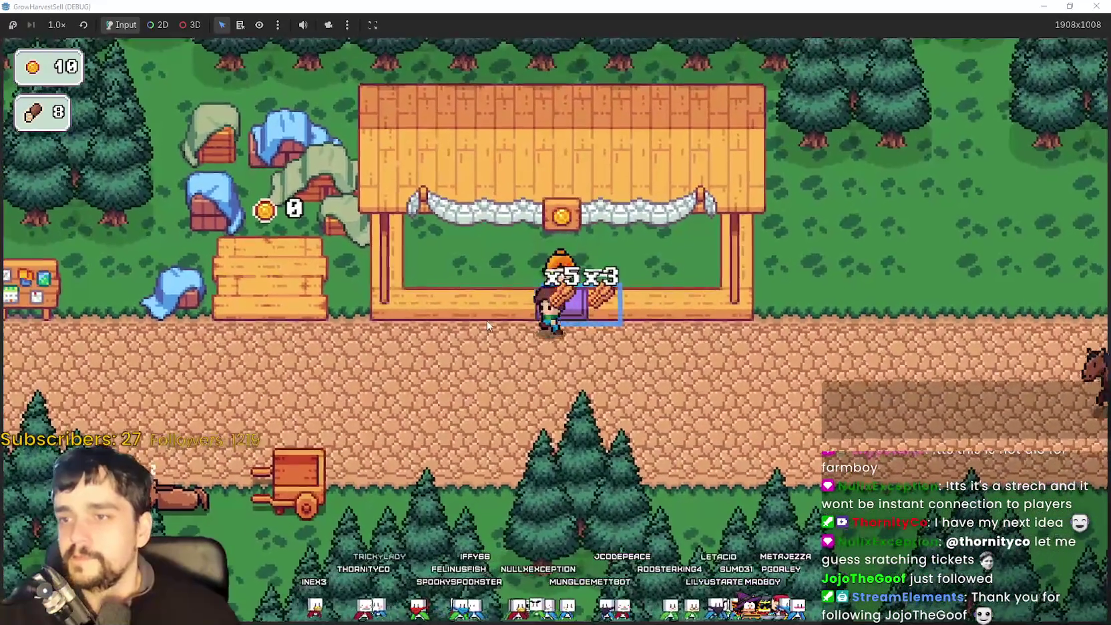
key("s")
key("a")
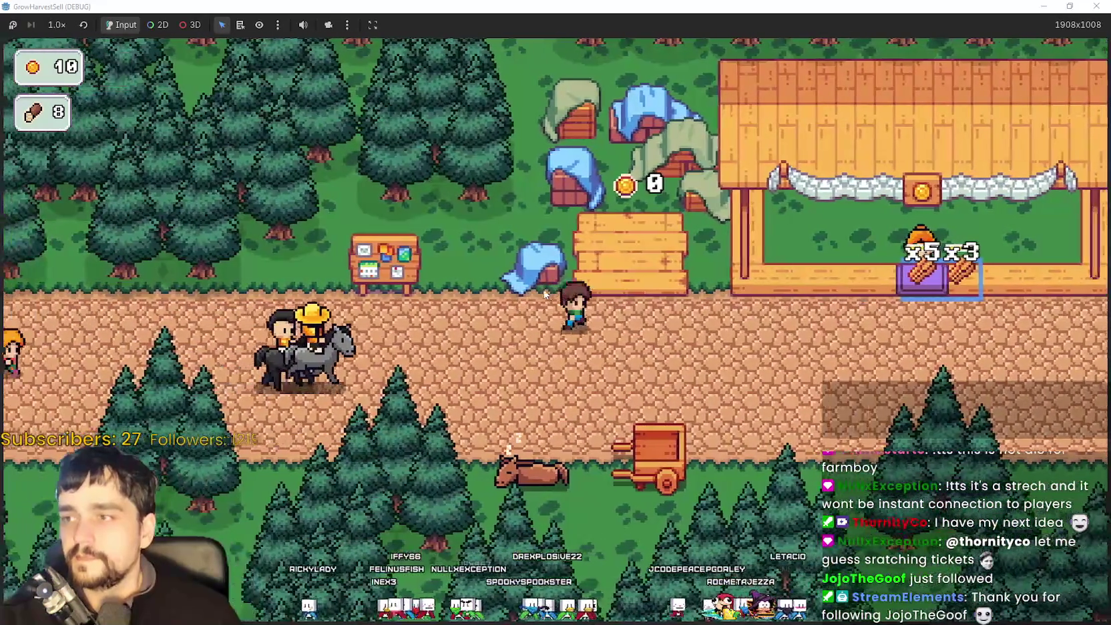
key("d")
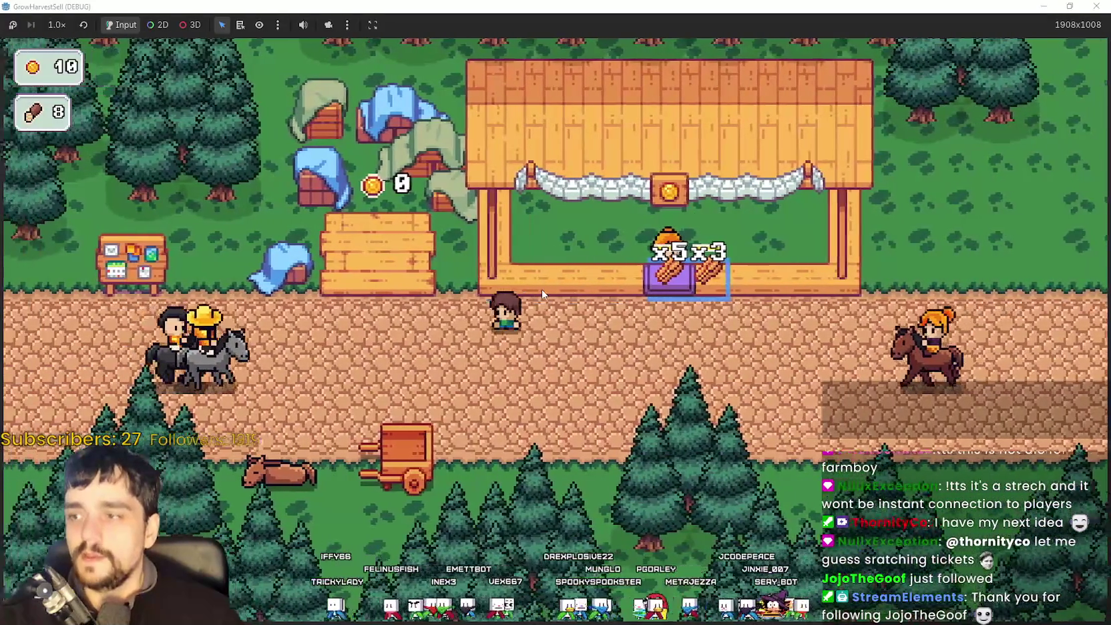
key("a")
key("d")
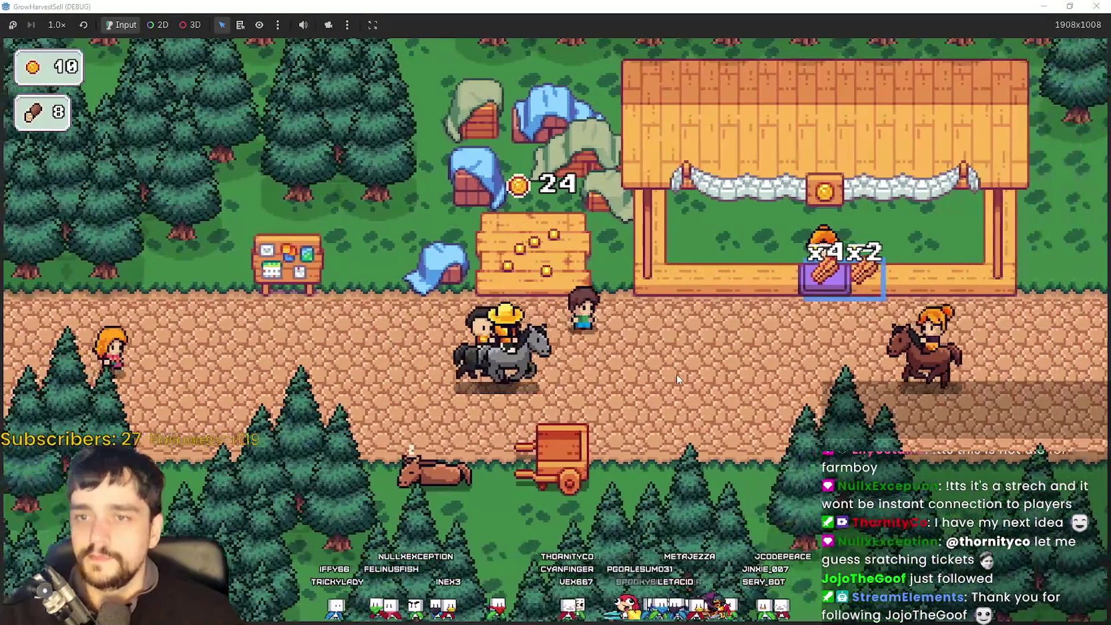
Go to the horse and start another Stage 1 forest run.
key("a")
key("s")
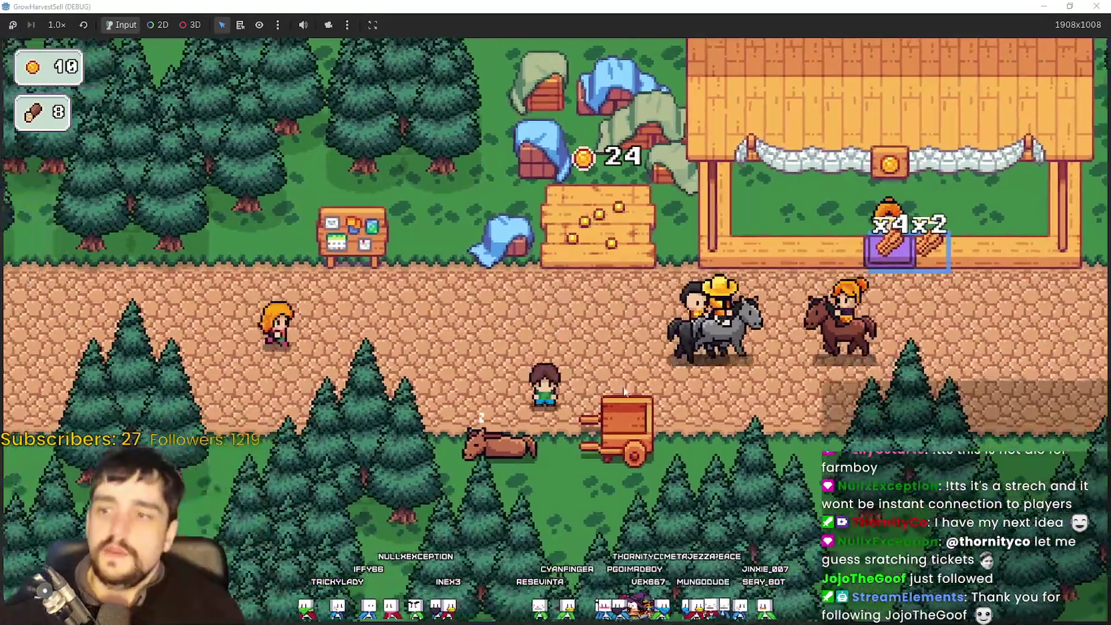
key("a")
key("e")
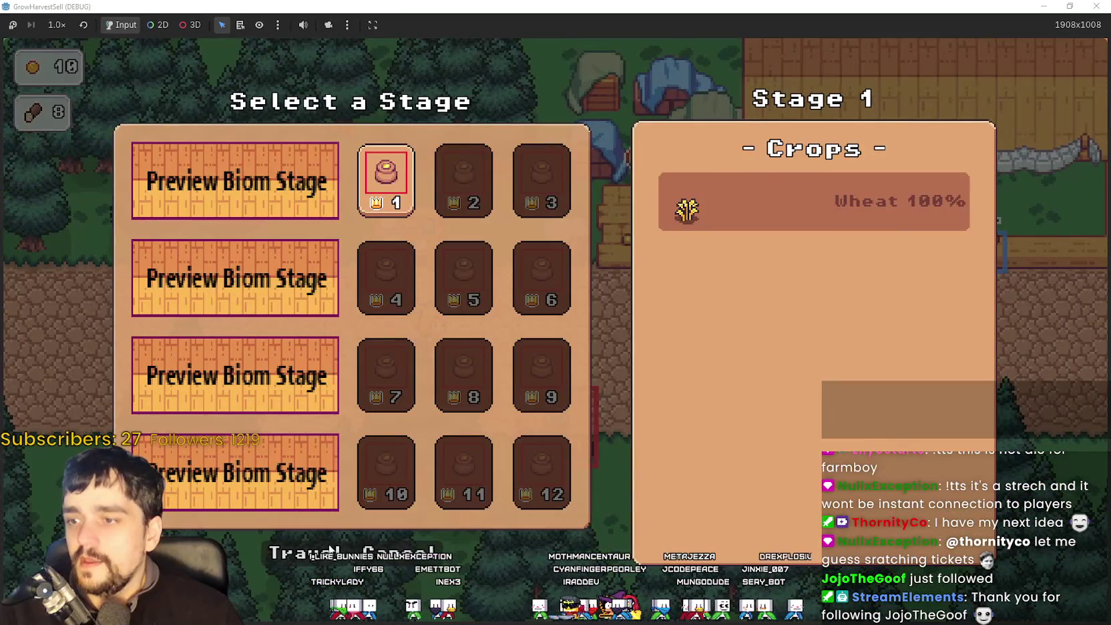
left_click(327, 548)
Load the carried wood into the cart and gather crops across the wheat field.
key("d")
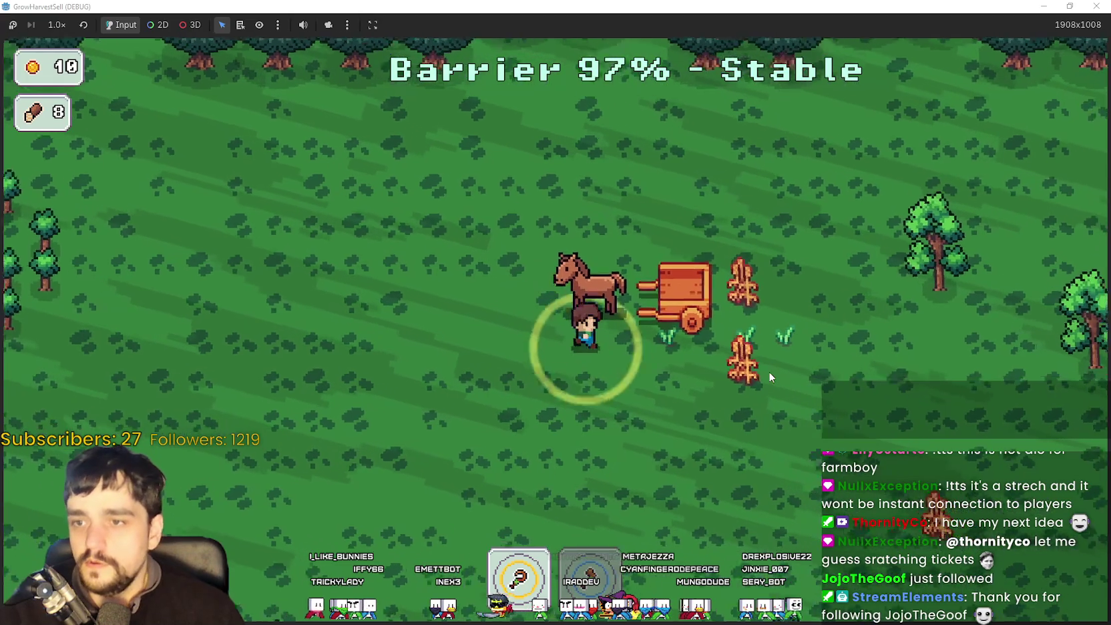
key("a")
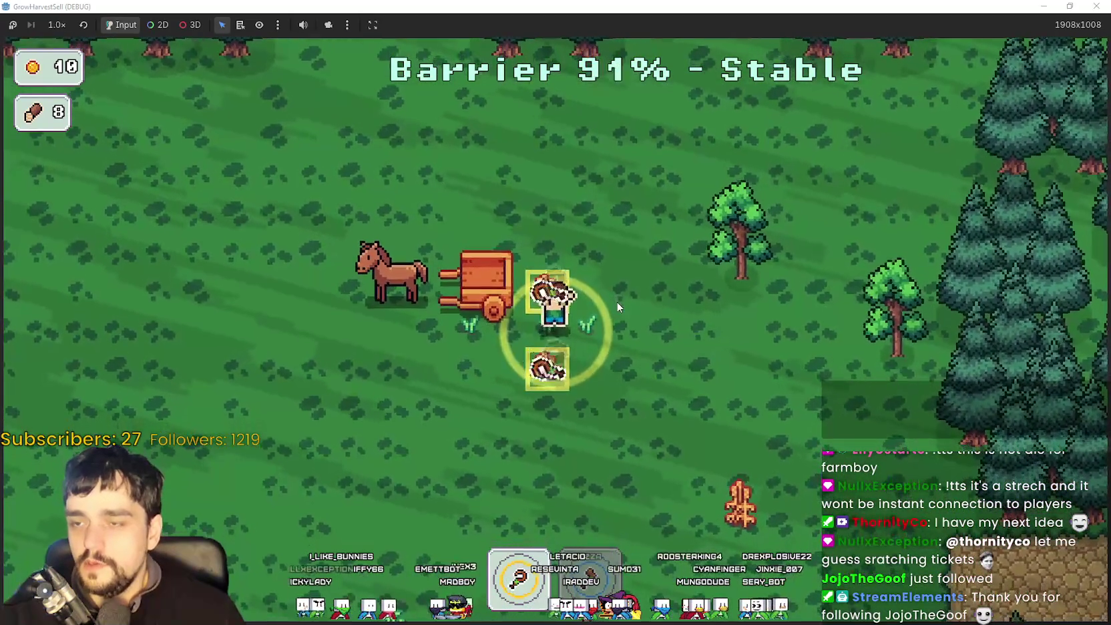
key("s")
key("d")
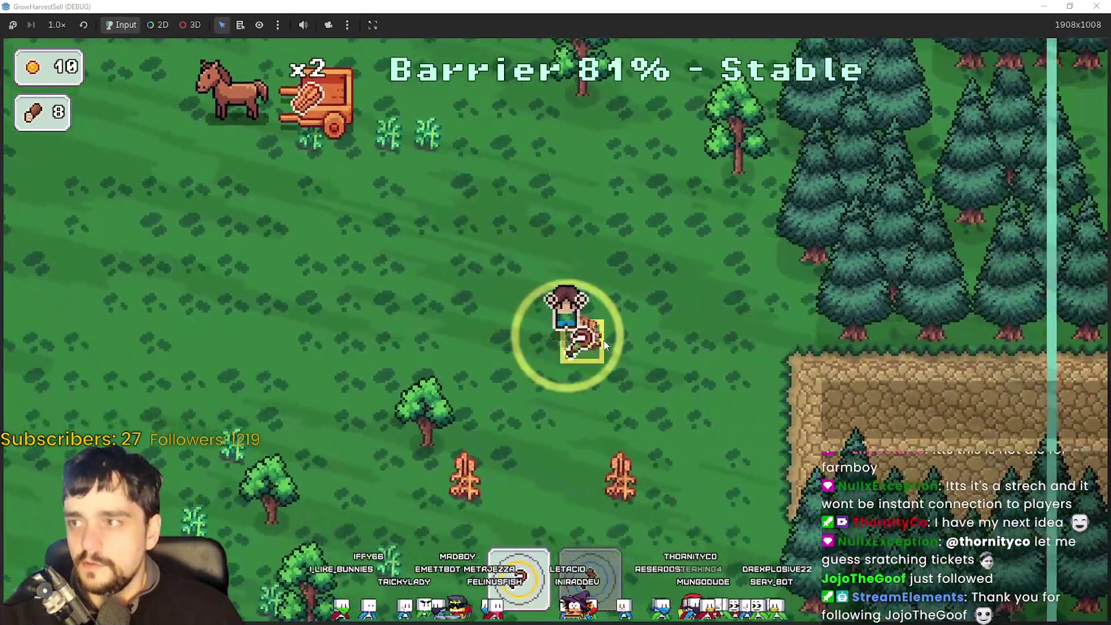
left_click(604, 344)
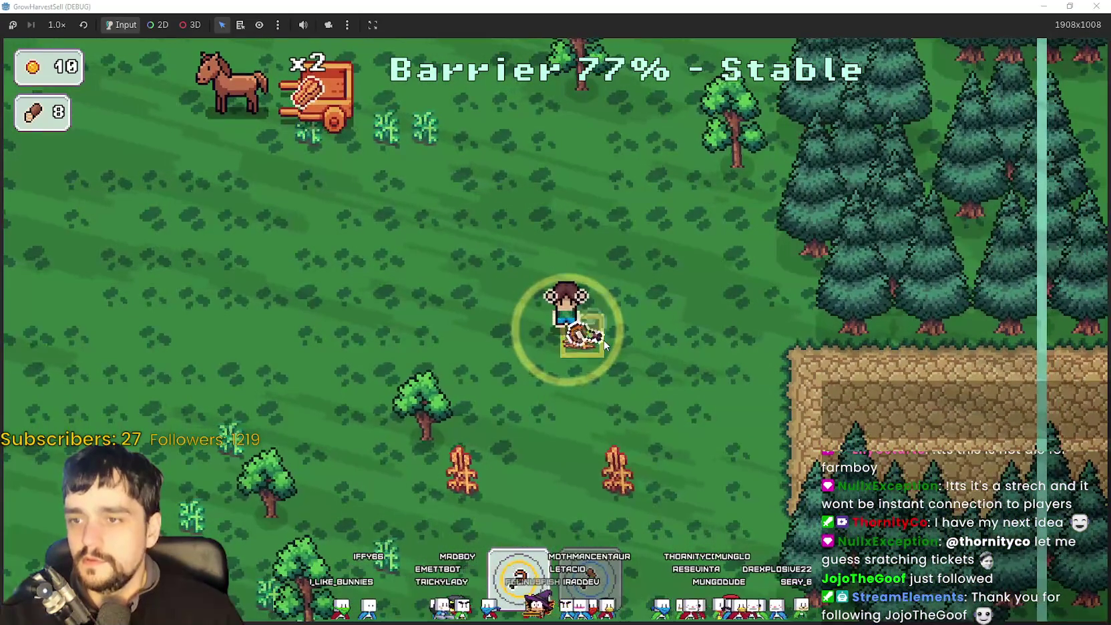
key("s")
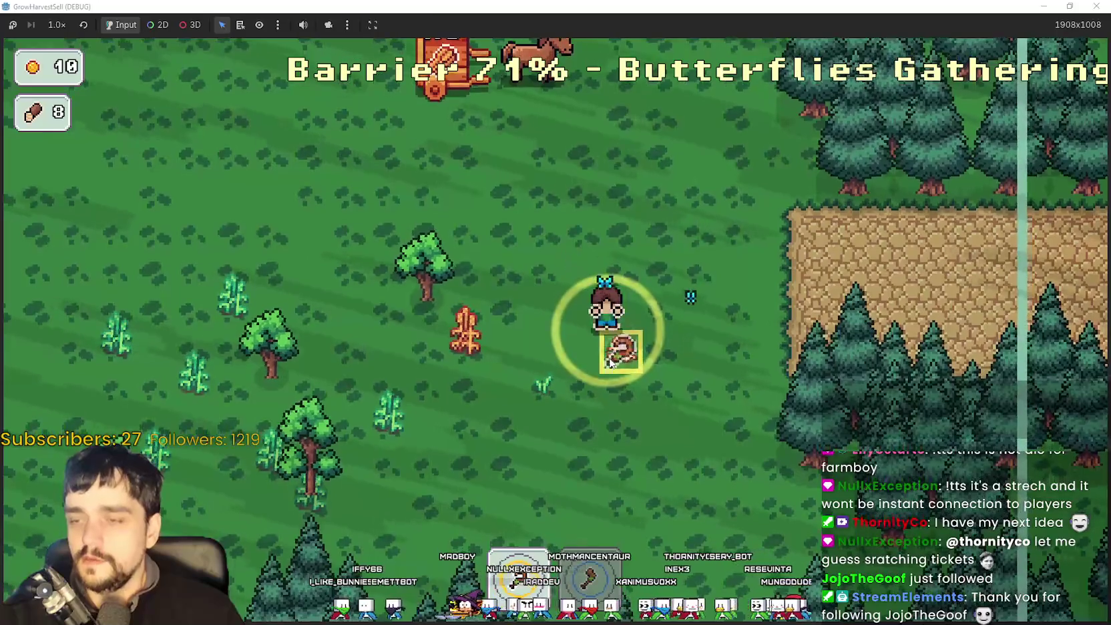
key("a")
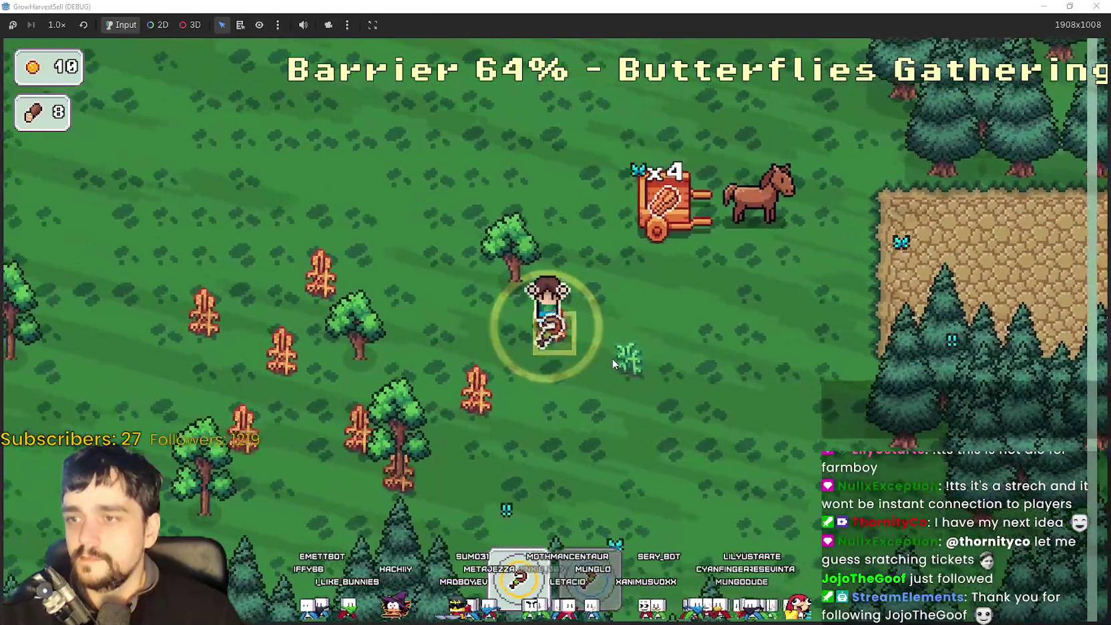
key("s")
key("a")
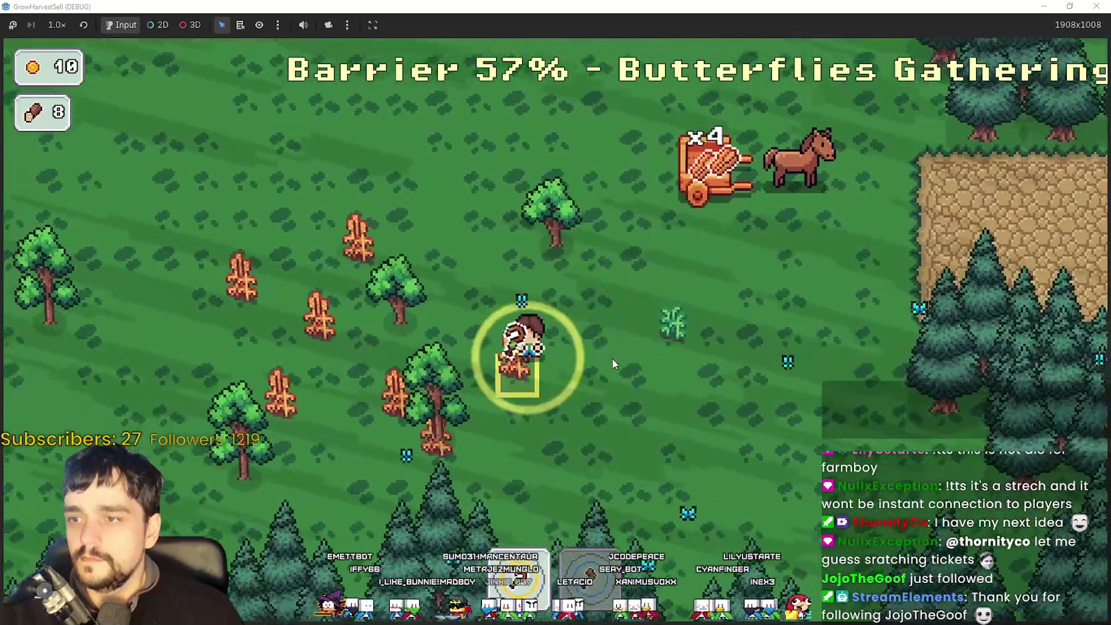
key("s")
key("a")
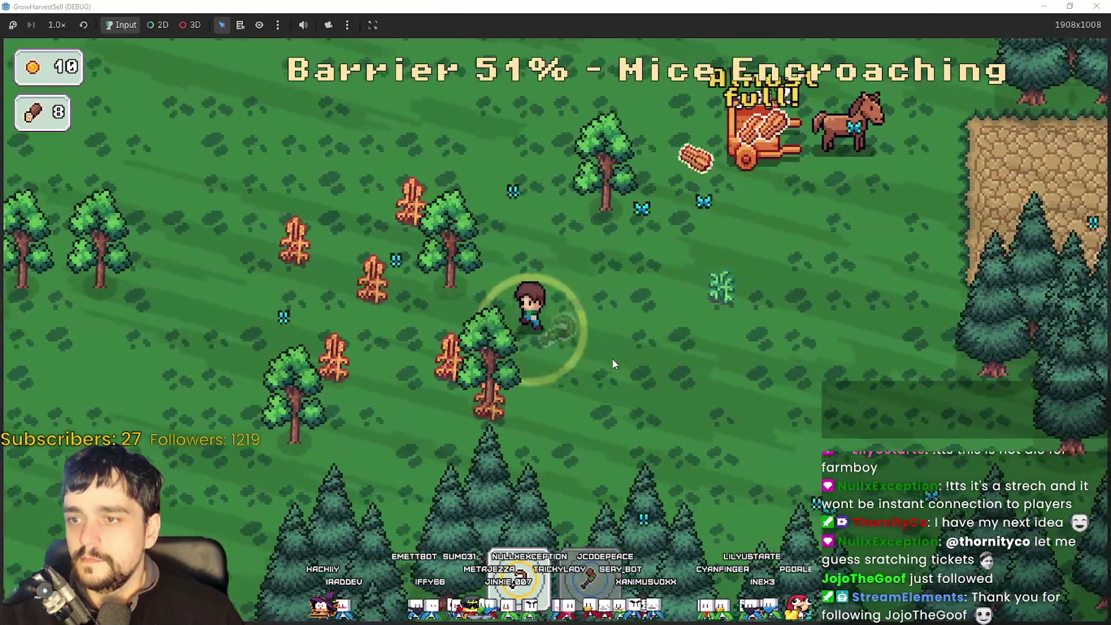
key("s")
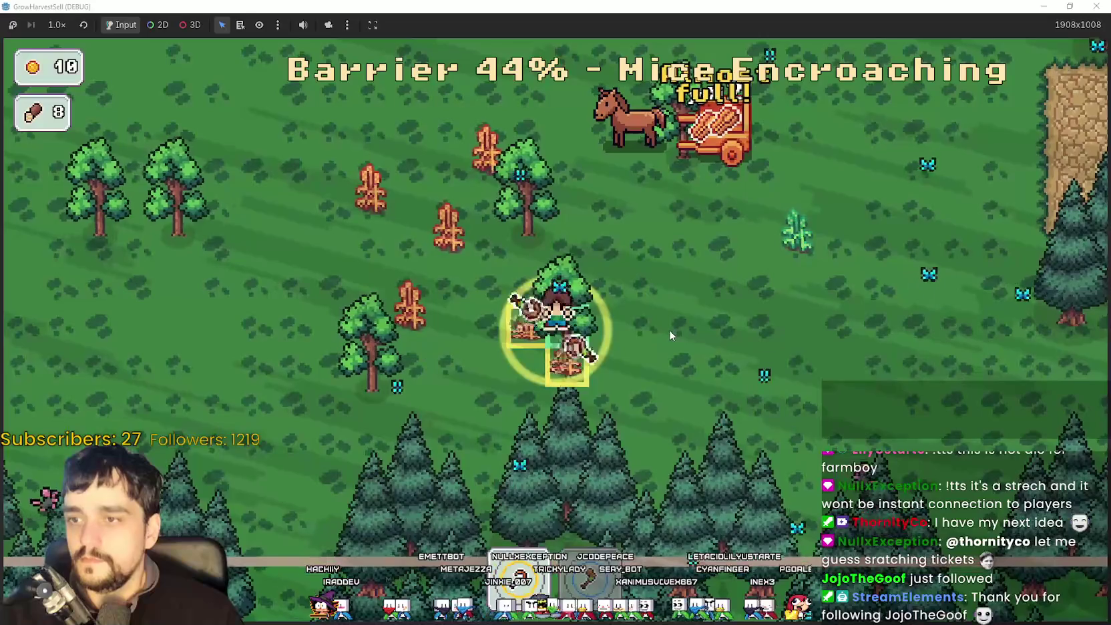
Chop the nearby forest trees for wood.
key("a")
key("w")
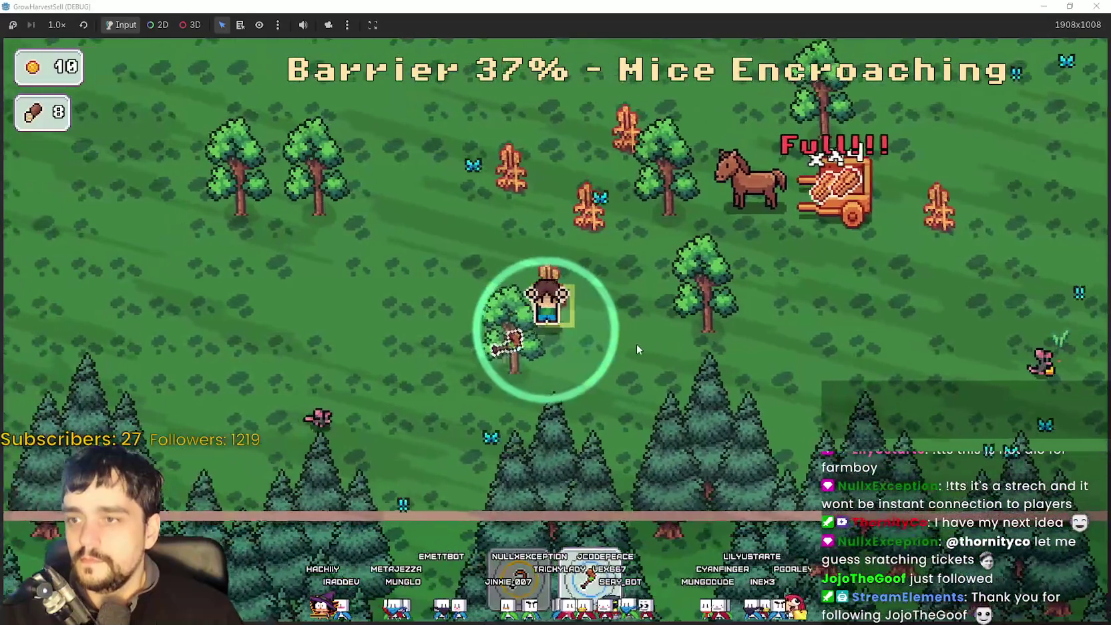
key("a")
key("w")
key("s")
key("d")
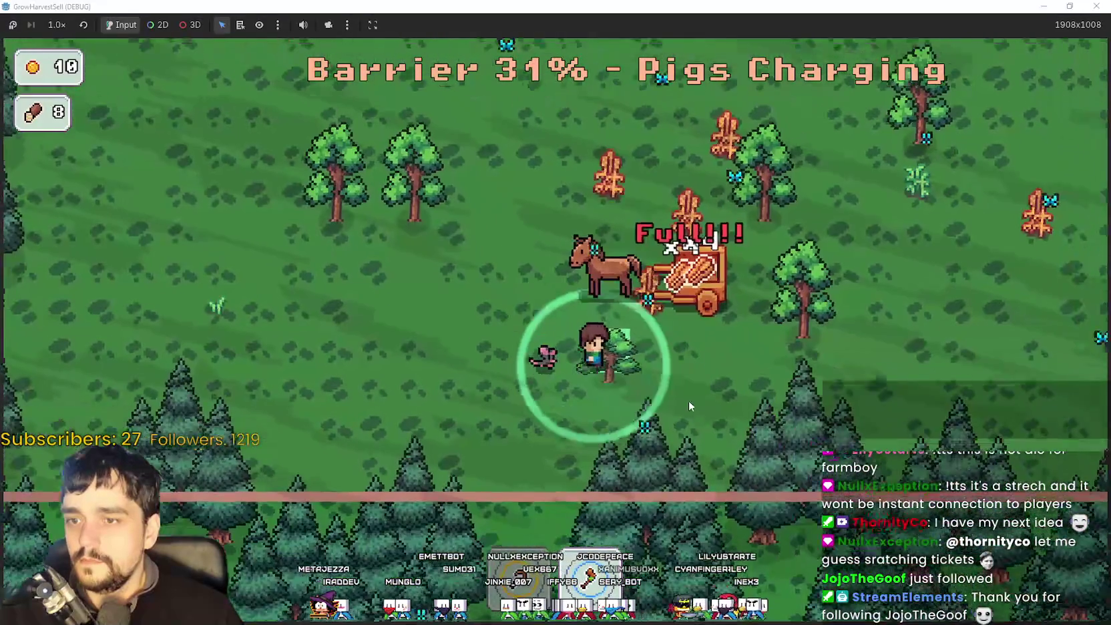
key("a")
key("w")
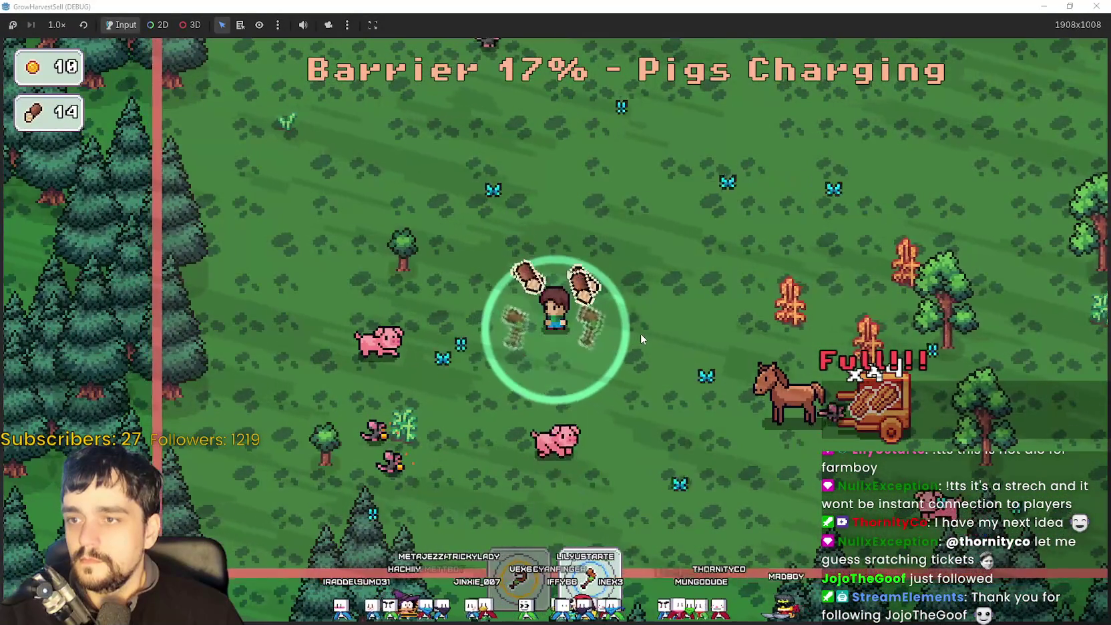
key("d")
key("w")
Grab more wood until the barrier collapses, ending with 8 crops and 10 wood.
key("d")
key("s")
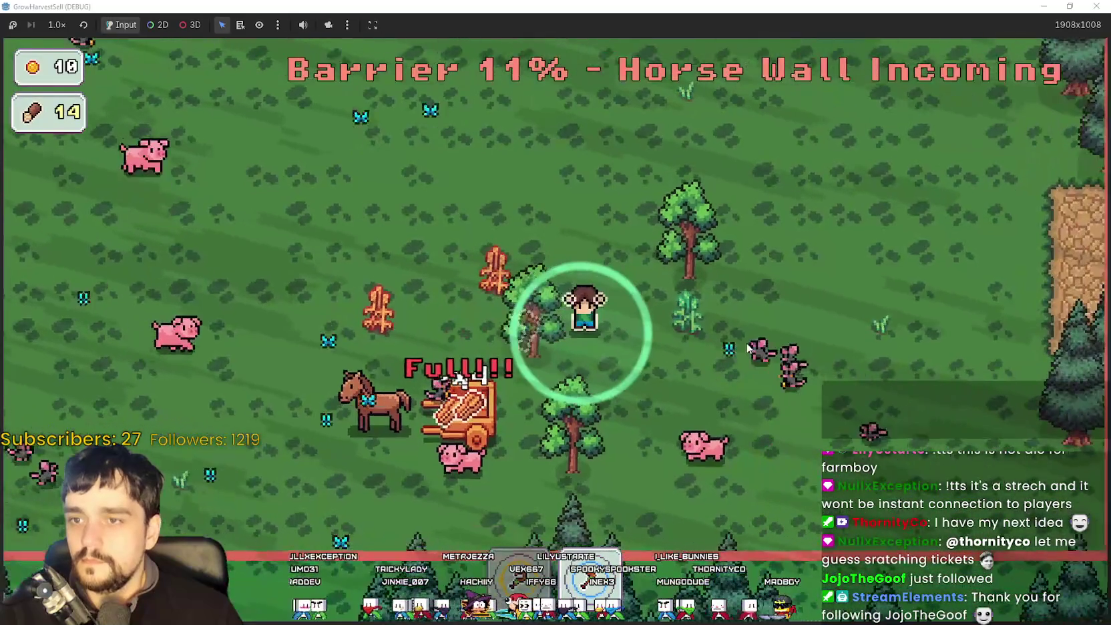
key("s")
key("a")
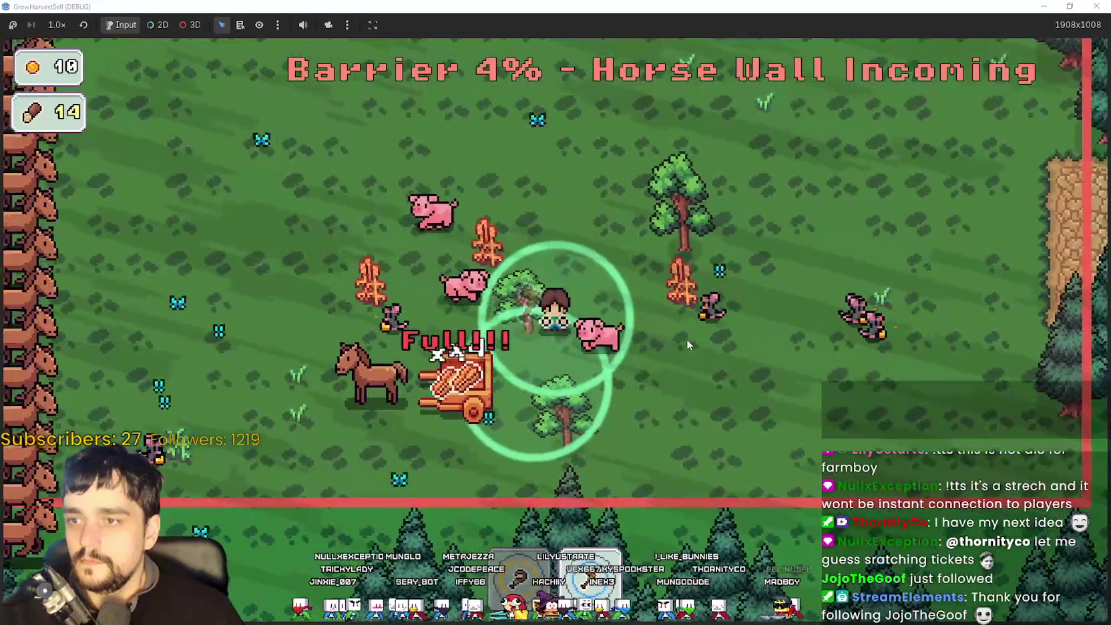
key("w")
key("s")
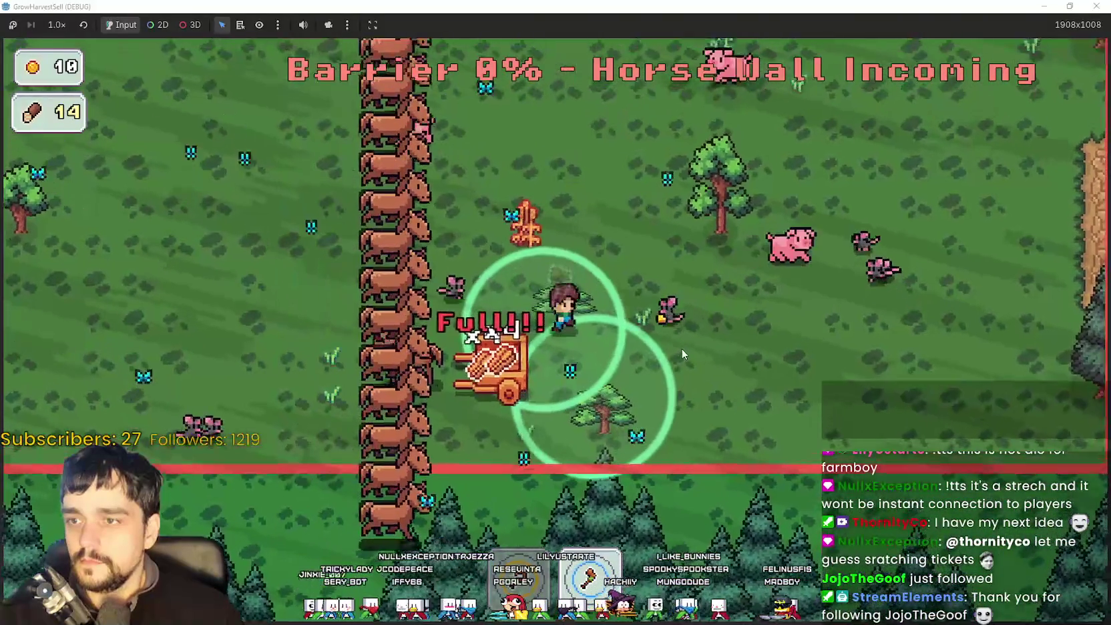
key("d")
key("d")
key("w")
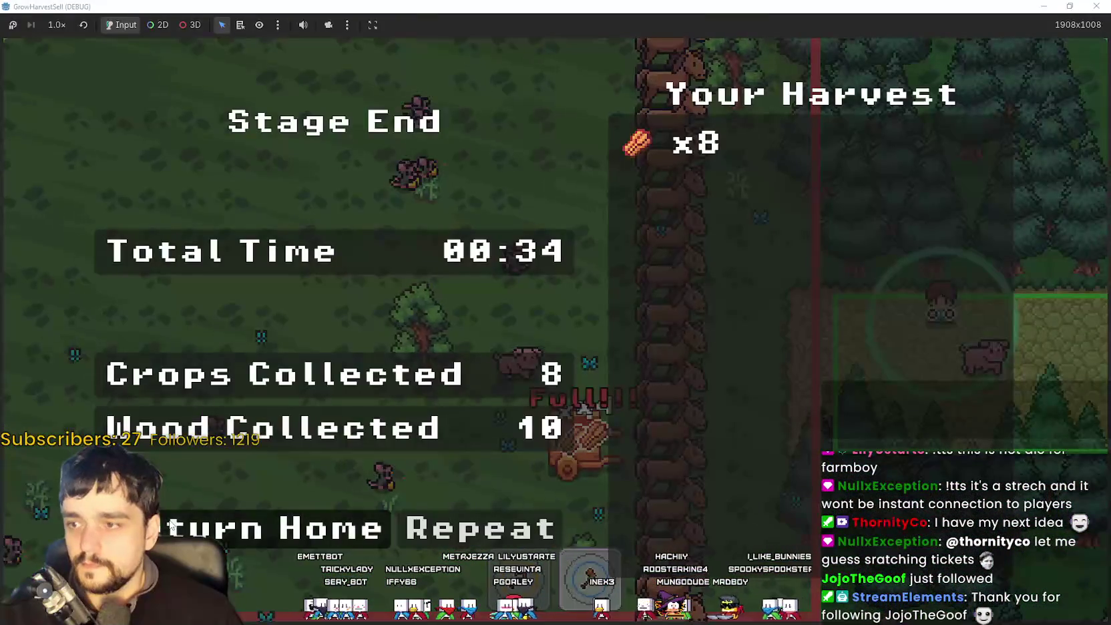
Return home, sell the wood at the stall, and collect the payout, reaching 86 coins.
left_click(172, 526)
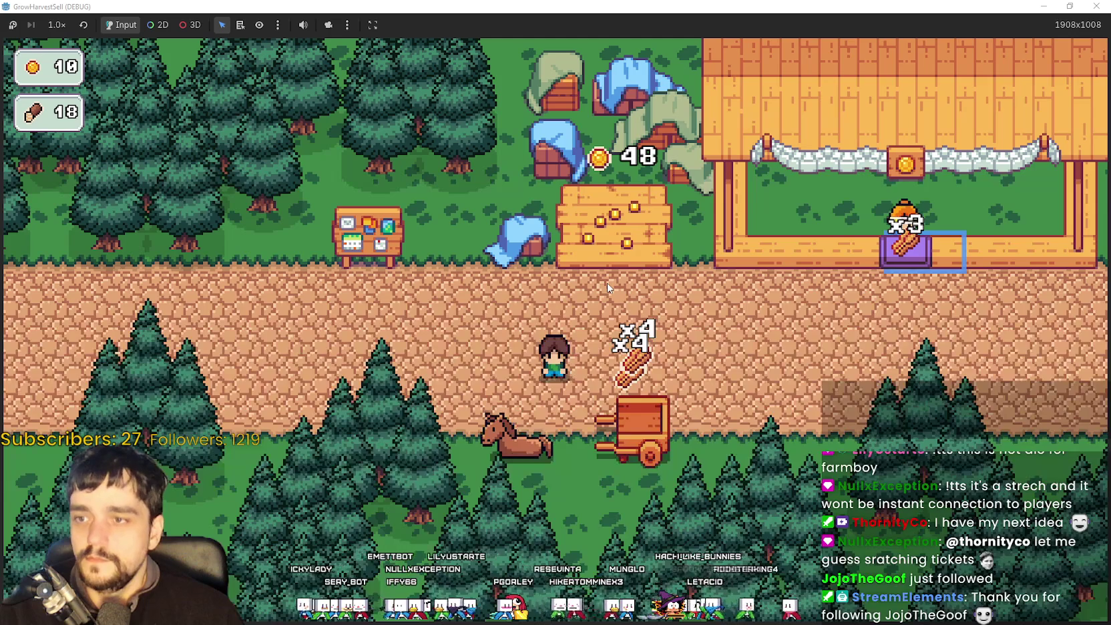
key("d")
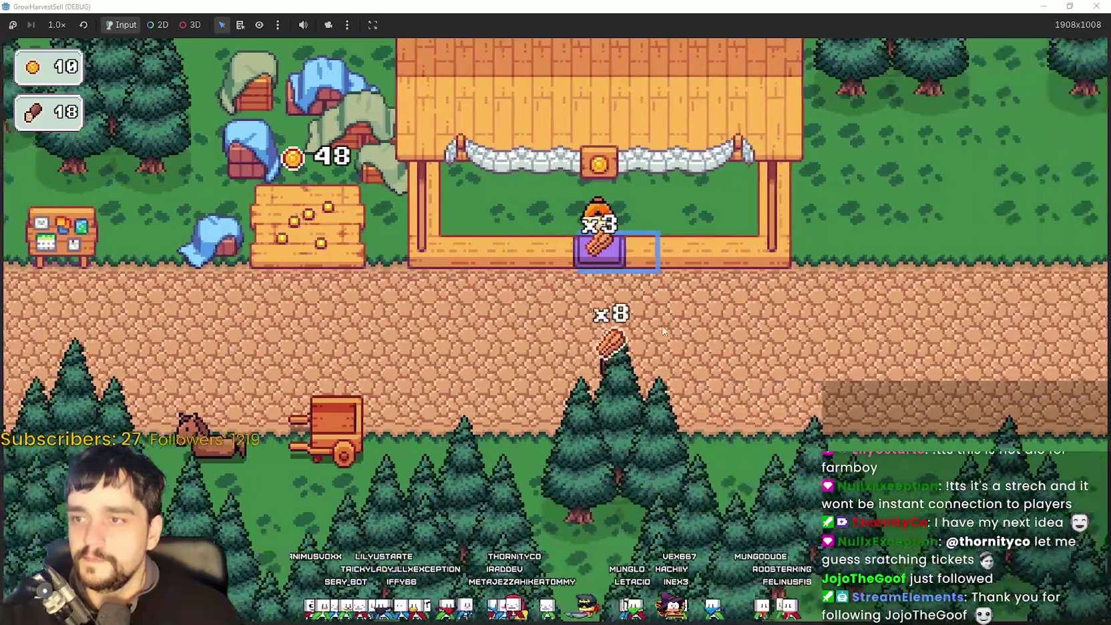
key("a")
key("w")
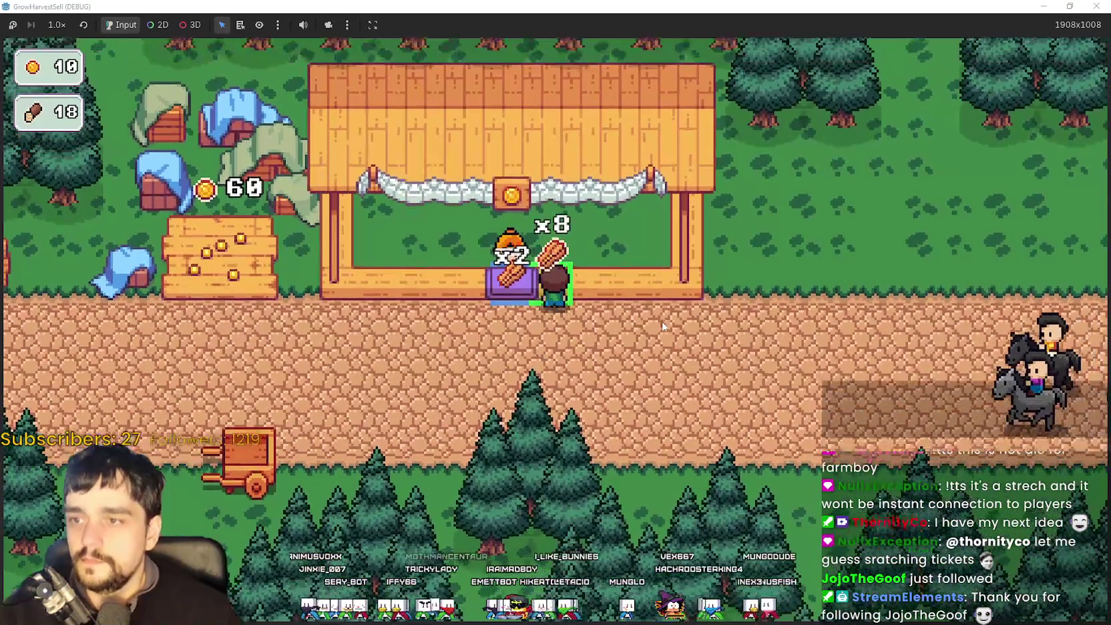
key("s")
key("a")
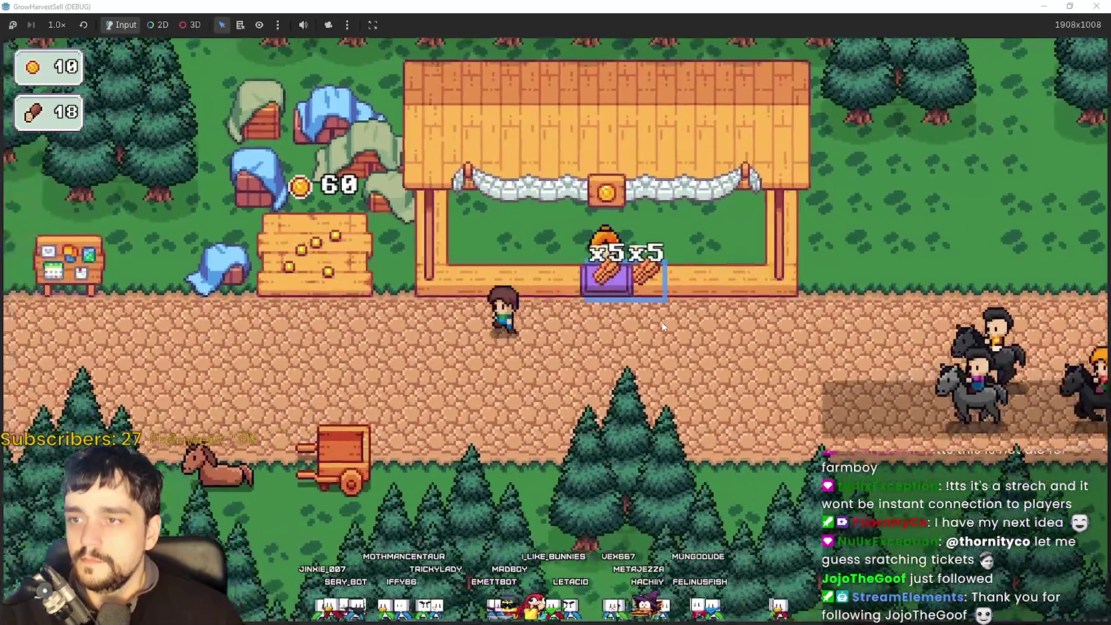
key("a")
key("w")
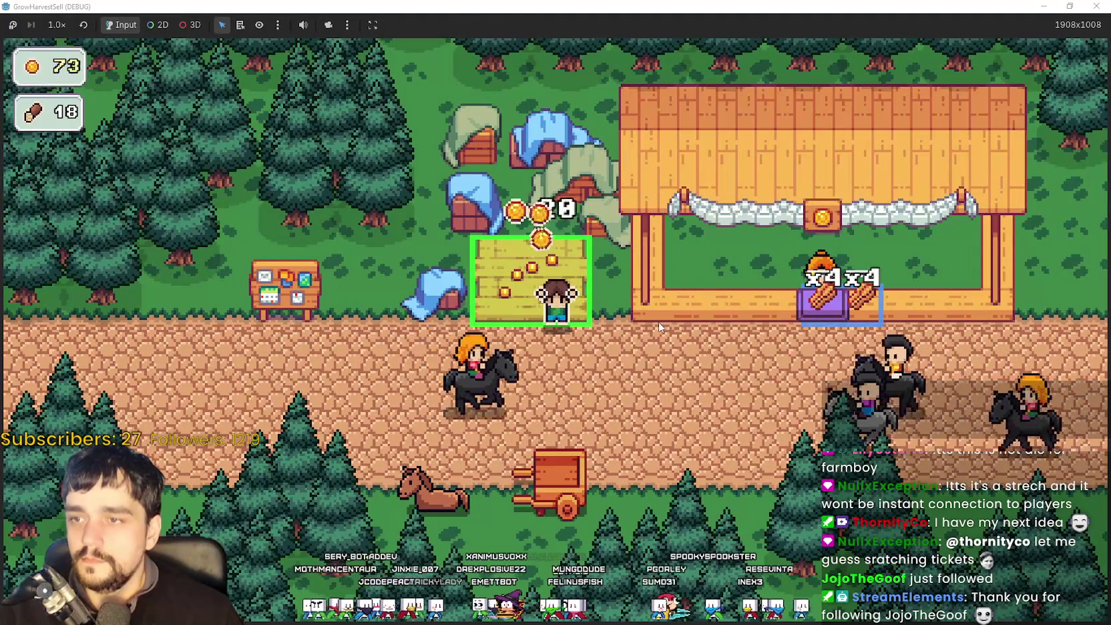
At the notice board, buy a Market Speed rank and Resource Domain Energy.
key("a")
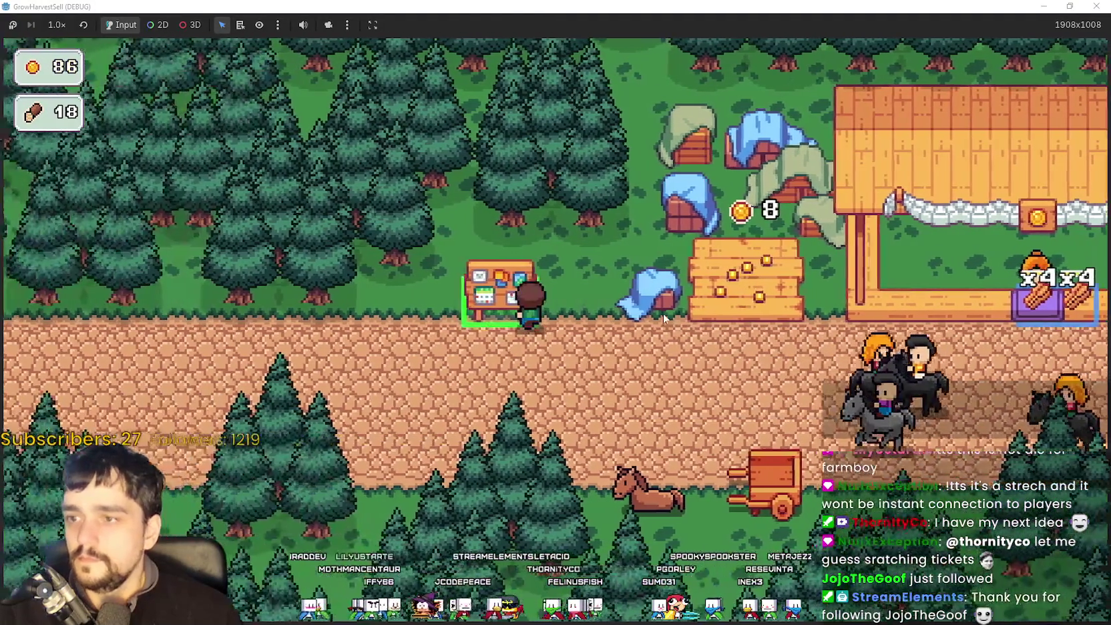
key("e")
scroll(662, 249, "up", 3)
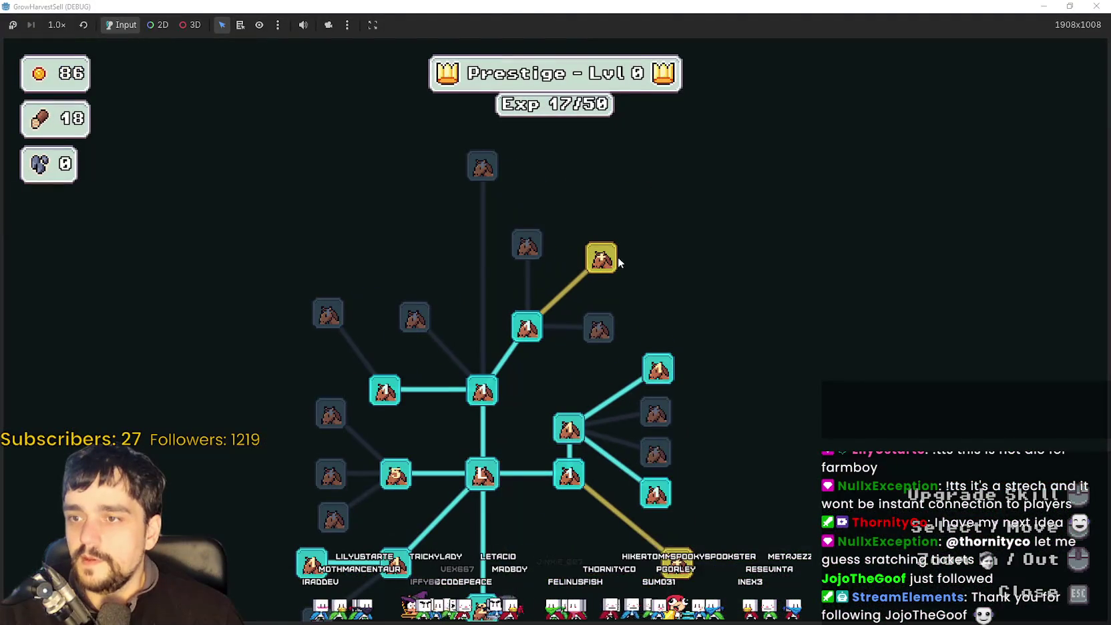
left_click(594, 263)
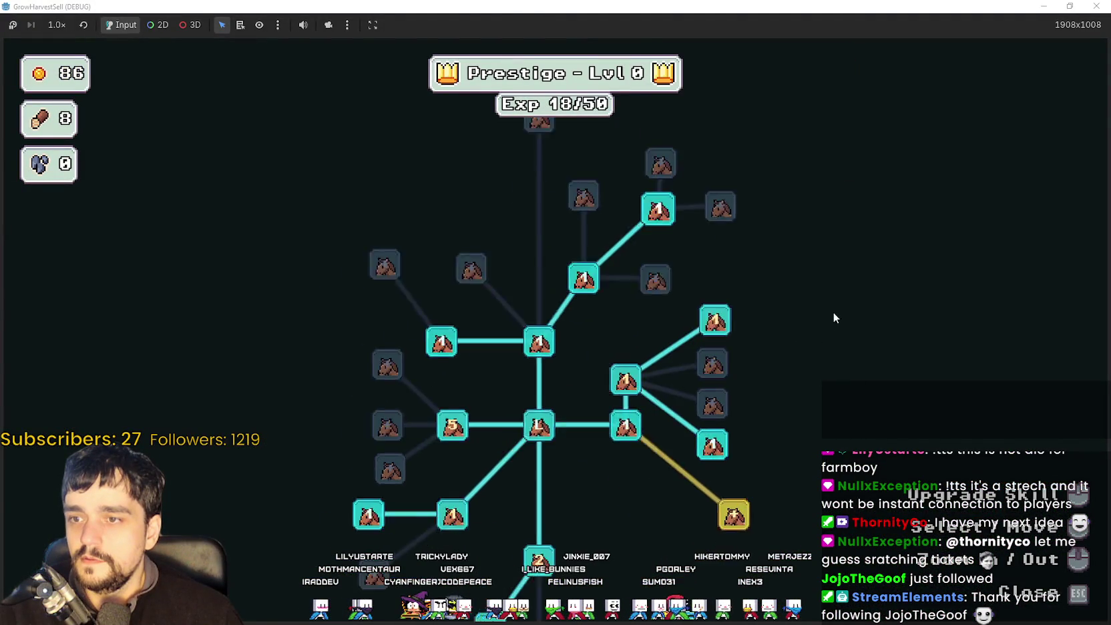
left_click(783, 433)
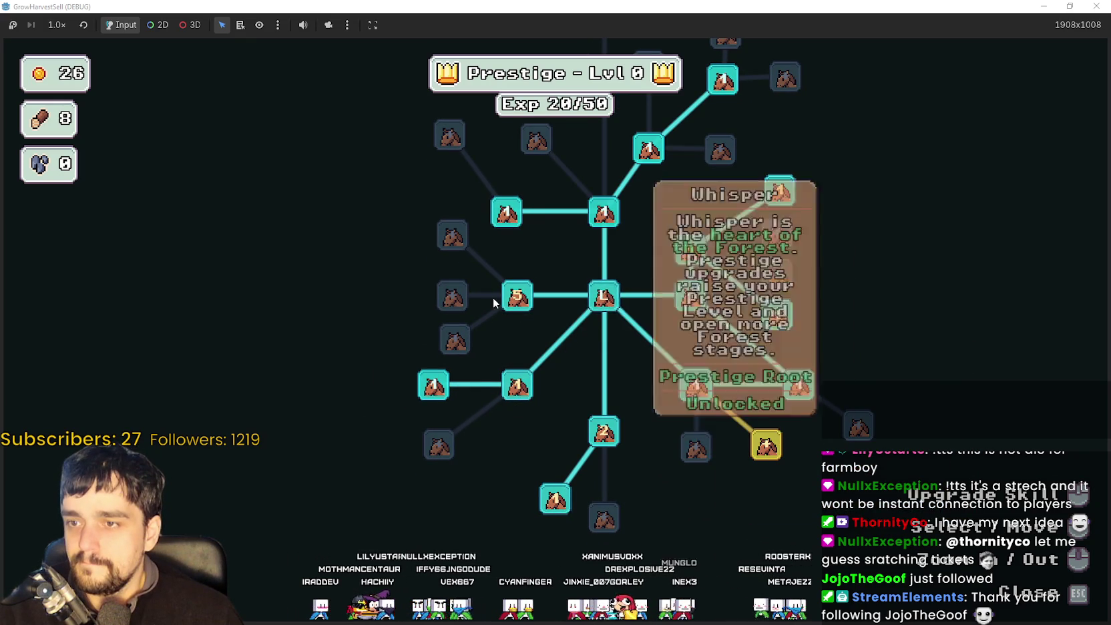
Raise Wood Gatherer to 3/10, close the tree, and head to the wheat field.
mouse_move(509, 392)
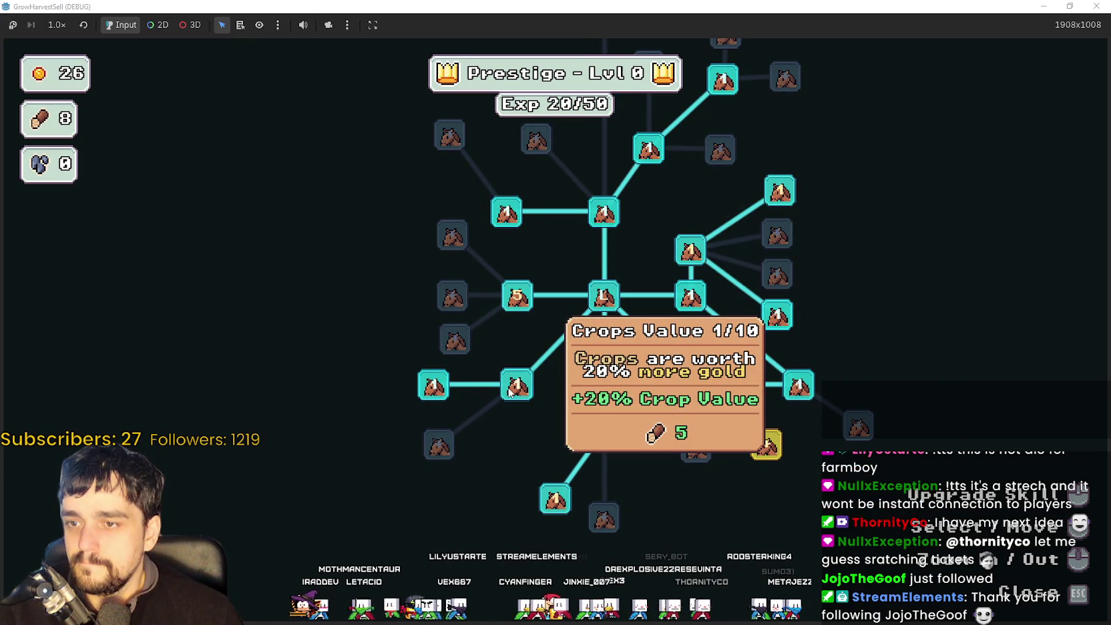
mouse_move(604, 434)
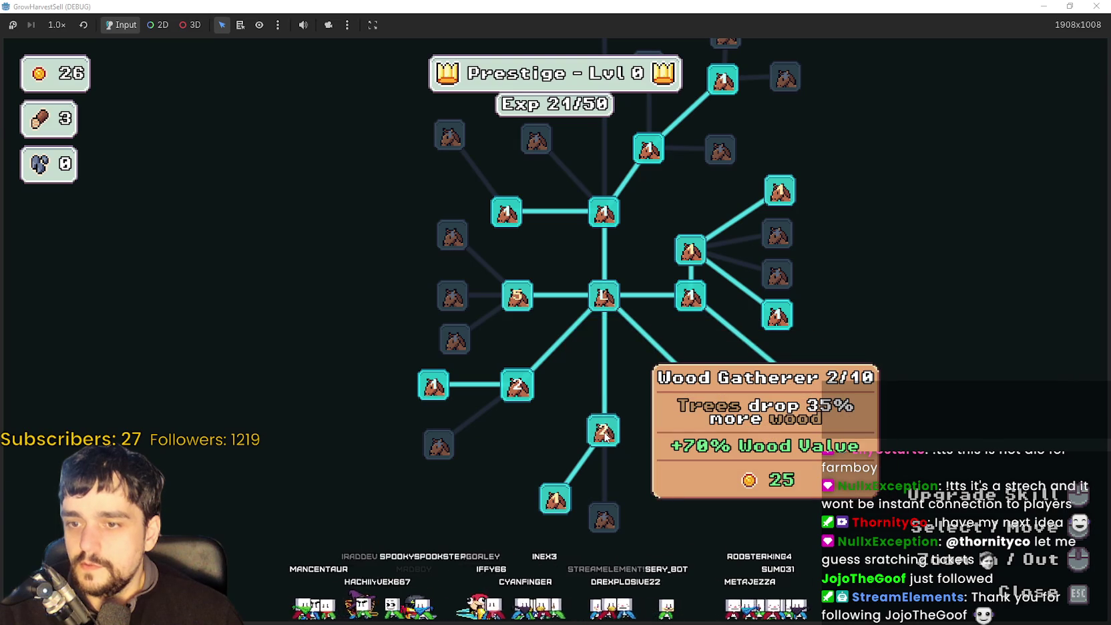
left_click(617, 430)
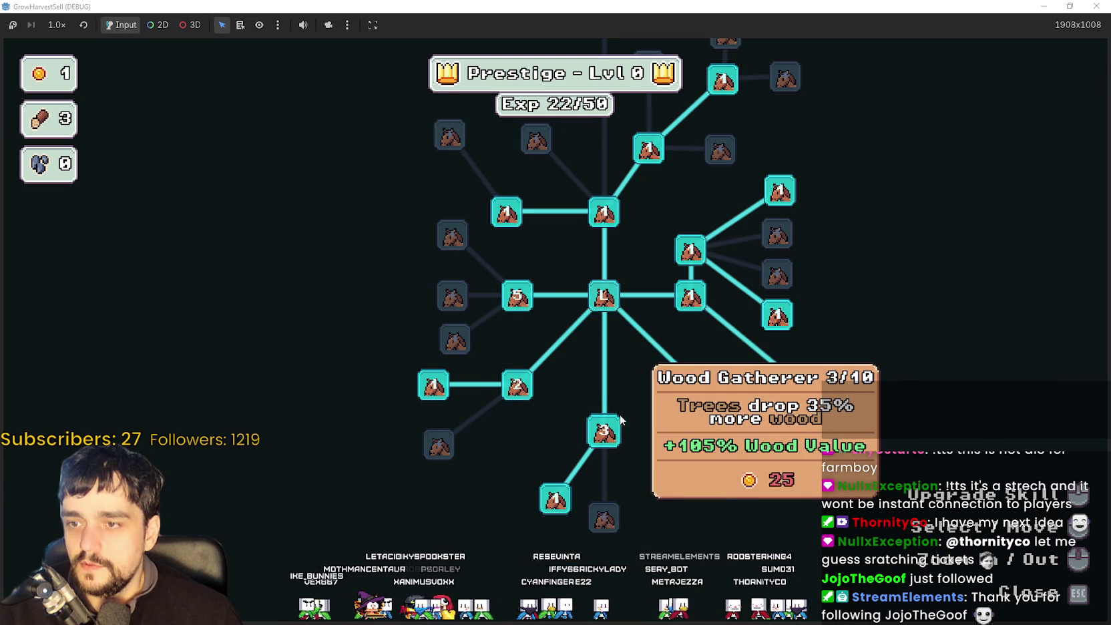
left_click_drag(618, 430, 598, 517)
mouse_move(785, 471)
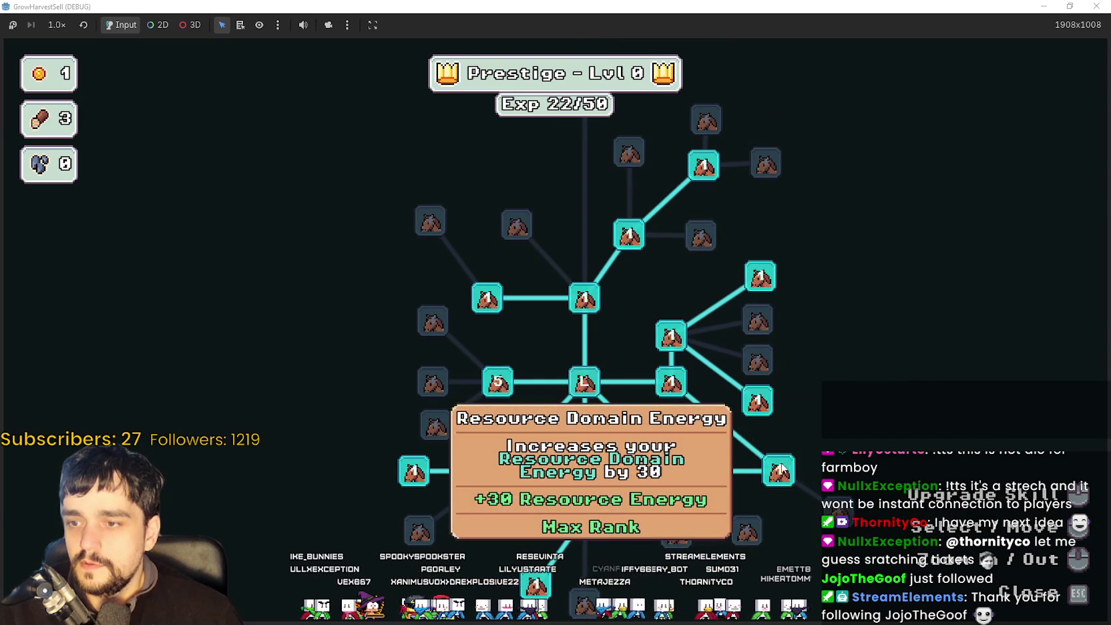
key("Escape")
key("d")
key("w")
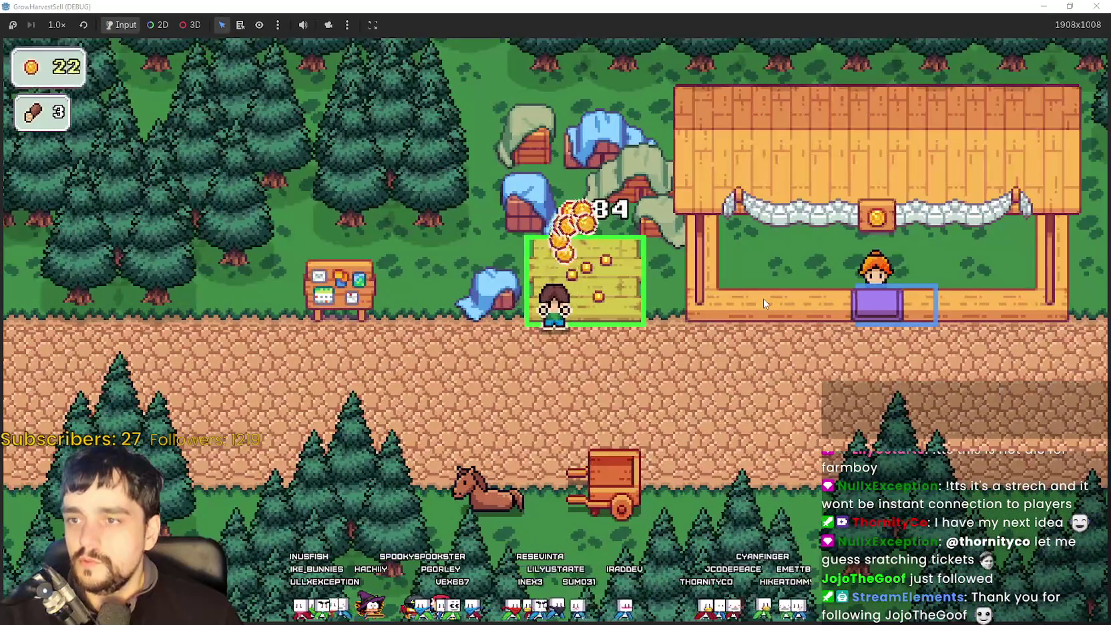
Max Crop Domain Damage at 10/10 and buy another upgrade, reaching 30/50 Exp.
key("s")
key("a")
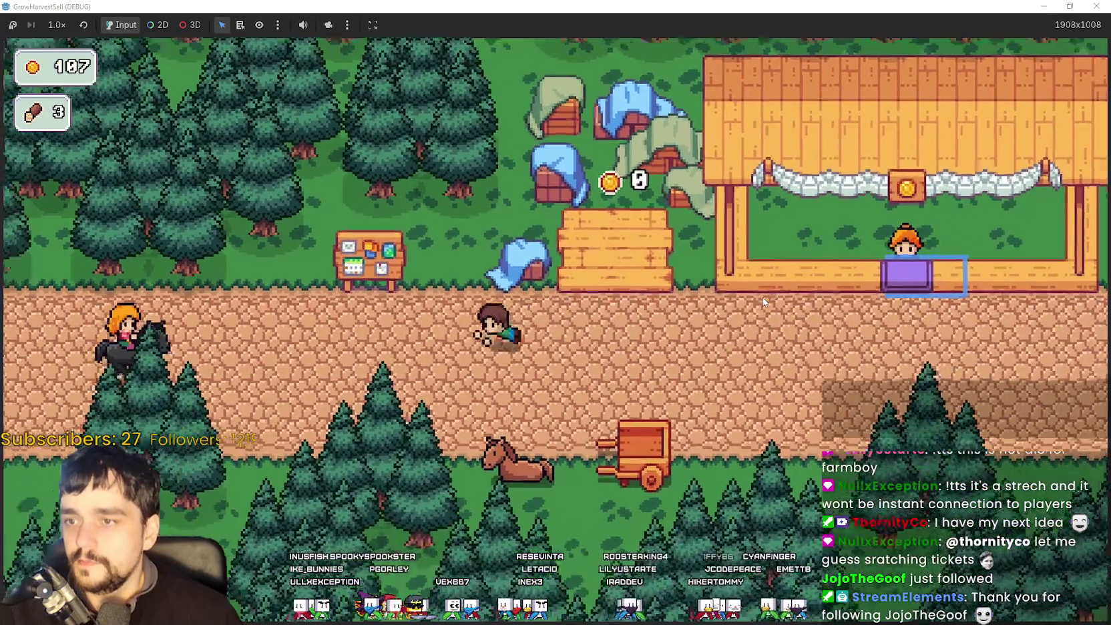
key("p")
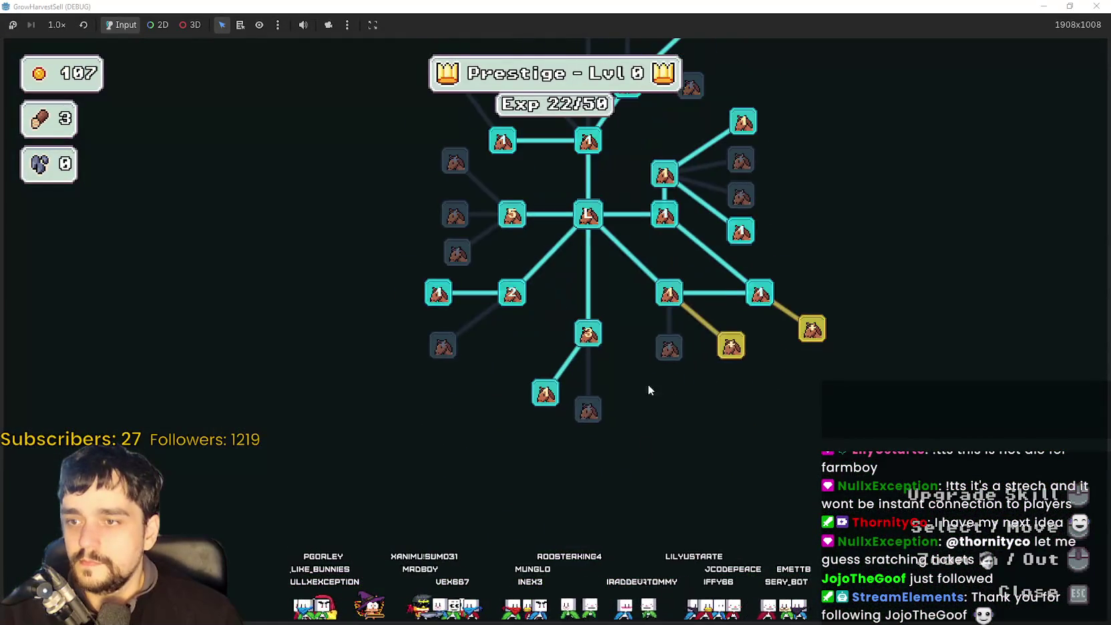
scroll(645, 393, "up", 2)
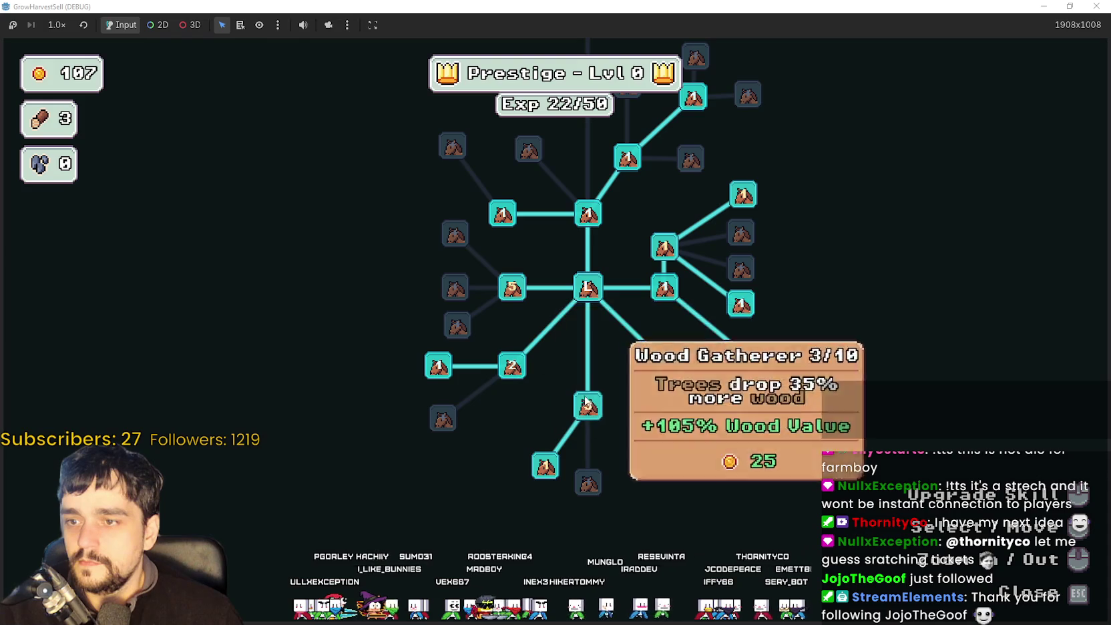
left_click(511, 289)
left_click(512, 289)
left_click_drag(512, 289, 578, 344)
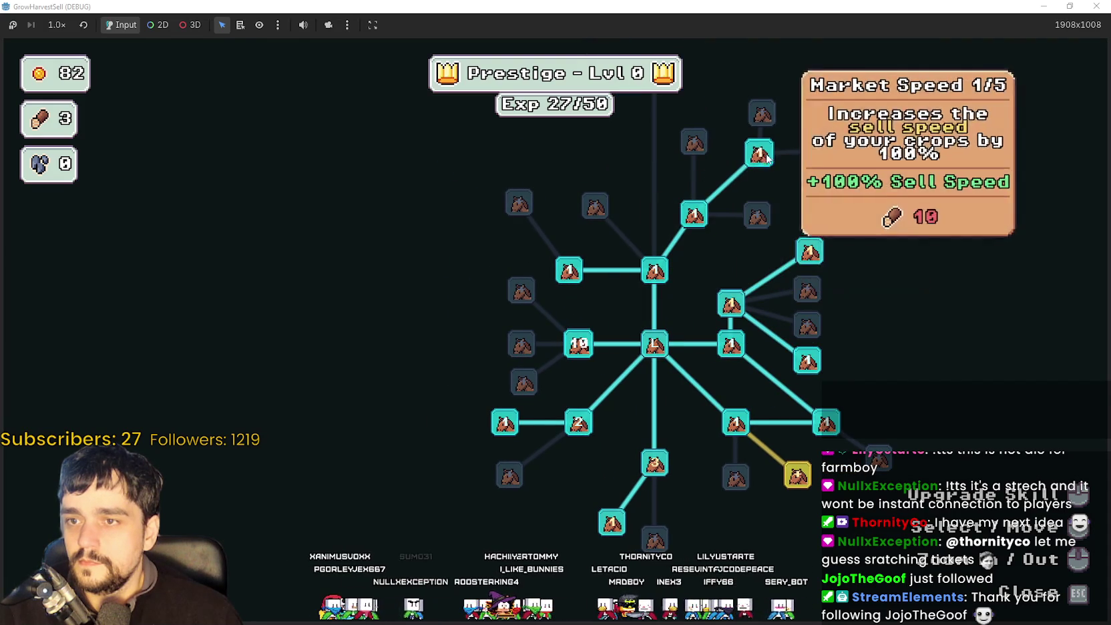
mouse_move(647, 471)
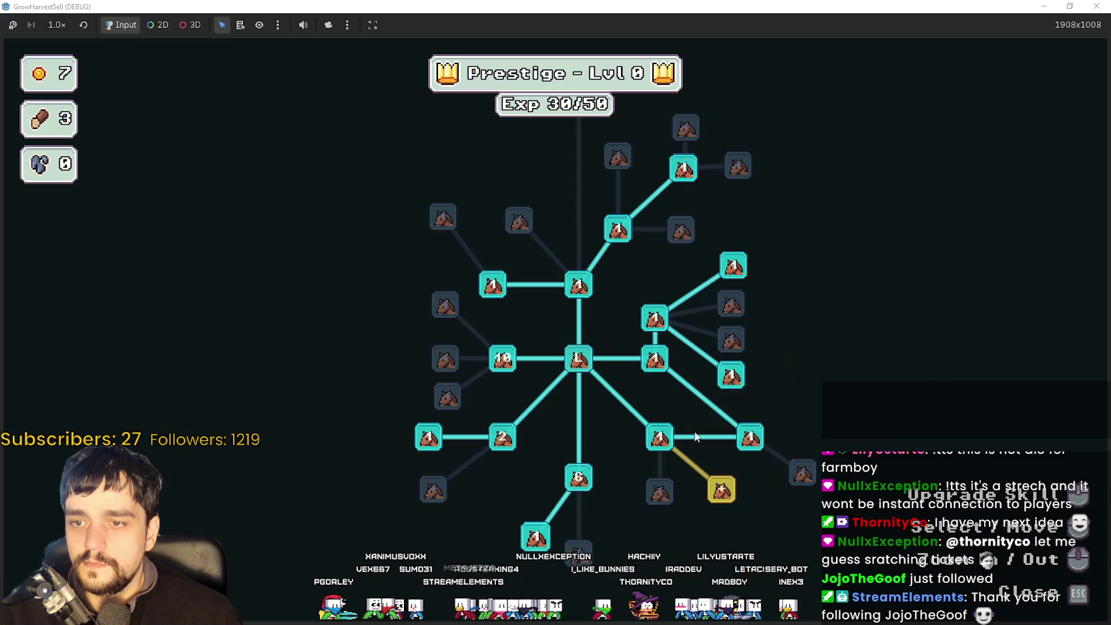
left_click(719, 488)
Close the prestige skill tree and travel from the horse to stage 1 in the forest.
key("Escape")
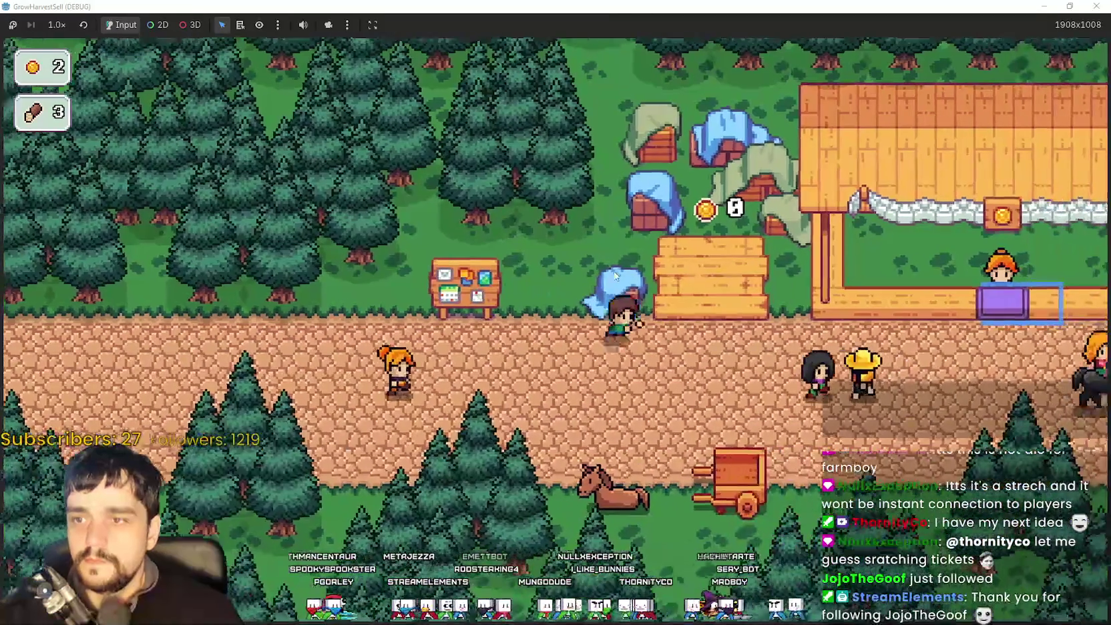
key("e")
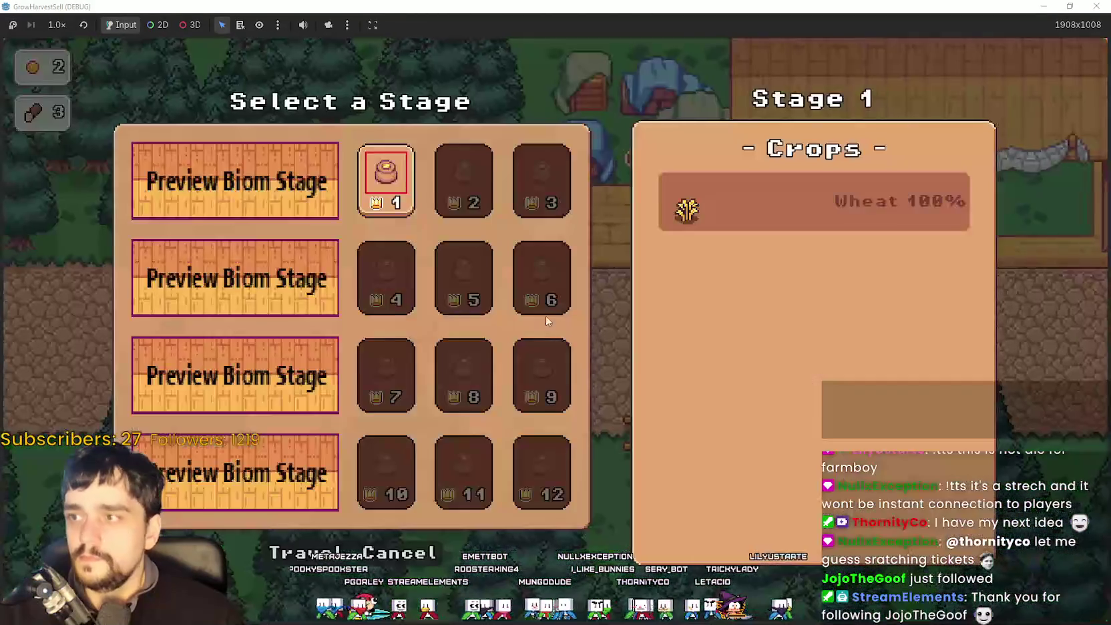
left_click(334, 538)
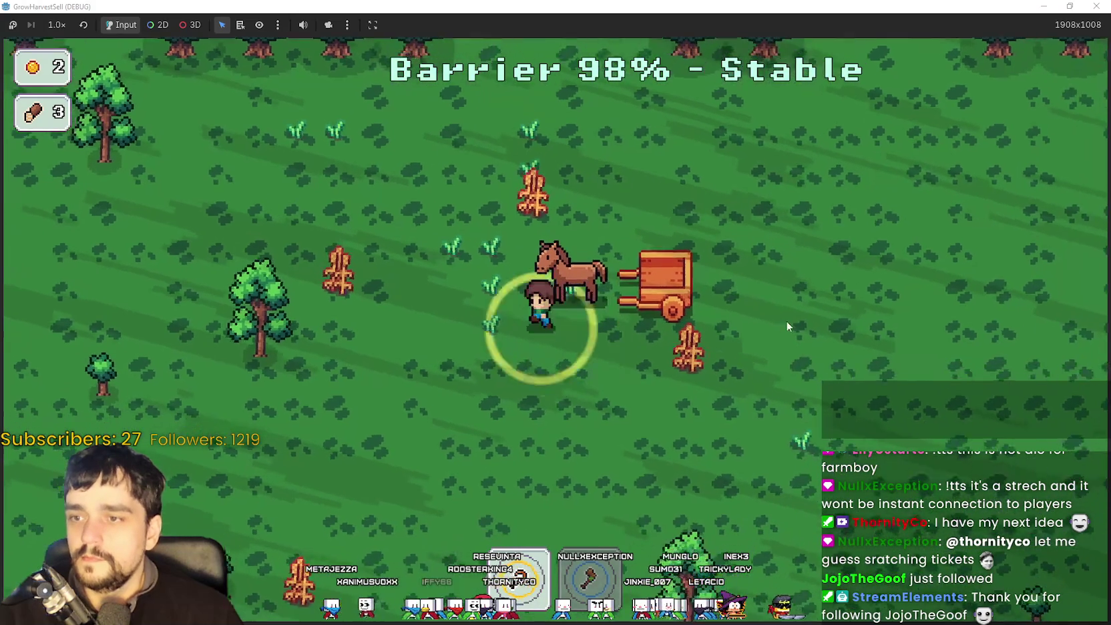
Walk around the field harvesting crops into the cart.
key("w")
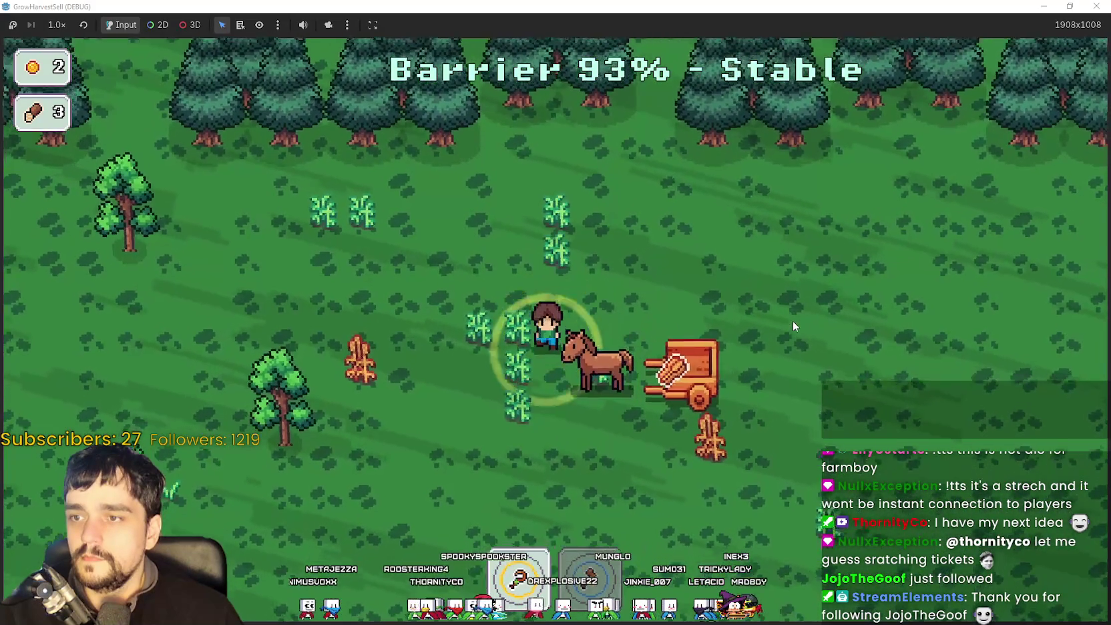
key("a")
key("s")
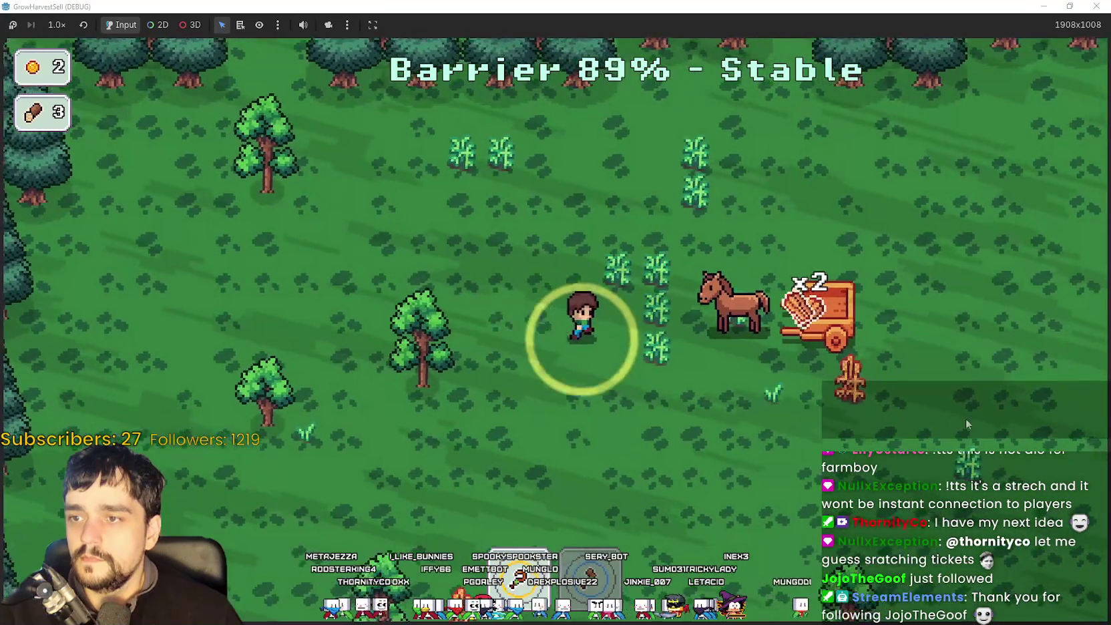
key("d")
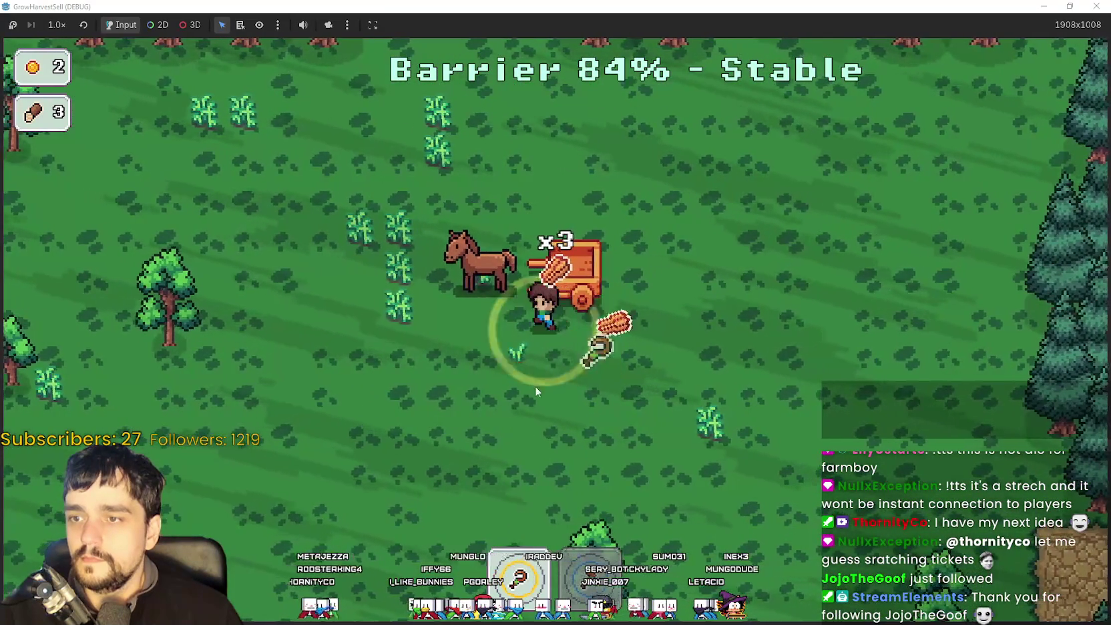
key("s")
key("a")
key("s")
key("d")
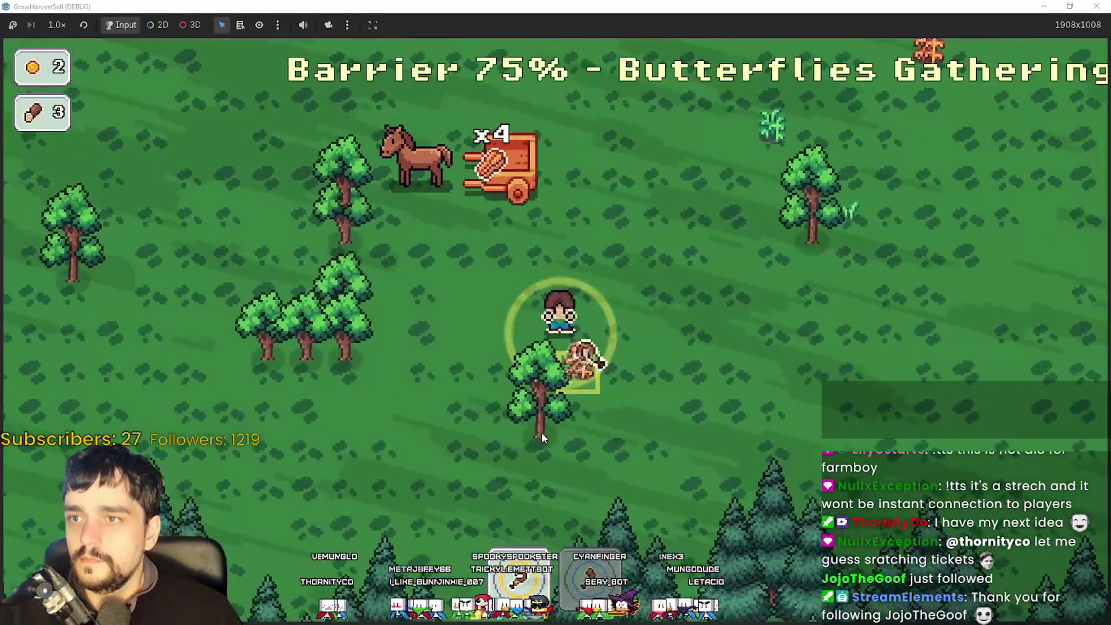
key("s")
key("d")
key("w")
key("w")
key("a")
key("a")
key("w")
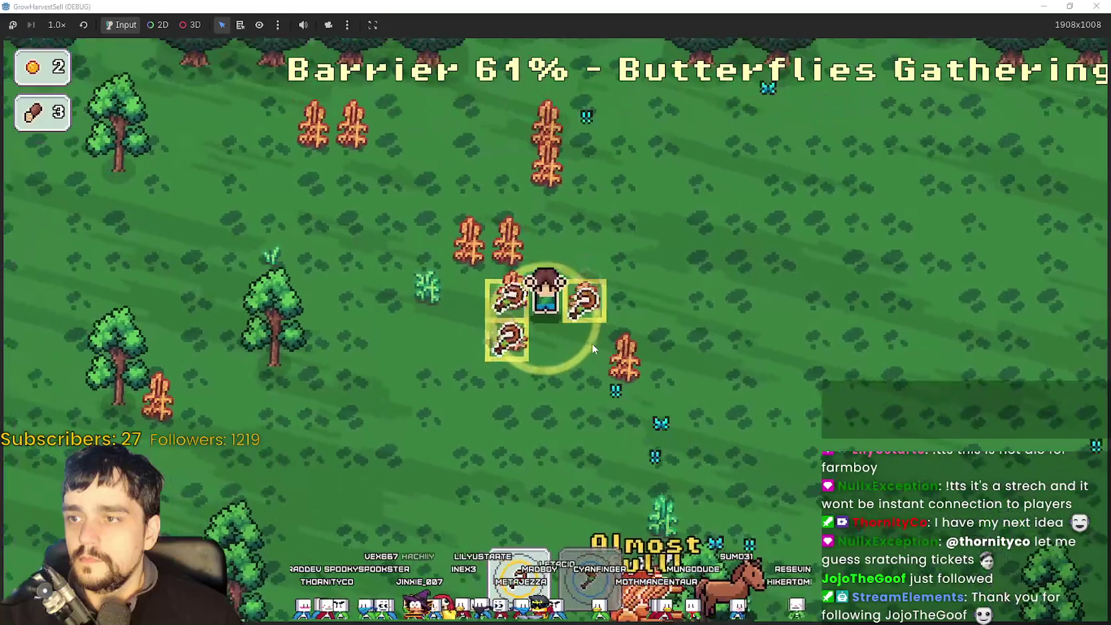
Chop the tree clusters down-left and up-right until the barrier drops, returning with 19 wood.
key("a")
key("s")
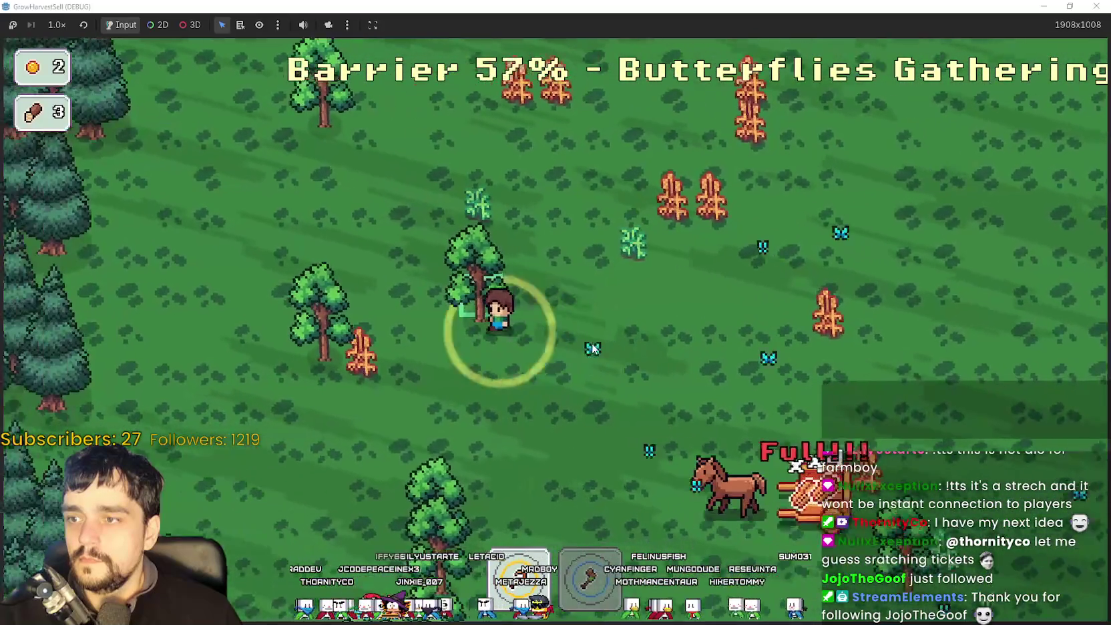
key("a")
key("s")
key("w")
key("s")
key("a")
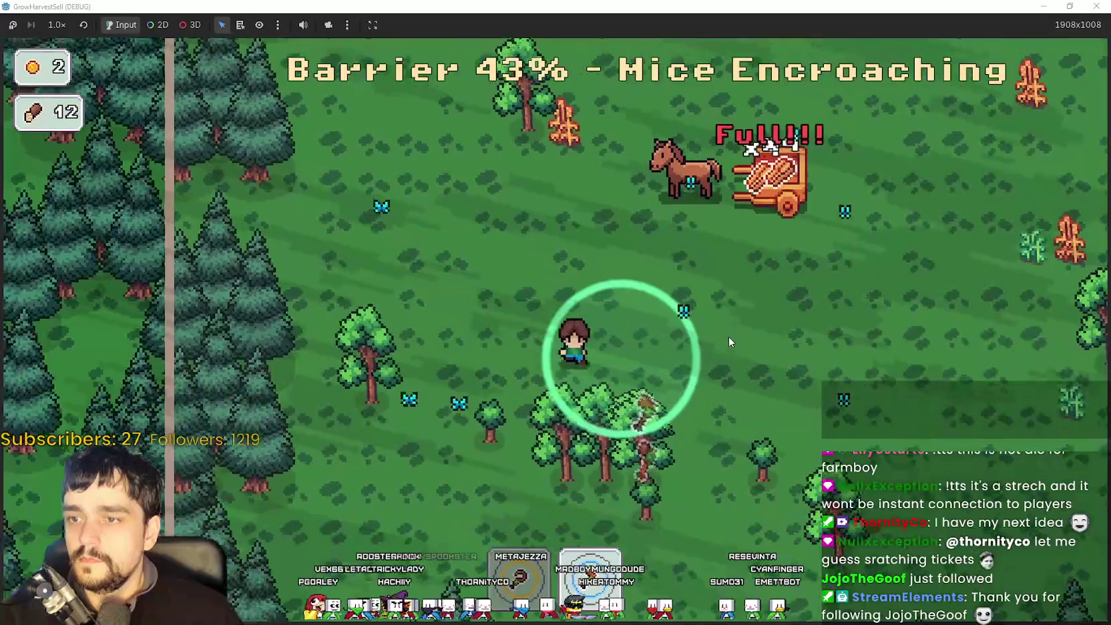
key("s")
key("d")
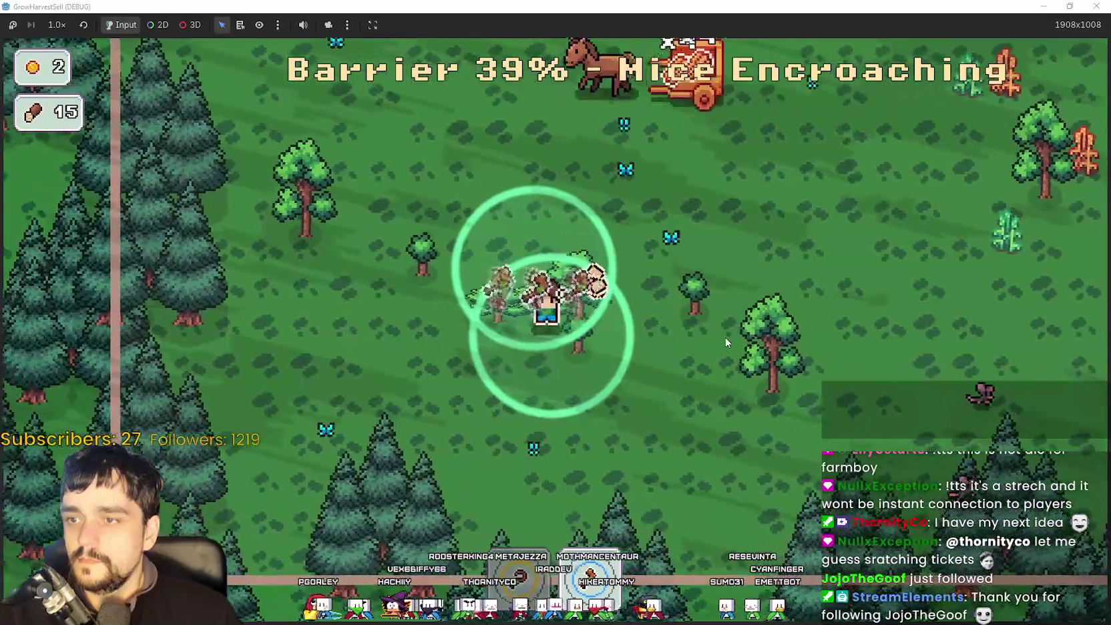
key("d")
key("w")
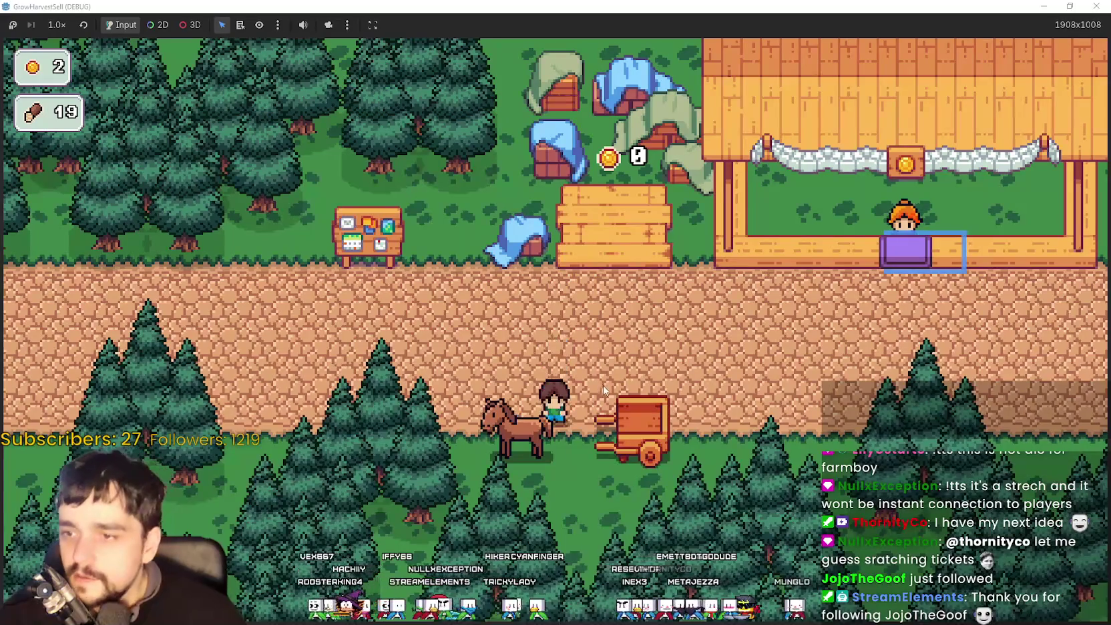
Start a Stage 1 forest run from the cart, chop wood to 58, then return to the village.
key("e")
left_click(304, 555)
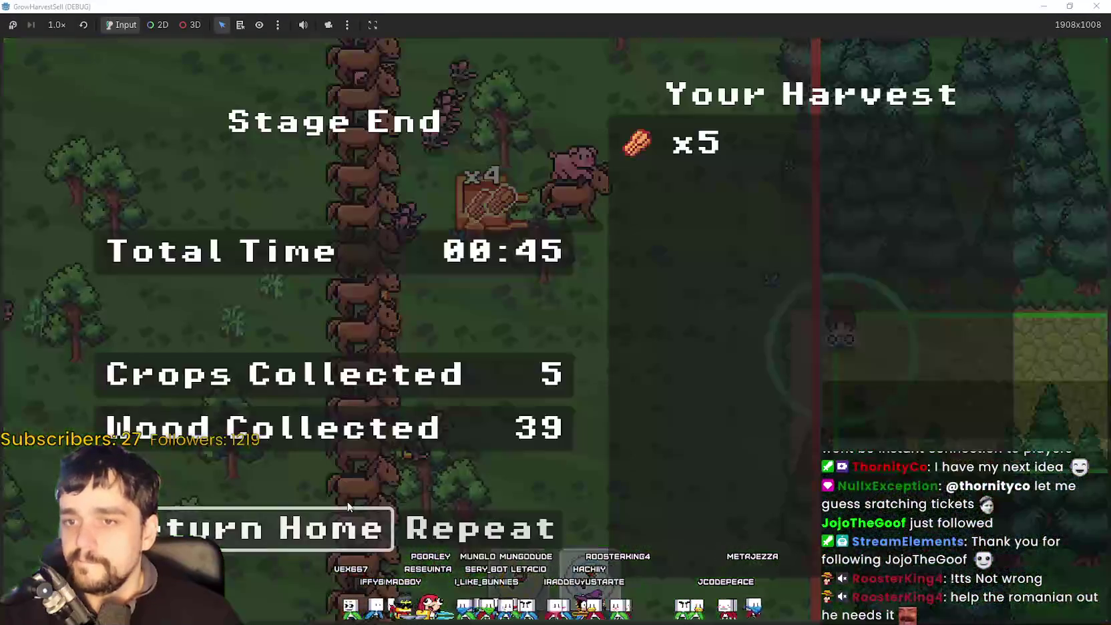
left_click(347, 507)
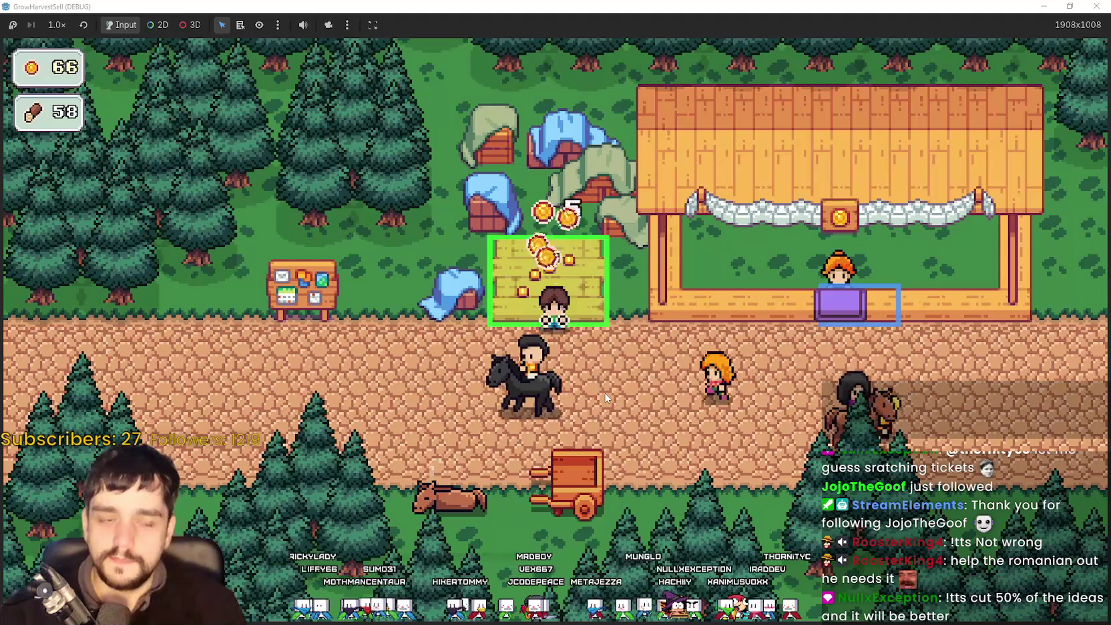
Buy Domain Expansion in the prestige skill tree at the notice board, then close the tree.
key("a")
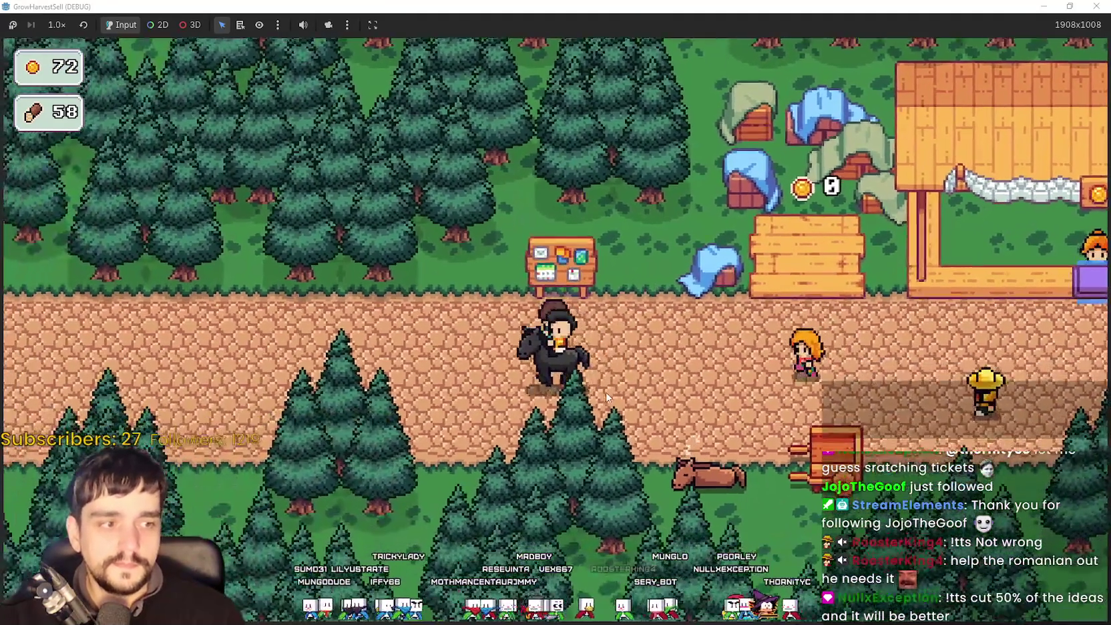
key("w")
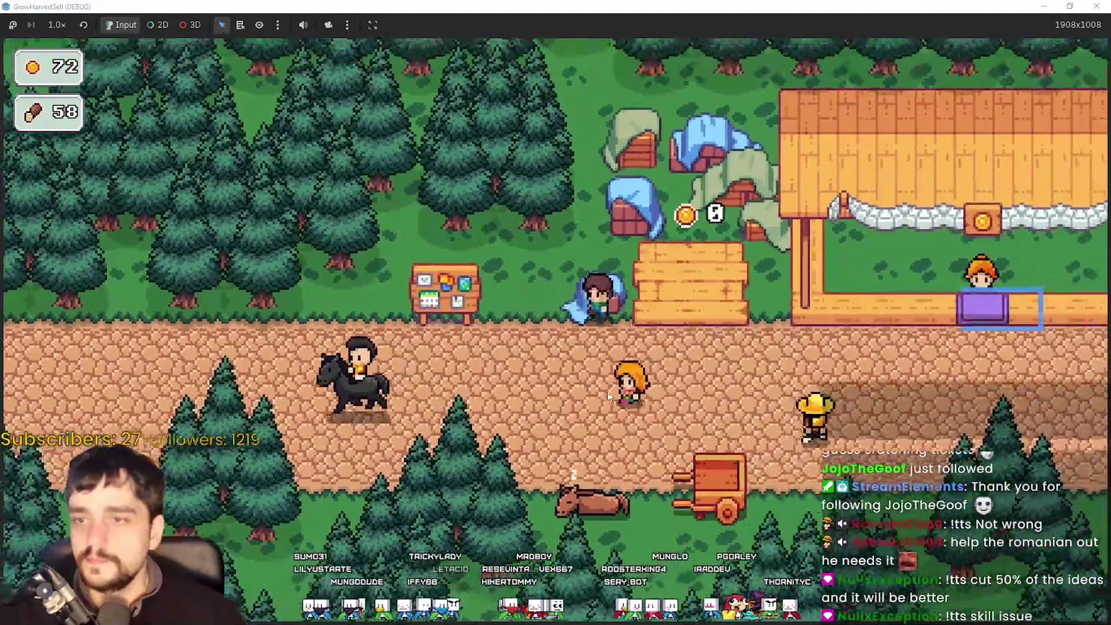
key("e")
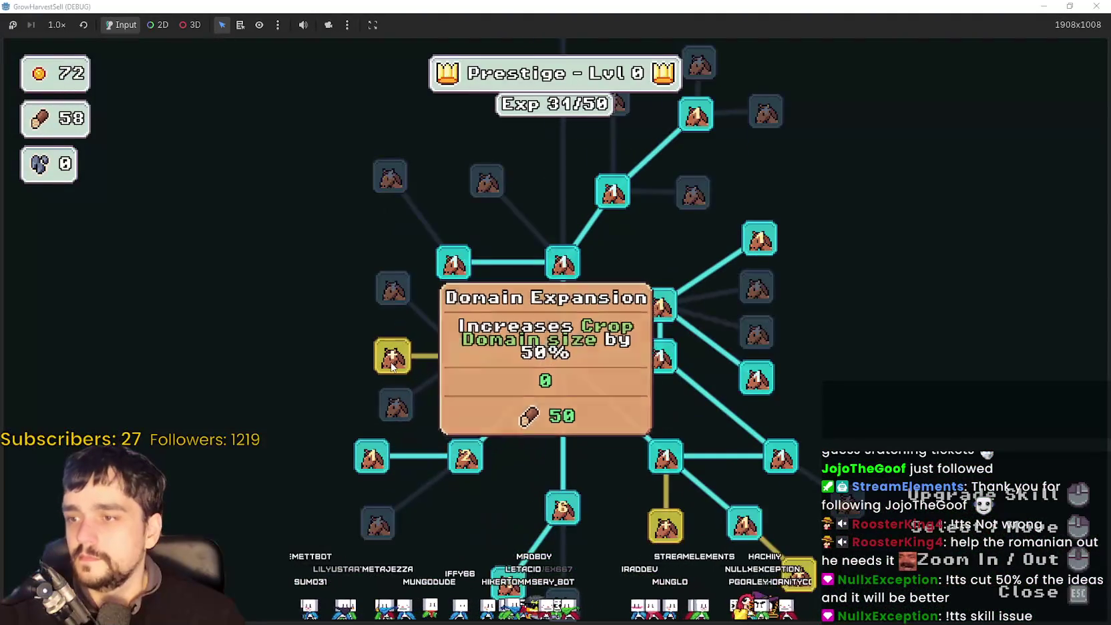
left_click(392, 361)
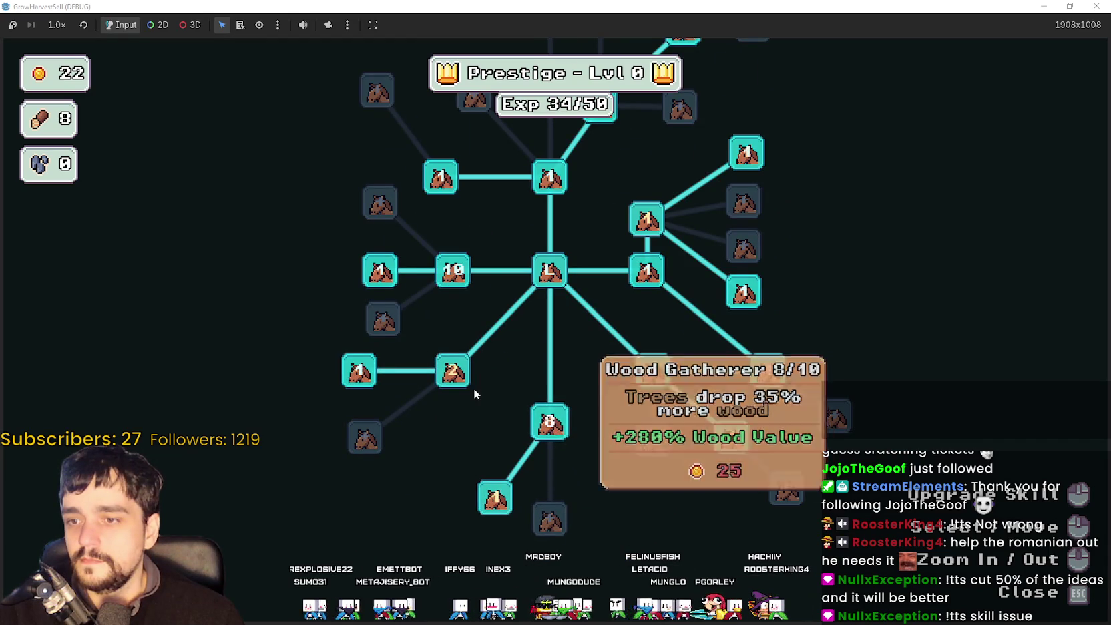
key("a")
key("a")
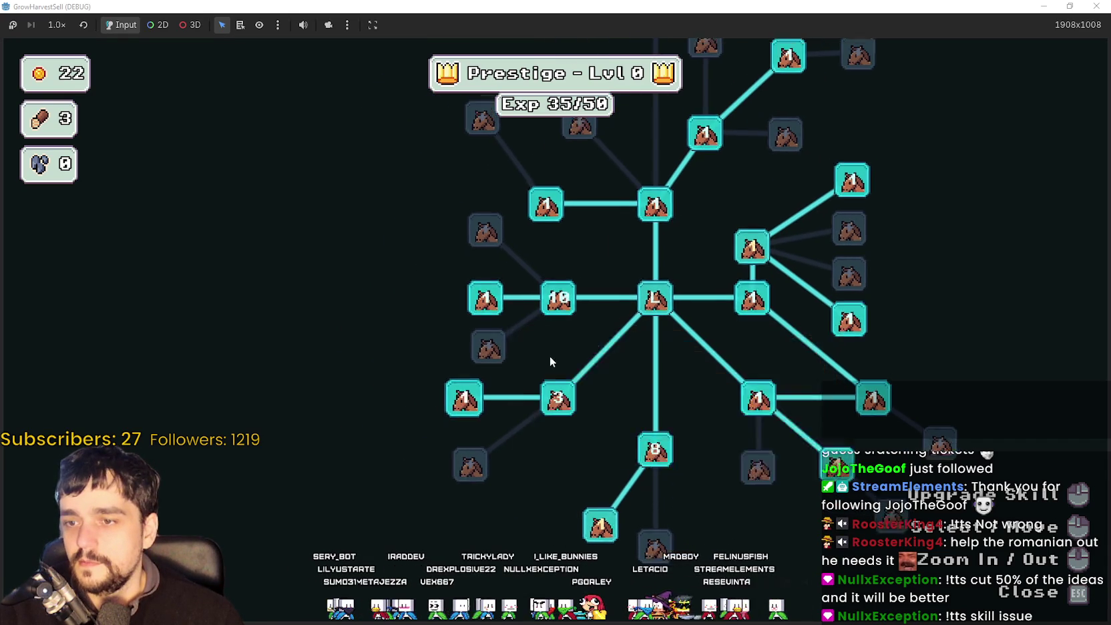
key("Escape")
Walk to the cart and start a Stage 1 forest run.
key("d")
key("s")
key("e")
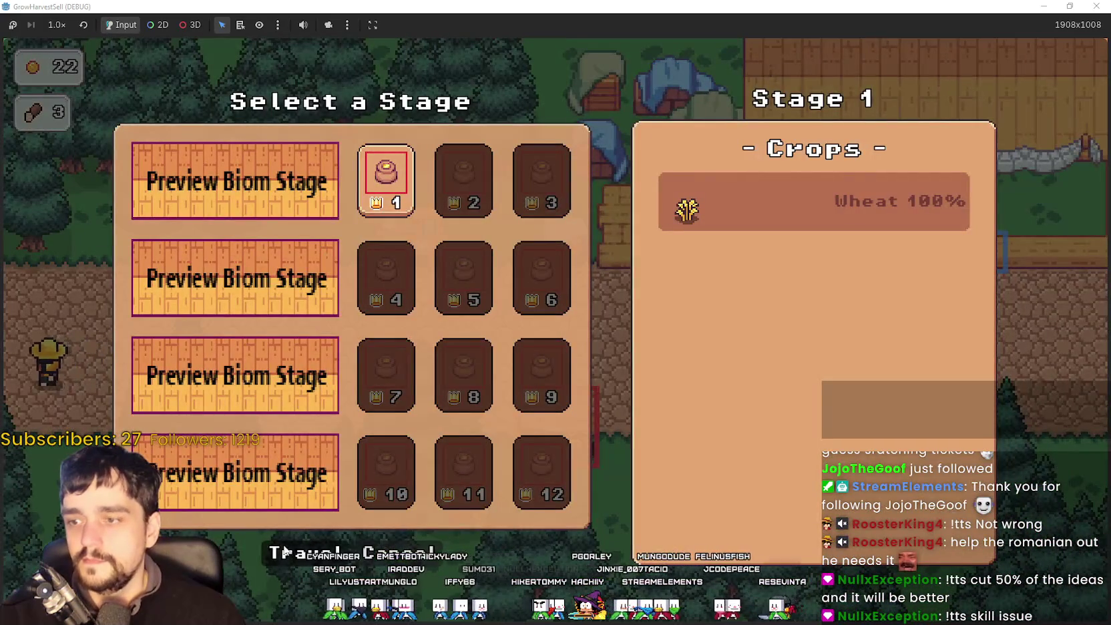
left_click(284, 552)
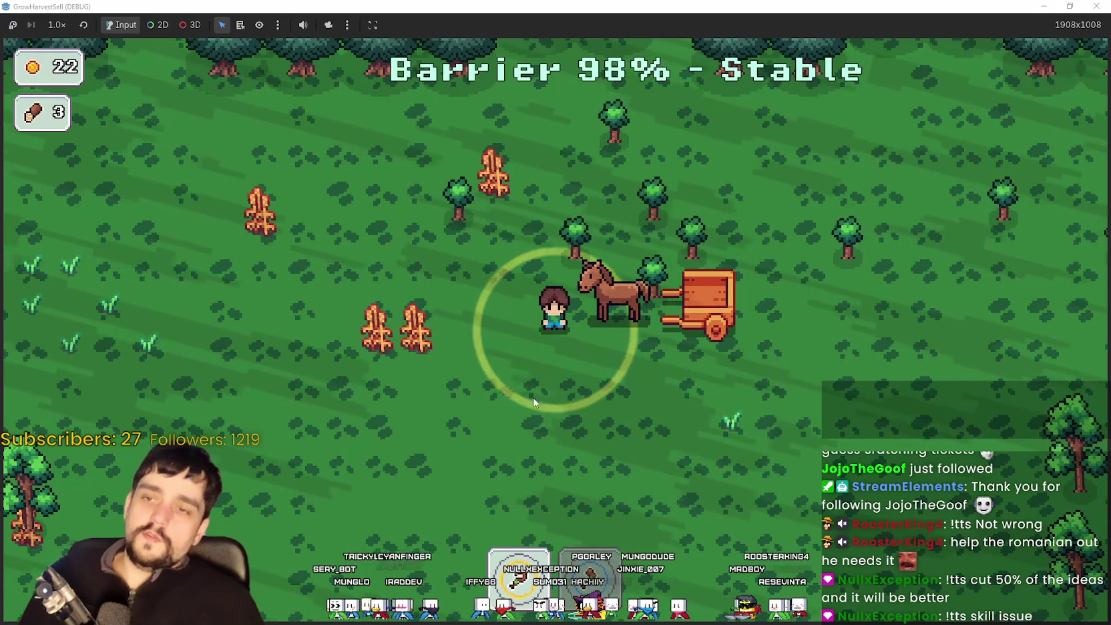
Harvest the nearby wheat, chop trees, and deliver the logs to the cart.
key("a")
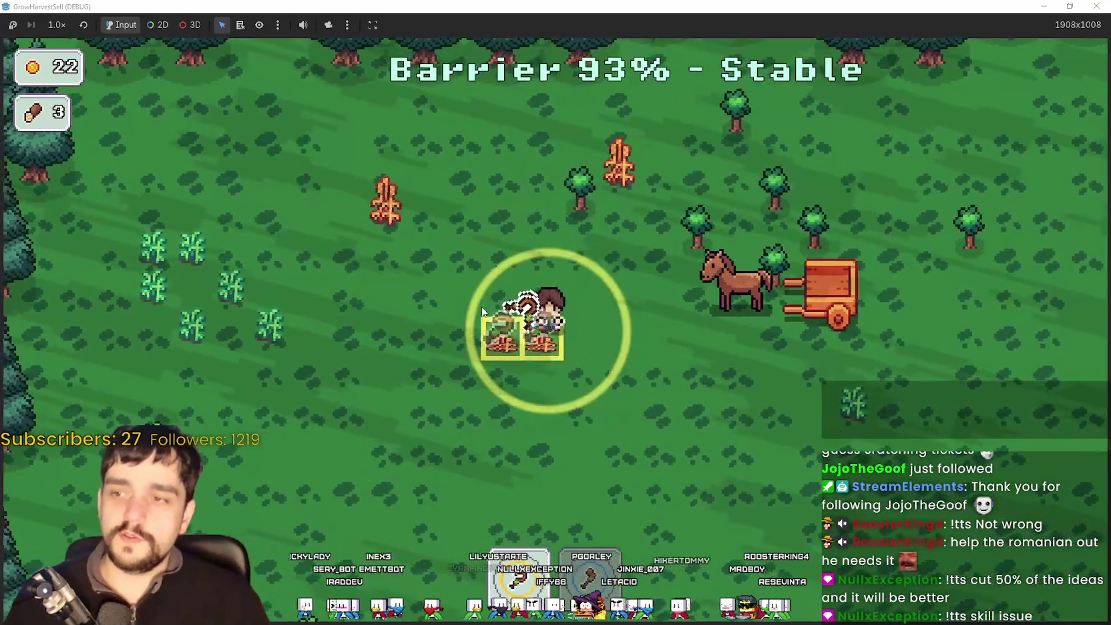
key("w")
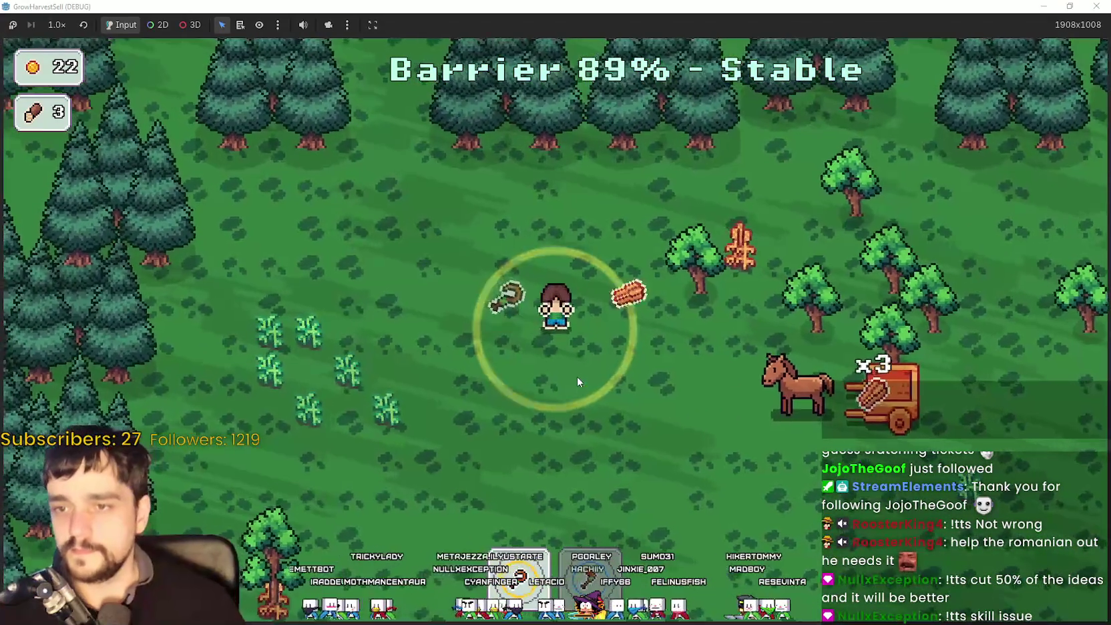
key("d")
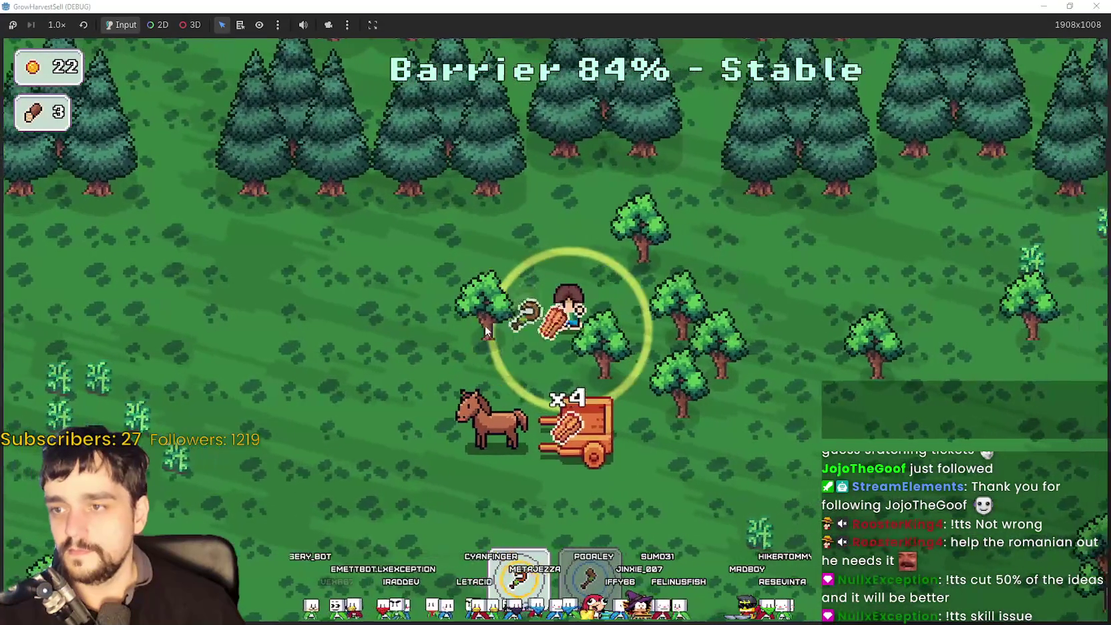
key("d")
key("s")
key("w")
key("d")
key("w")
key("a")
key("s")
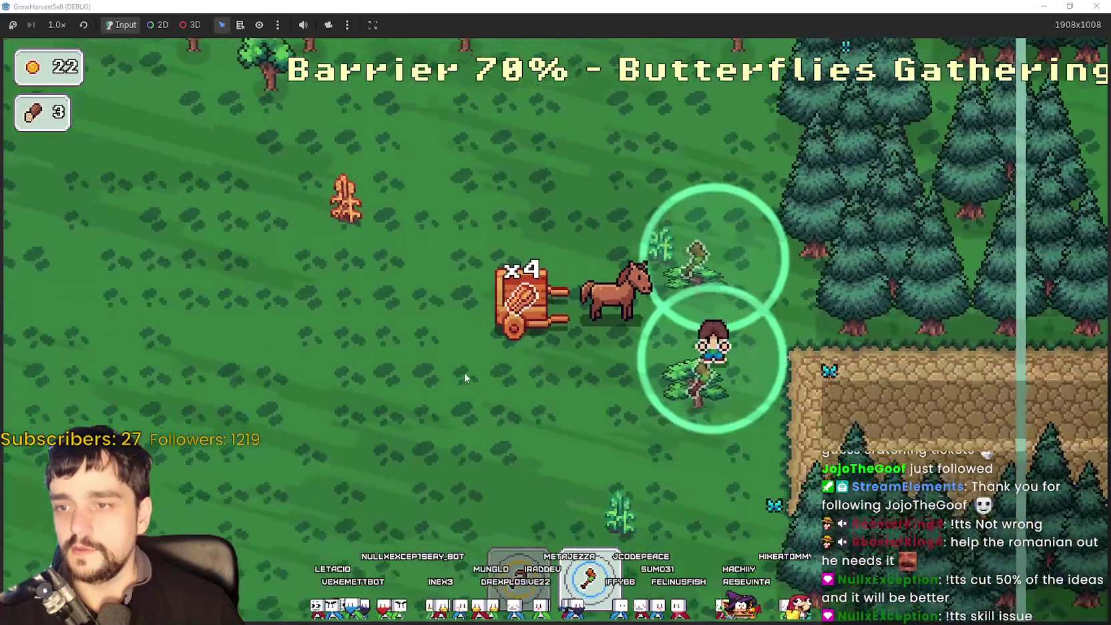
key("a")
key("d")
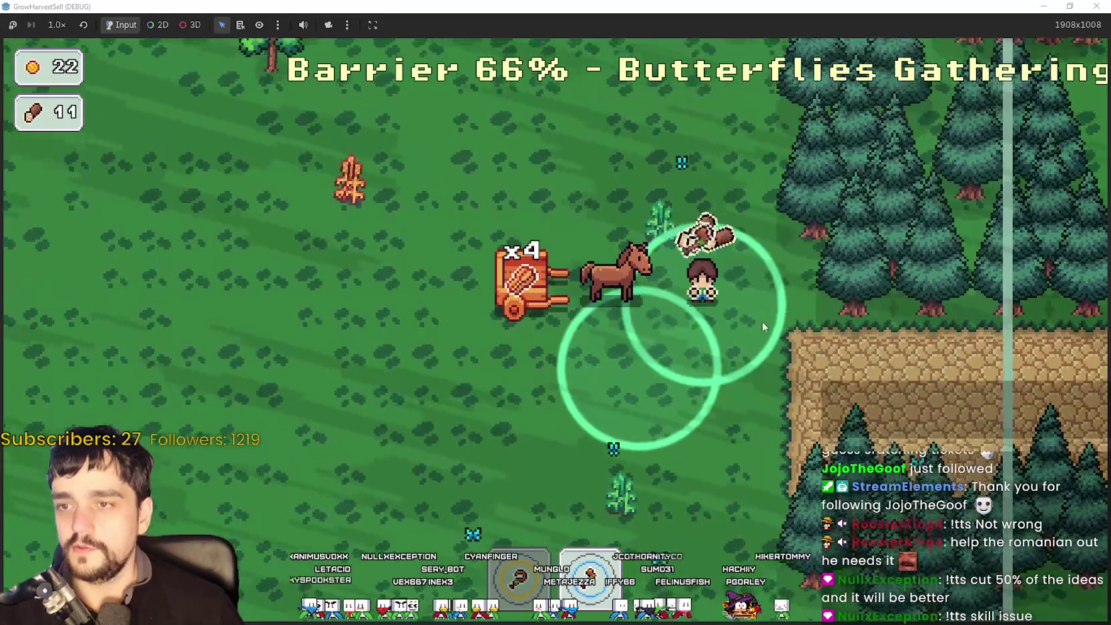
key("s")
key("a")
Work left along the forest chopping trees and harvesting nearby crops.
key("s")
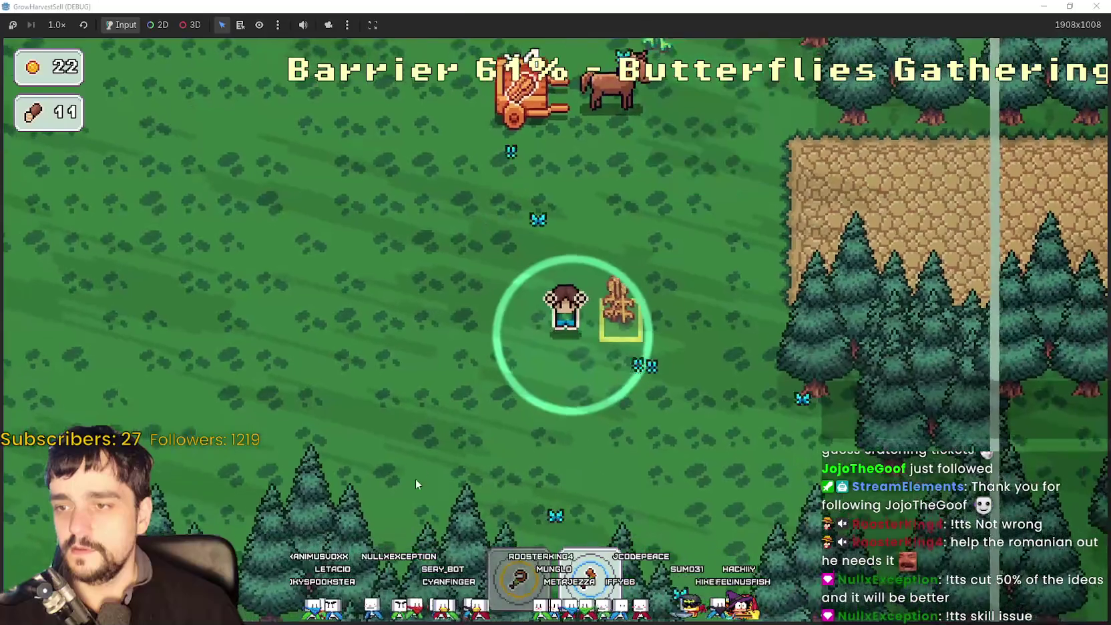
key("a")
key("w")
key("a")
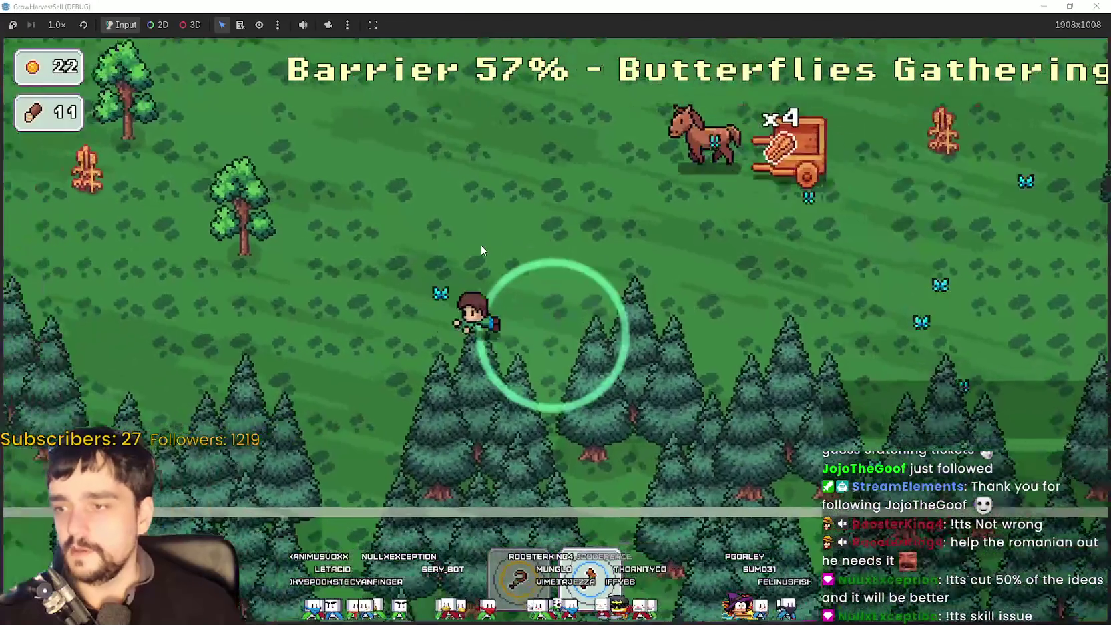
key("w")
key("a")
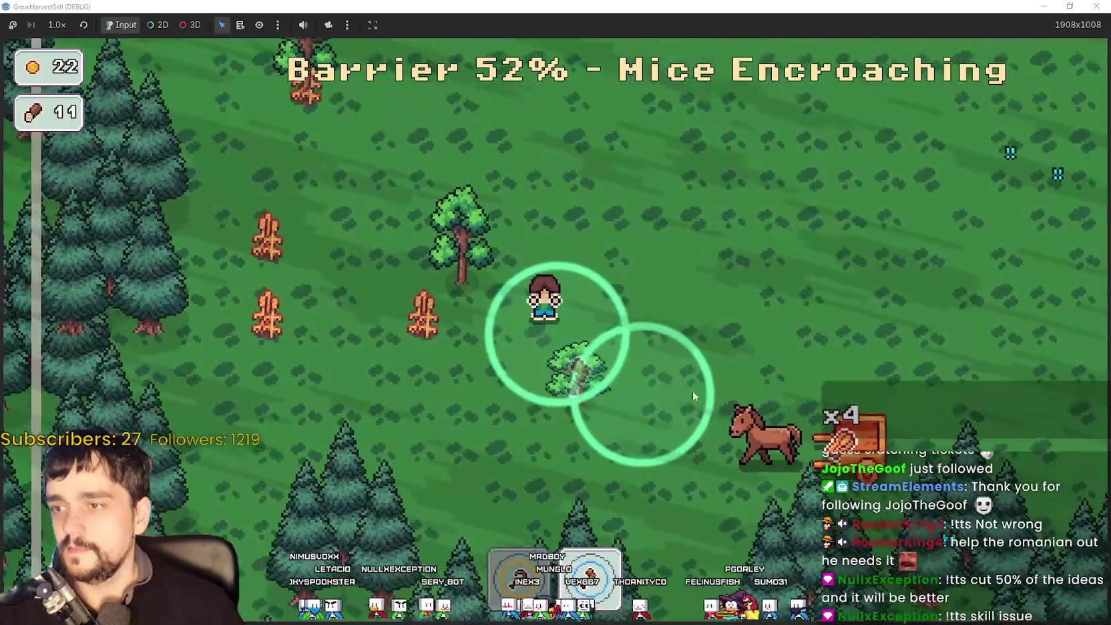
key("d")
key("s")
key("a")
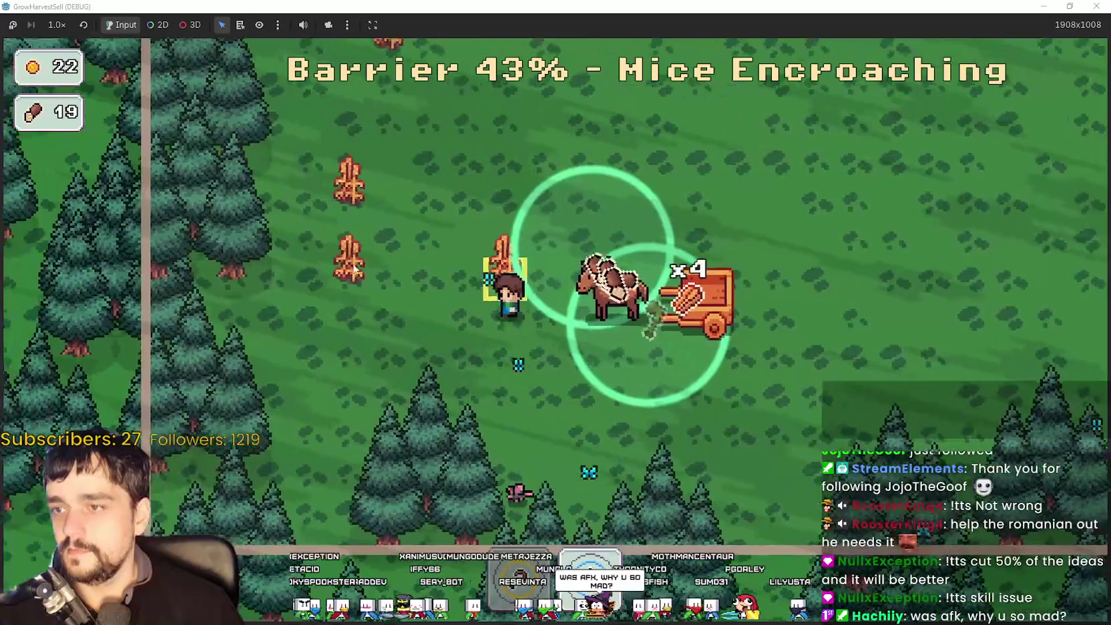
key("w")
key("a")
key("d")
key("s")
key("w")
key("a")
Gather wheat across the upper field until the run ends with 7 crops and 16 wood, then go home.
key("w")
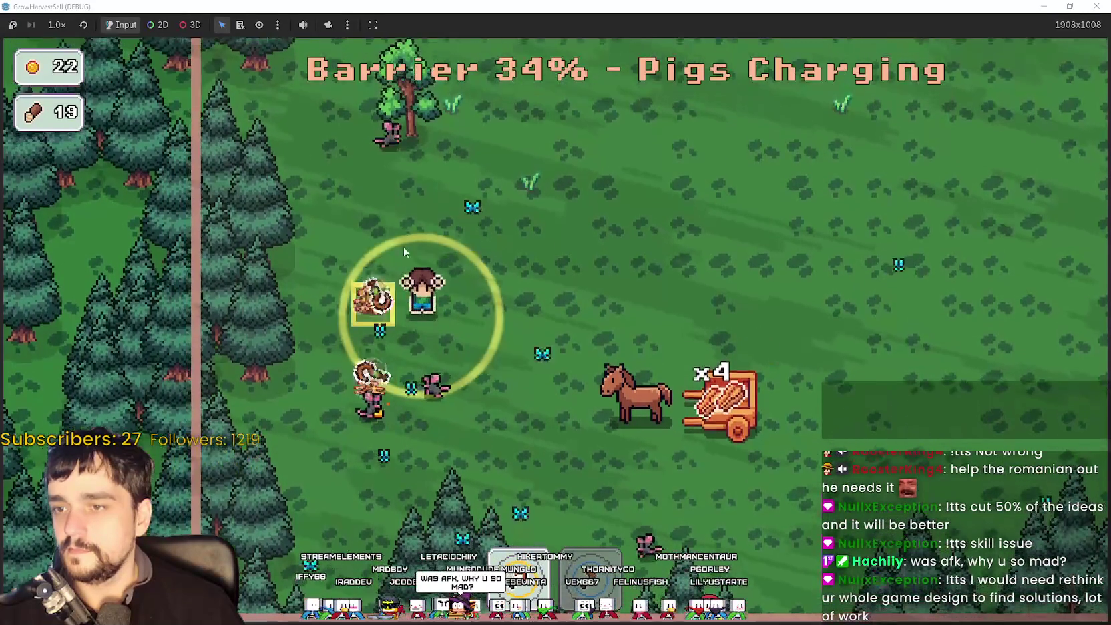
key("d")
key("w")
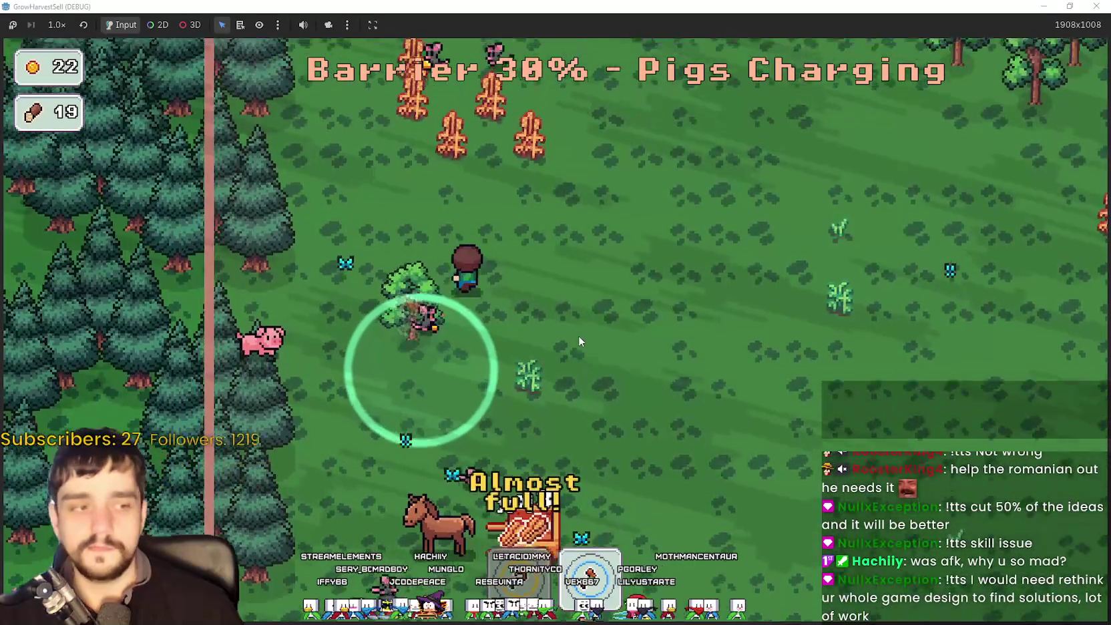
key("d")
key("w")
key("d")
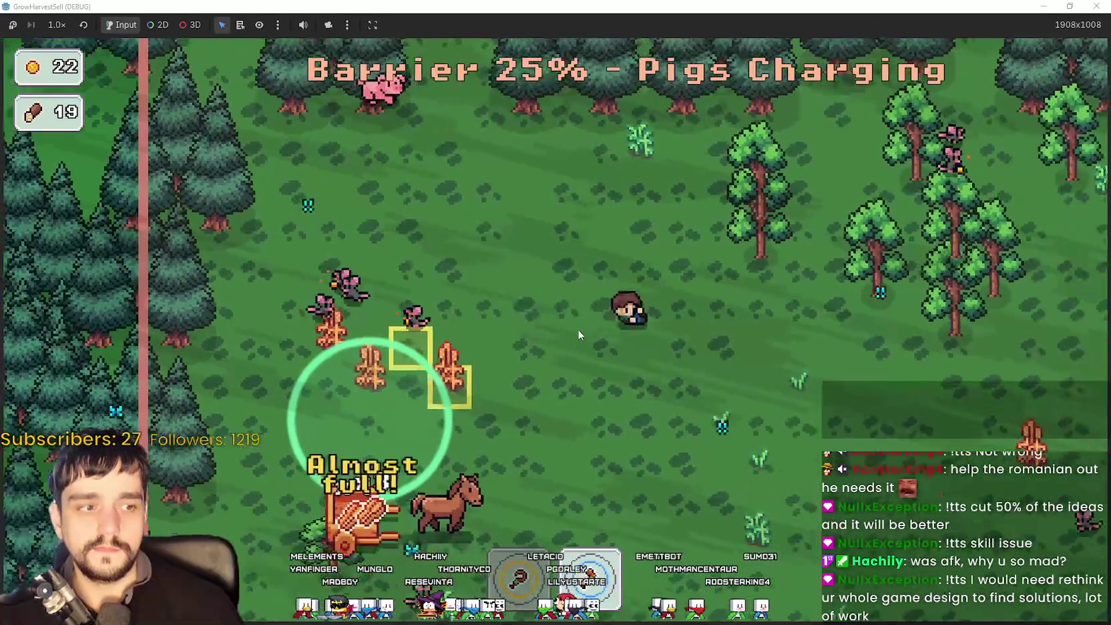
key("s")
key("a")
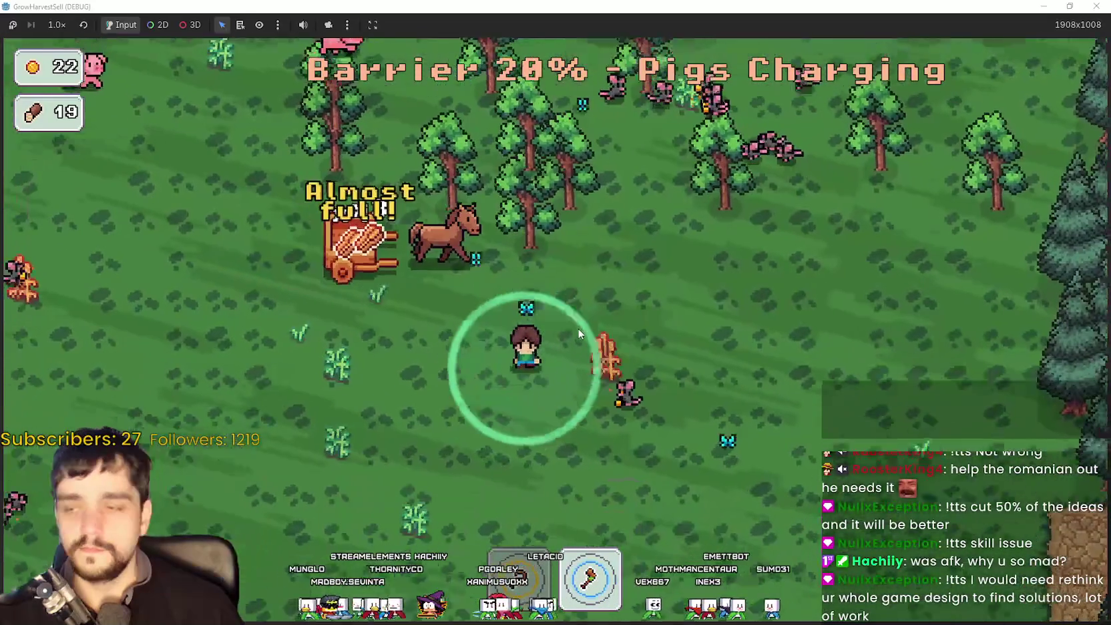
key("w")
key("d")
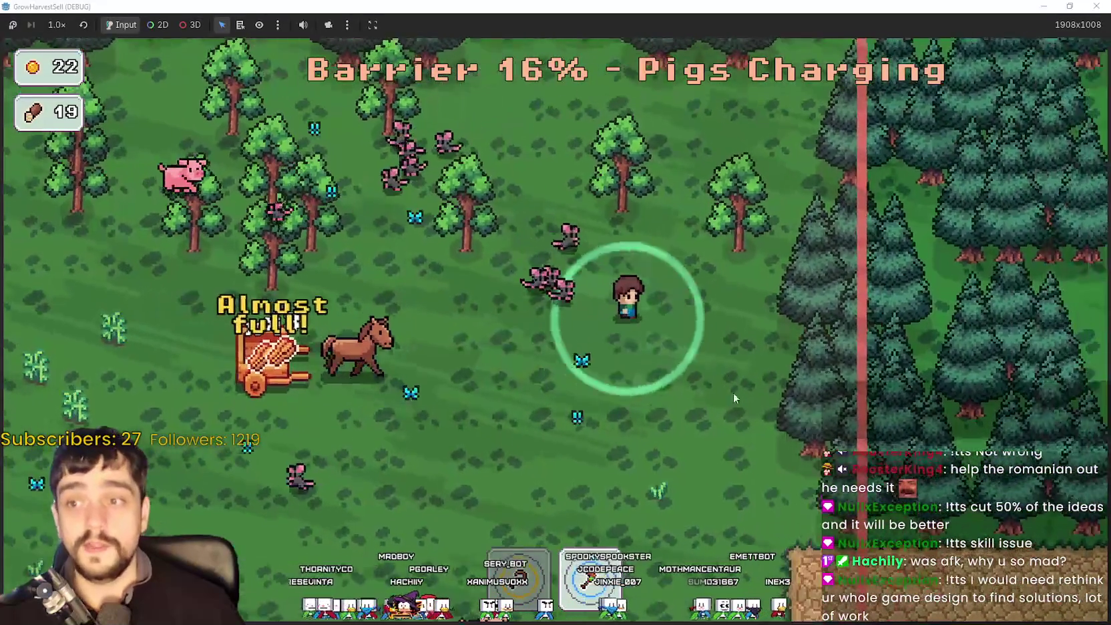
key("a")
key("w")
key("d")
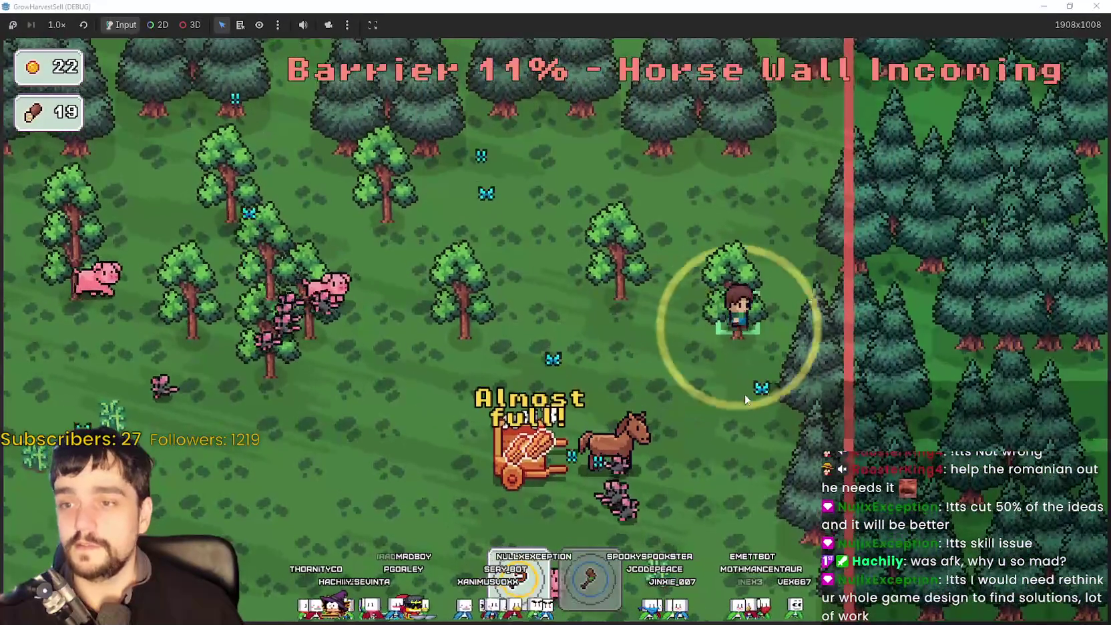
key("s")
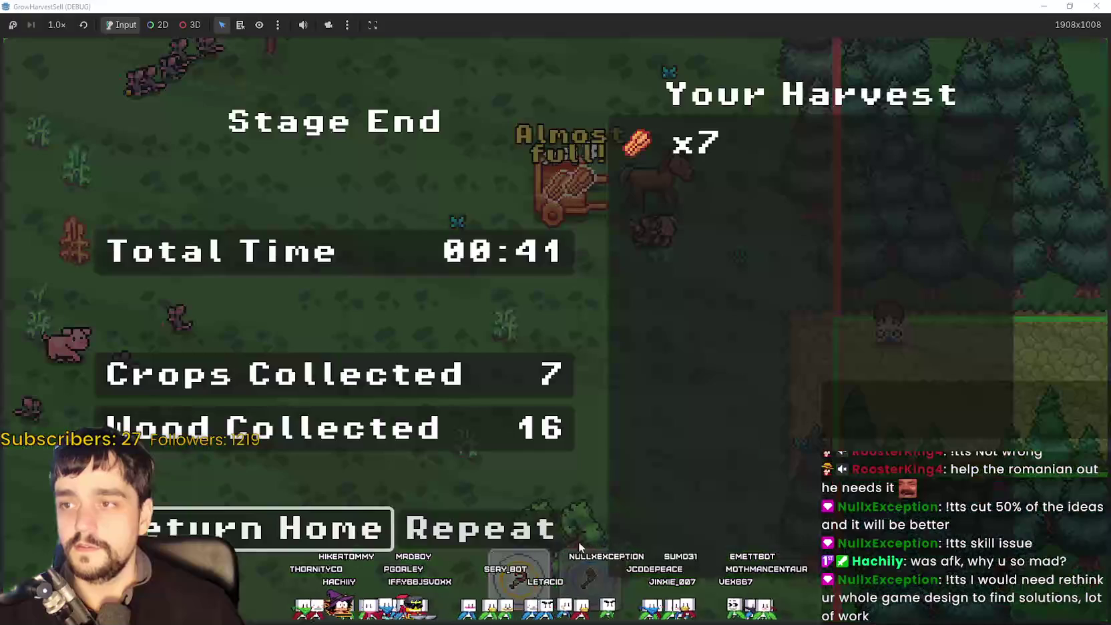
left_click(274, 532)
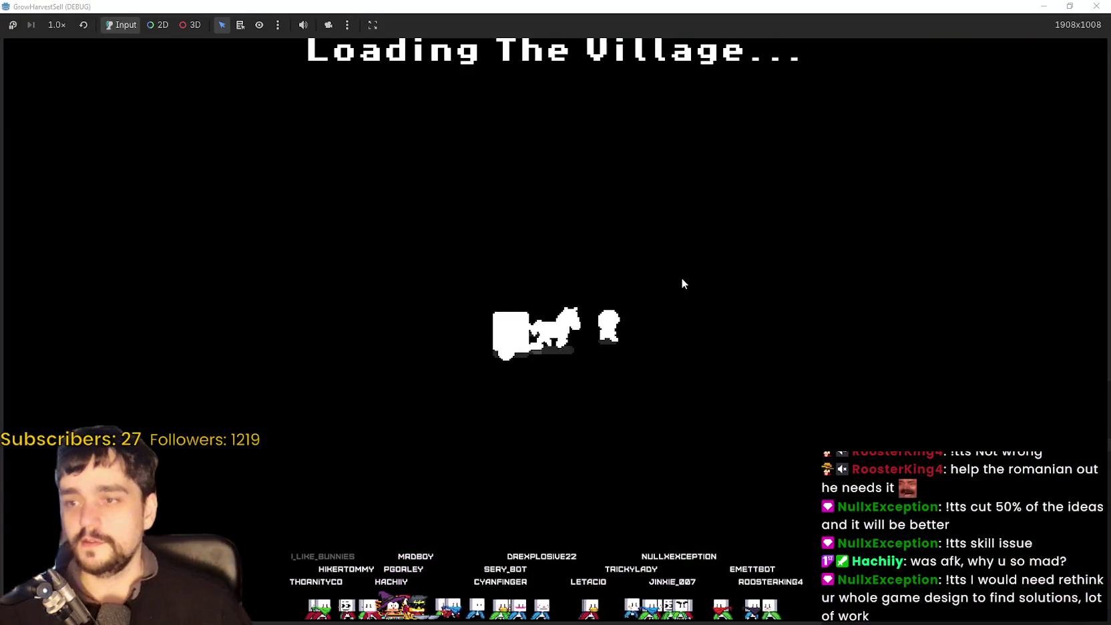
Walk along the village path and drop the wood off at the stall.
key("d")
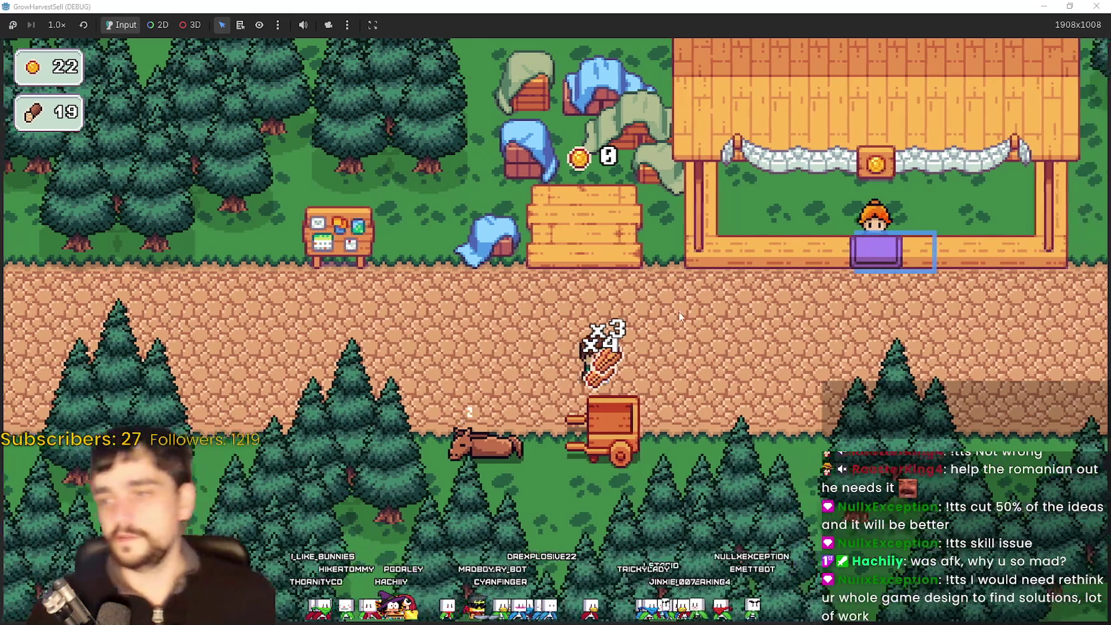
key("w")
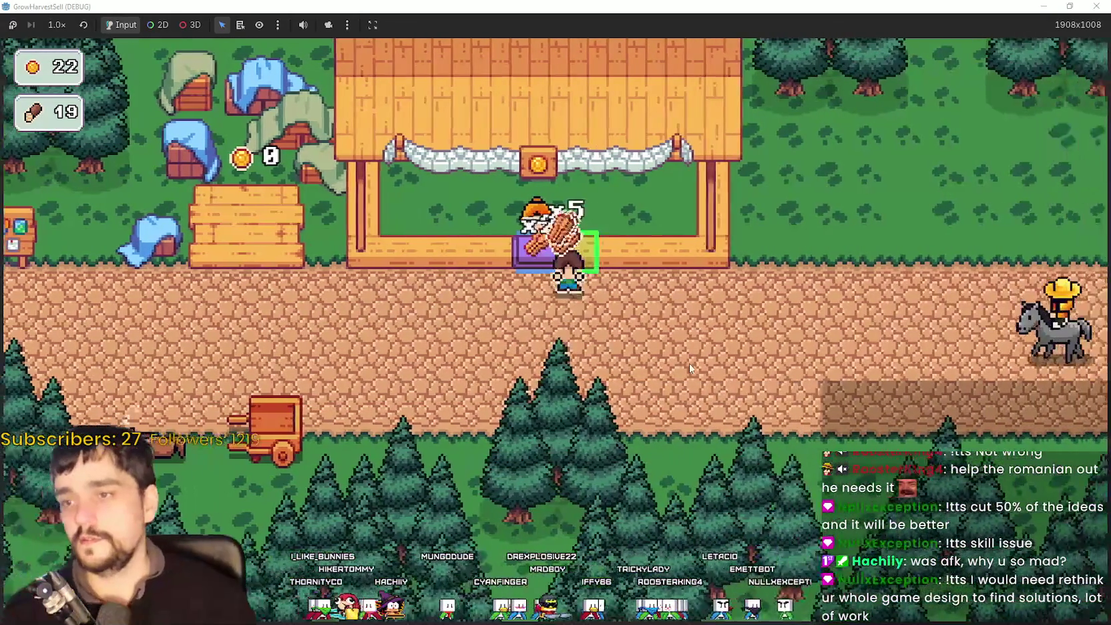
key("a")
key("a")
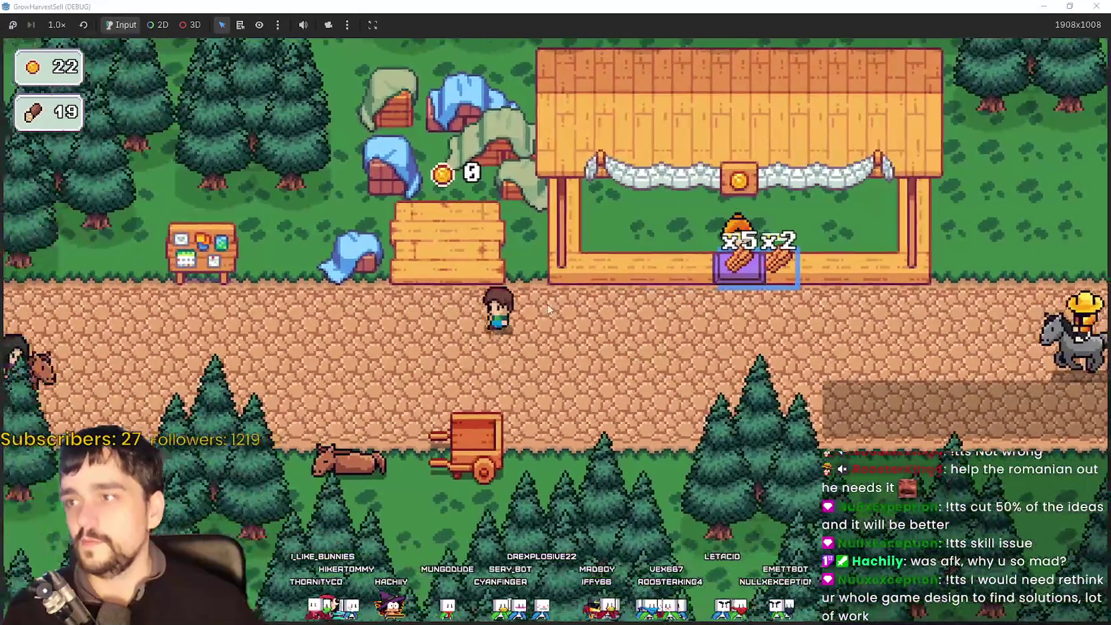
key("e")
key("d")
key("a")
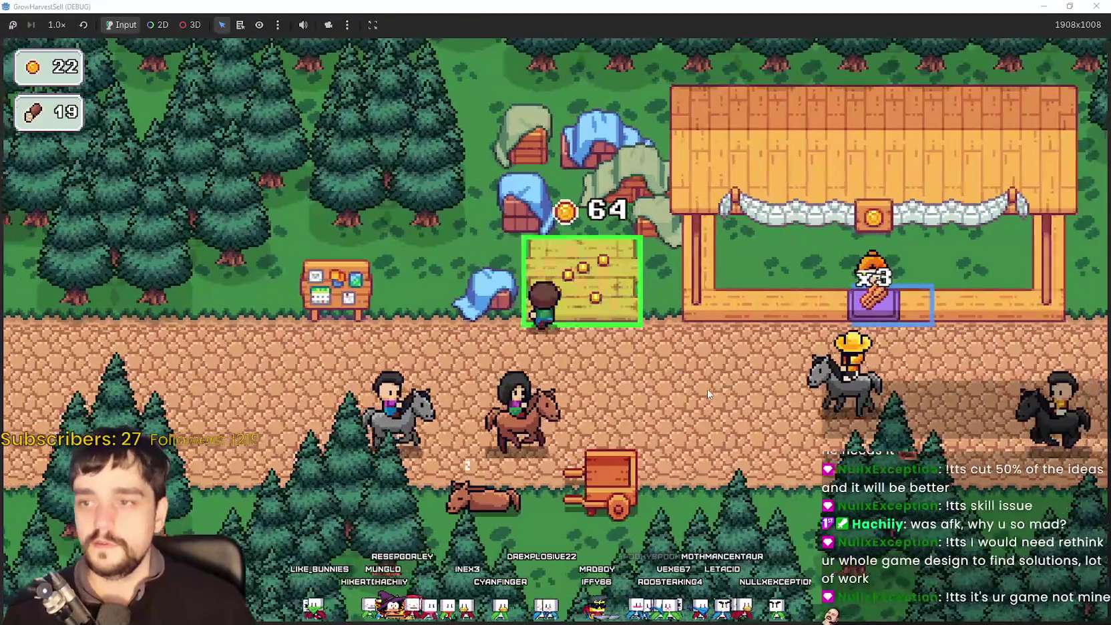
Collect coins from the coin field up to 134, then open the prestige tree at the notice board.
key("e")
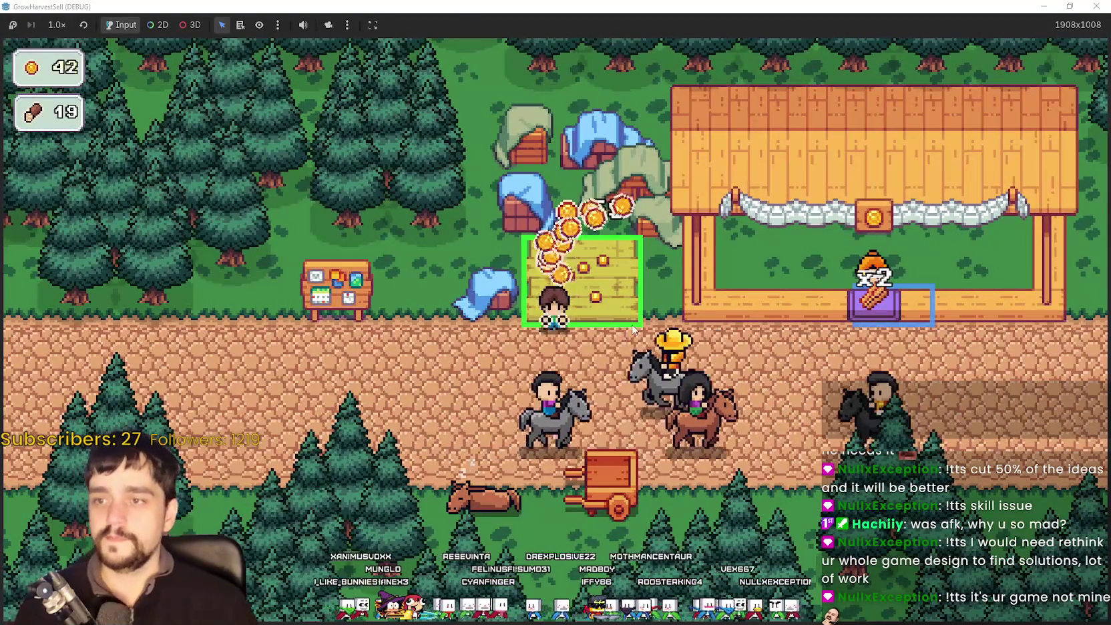
key("a")
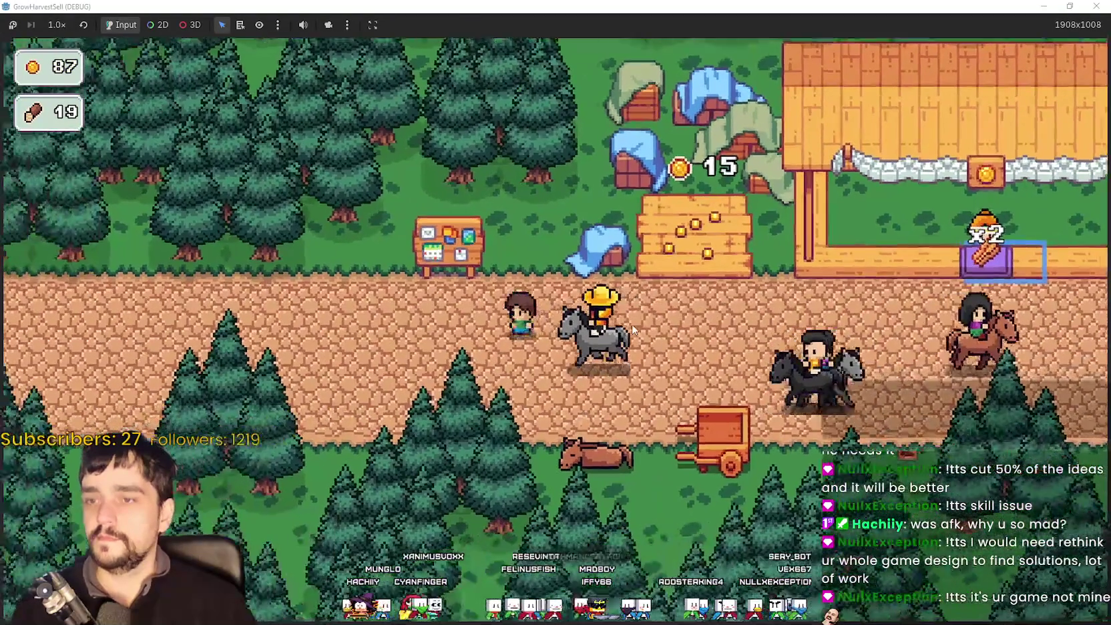
key("d")
key("e")
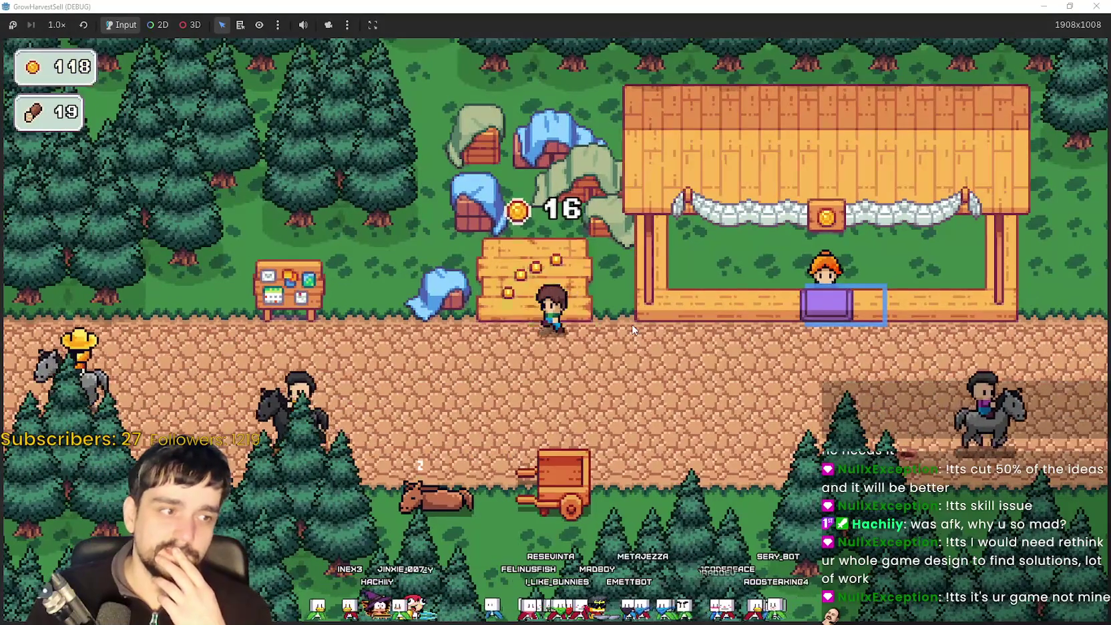
key("a")
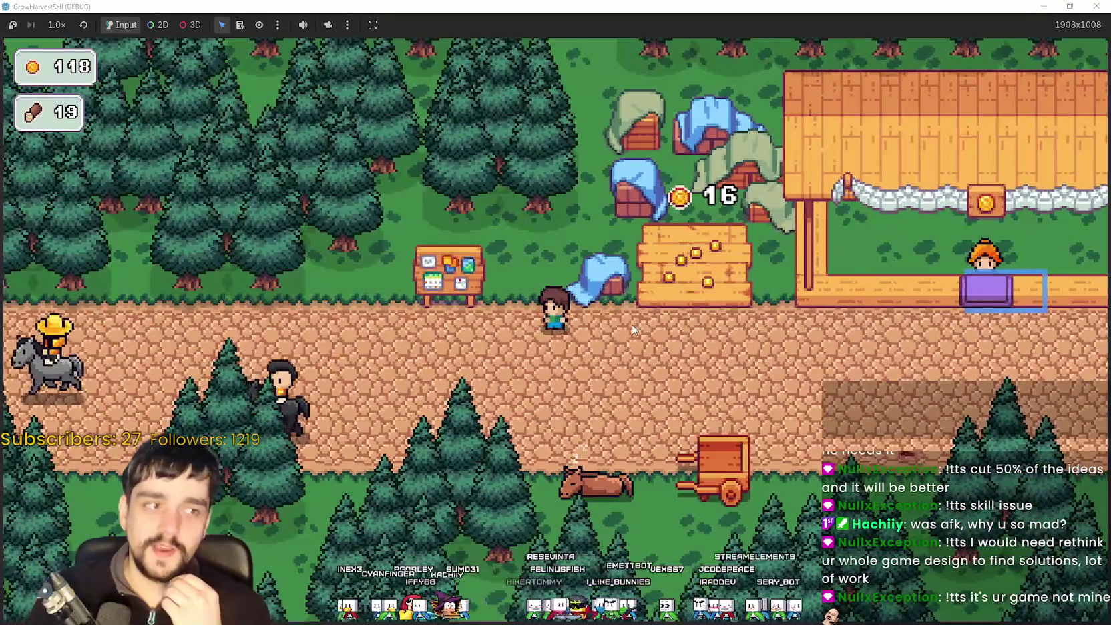
key("a")
key("d")
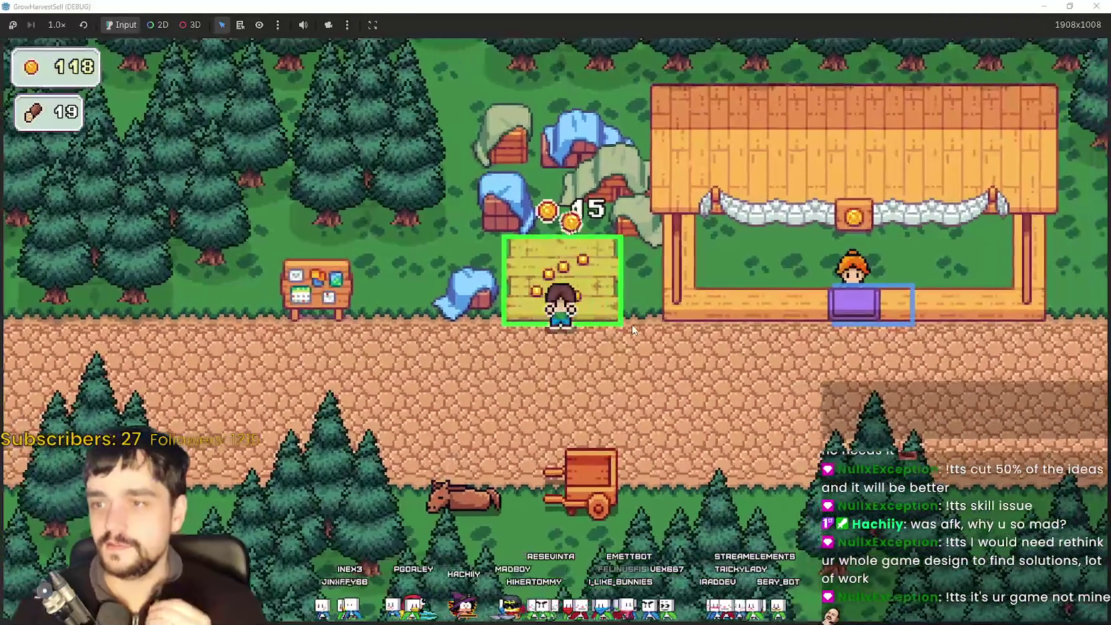
key("a")
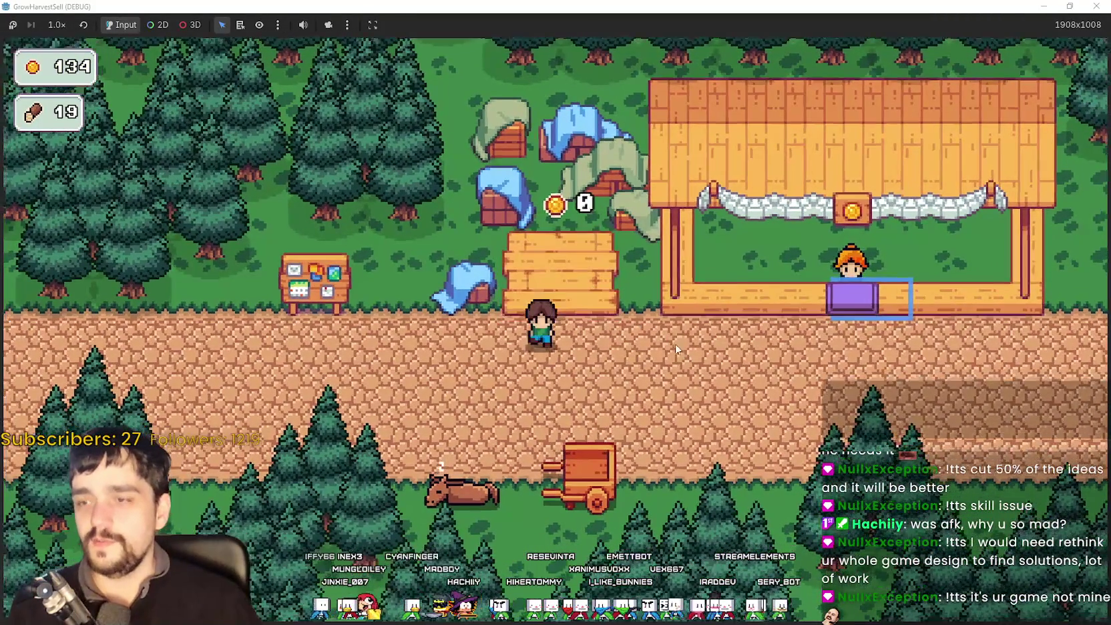
key("e")
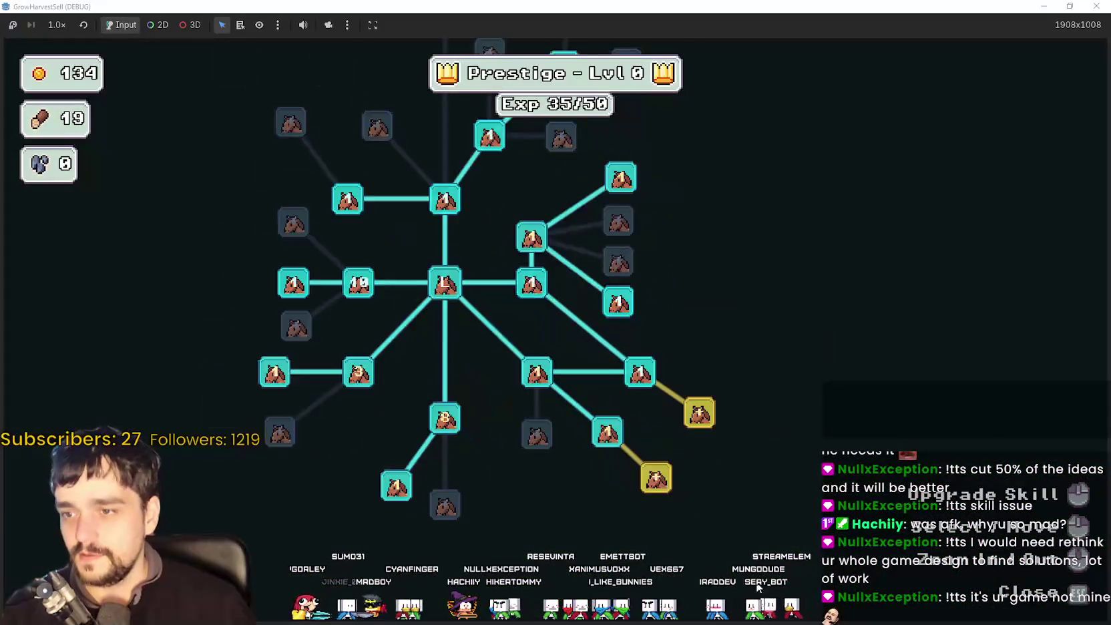
Buy Crops Value, Drop Insurance and Barrier Energy rank 1, reaching 42/50 Exp, then close the tree.
left_click_drag(587, 527, 646, 546)
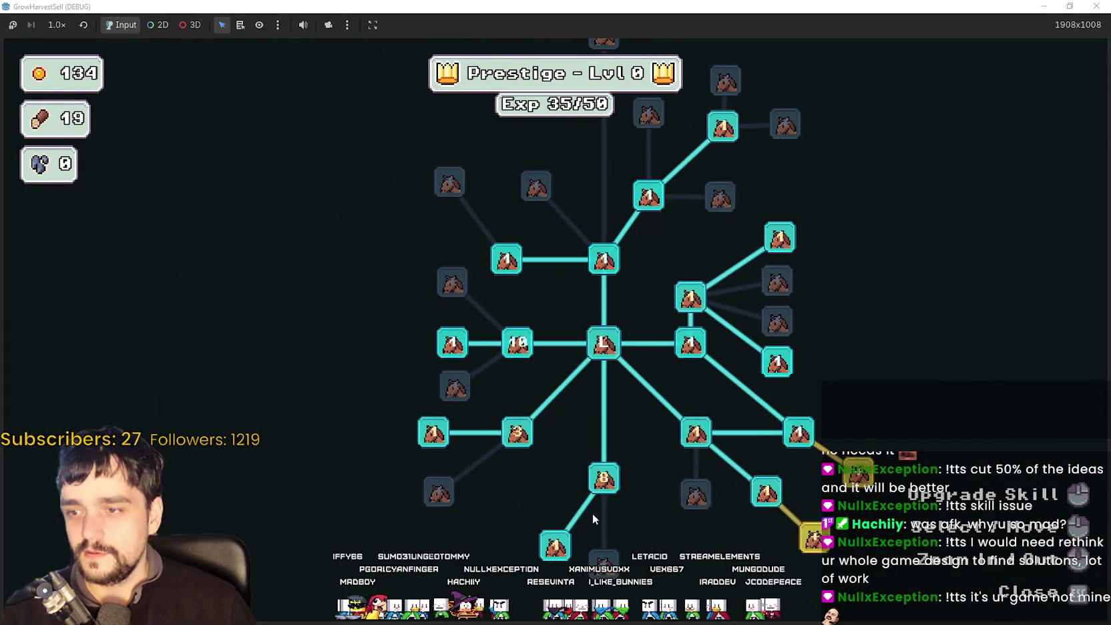
left_click(518, 433)
left_click(518, 433)
left_click(518, 433)
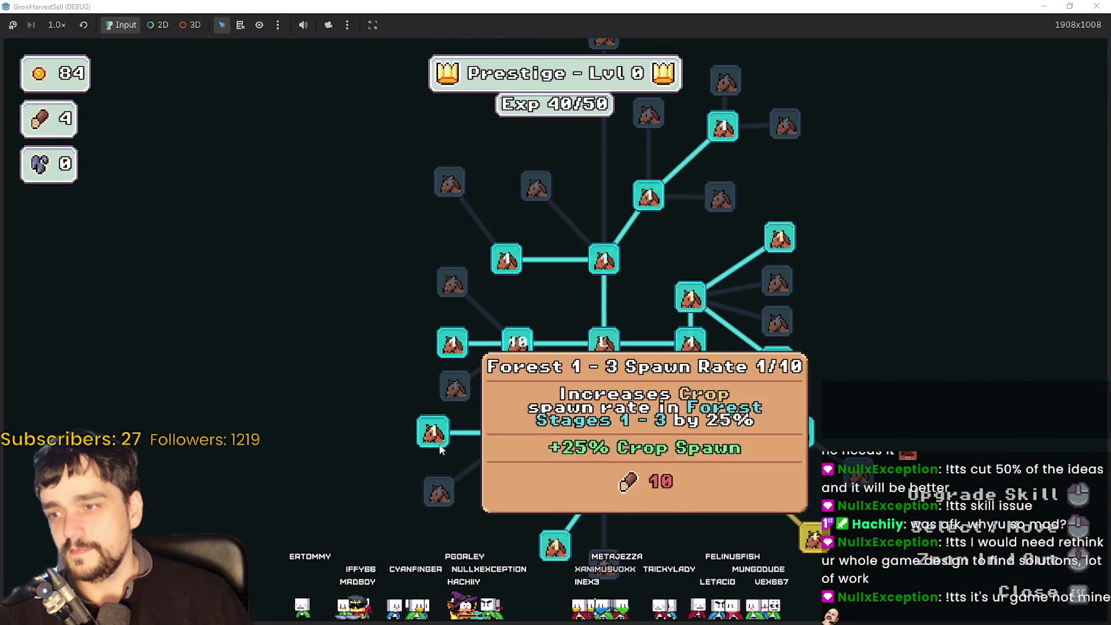
scroll(489, 405, "up", 1)
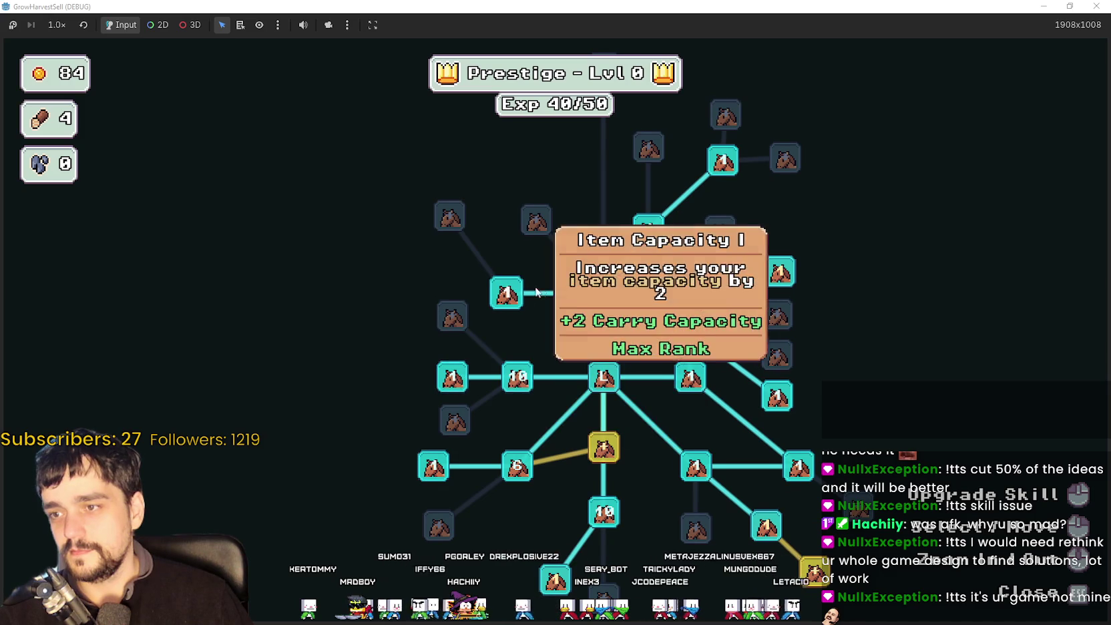
left_click(620, 455)
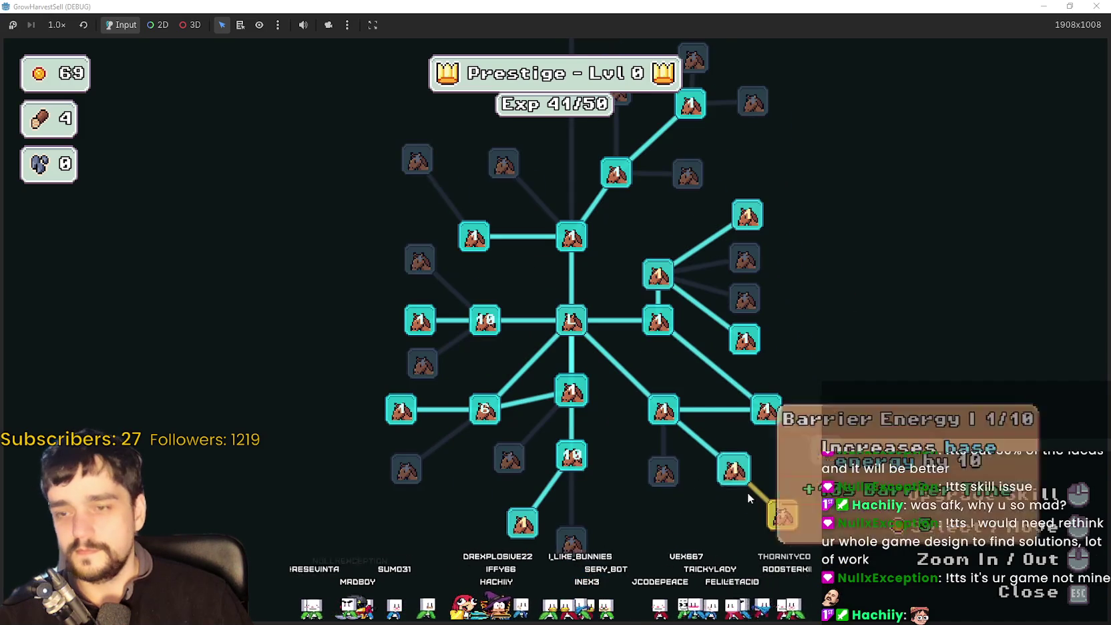
left_click(776, 513)
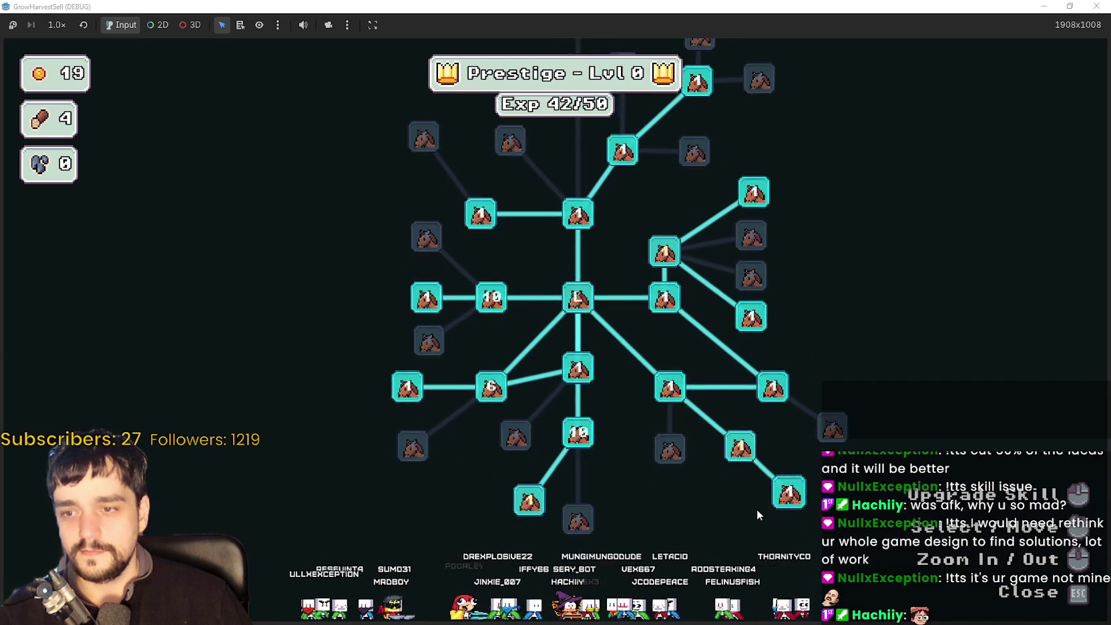
key("Escape")
Walk the farmer to the horse and travel to the forest stage.
key("s")
key("e")
key("Return")
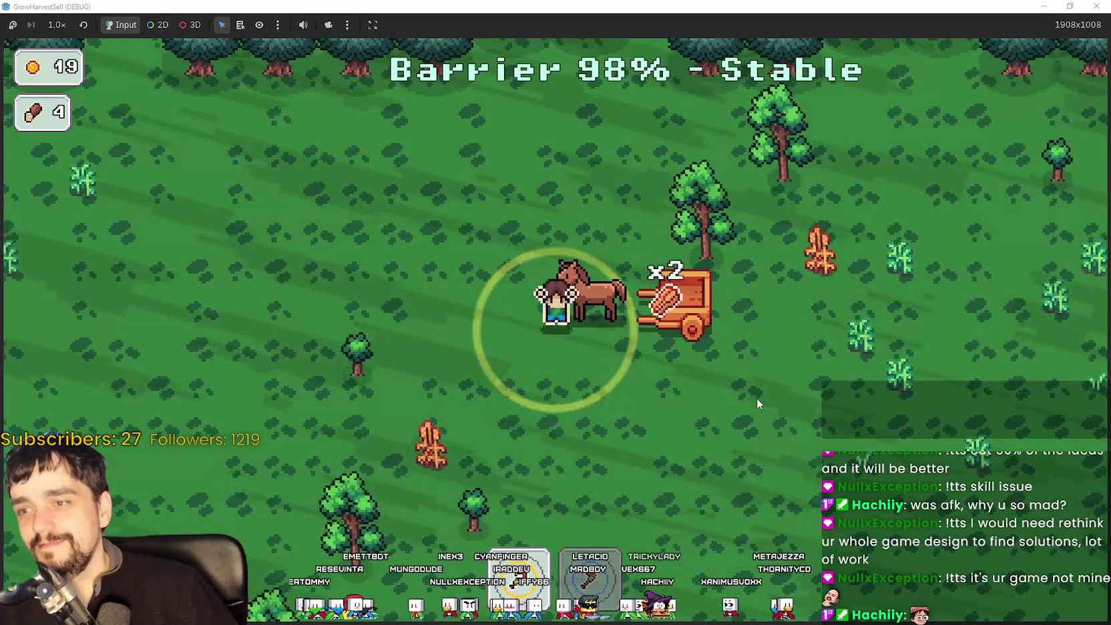
Roam the forest past trees toward the pine edge, gathering wood on the way back to the cart.
key("s")
key("a")
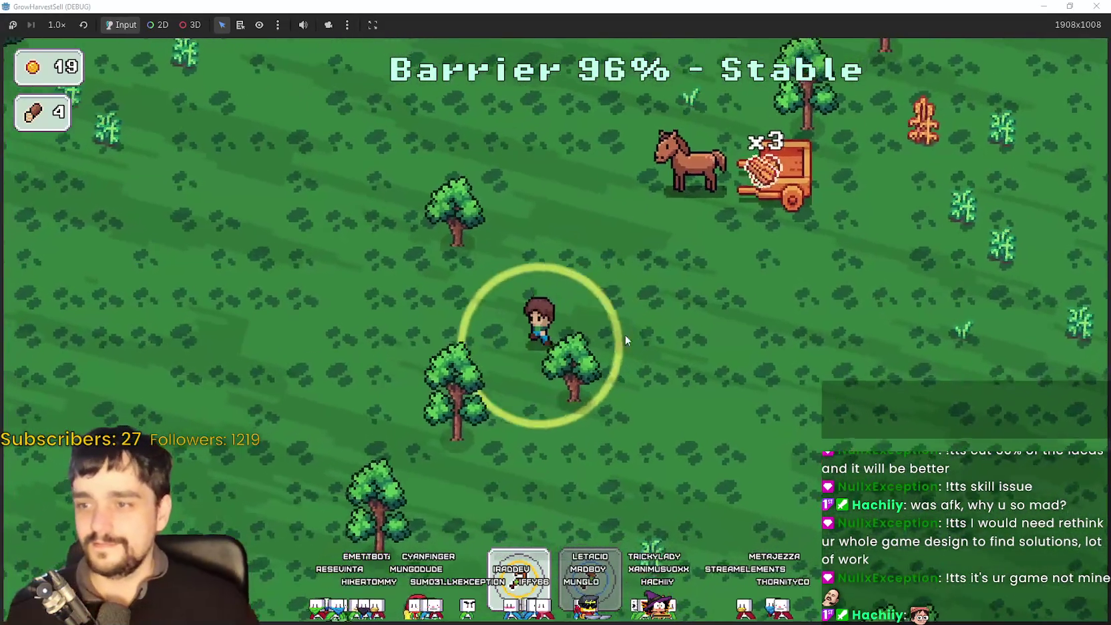
key("s")
key("a")
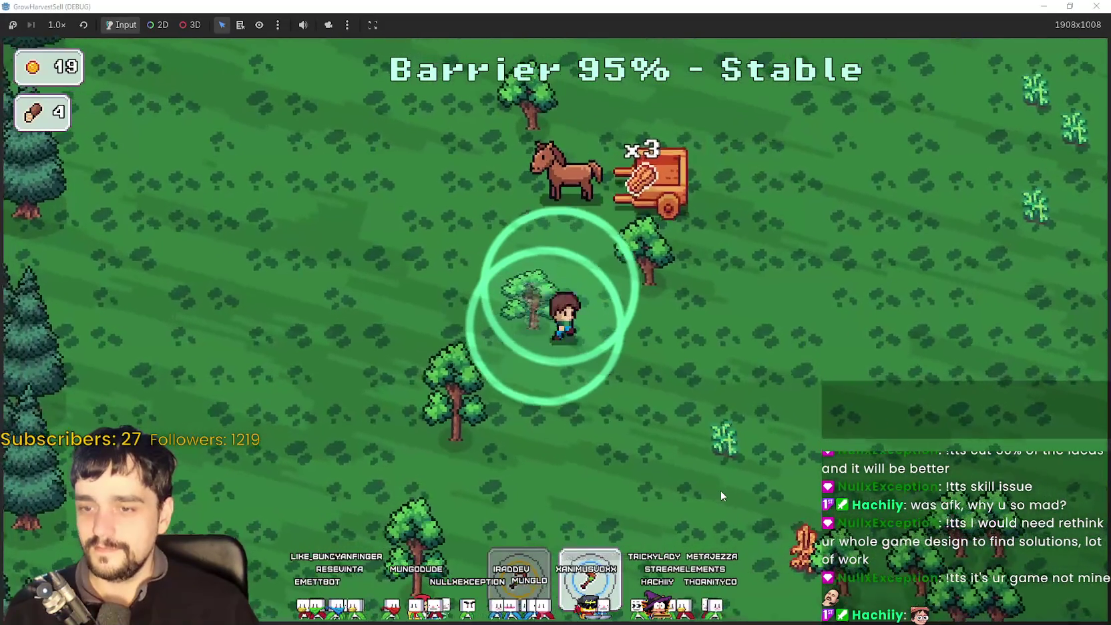
key("s")
key("w")
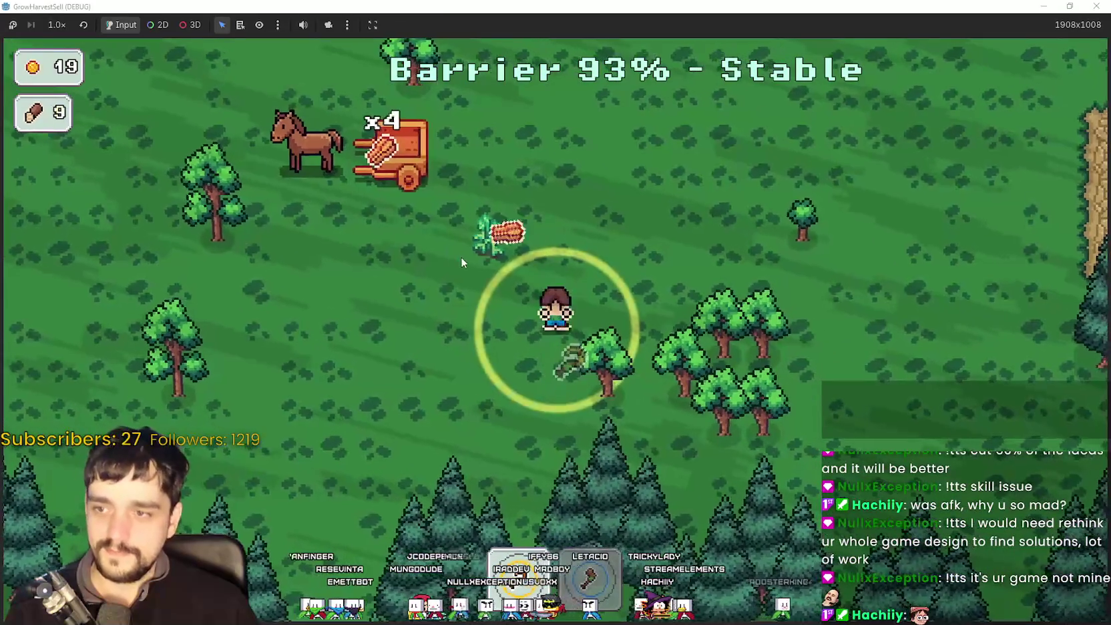
key("d")
key("w")
key("s")
key("a")
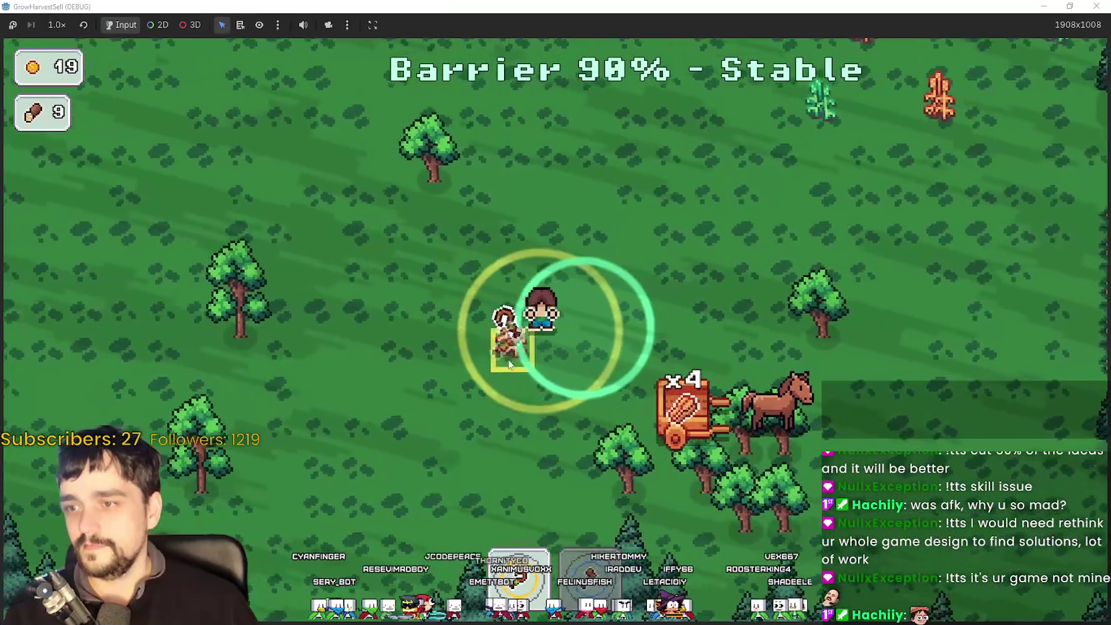
key("d")
key("w")
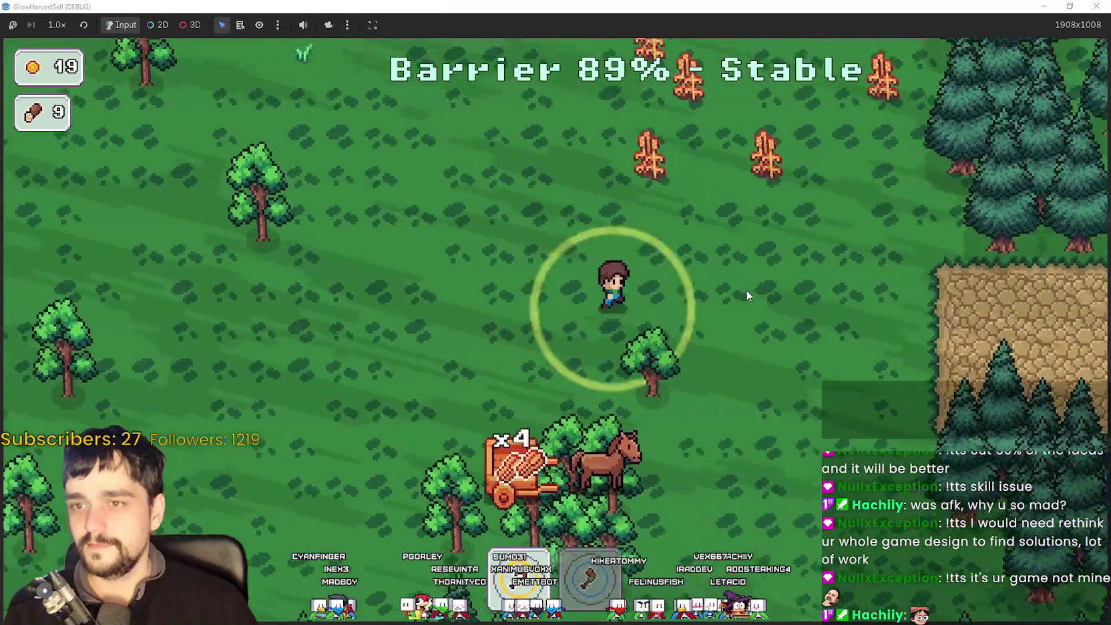
key("d")
key("w")
key("w")
key("a")
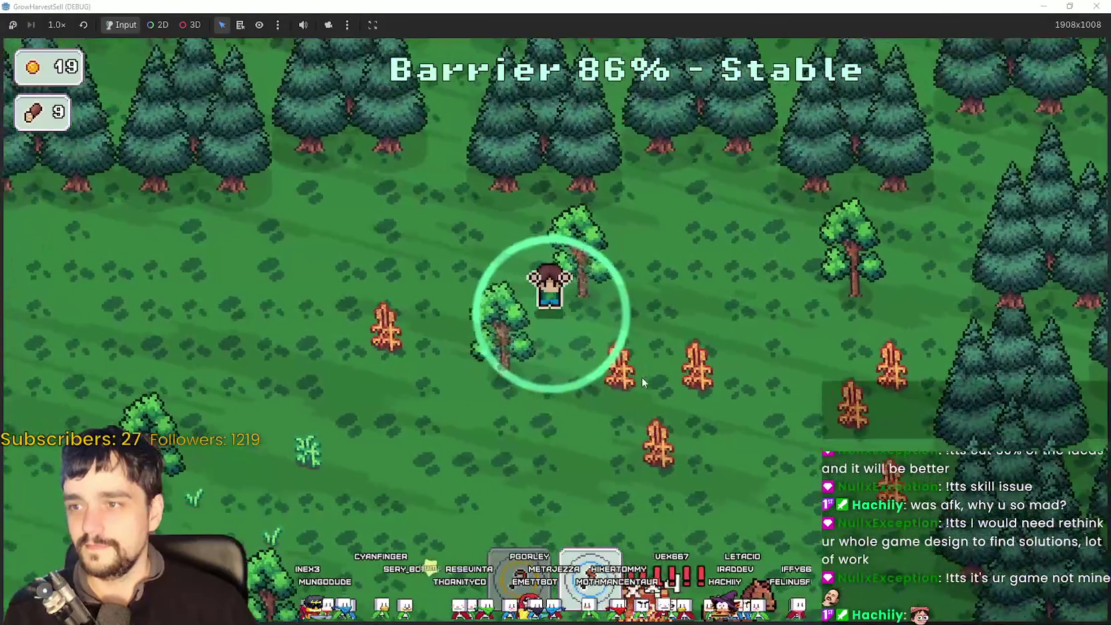
key("a")
key("s")
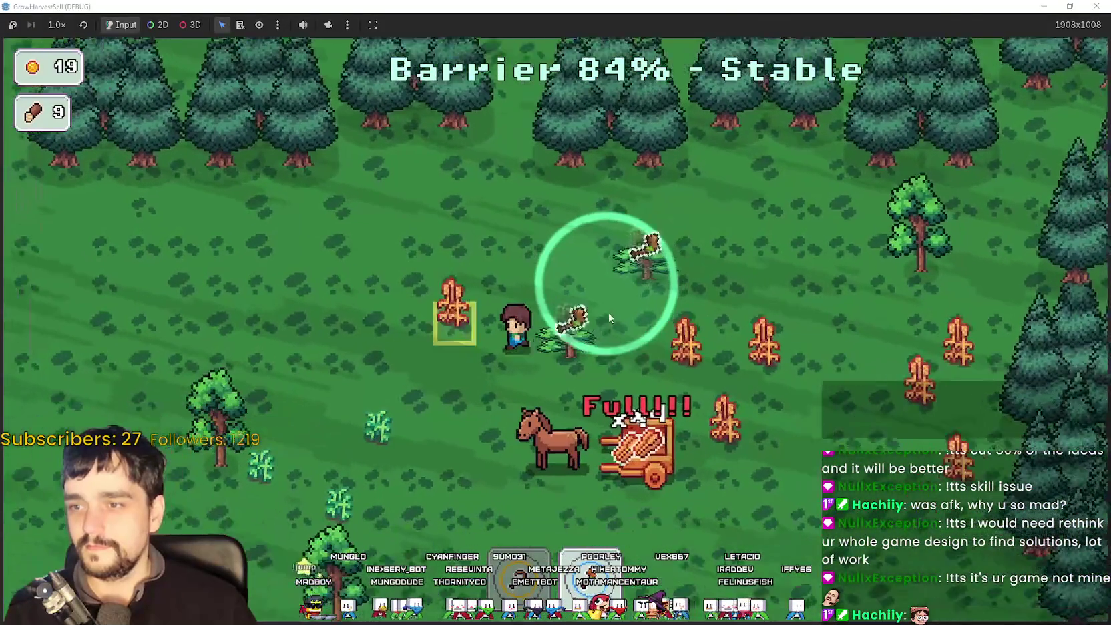
Chop the trees near the cart and through the grove for more wood.
key("d")
key("a")
key("s")
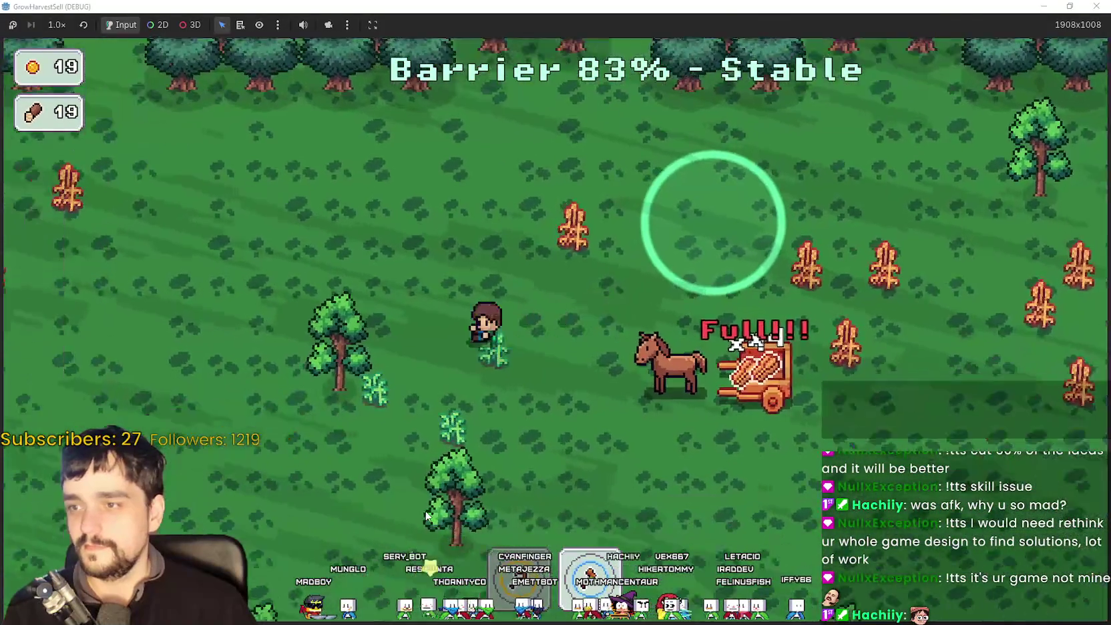
key("a")
key("s")
key("d")
key("w")
key("a")
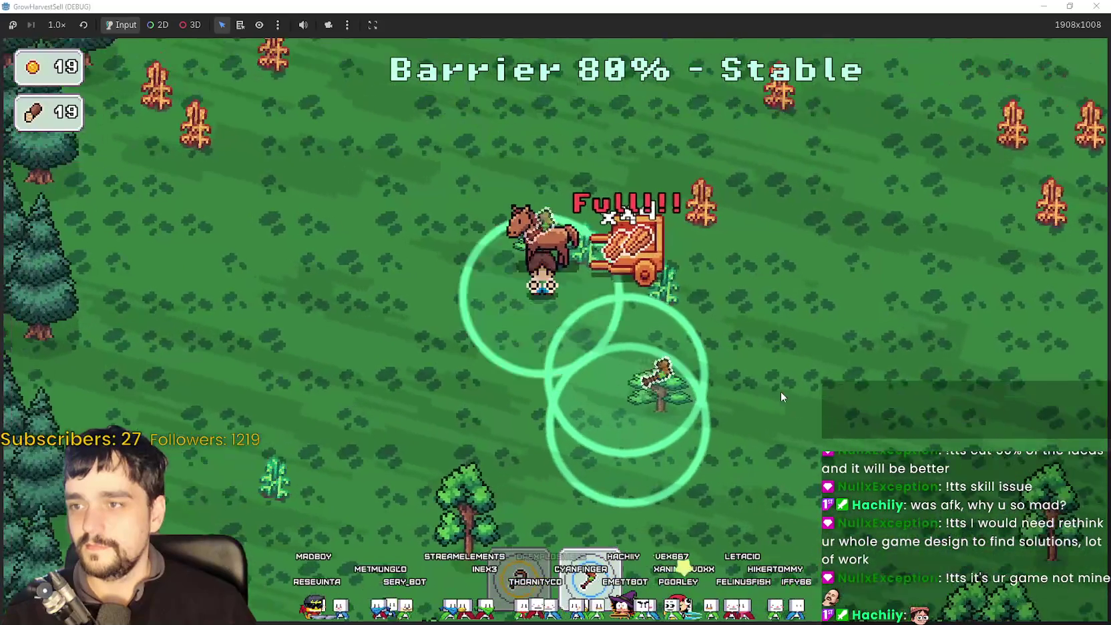
key("s")
key("d")
key("a")
key("w")
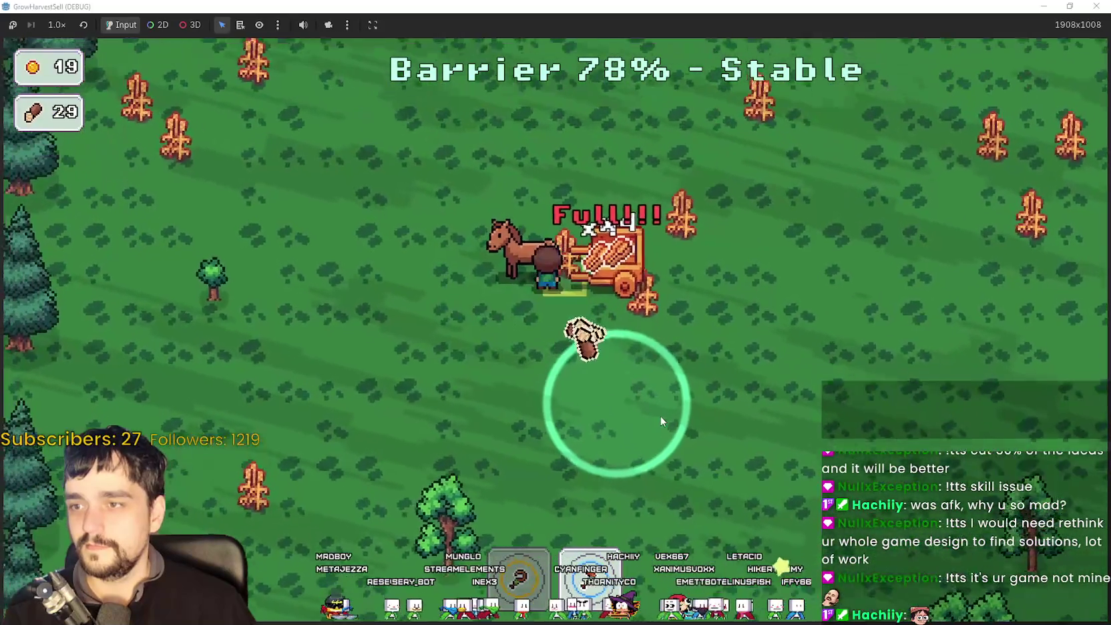
key("s")
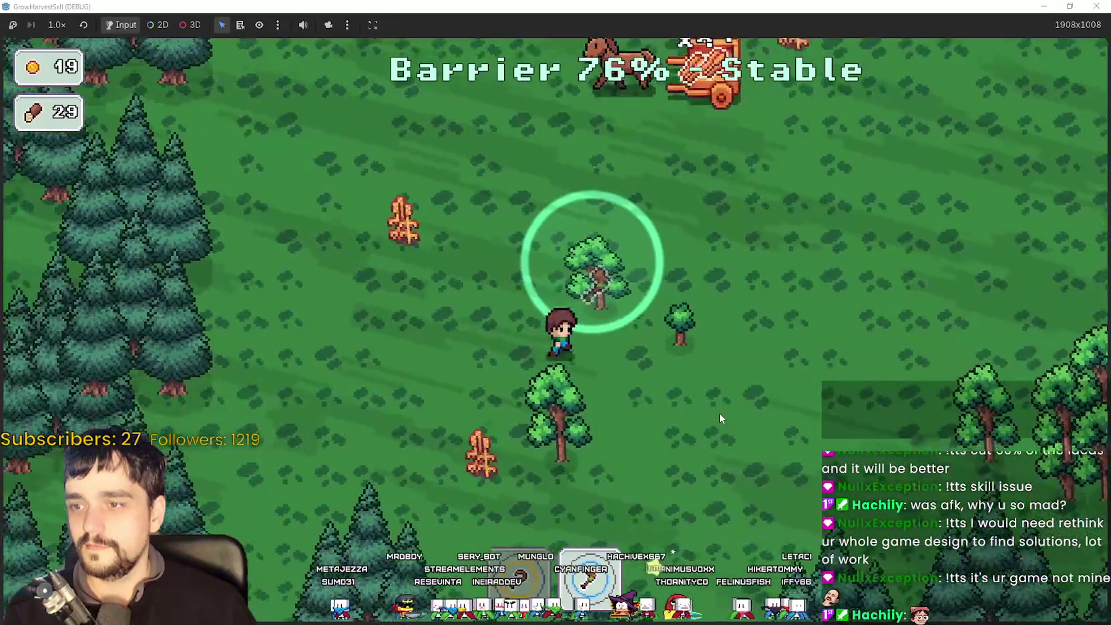
key("s")
key("d")
key("w")
key("s")
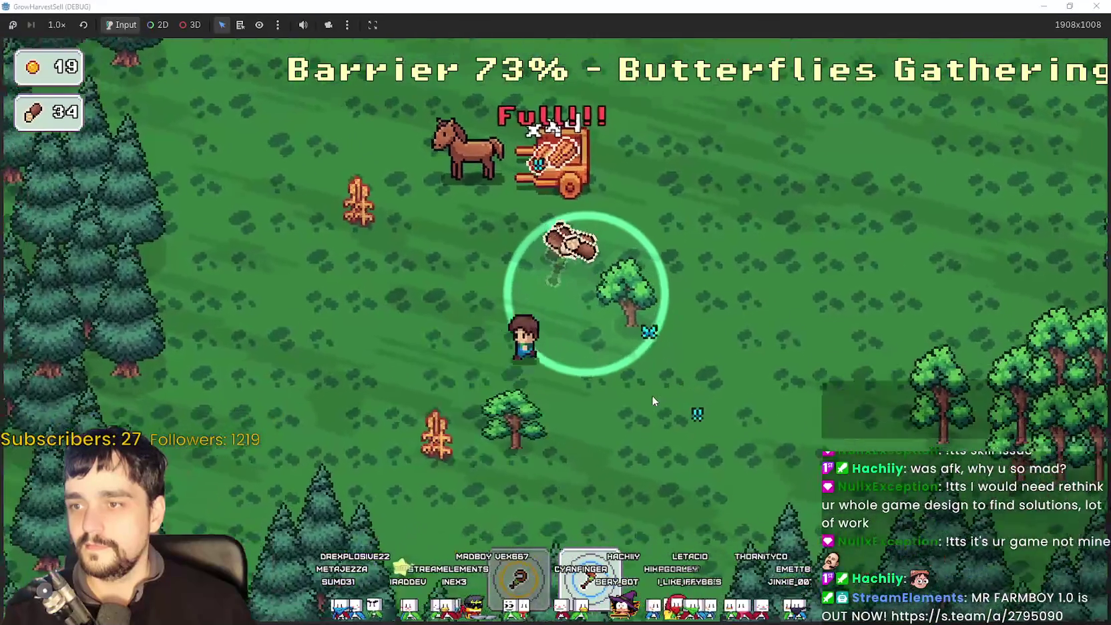
key("d")
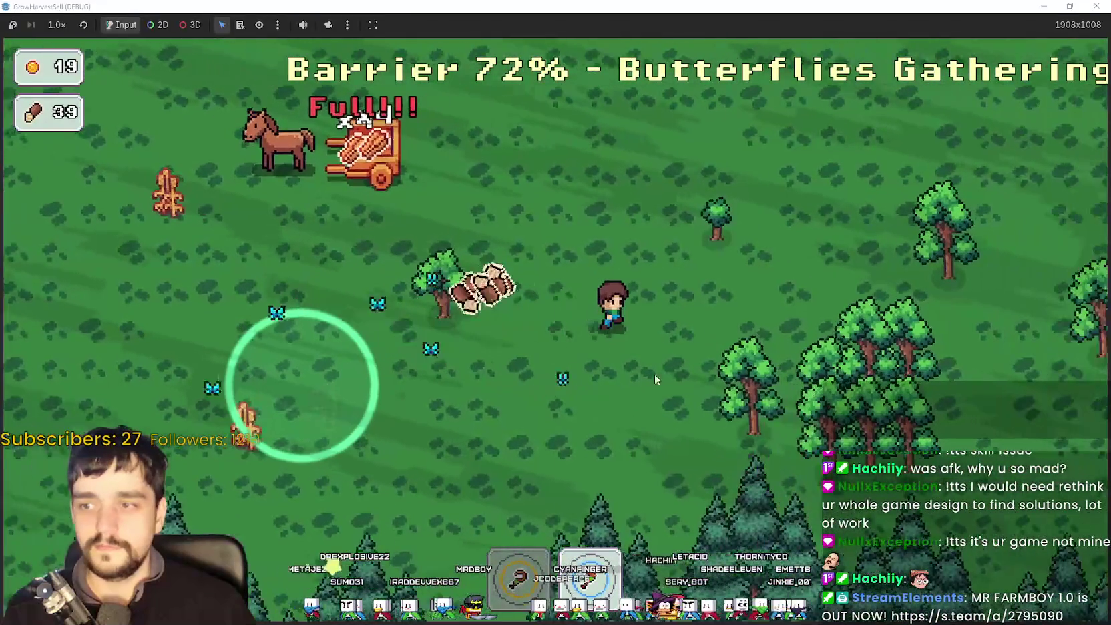
key("s")
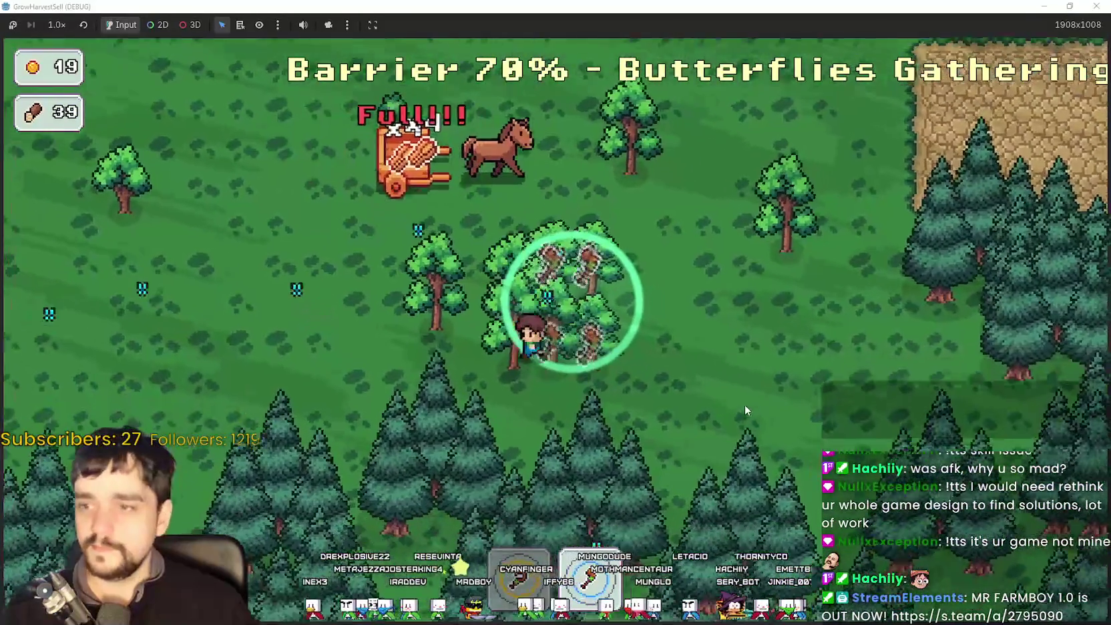
key("d")
key("w")
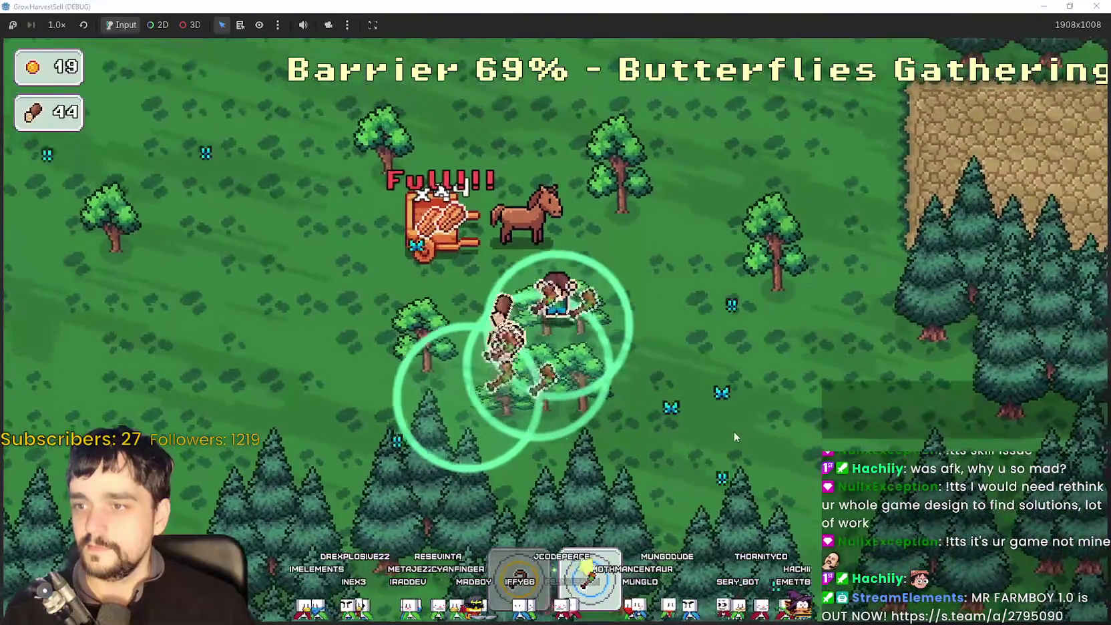
key("s")
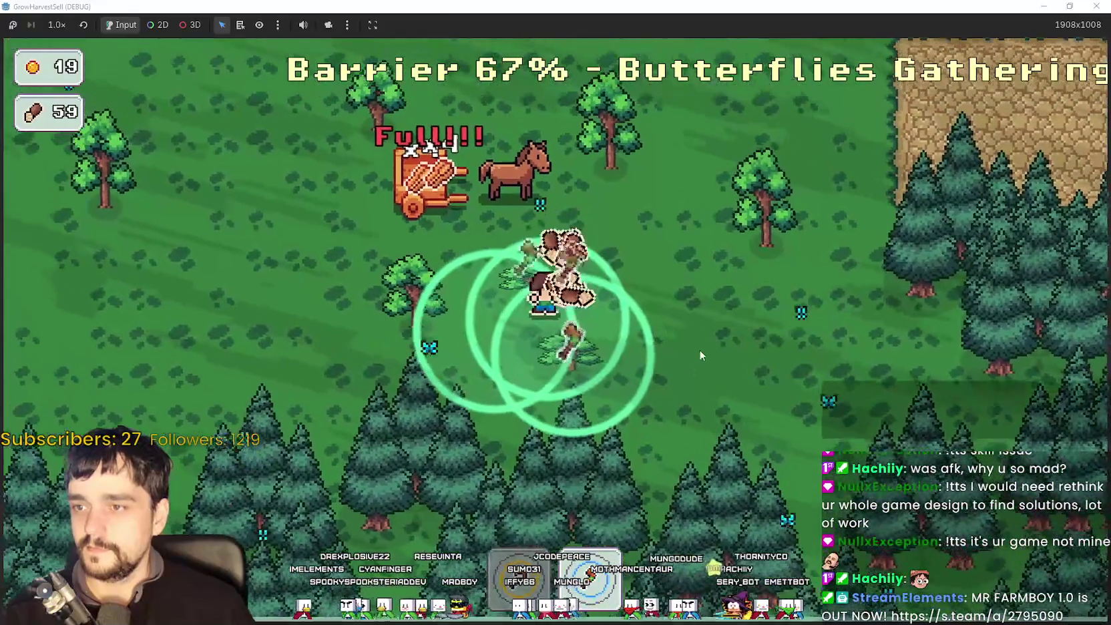
key("a")
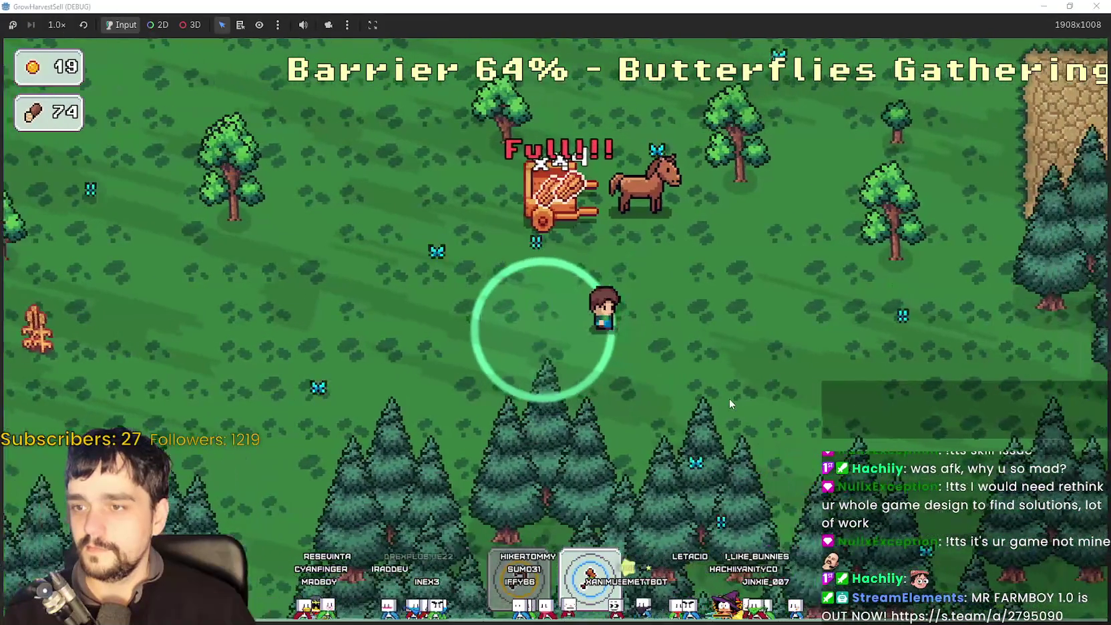
Chop the last few trees until wood reaches 99, then head for the fenced farm plot.
key("d")
key("w")
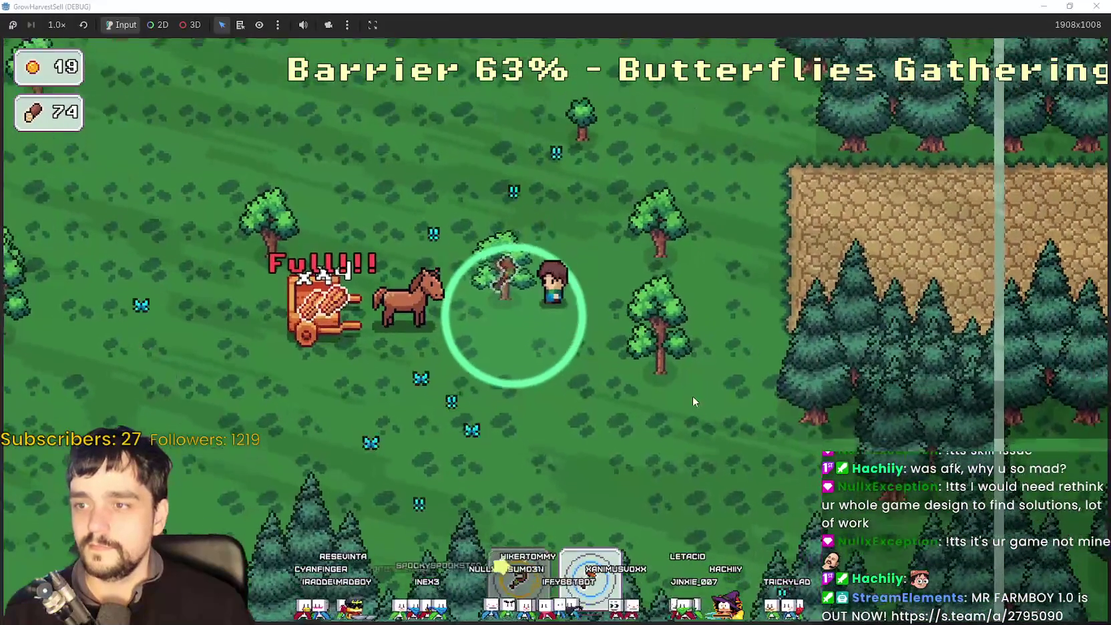
key("d")
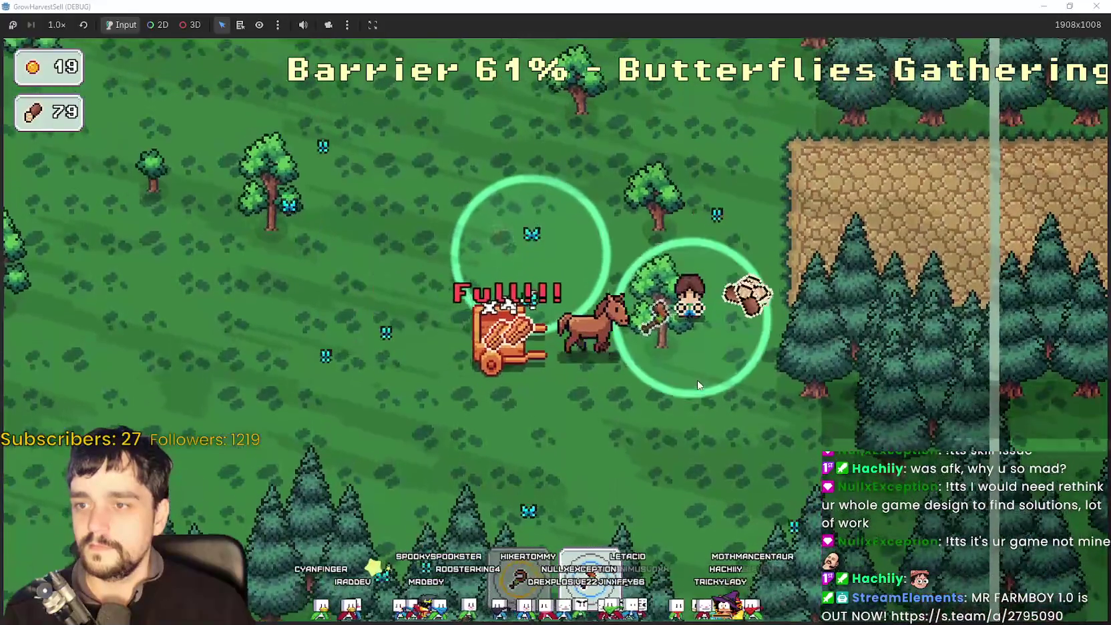
key("a")
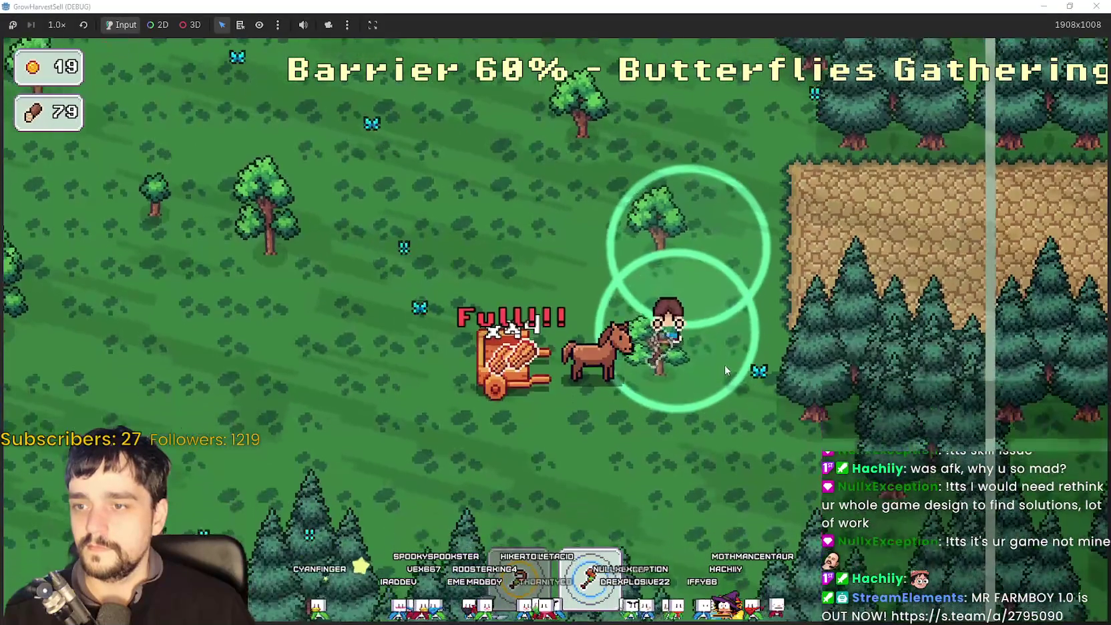
key("w")
key("a")
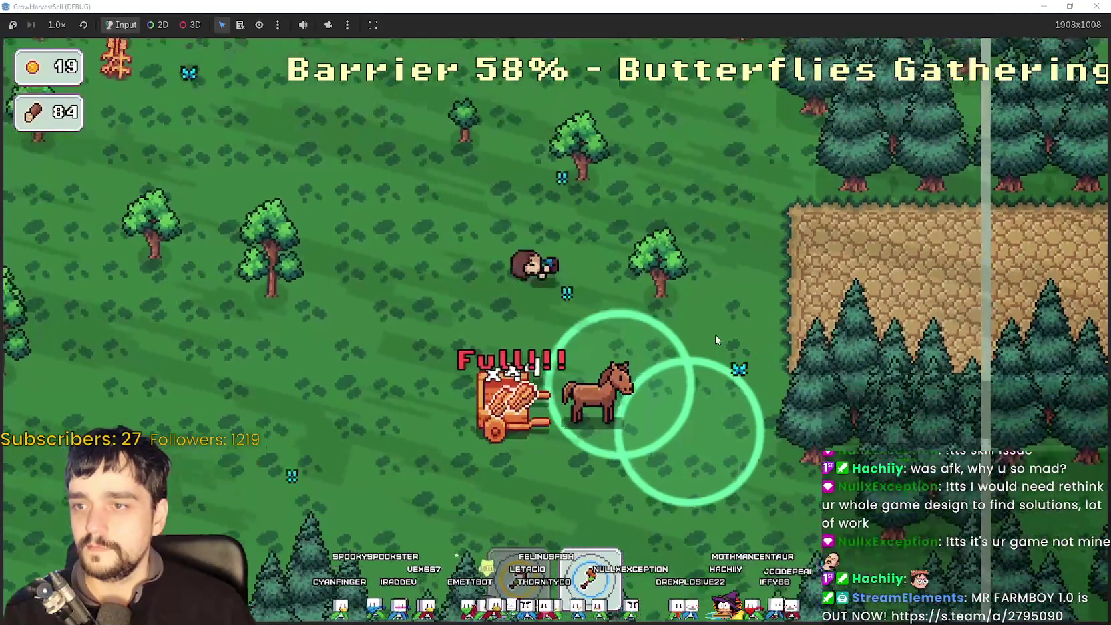
key("a")
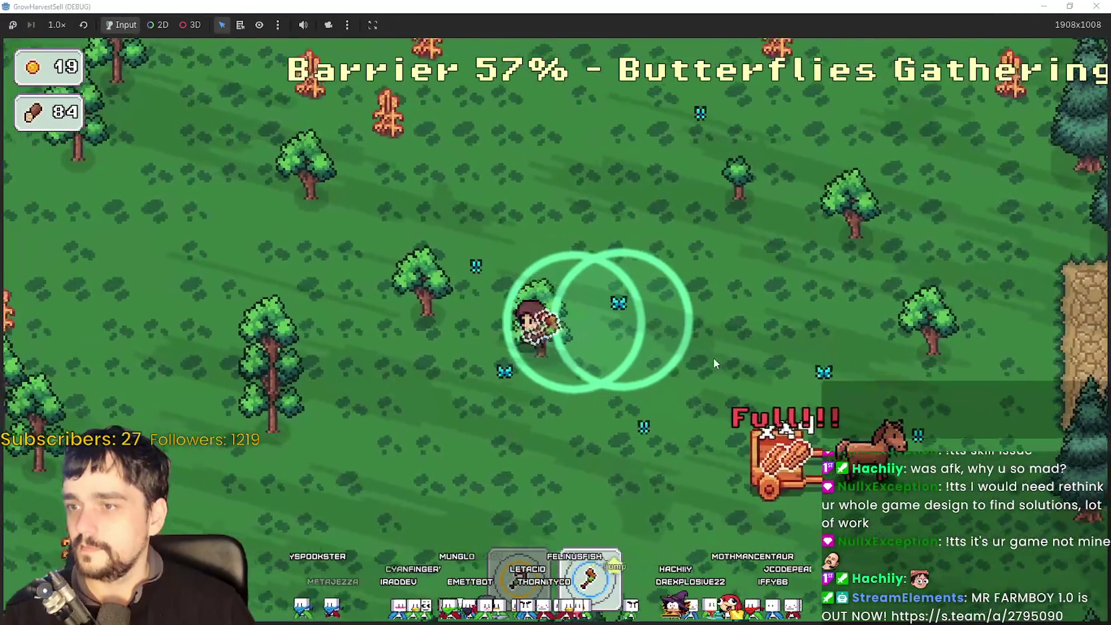
key("a")
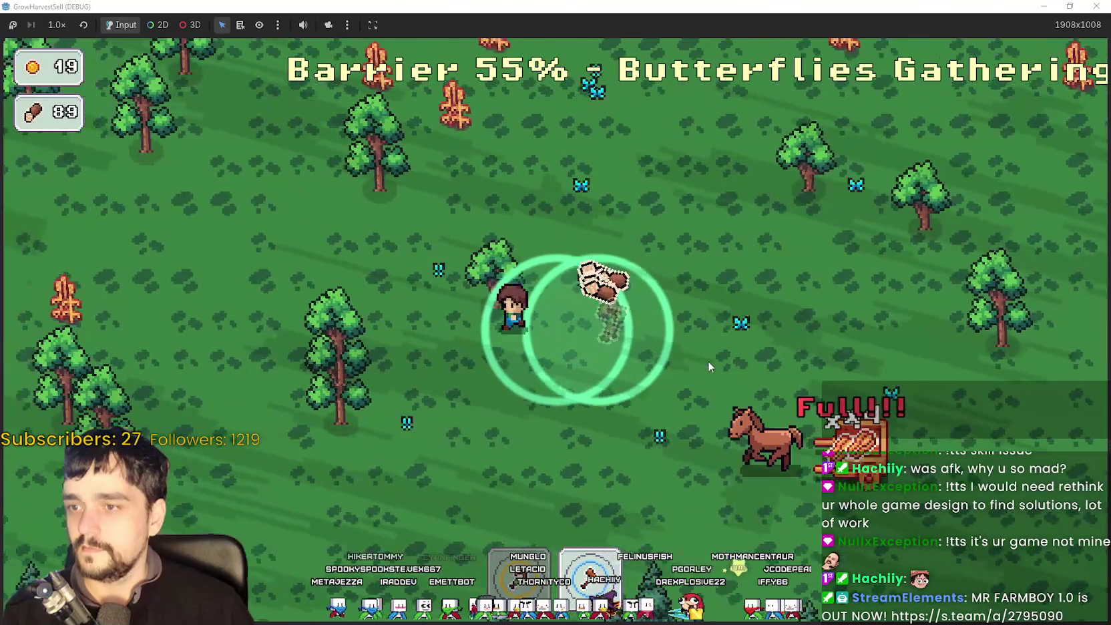
key("a")
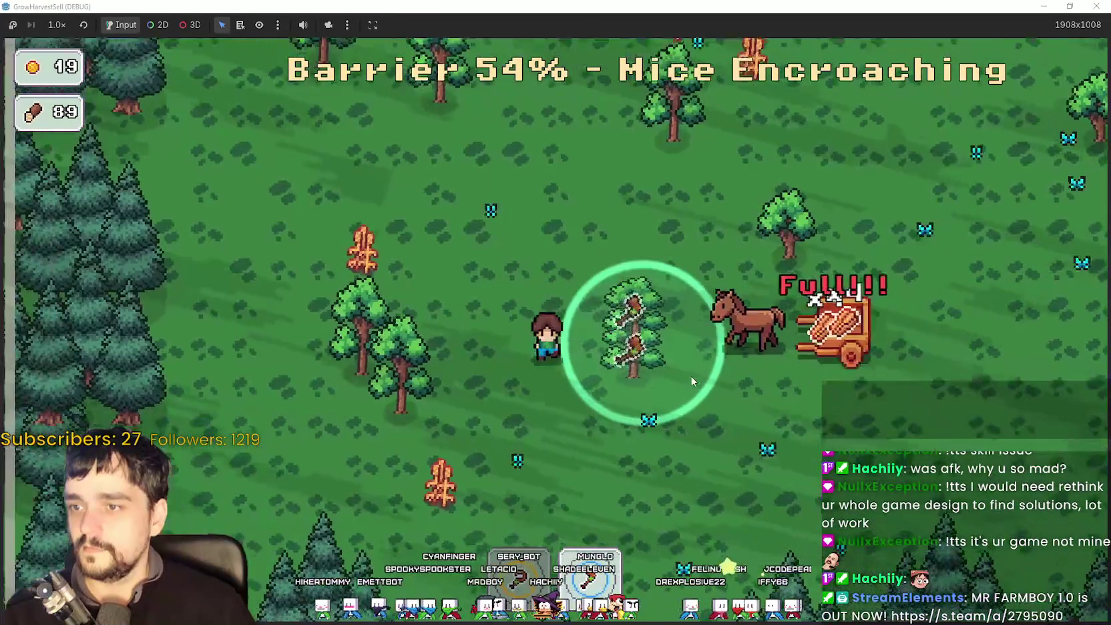
key("d")
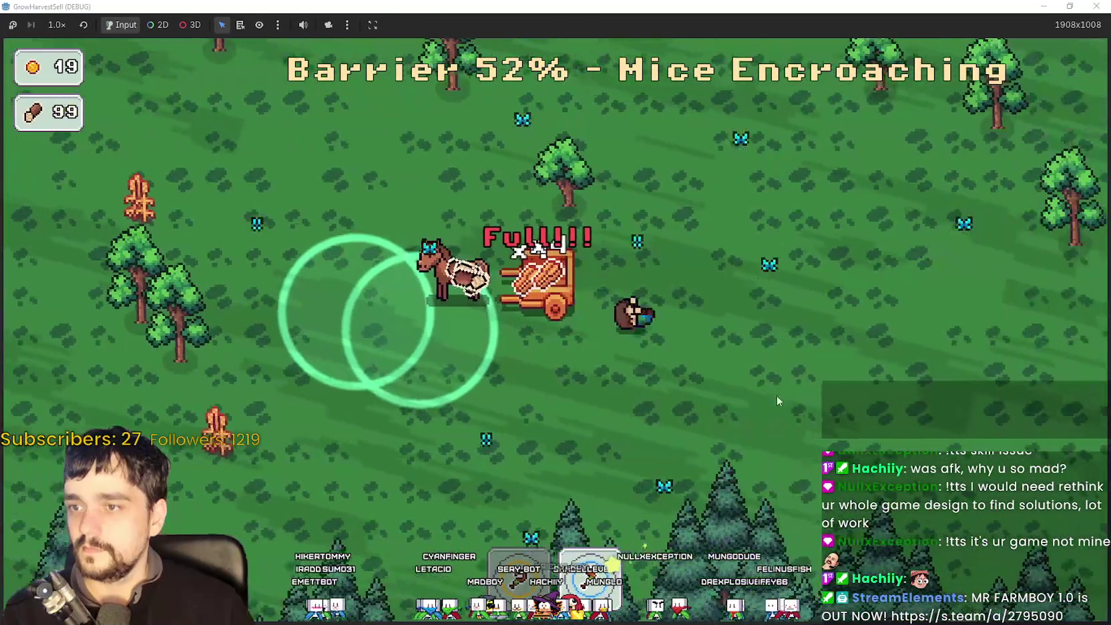
key("d")
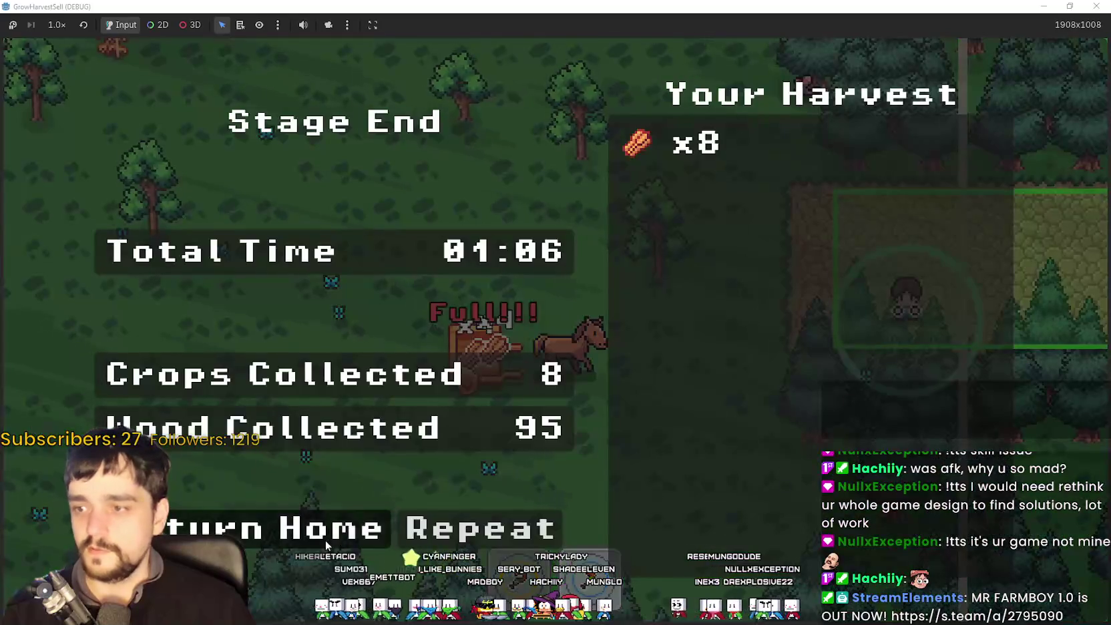
End the forest stage and deposit the carried crops and wood at the market stall.
left_click(327, 544)
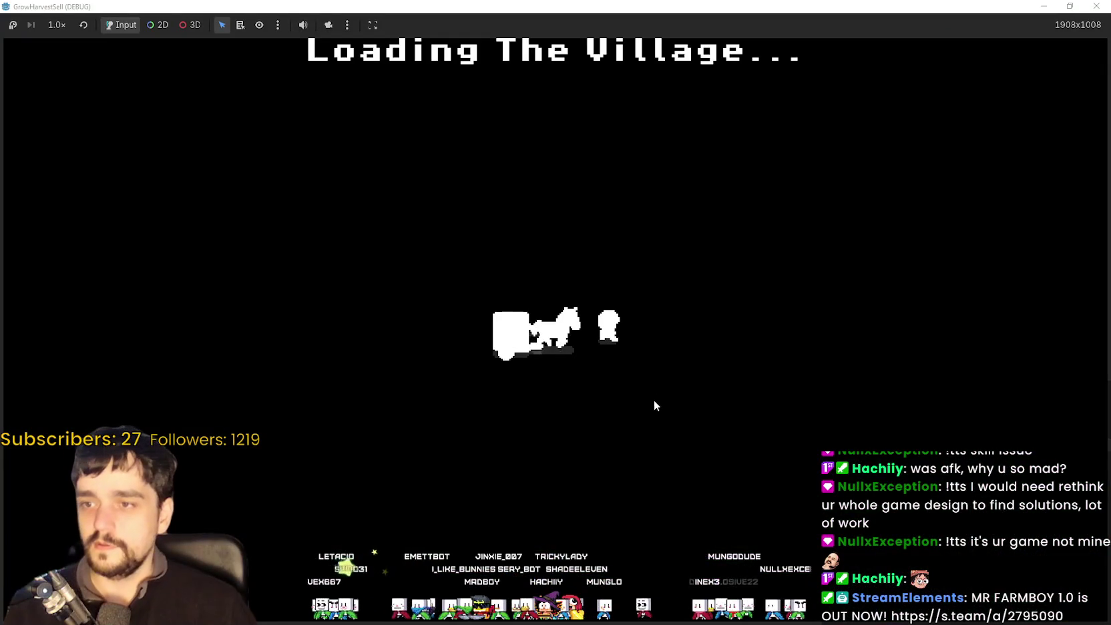
key("d")
key("w")
key("e")
key("s")
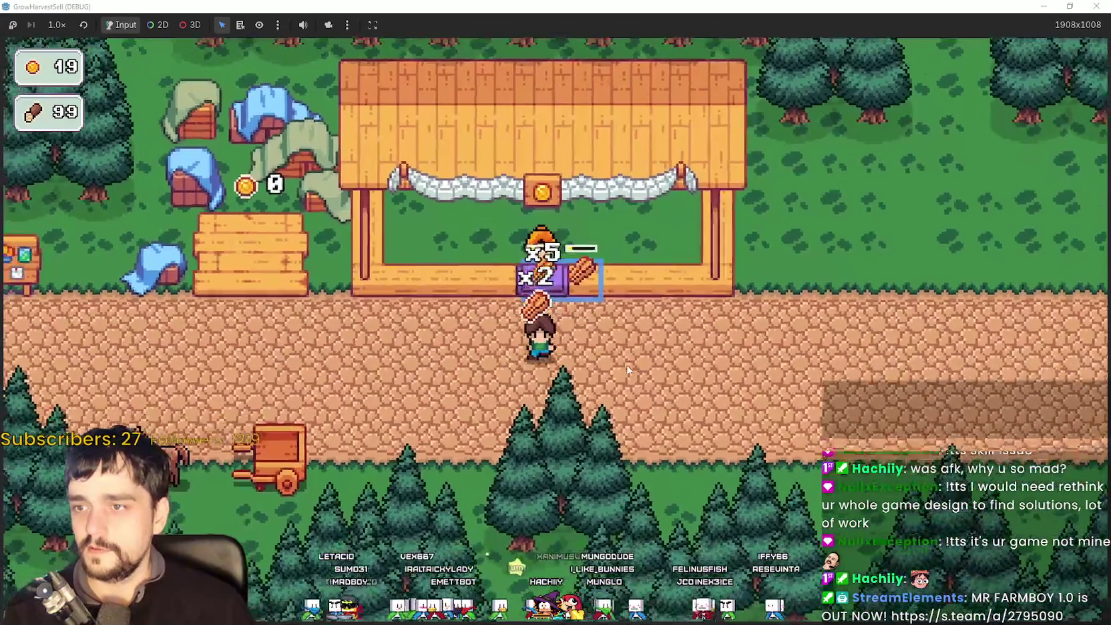
key("w")
Walk to the bulletin board and bring up the Prestige skill tree at 42/50 Exp.
key("s")
key("a")
key("w")
key("a")
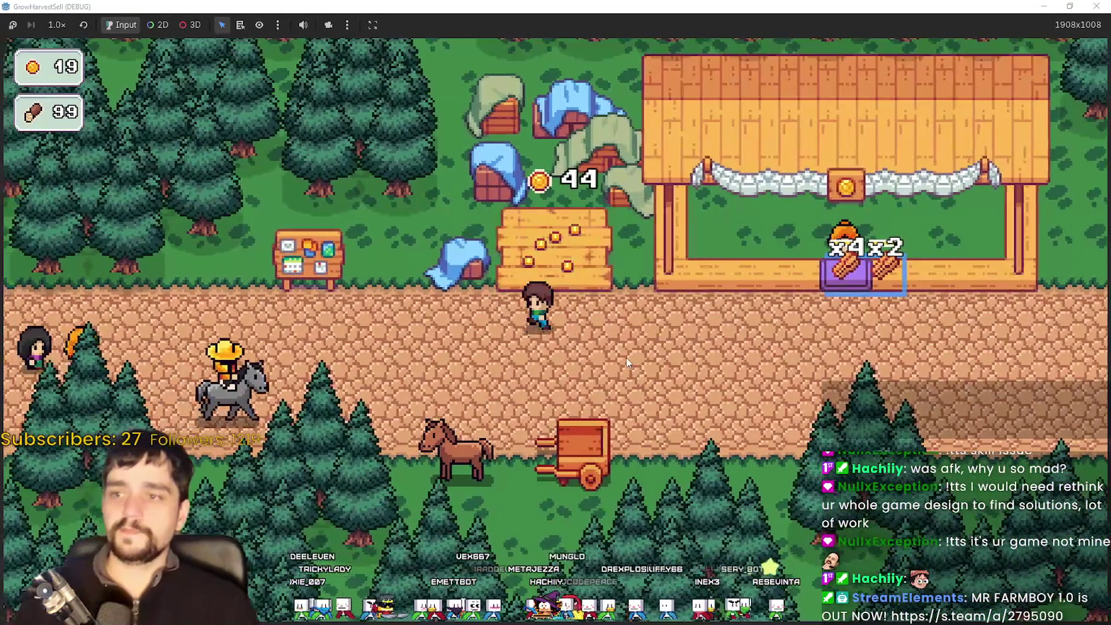
key("e")
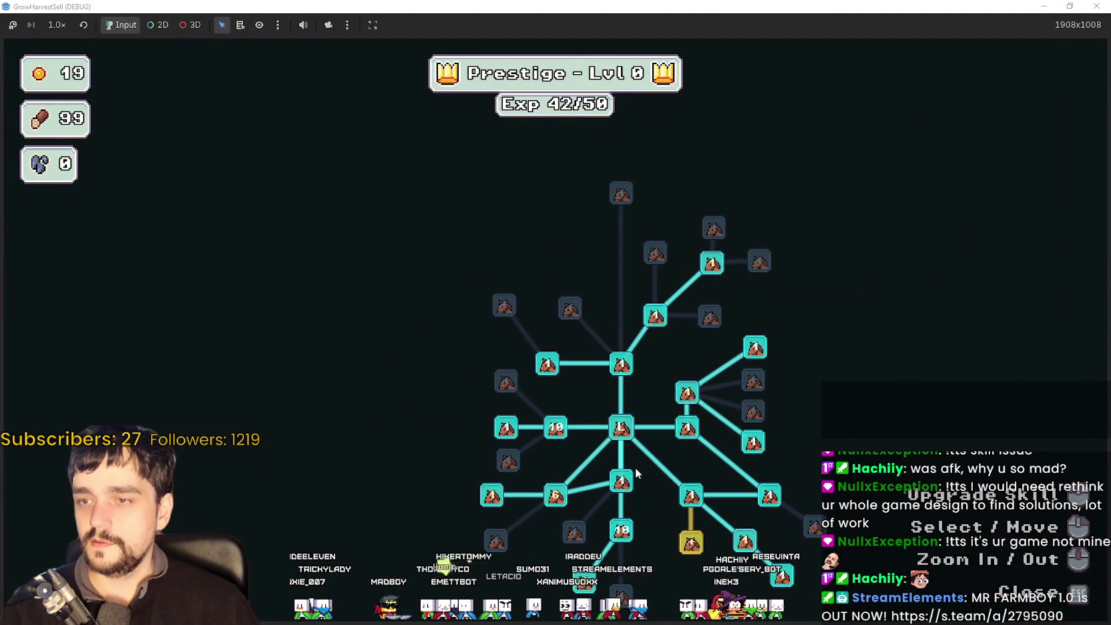
Buy a Crops Value upgrade with wood, reaching Prestige level 1 at 51/95 Exp, then close the tree.
scroll(631, 454, "up", 3)
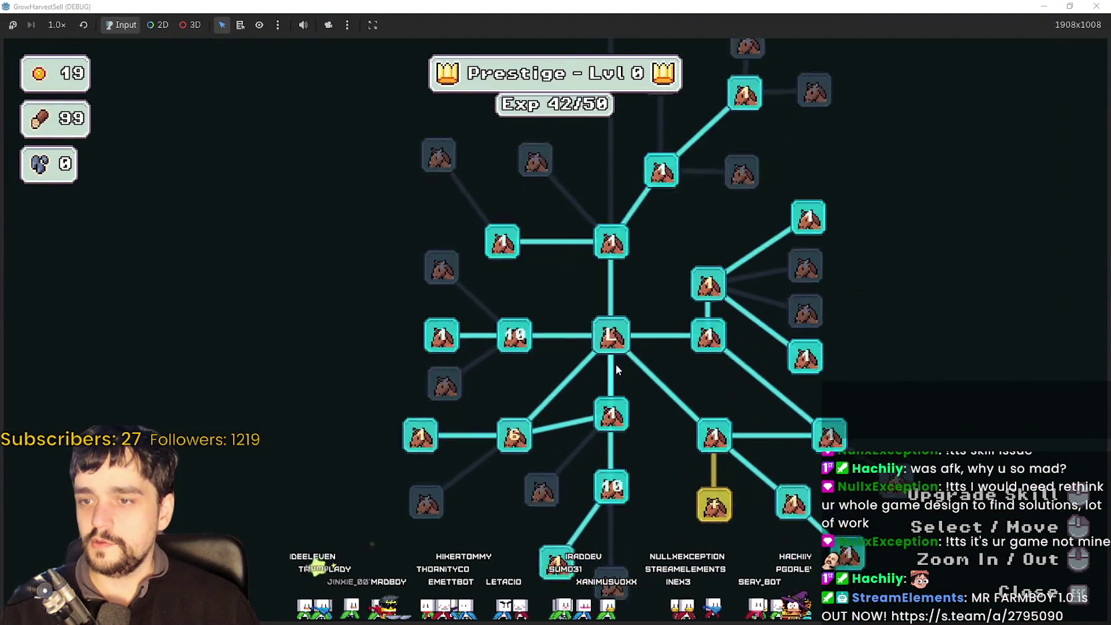
mouse_move(727, 405)
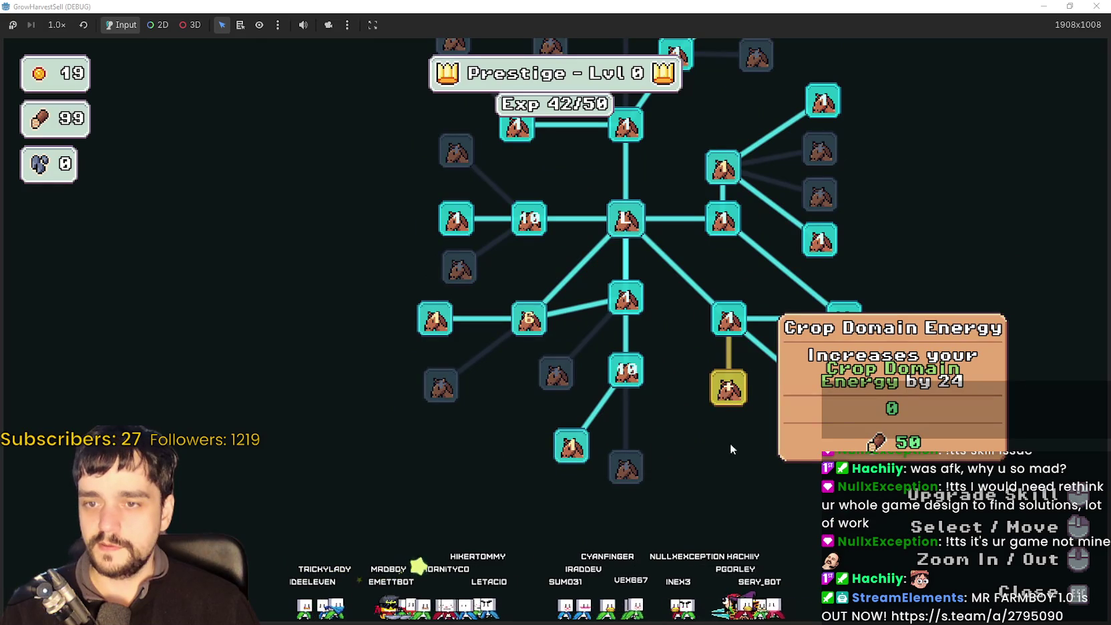
mouse_move(476, 396)
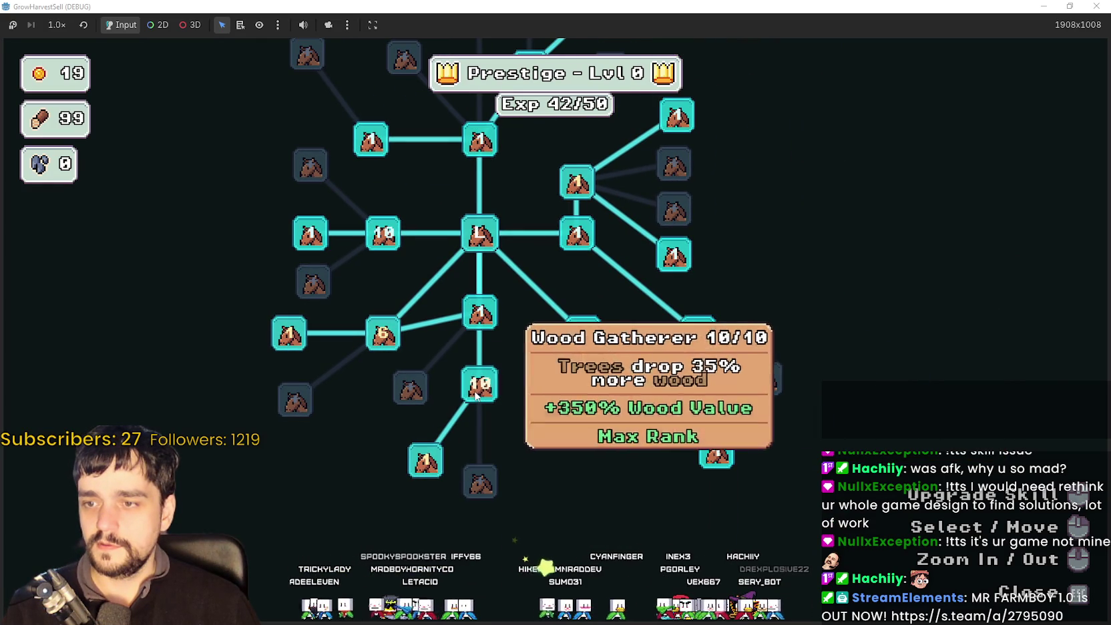
mouse_move(377, 329)
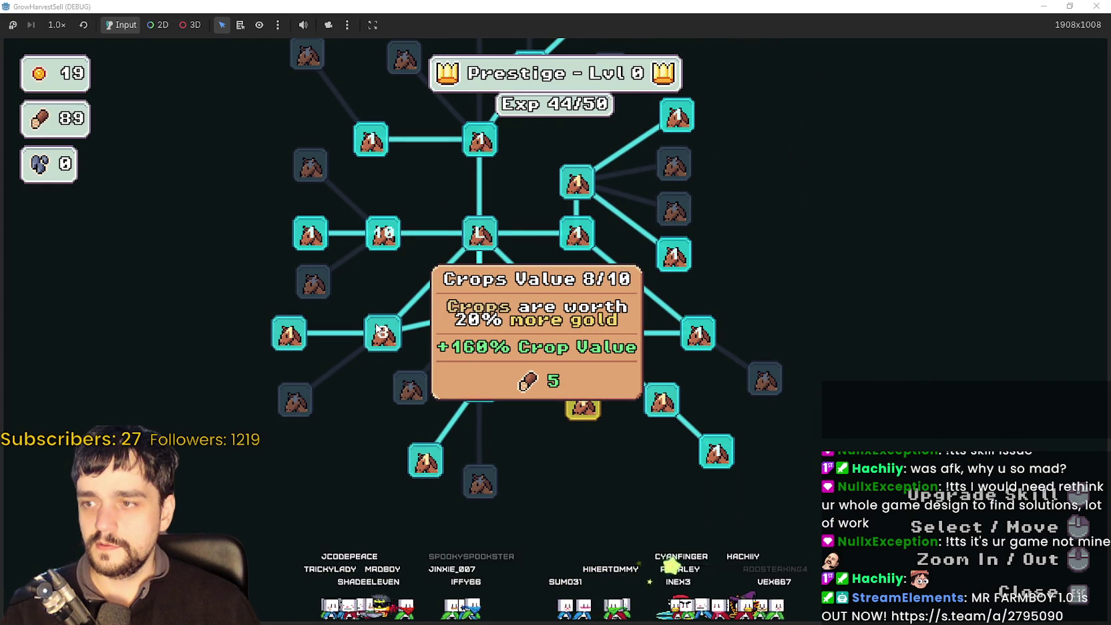
left_click(378, 329)
mouse_move(380, 374)
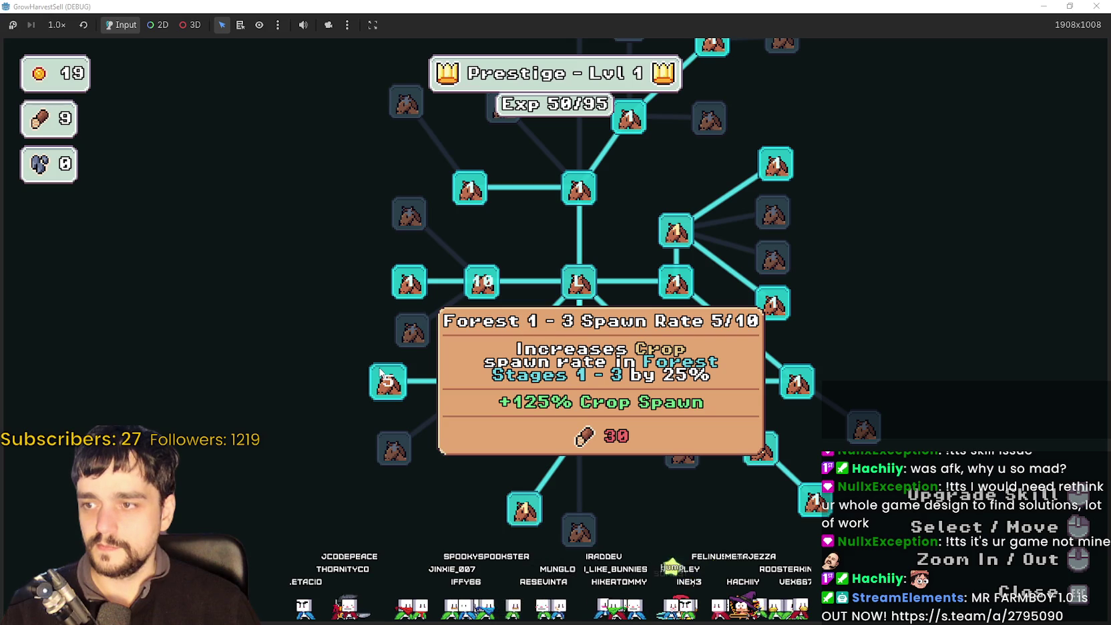
mouse_move(485, 287)
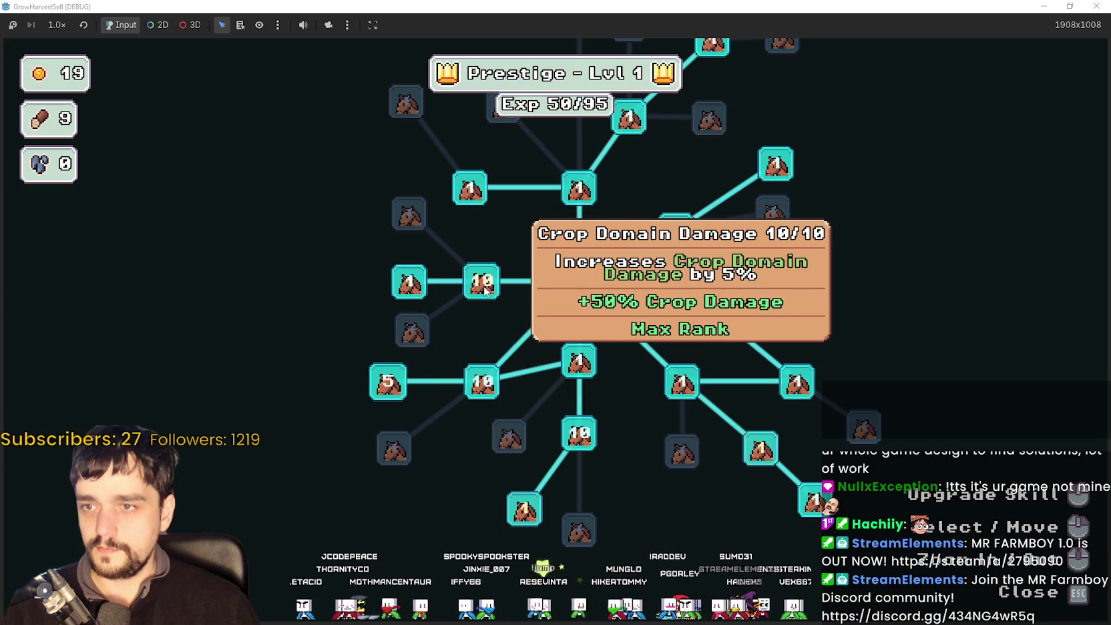
mouse_move(488, 478)
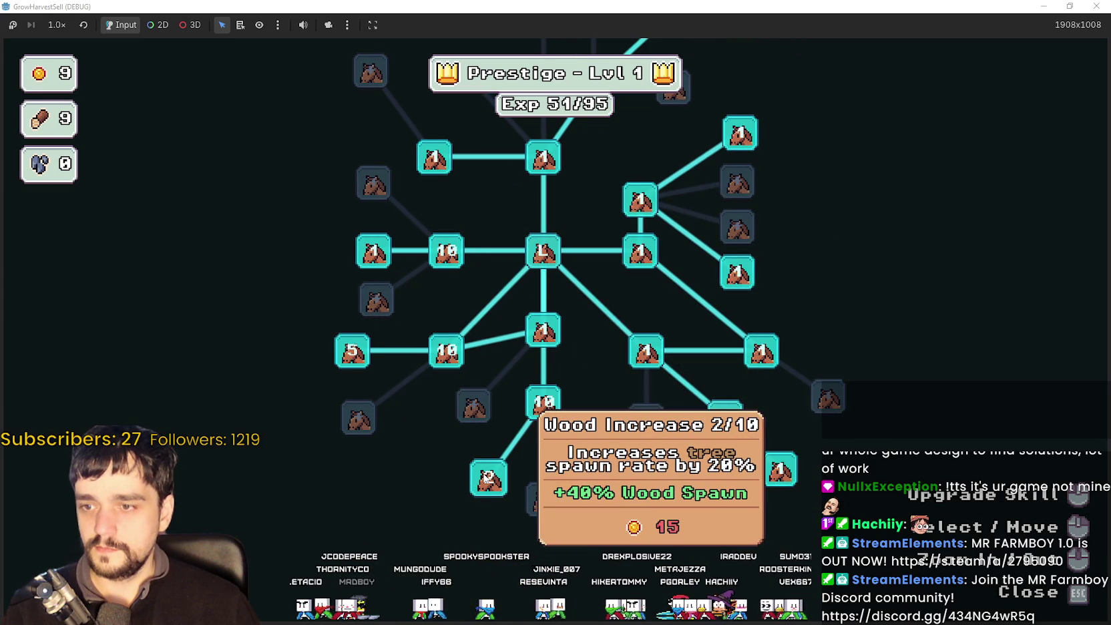
key("Escape")
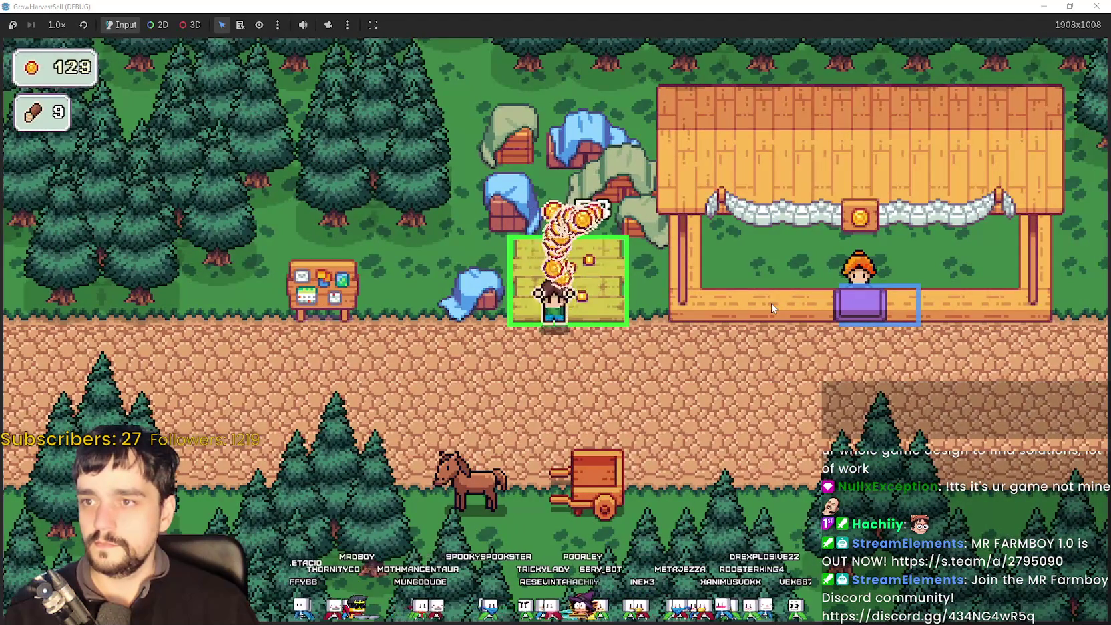
Collect the crop coins and upgrade Resource Domain Damage to 10/10, raising Exp to 60/95.
key("a")
key("Tab")
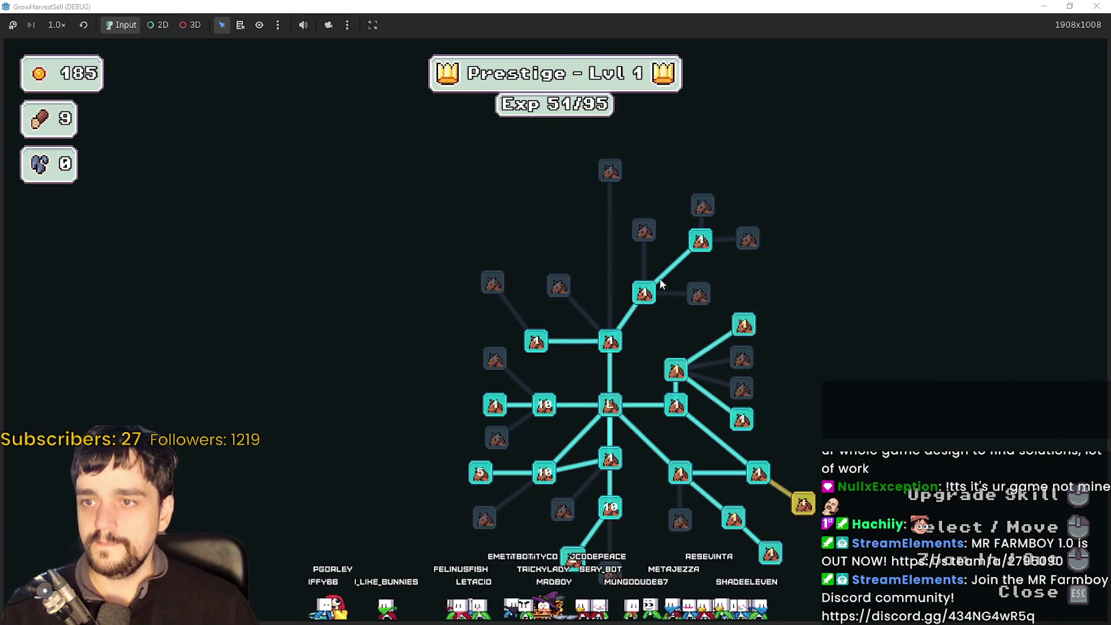
mouse_move(541, 349)
mouse_move(741, 327)
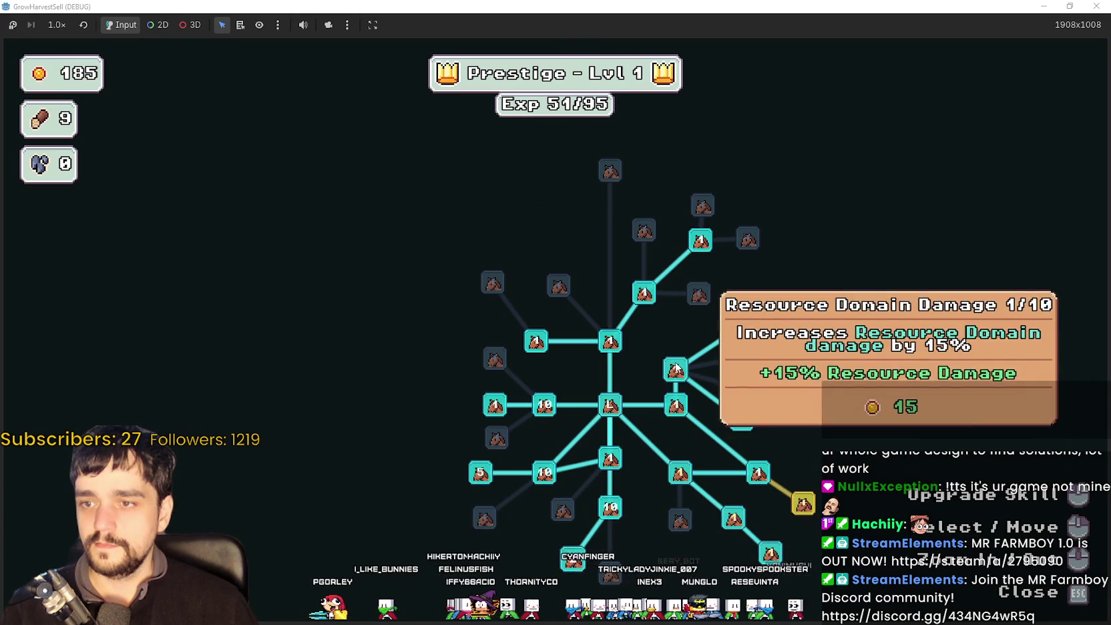
mouse_move(528, 415)
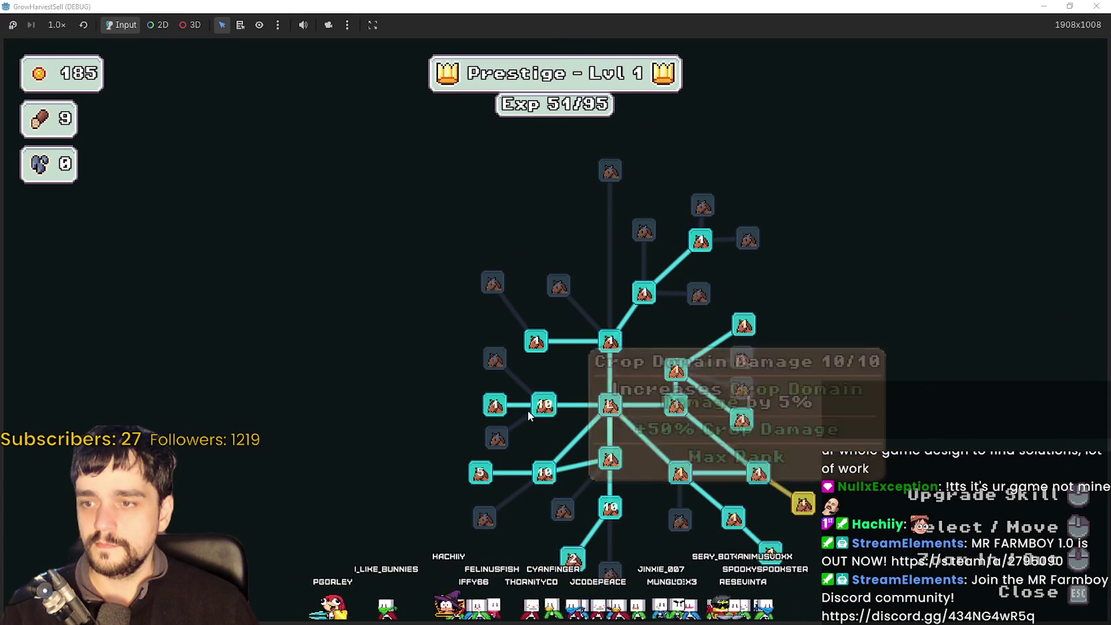
left_click(676, 370)
left_click(675, 370)
left_click(676, 370)
left_click(675, 371)
left_click(676, 371)
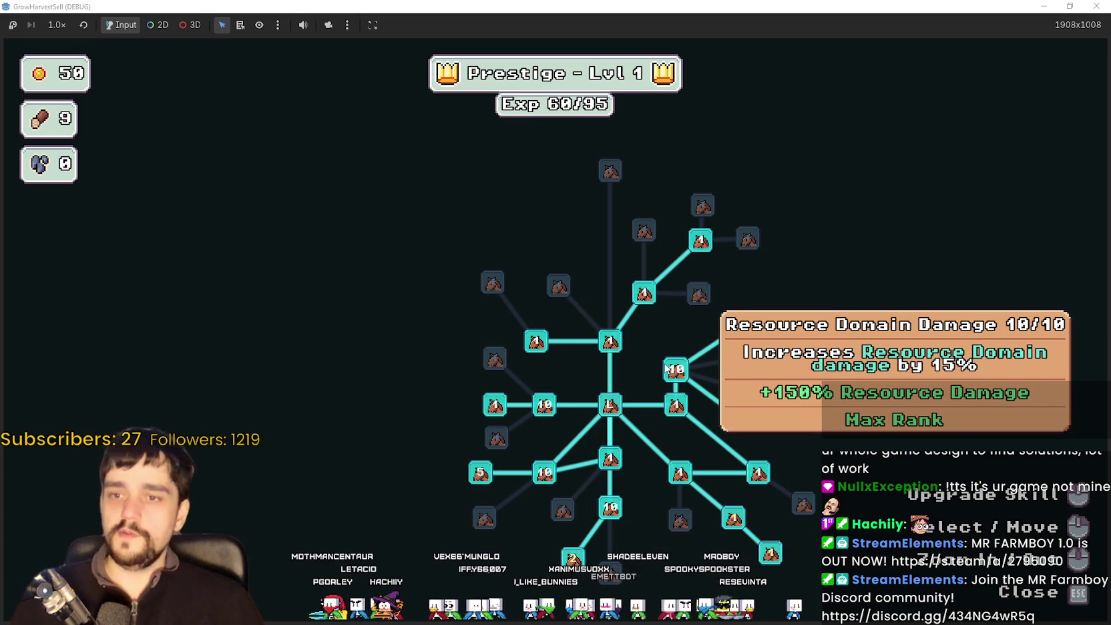
Walk to the travel point and bring up the Stage 1 and Stage 2 previews.
key("Escape")
key("s")
key("e")
key("d")
left_click(393, 203)
Compare Stage 1 and Stage 2, ending on Stage 2 with Wheat 60%, Tomato 40%, Wood 100%.
key("d")
left_click(395, 204)
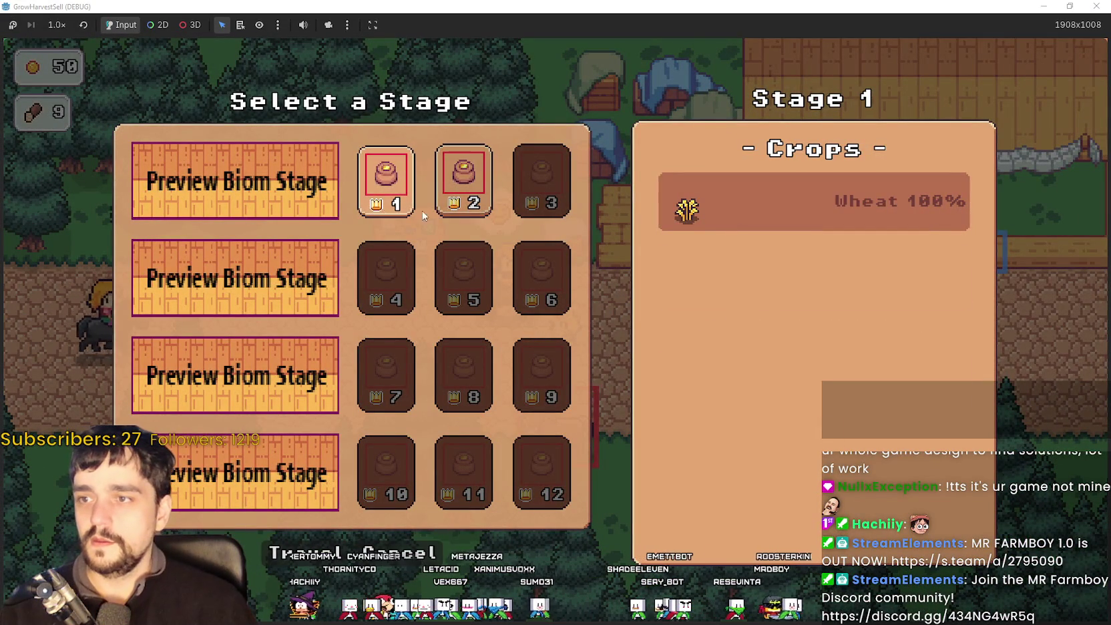
left_click(464, 215)
left_click(402, 216)
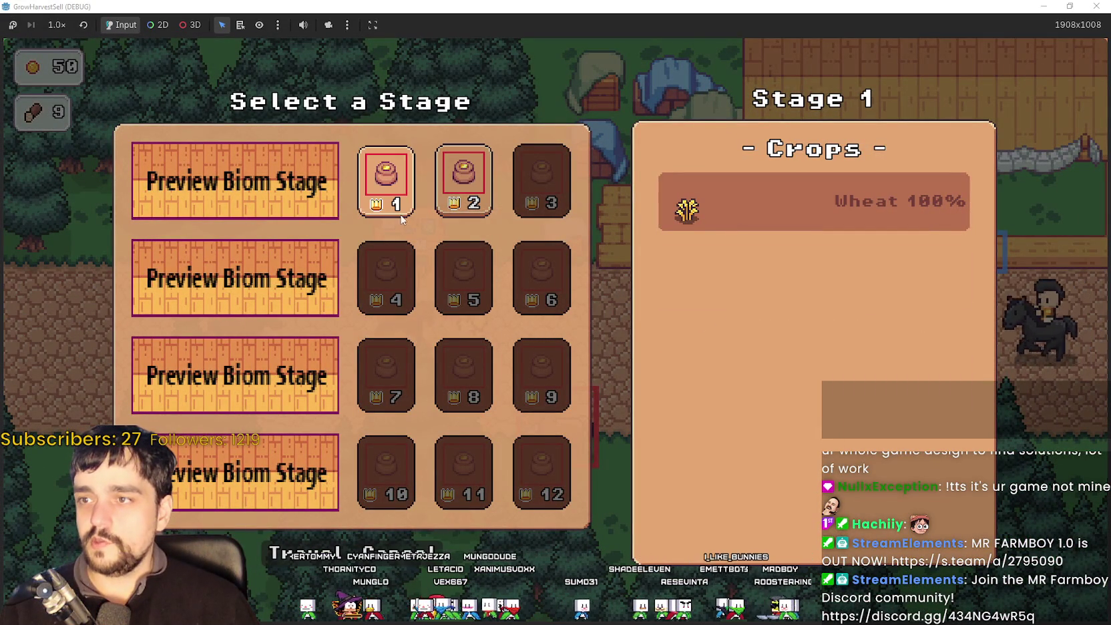
left_click(458, 215)
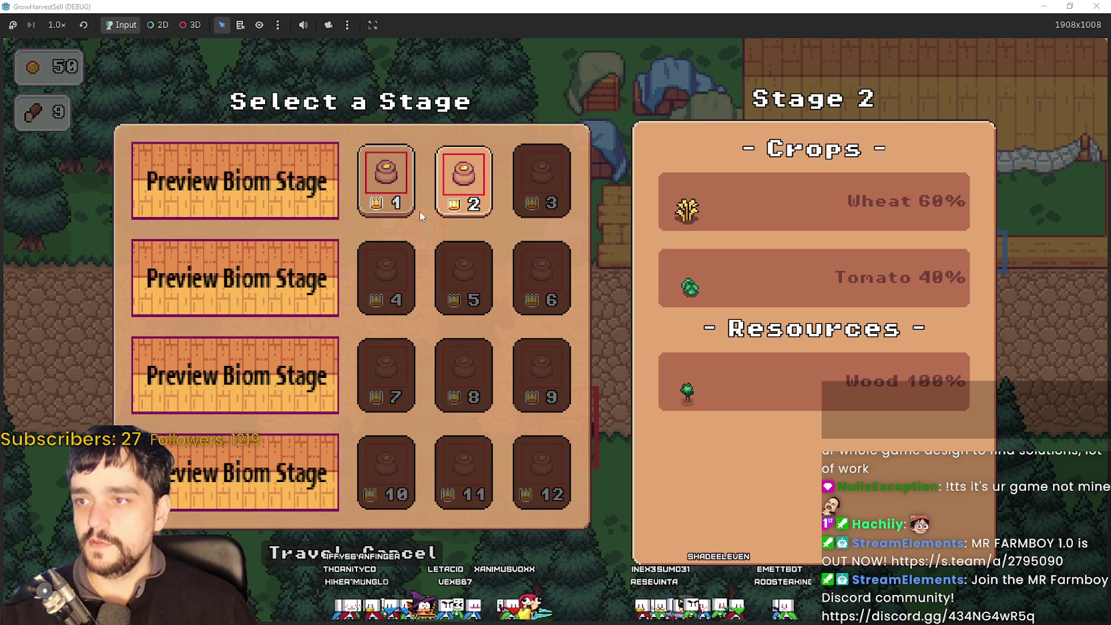
left_click(397, 204)
left_click(460, 210)
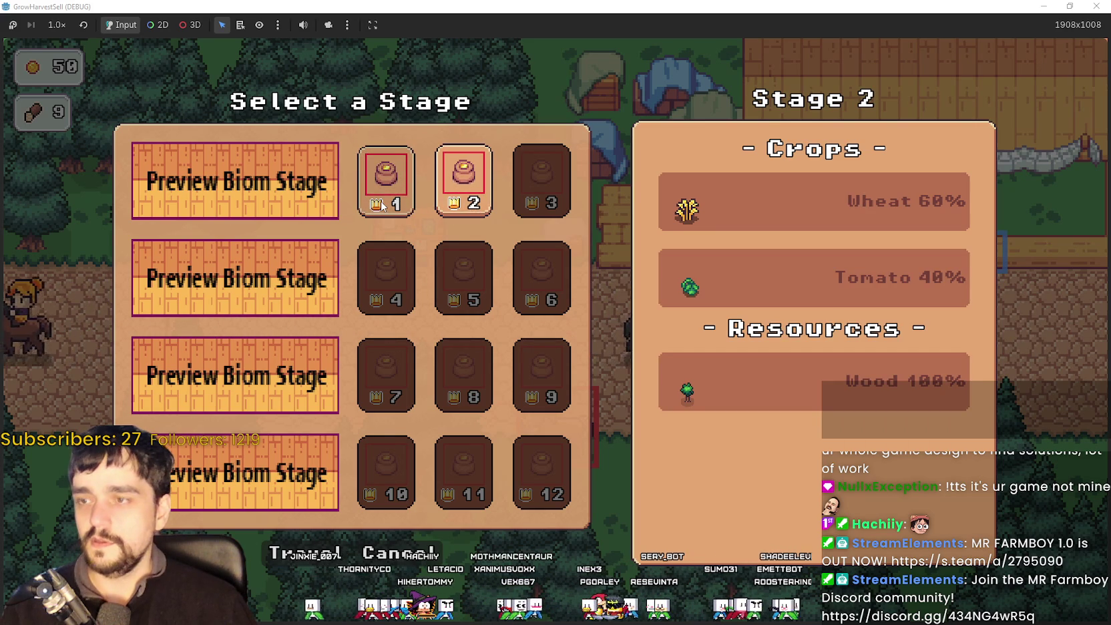
left_click(382, 206)
left_click(472, 204)
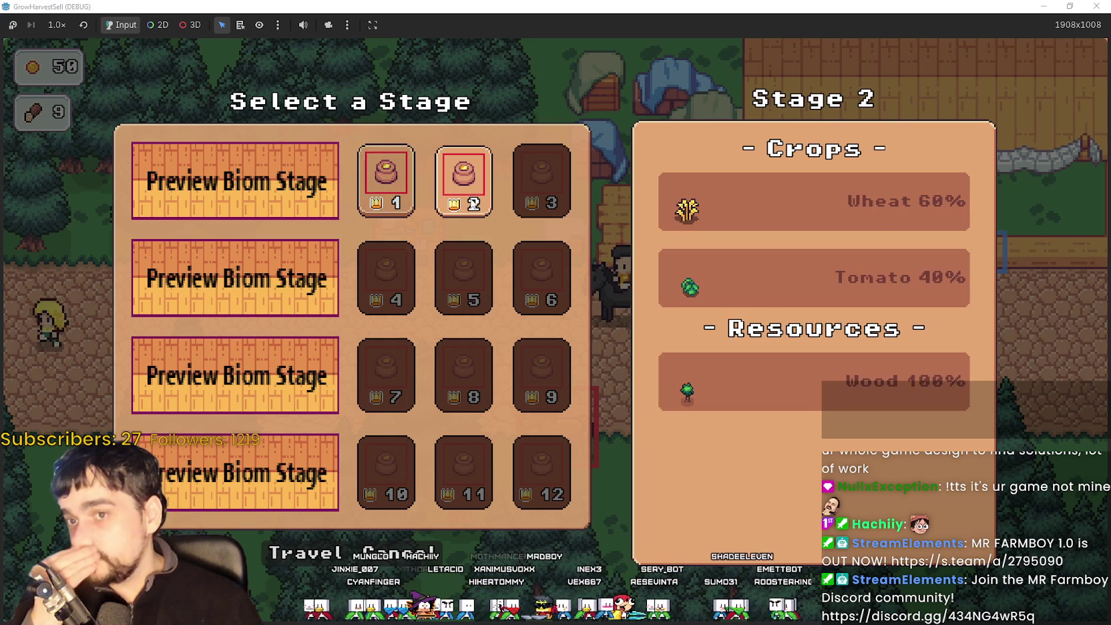
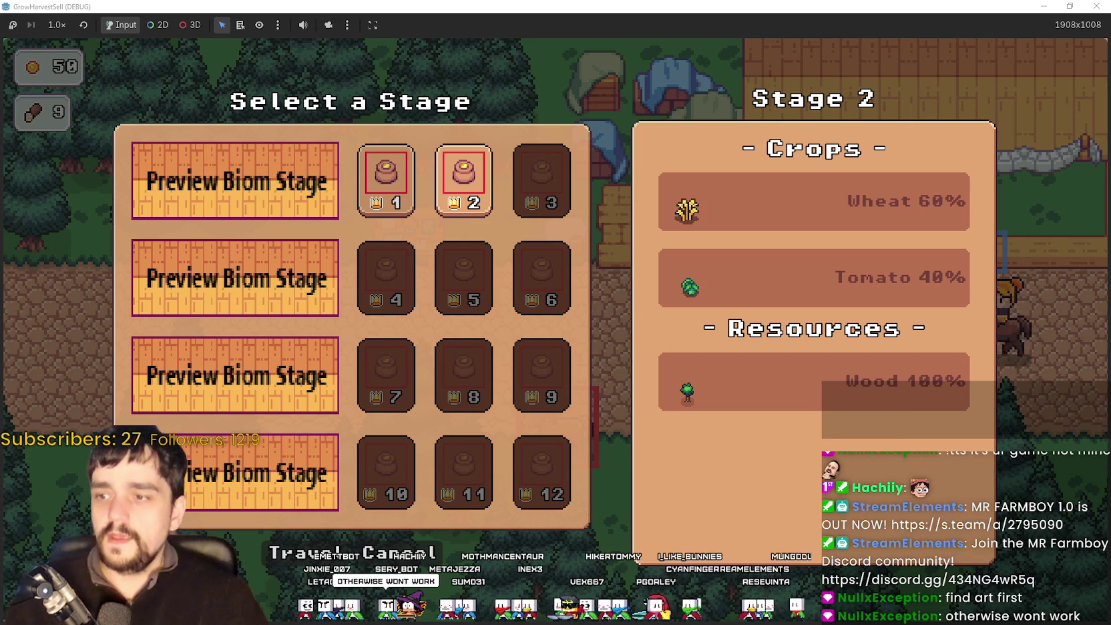
Close the stage selection and walk the farmer along the village road to the notice board.
left_click(417, 563)
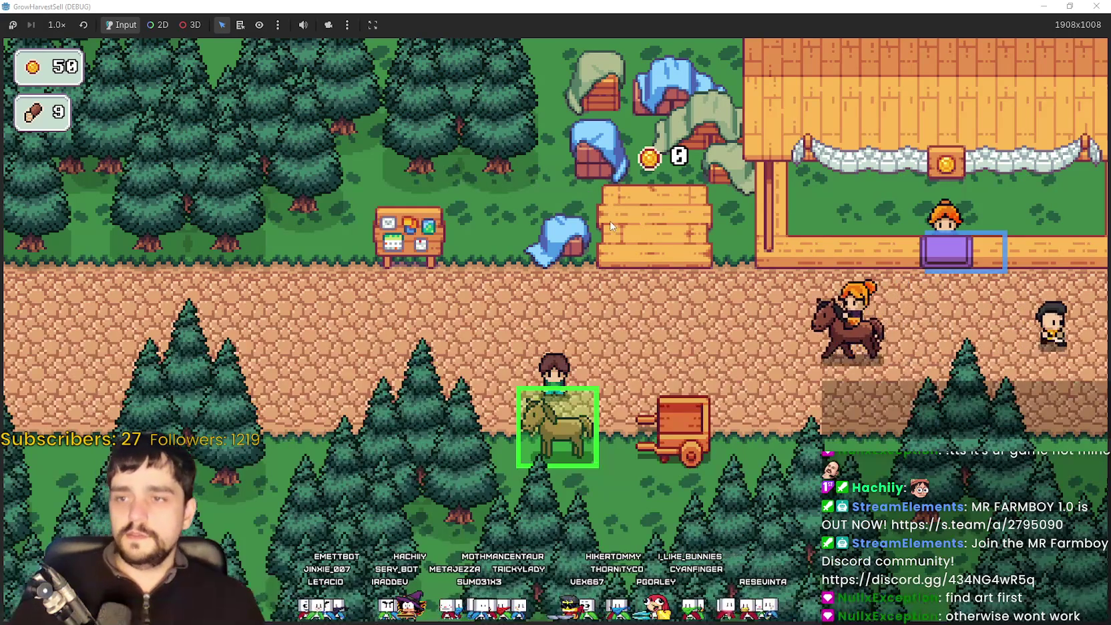
key("w")
key("d")
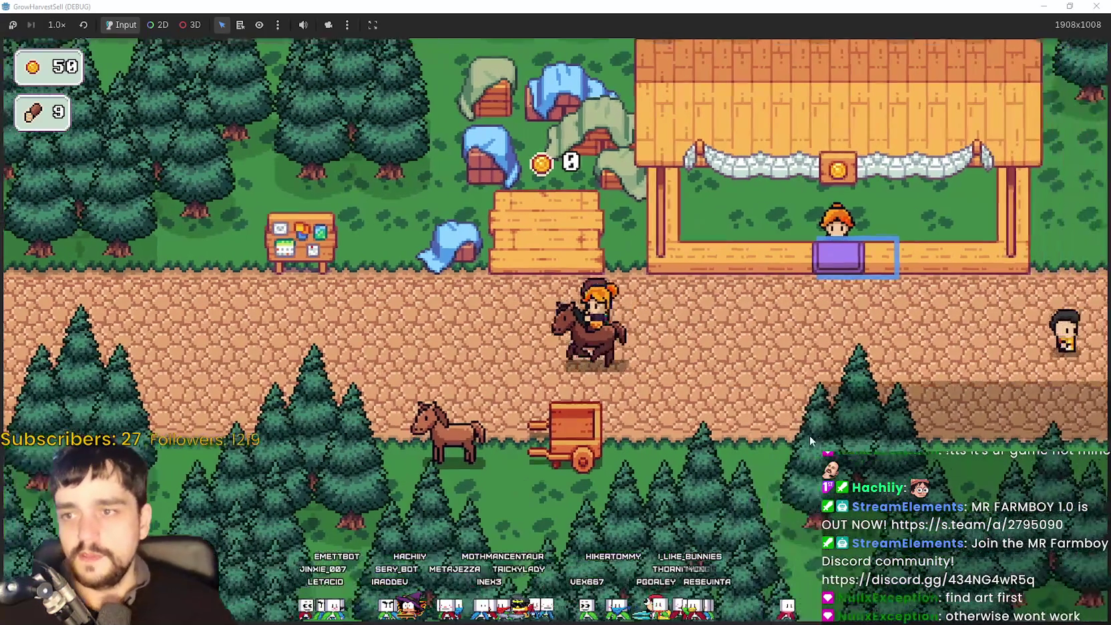
key("d")
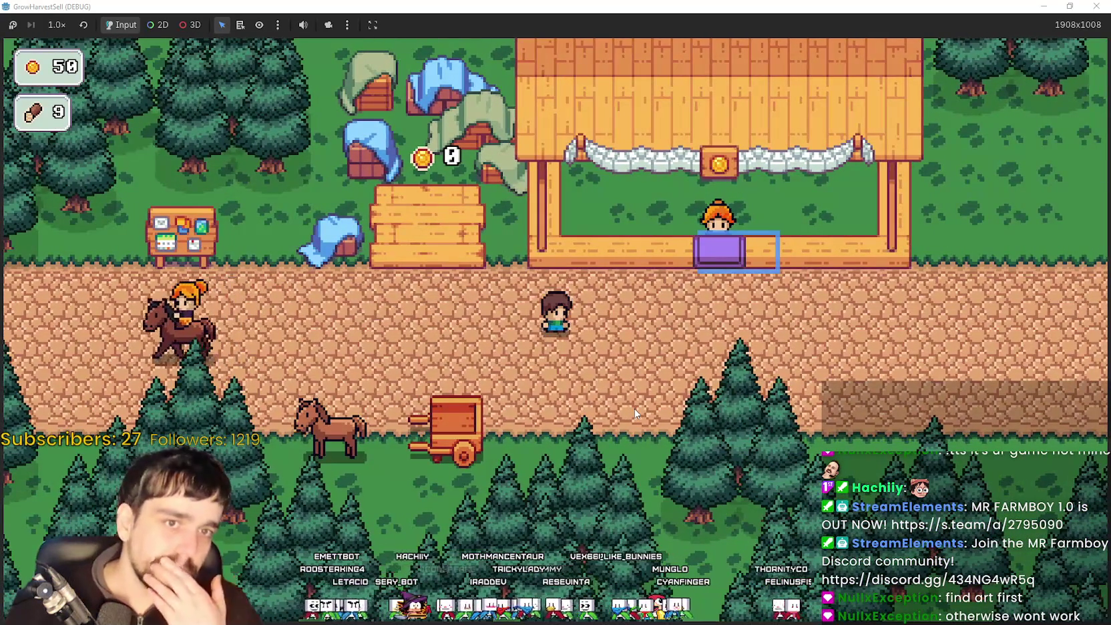
key("a")
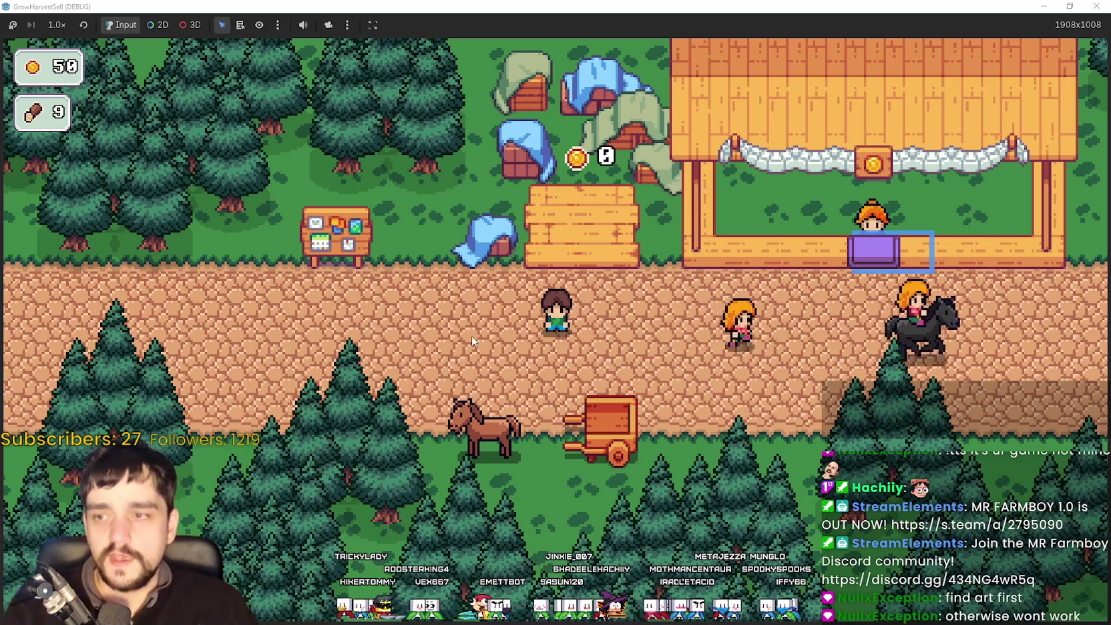
key("s")
key("d")
key("w")
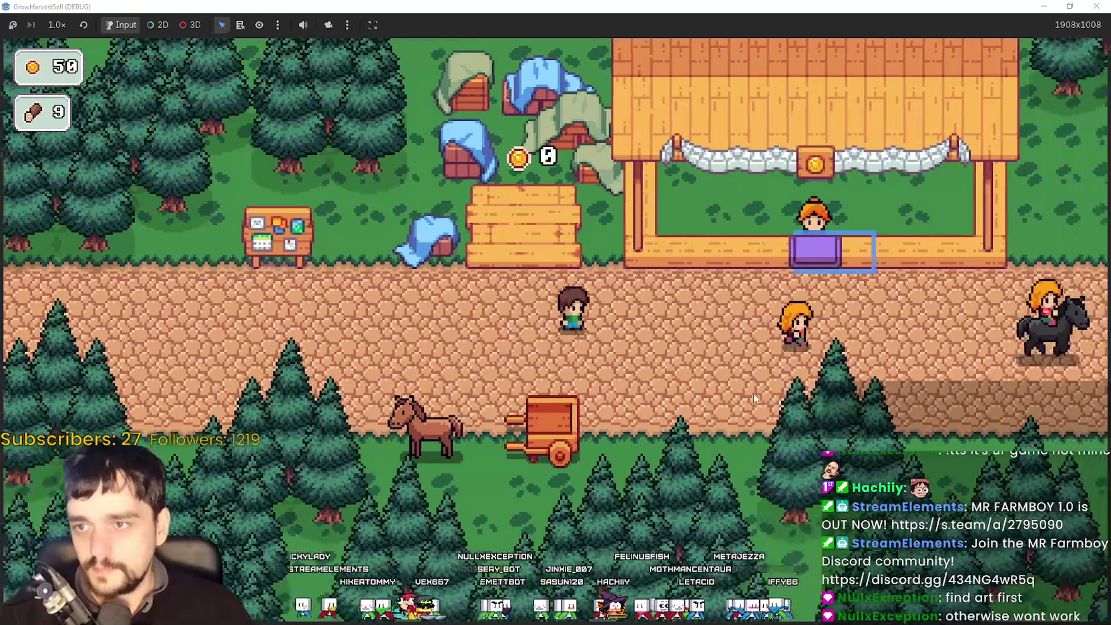
key("a")
key("d")
key("w")
key("s")
key("d")
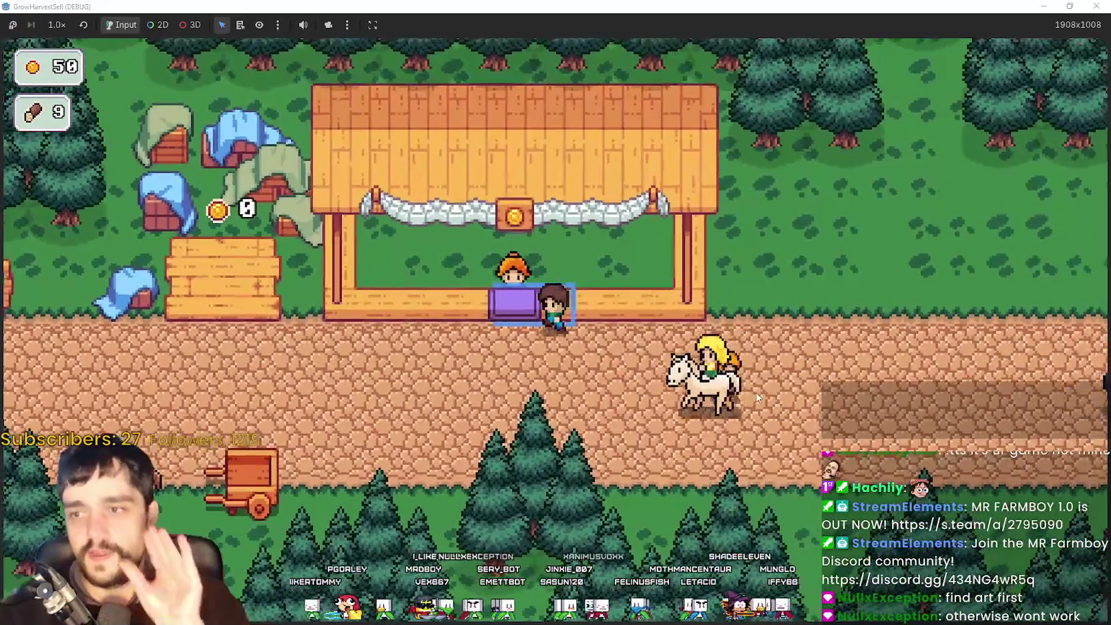
key("a")
key("a")
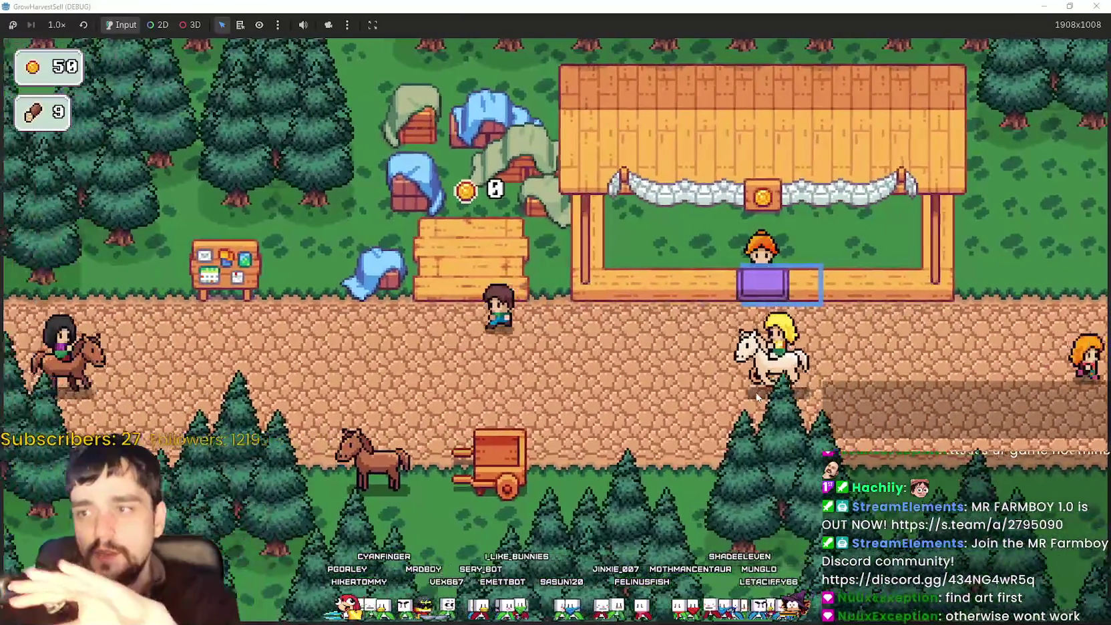
key("d")
key("a")
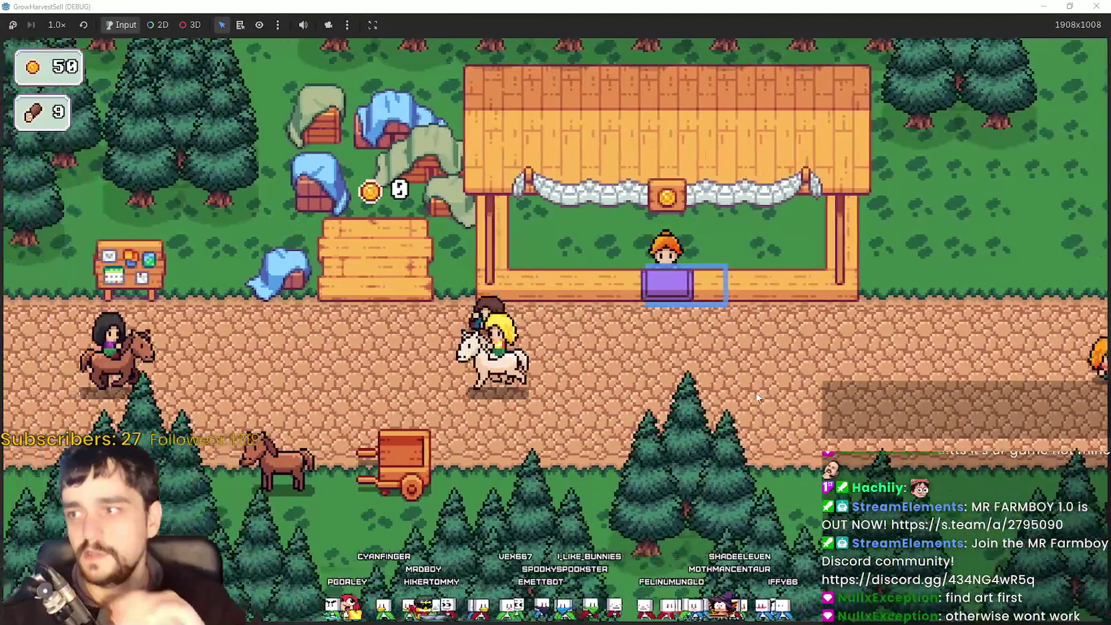
key("a")
key("w")
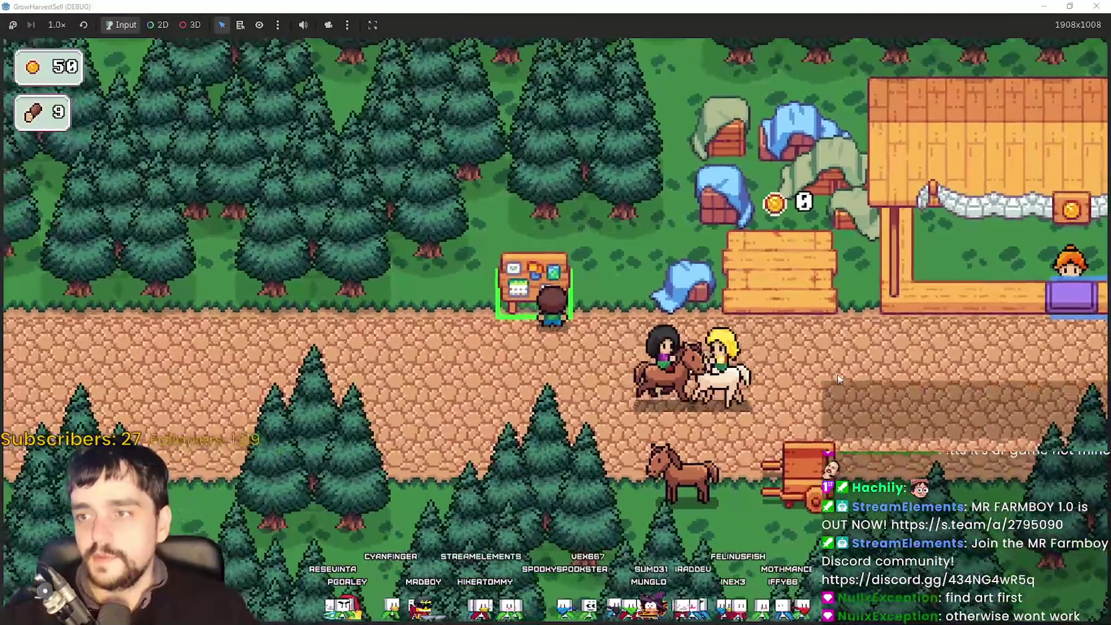
Check the prestige skill tree at the notice board, then walk the farmer to the horse.
key("e")
key("Escape")
key("d")
key("d")
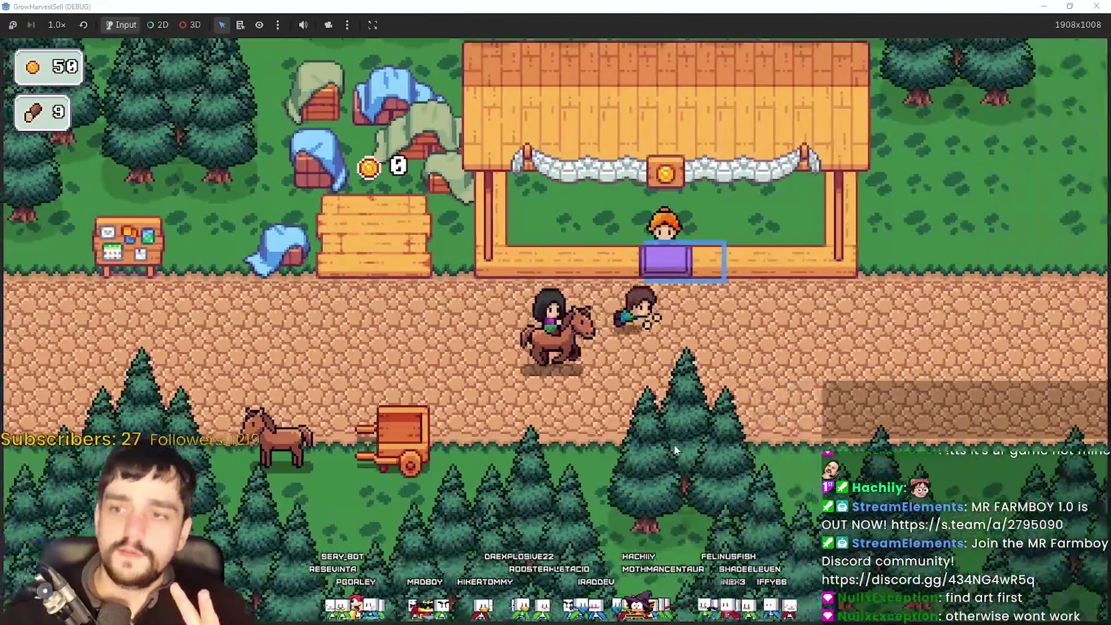
key("d")
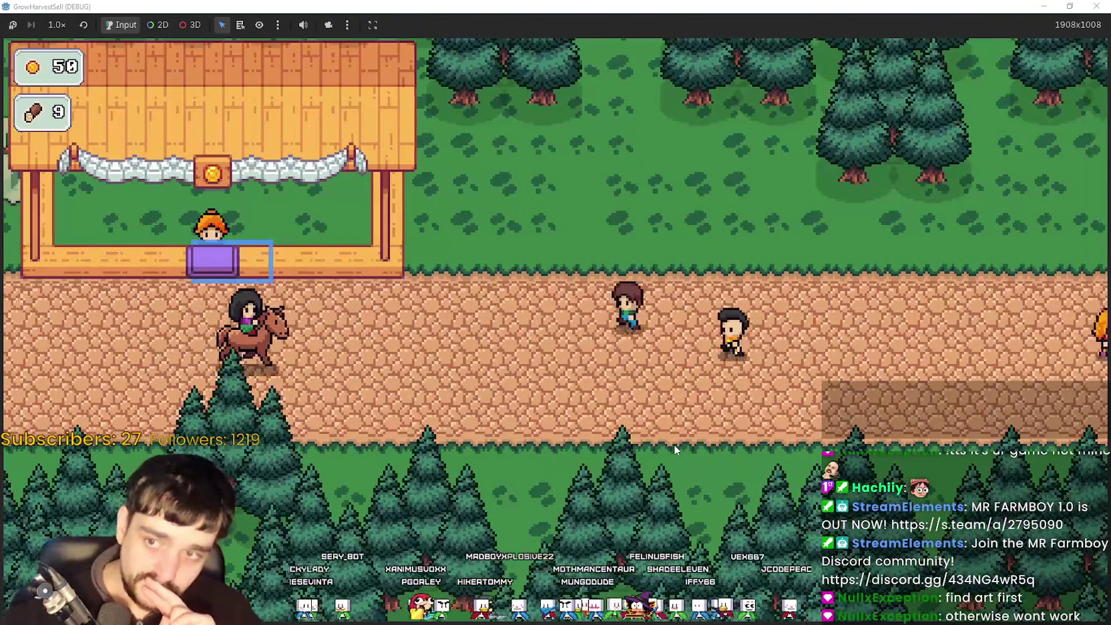
key("a")
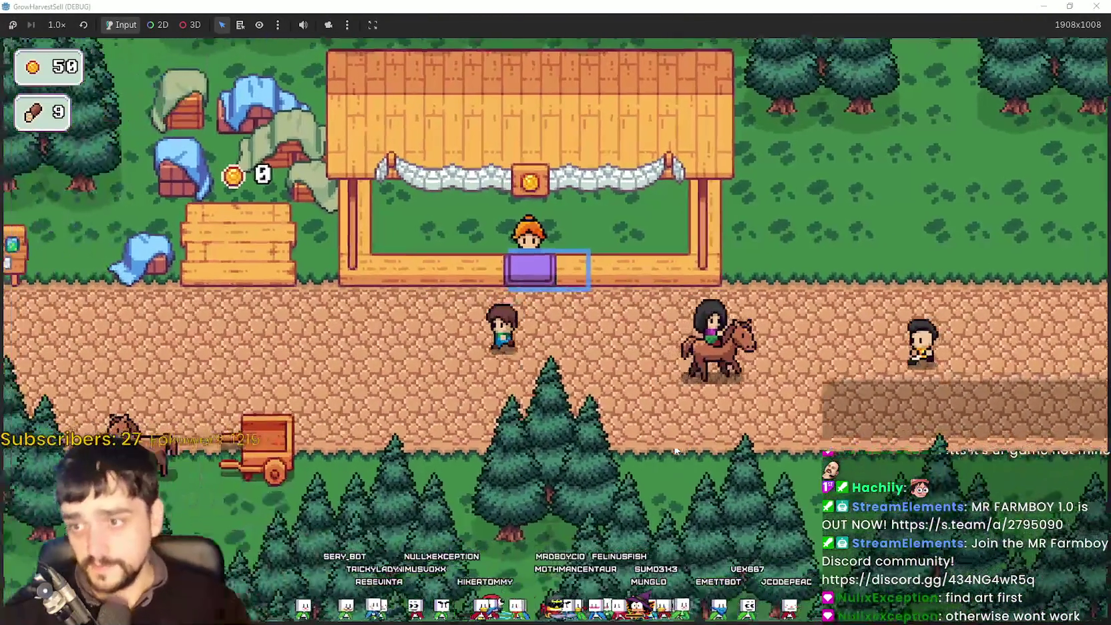
key("a")
Choose Stage 2 at the horse and travel to the forest level.
key("e")
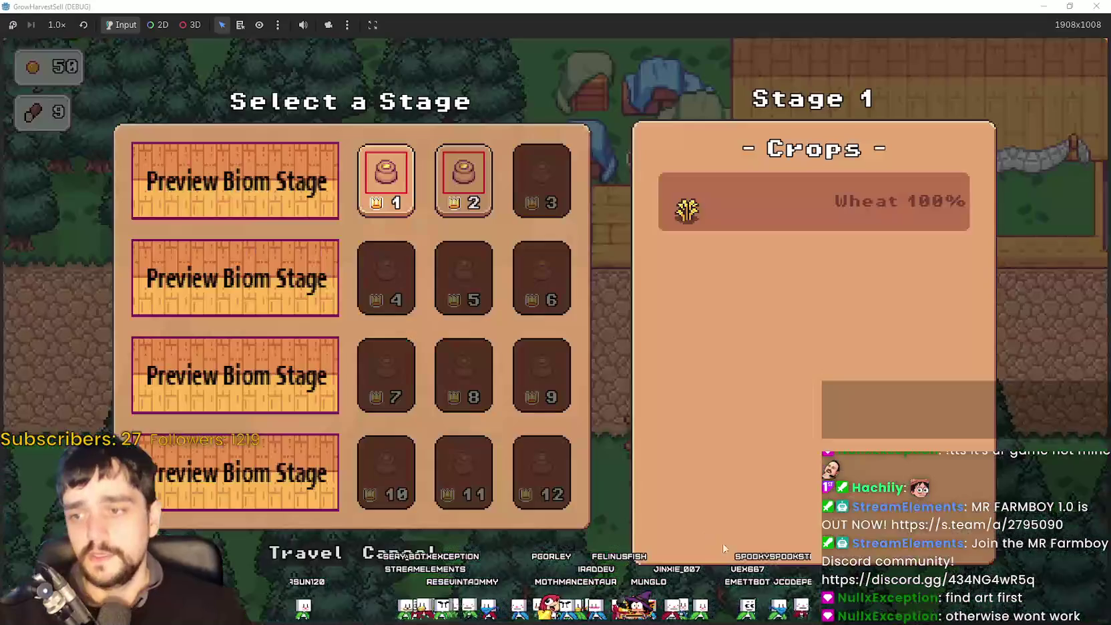
left_click(445, 174)
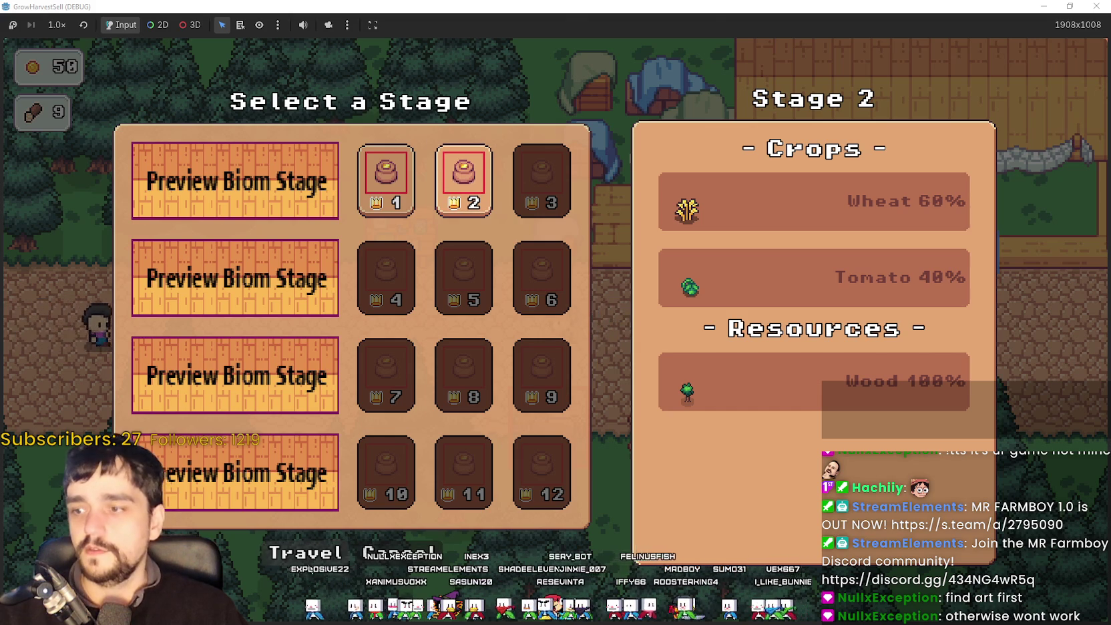
key("Return")
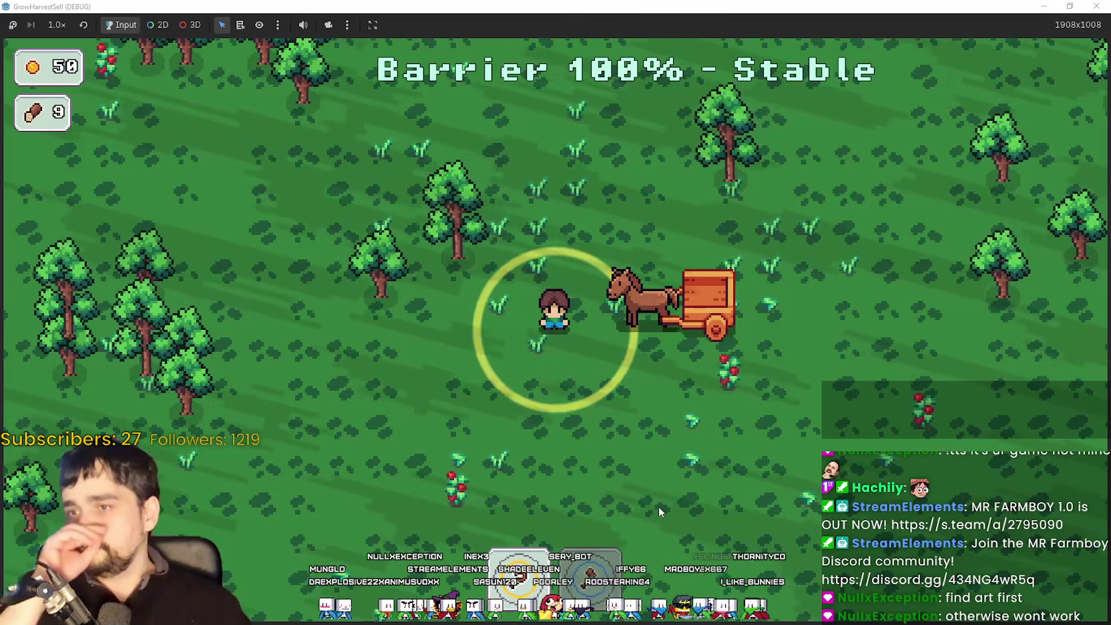
Harvest the berry plants near the forest entrance.
key("s")
key("a")
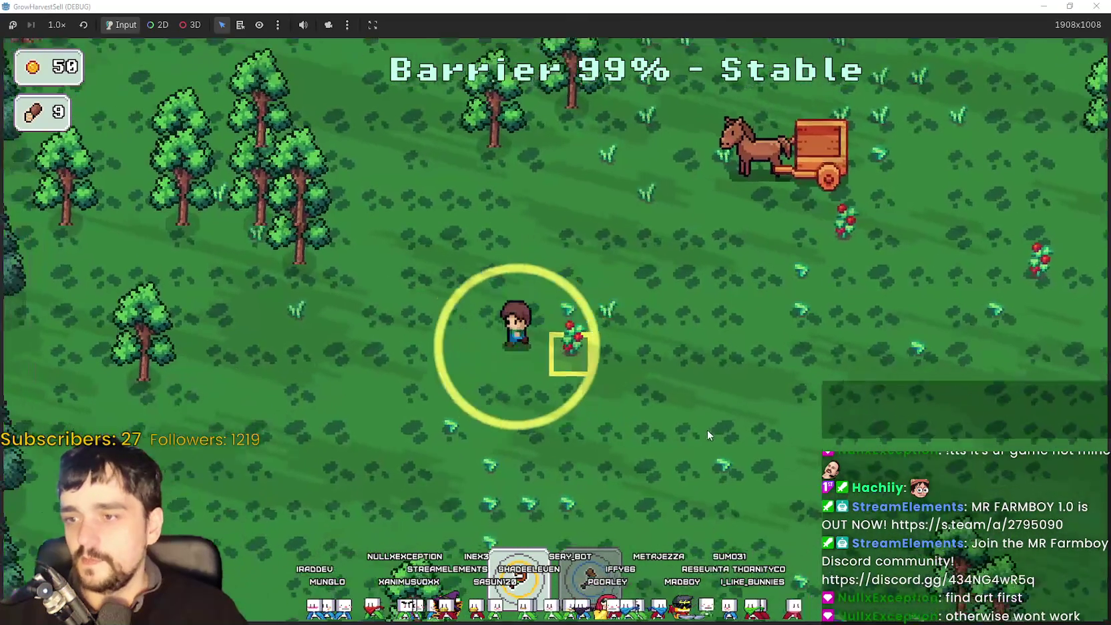
key("e")
key("d")
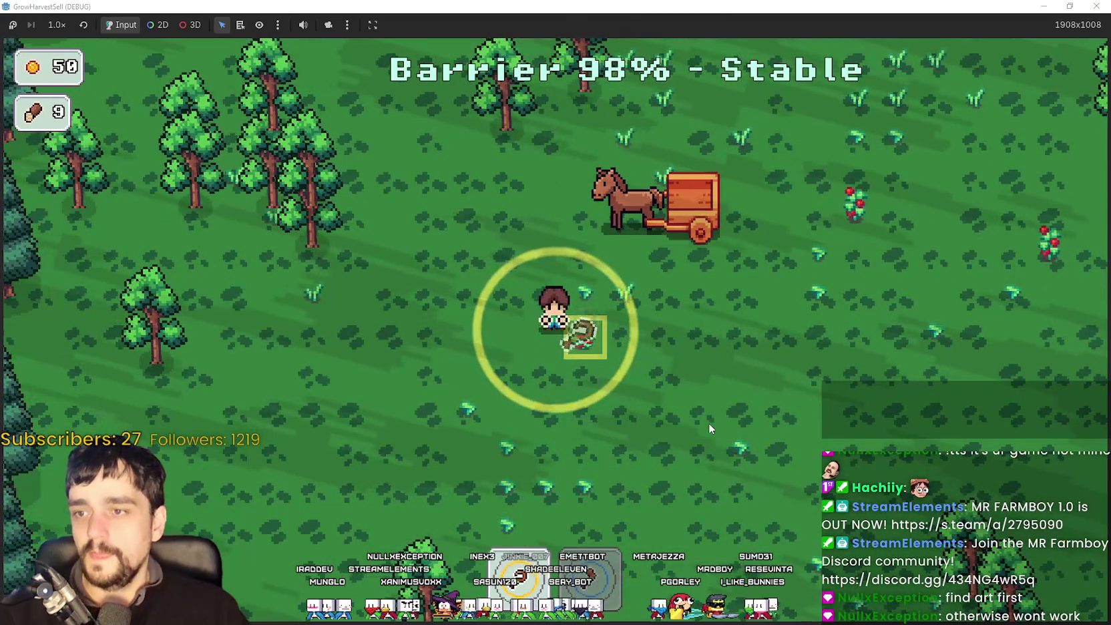
key("d")
key("w")
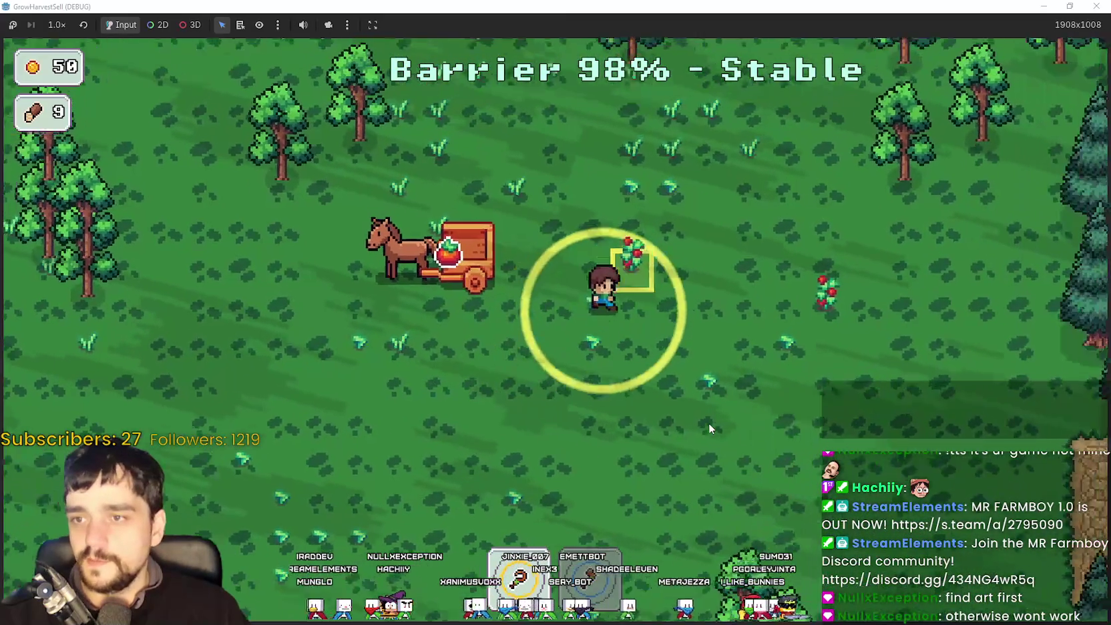
key("d")
key("w")
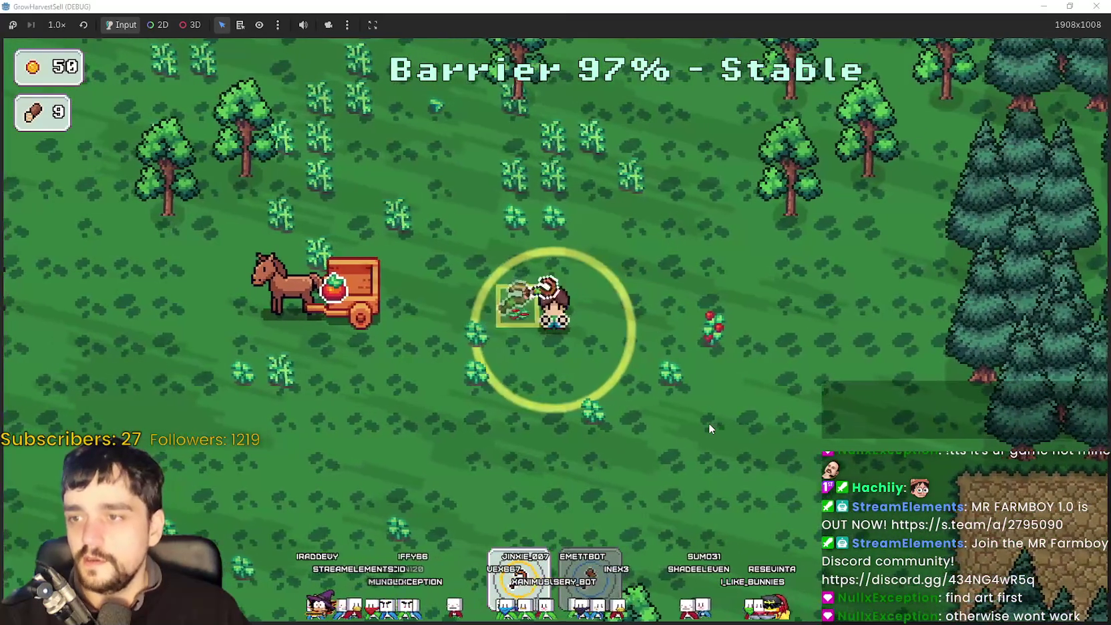
key("d")
key("e")
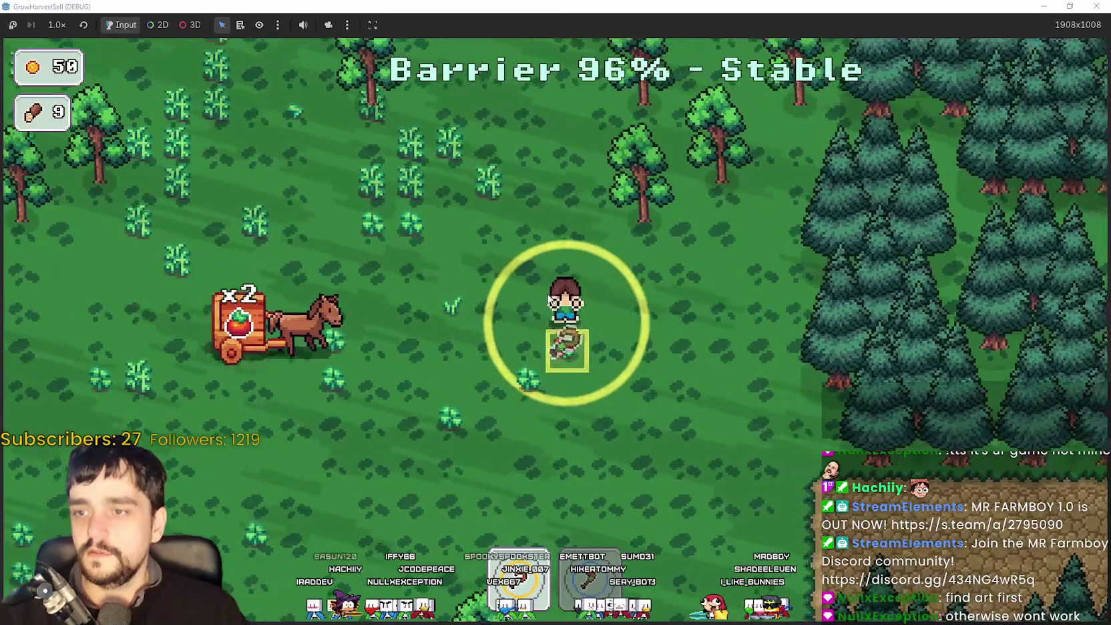
Chop trees around the cart and upper forest to gather wood.
key("w")
key("d")
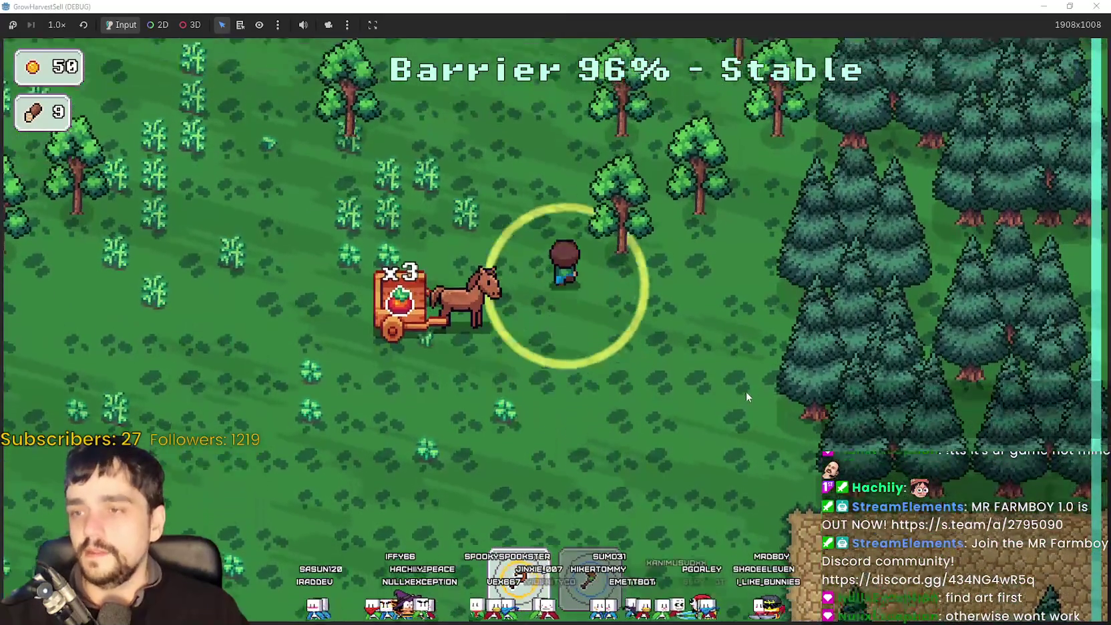
key("w")
key("e")
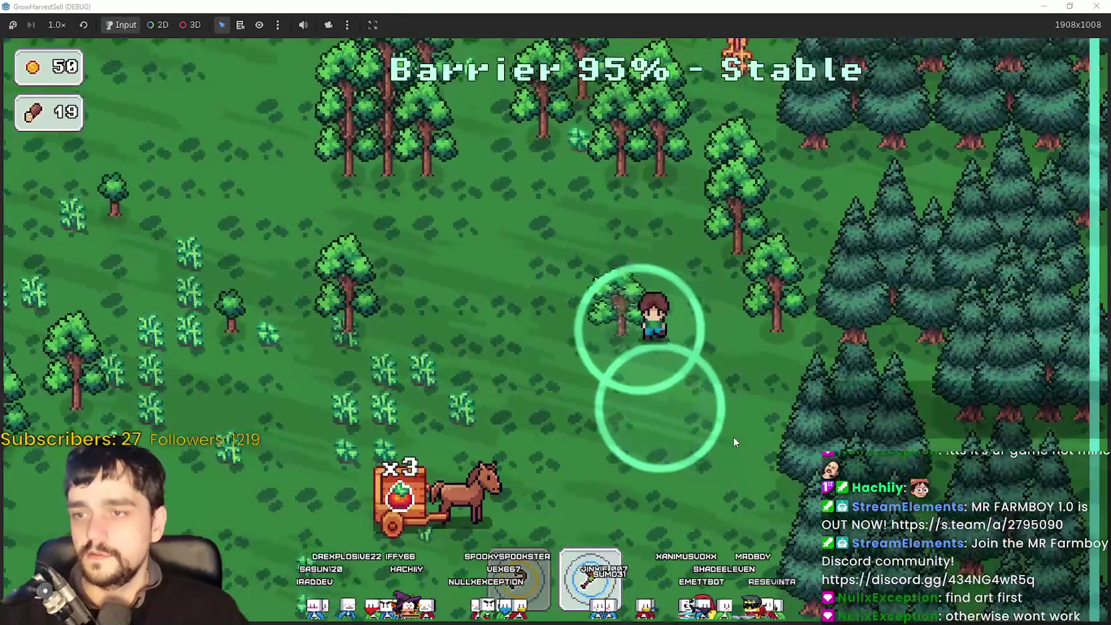
key("d")
key("e")
key("w")
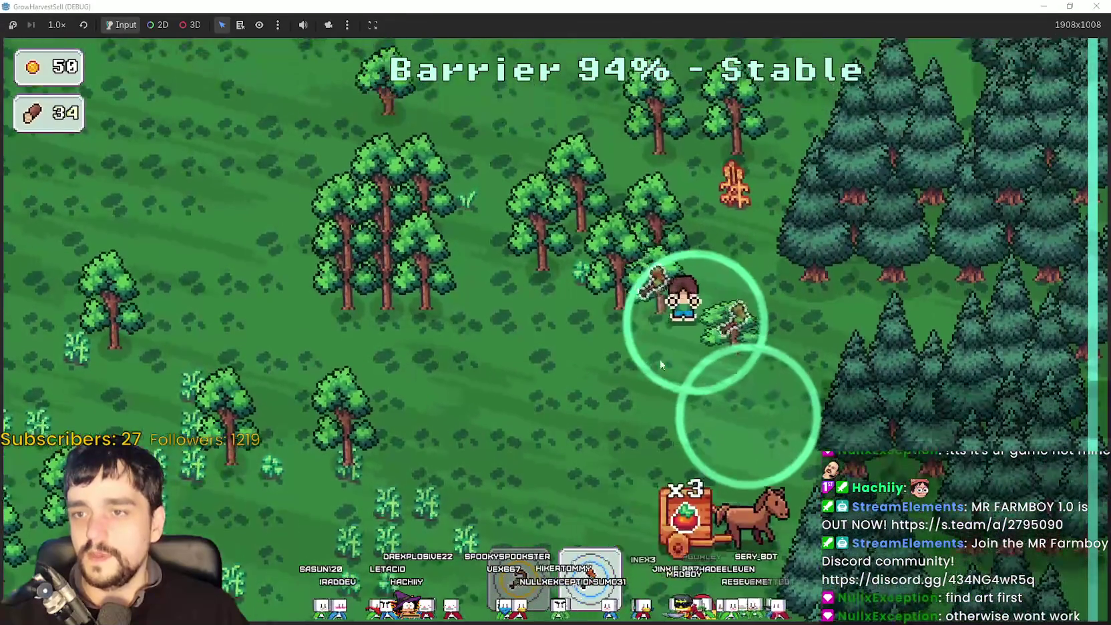
key("e")
key("a")
key("w")
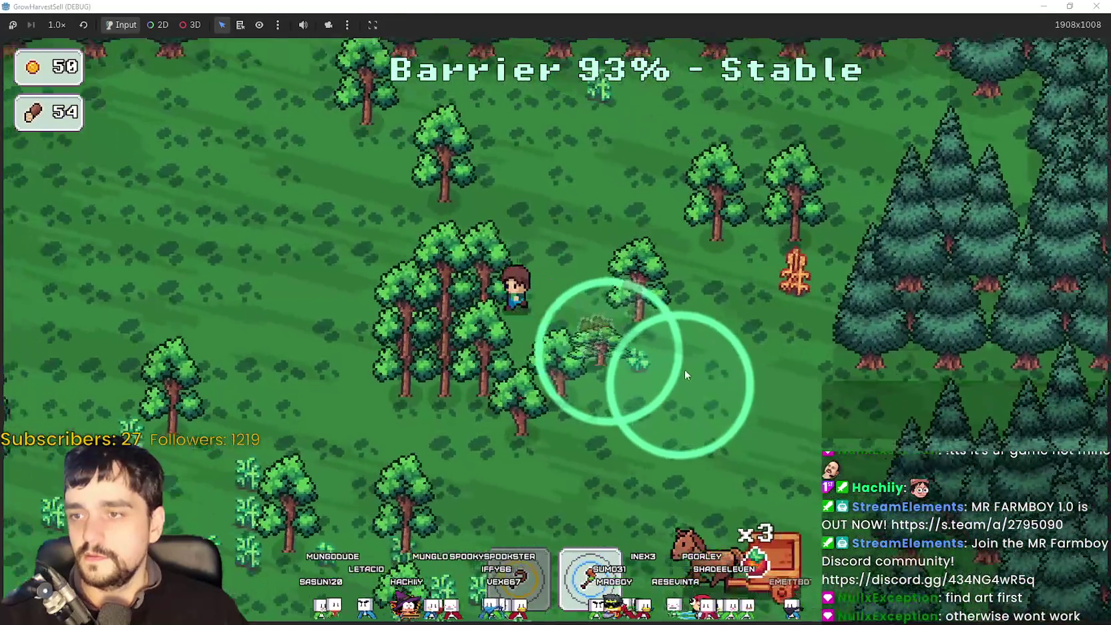
key("s")
key("e")
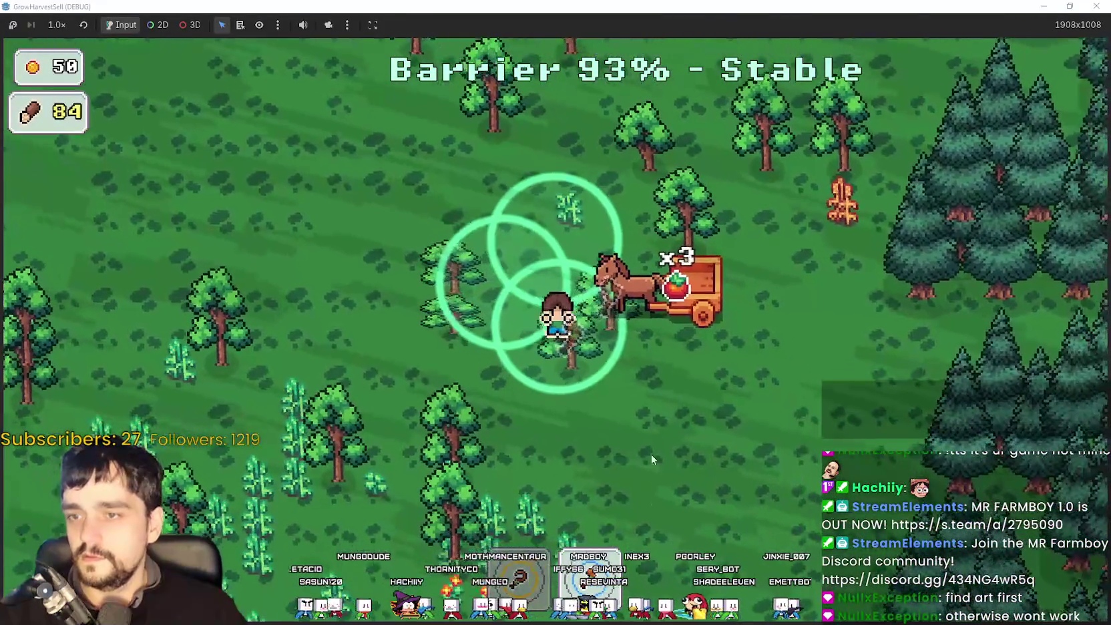
key("s")
key("e")
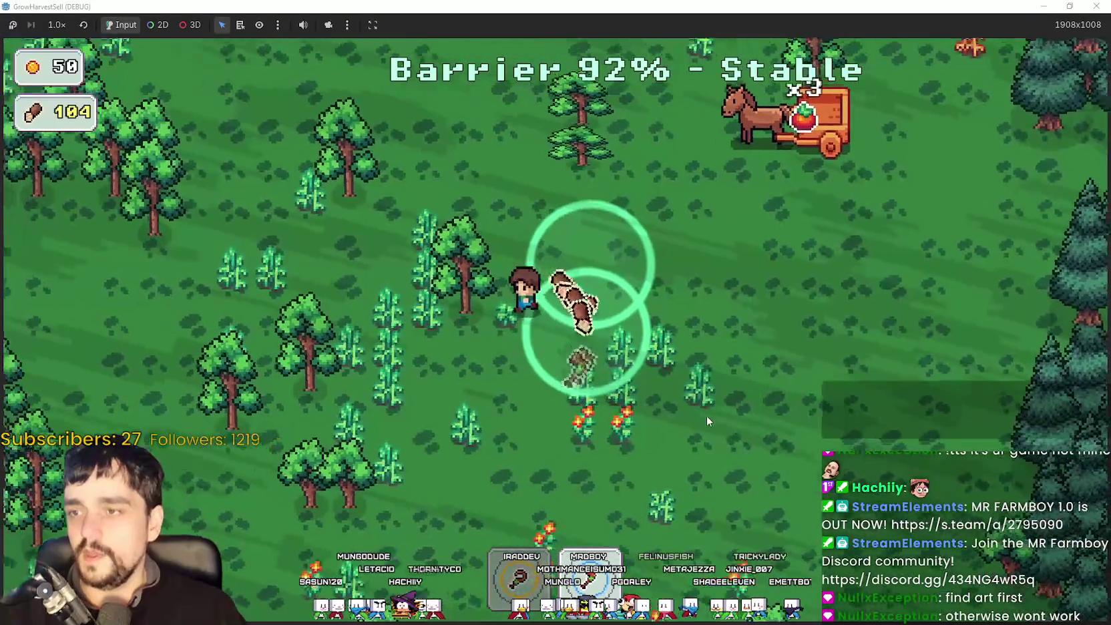
key("a")
key("s")
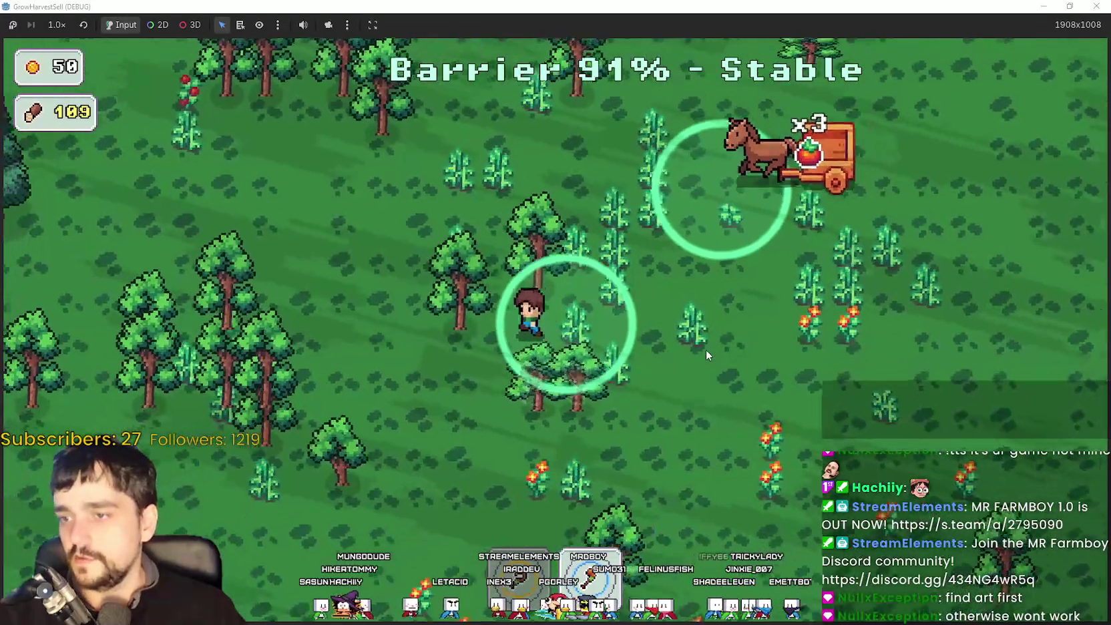
key("w")
key("e")
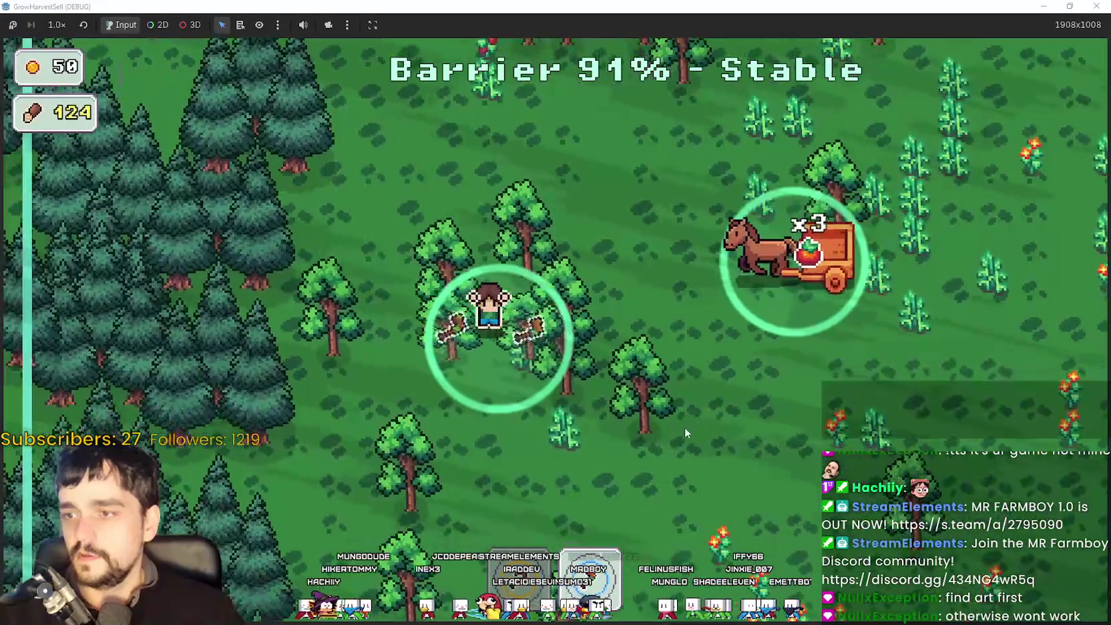
key("w")
key("d")
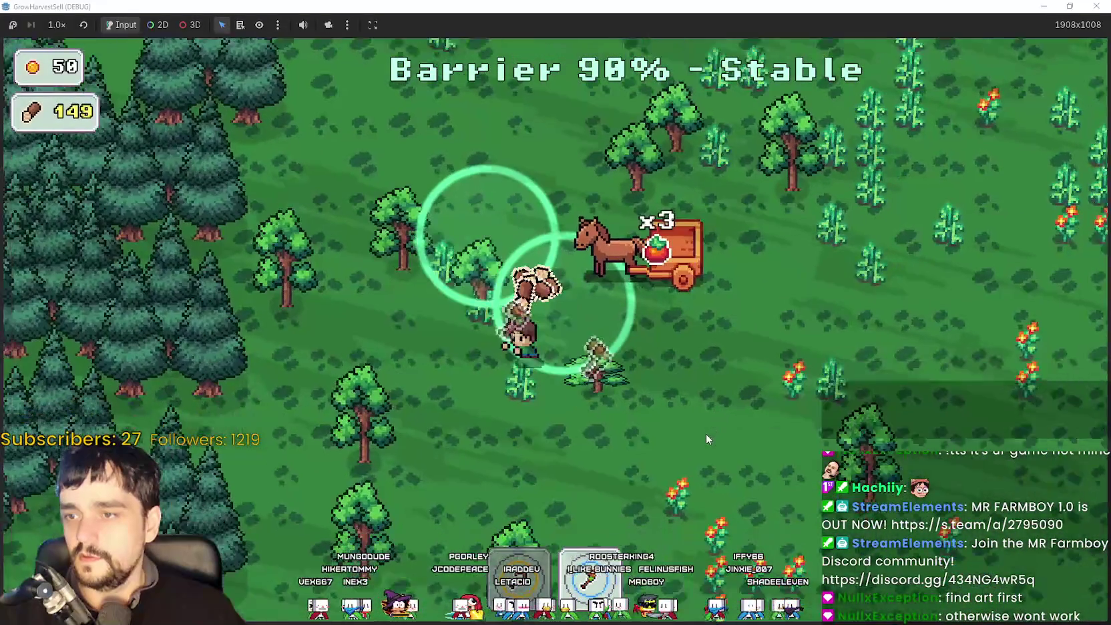
key("s")
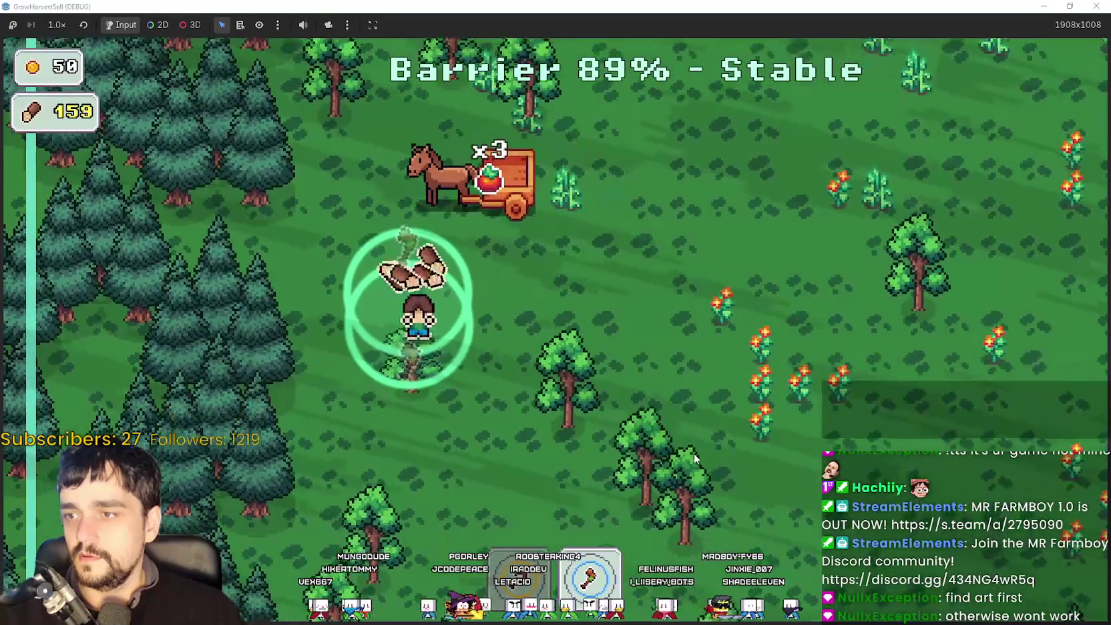
key("d")
key("s")
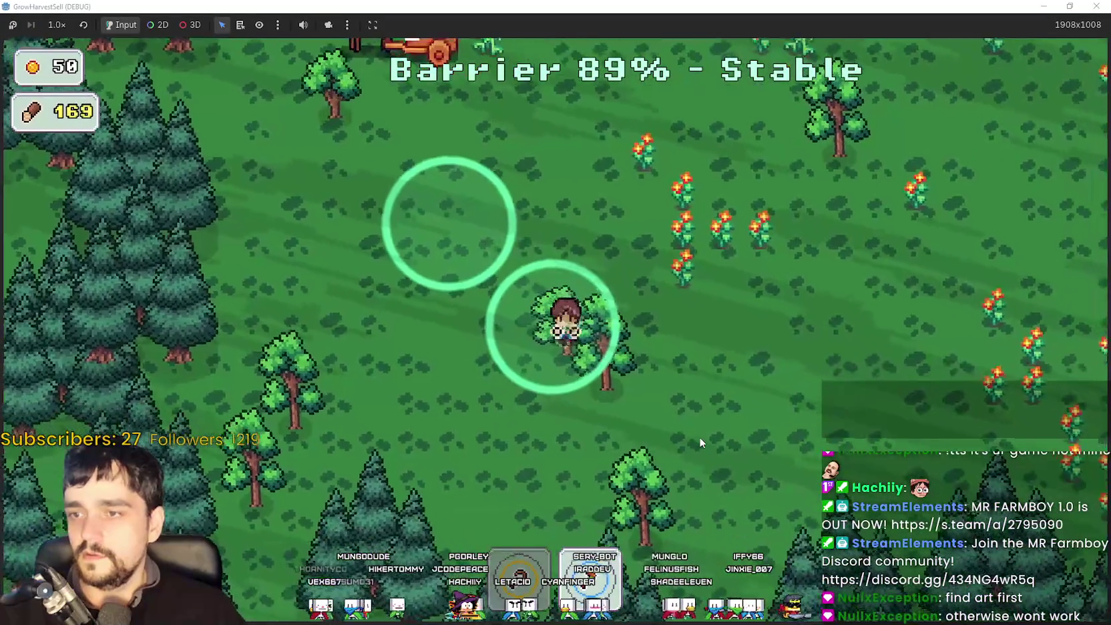
key("s")
key("d")
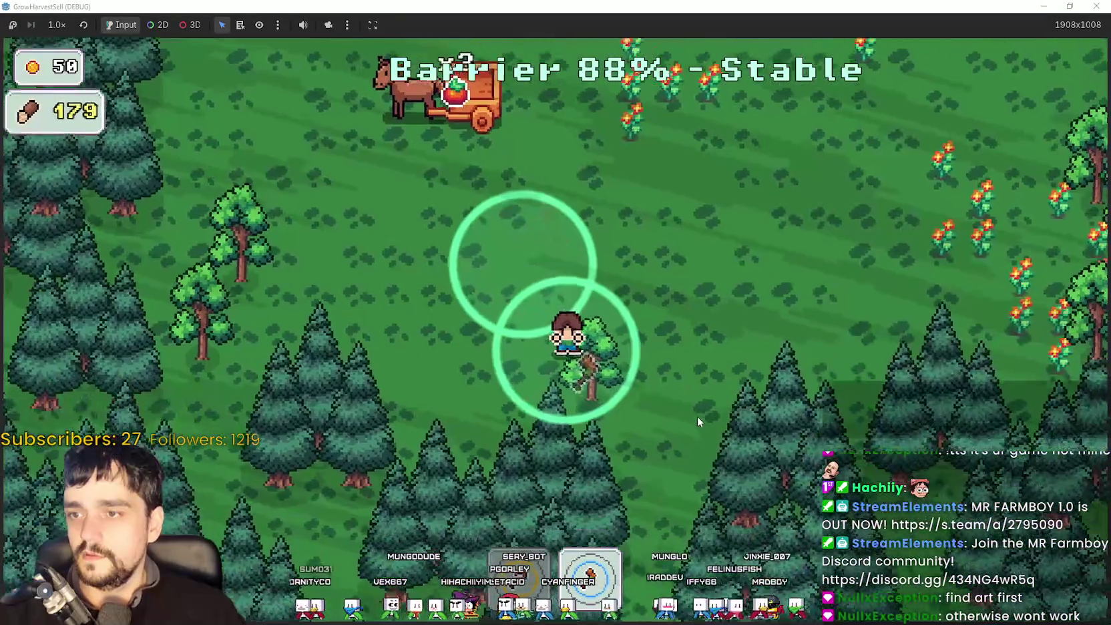
key("a")
key("w")
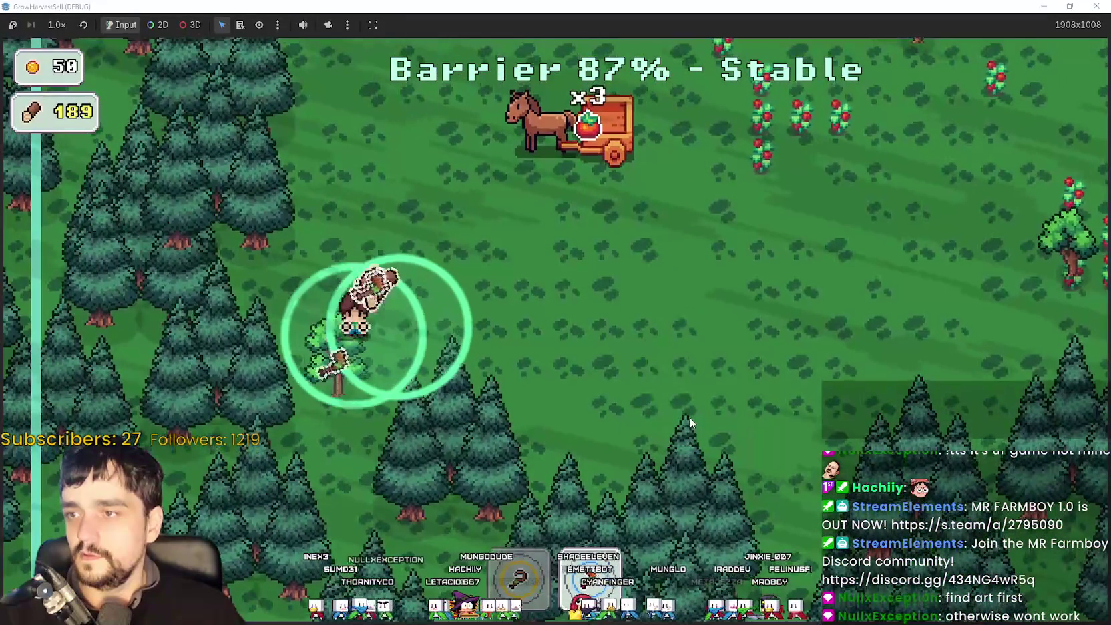
key("d")
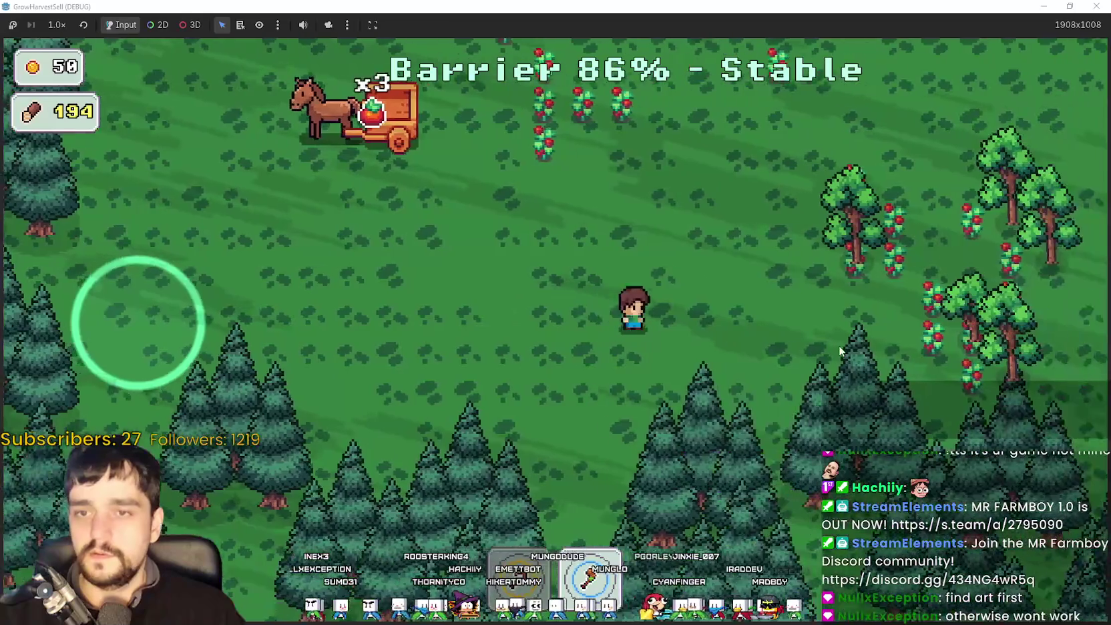
key("d")
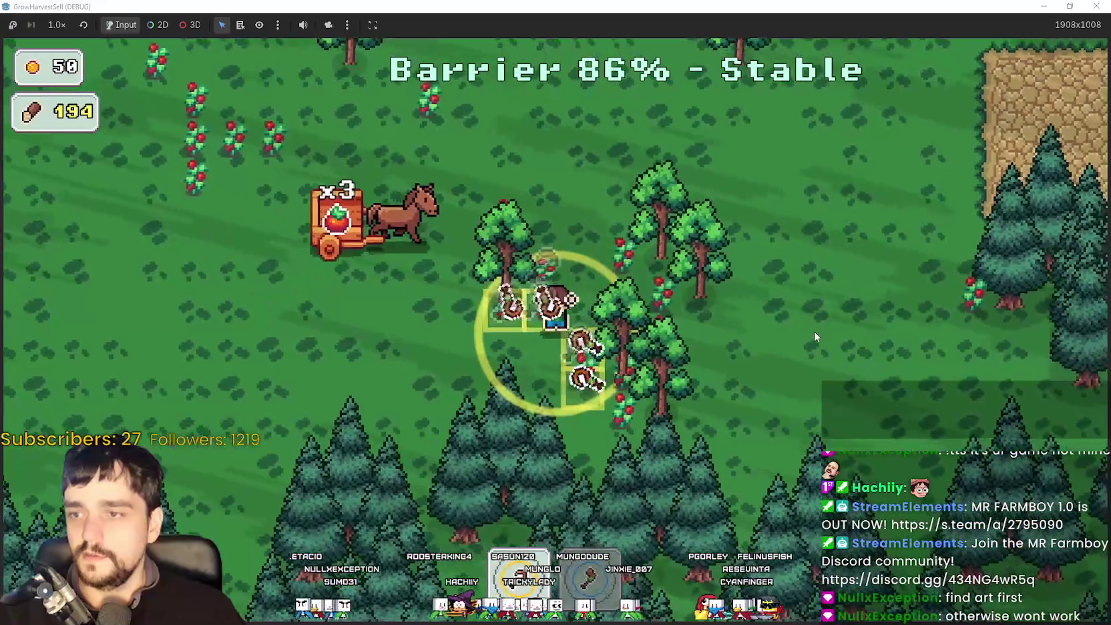
key("a")
key("w")
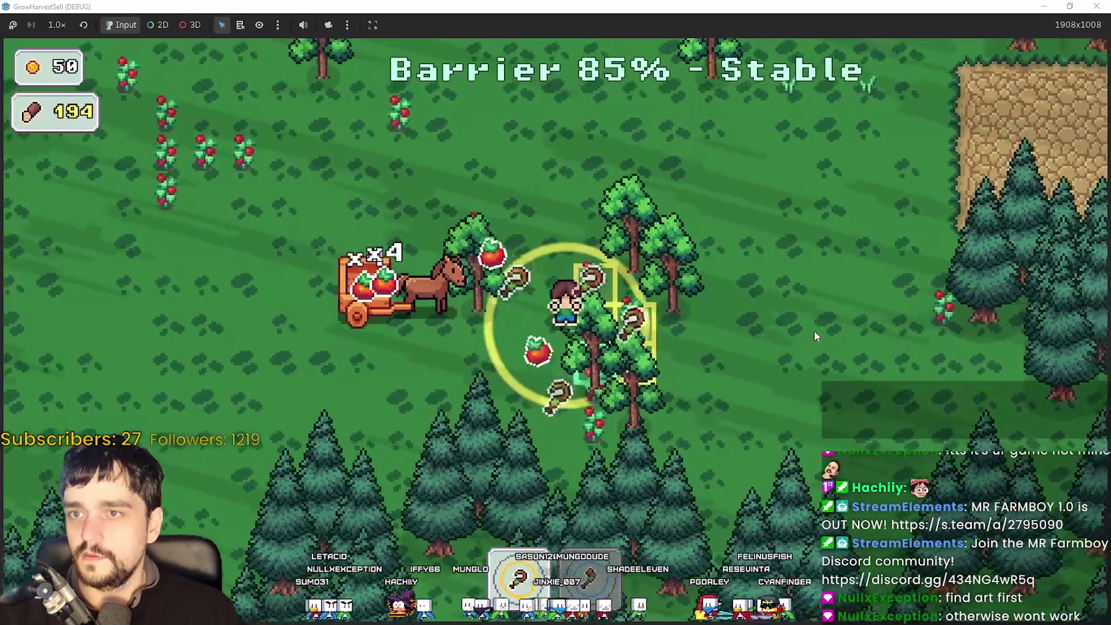
key("d")
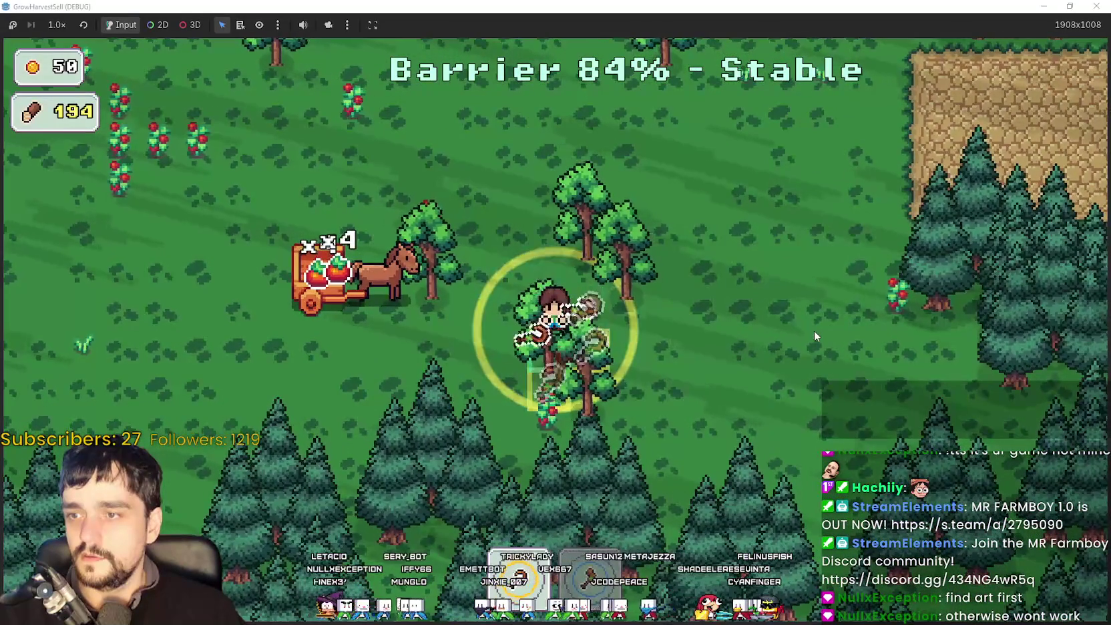
key("s")
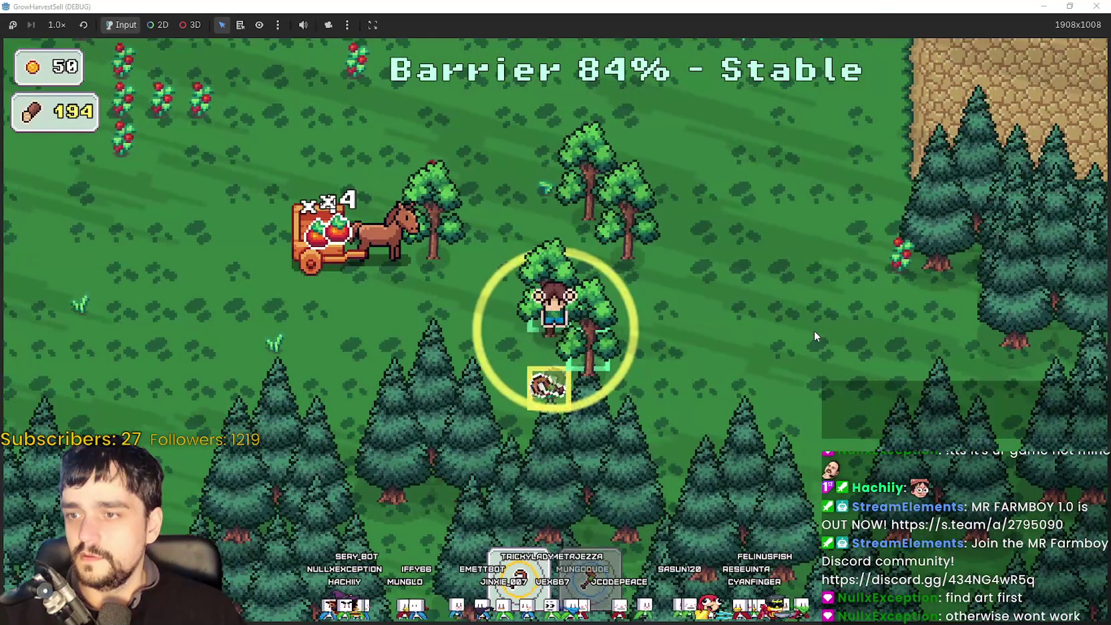
Keep harvesting trees through the pine forest until the stage ends at the east edge.
key("a")
key("d")
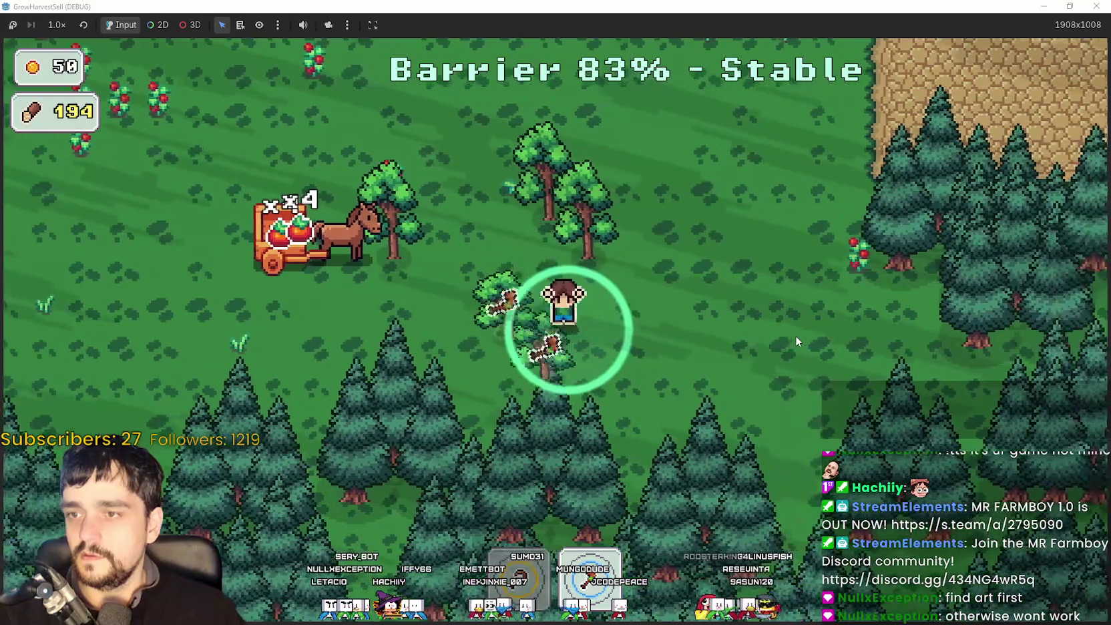
key("w")
key("w")
key("a")
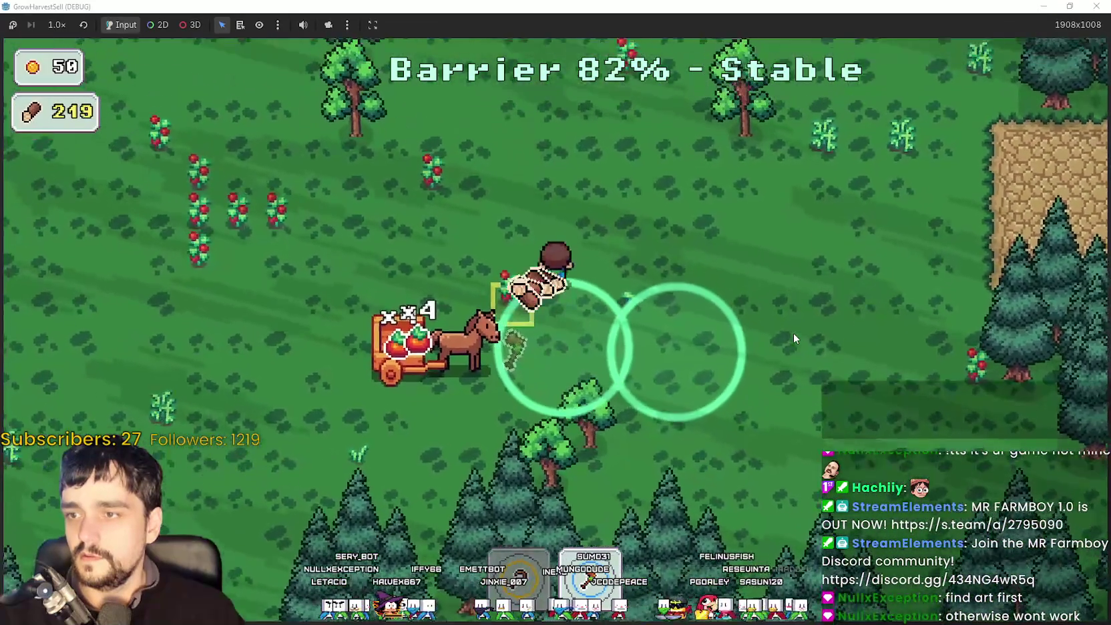
key("w")
key("a")
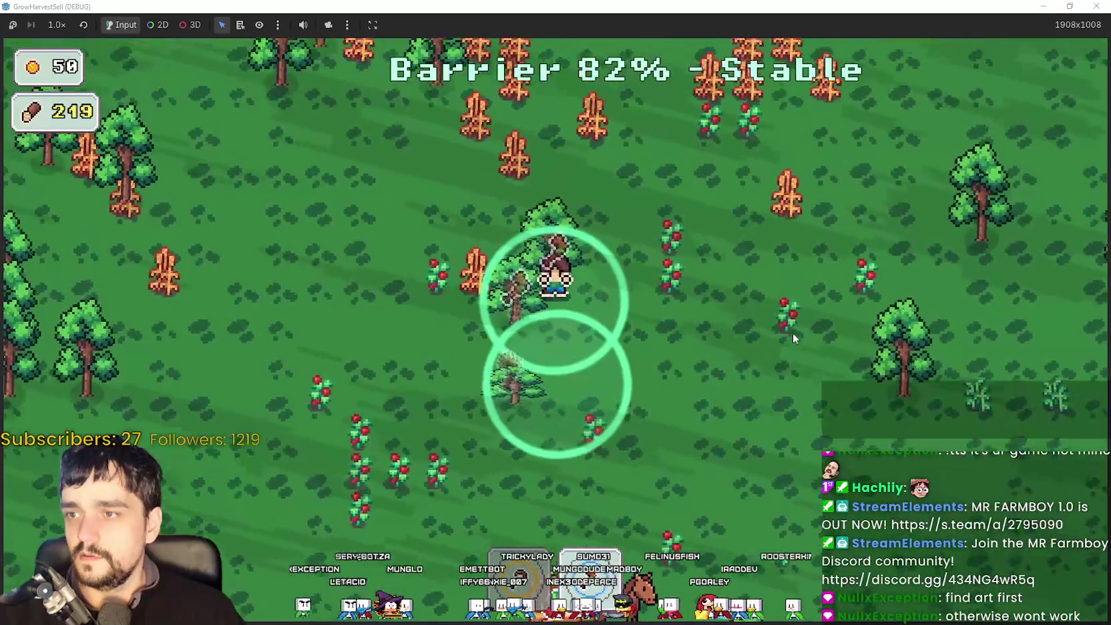
key("w")
key("a")
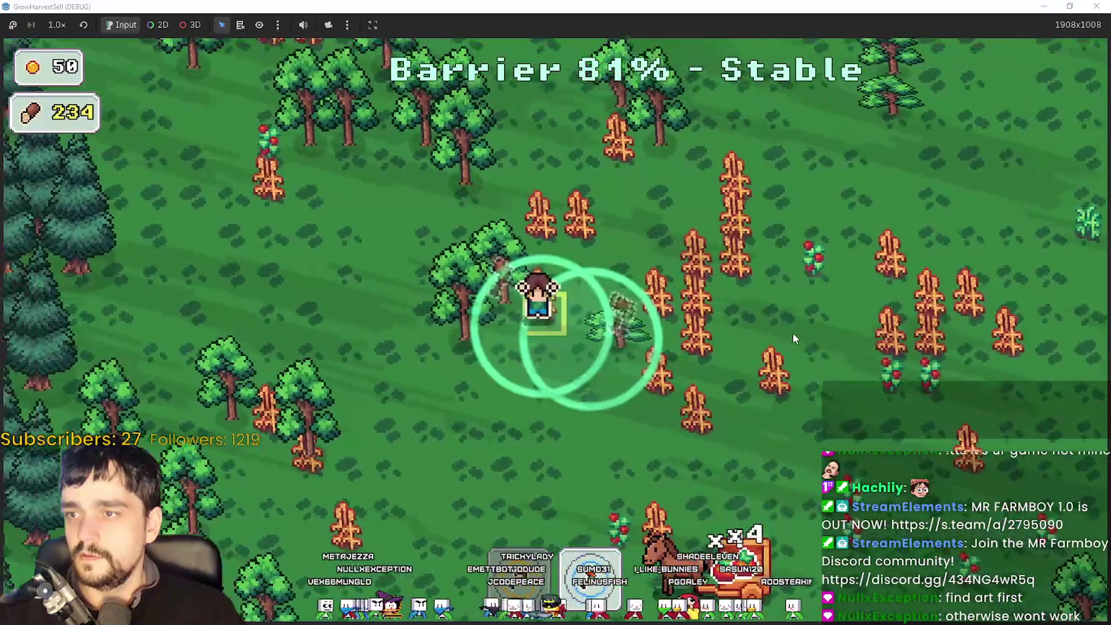
key("a")
key("s")
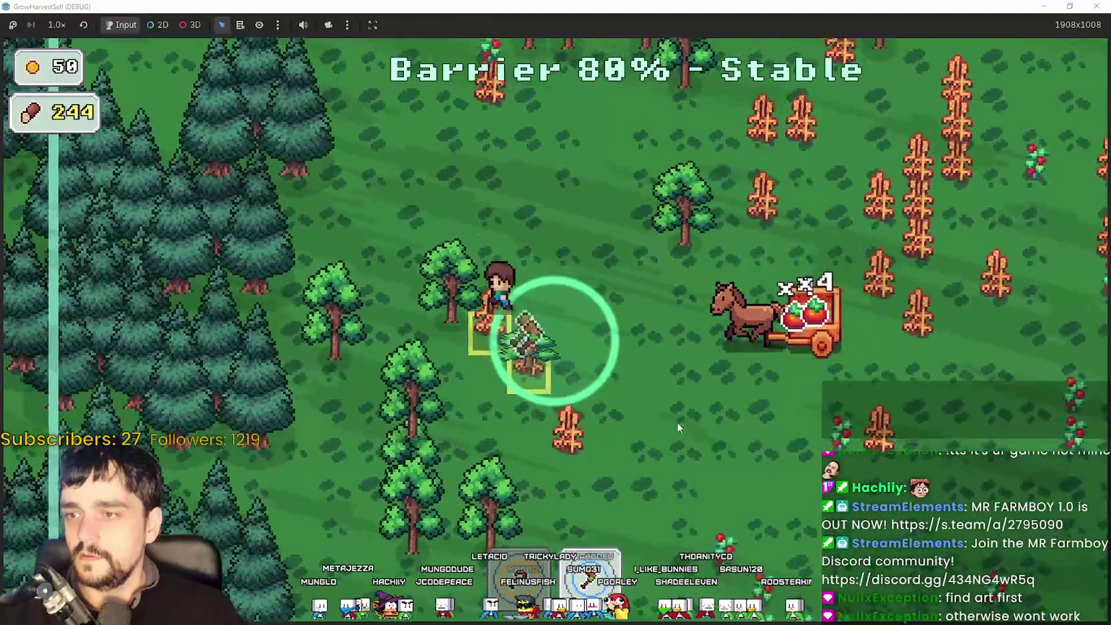
key("s")
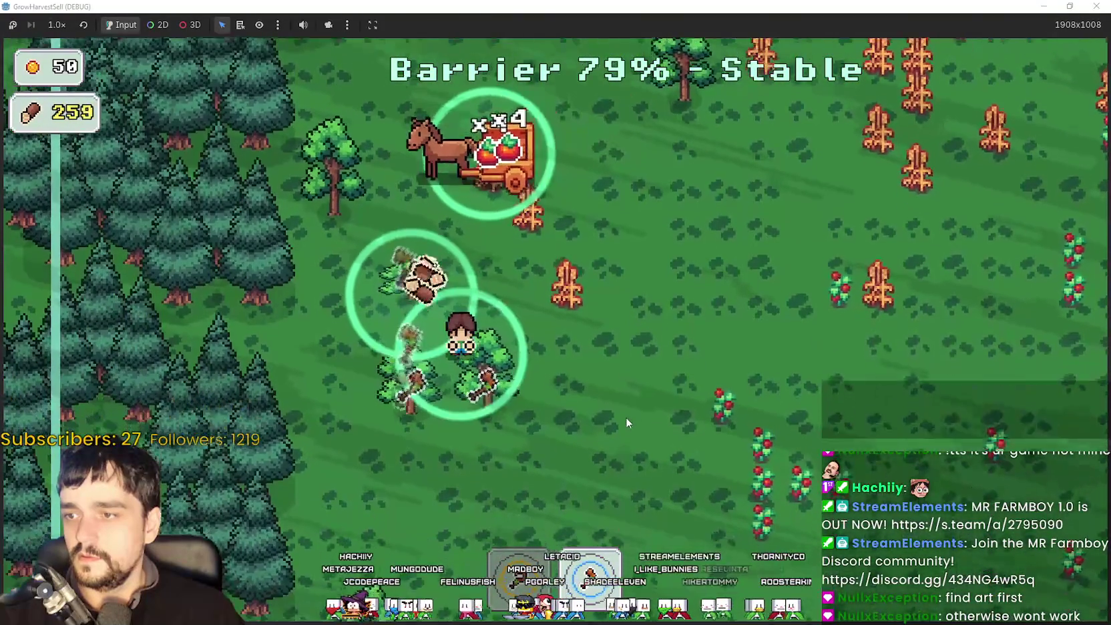
key("w")
key("d")
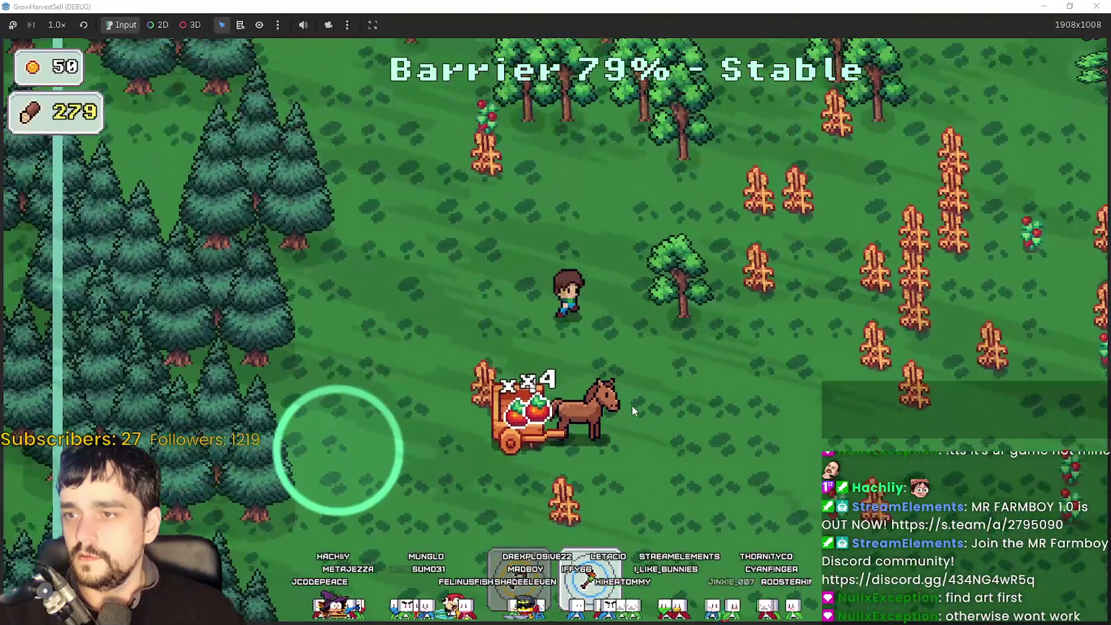
key("w")
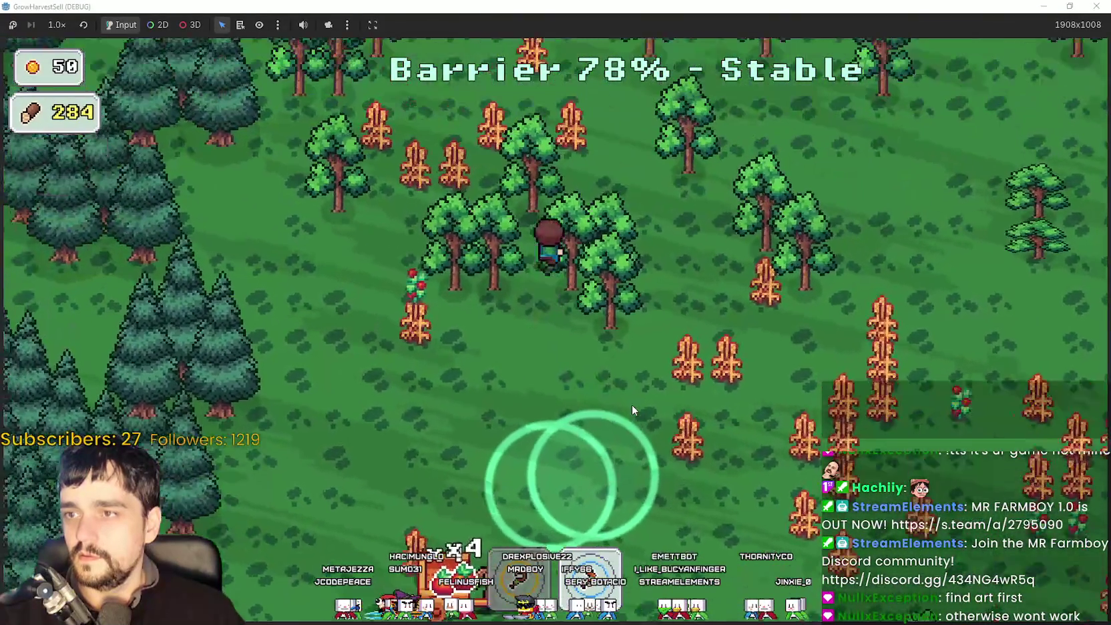
key("w")
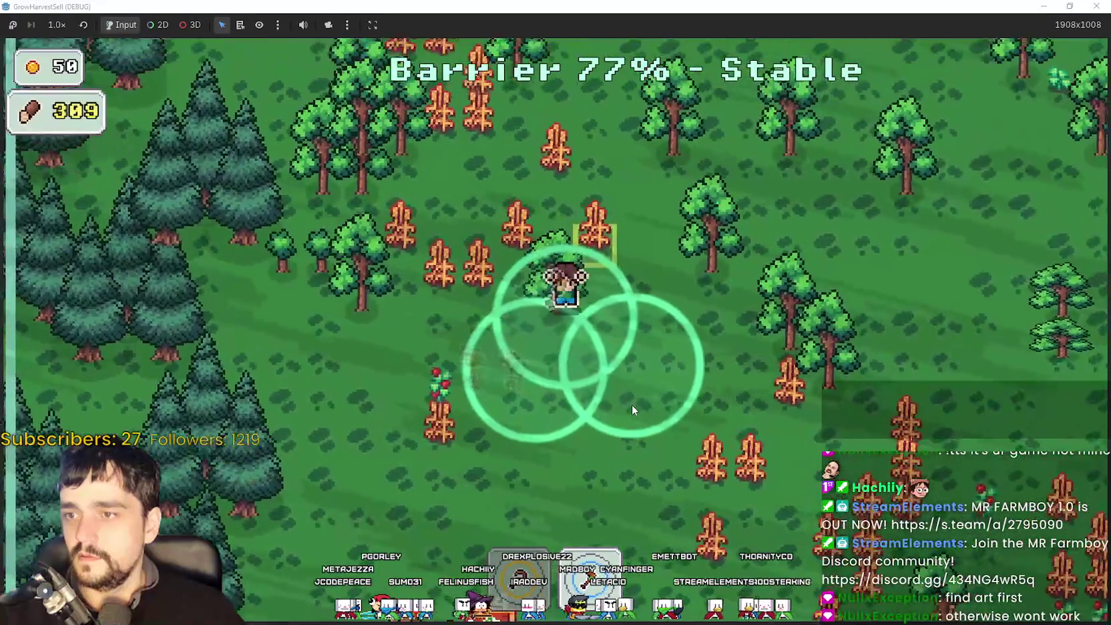
key("w")
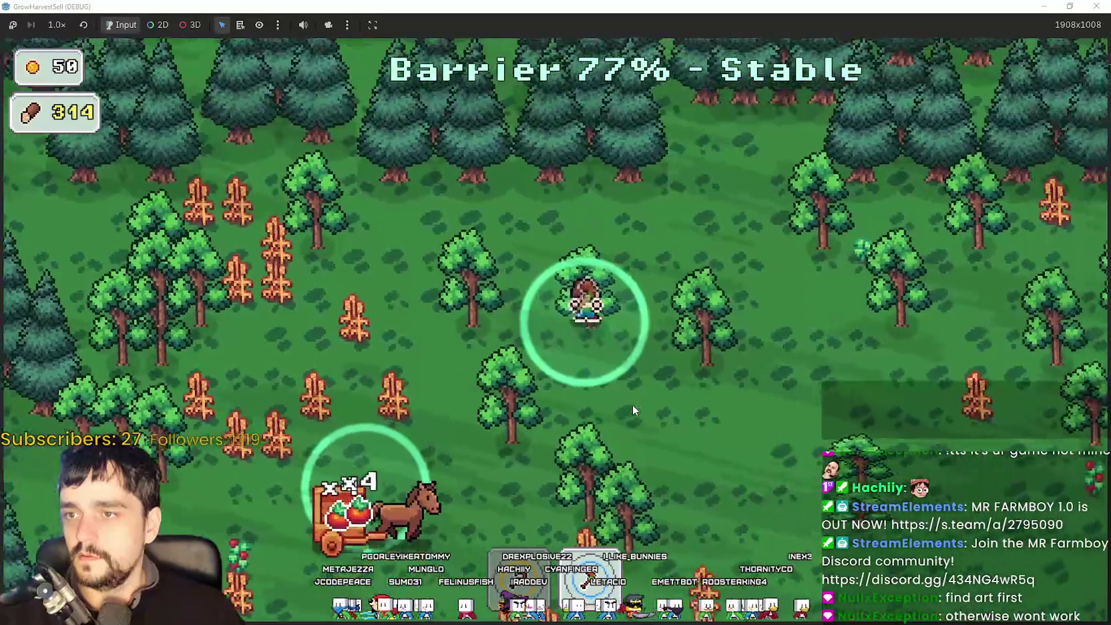
key("s")
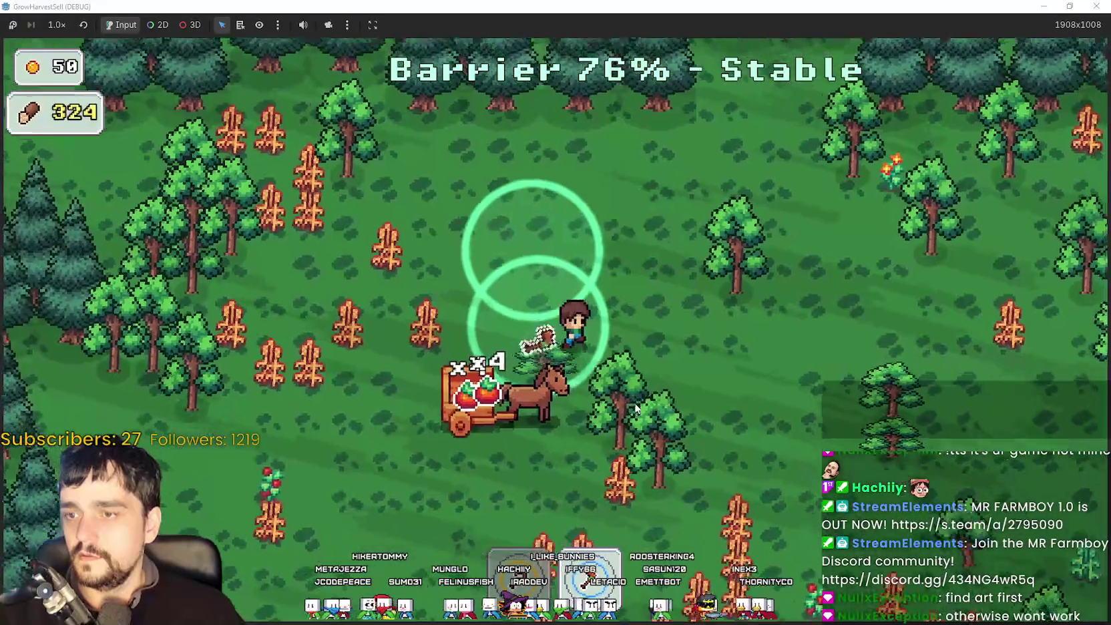
key("s")
key("d")
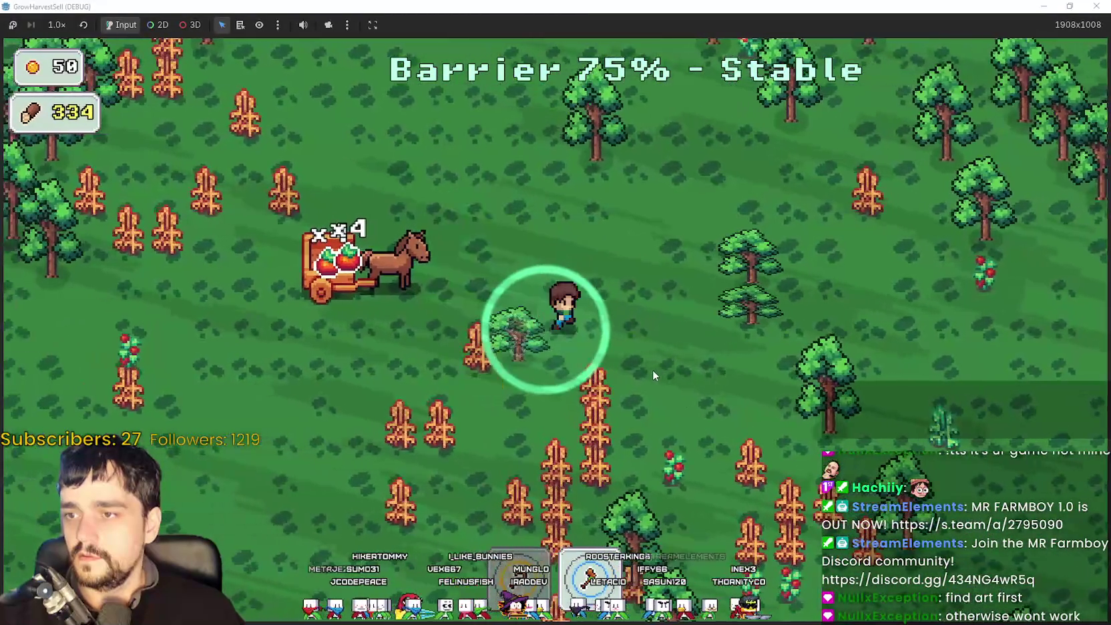
key("d")
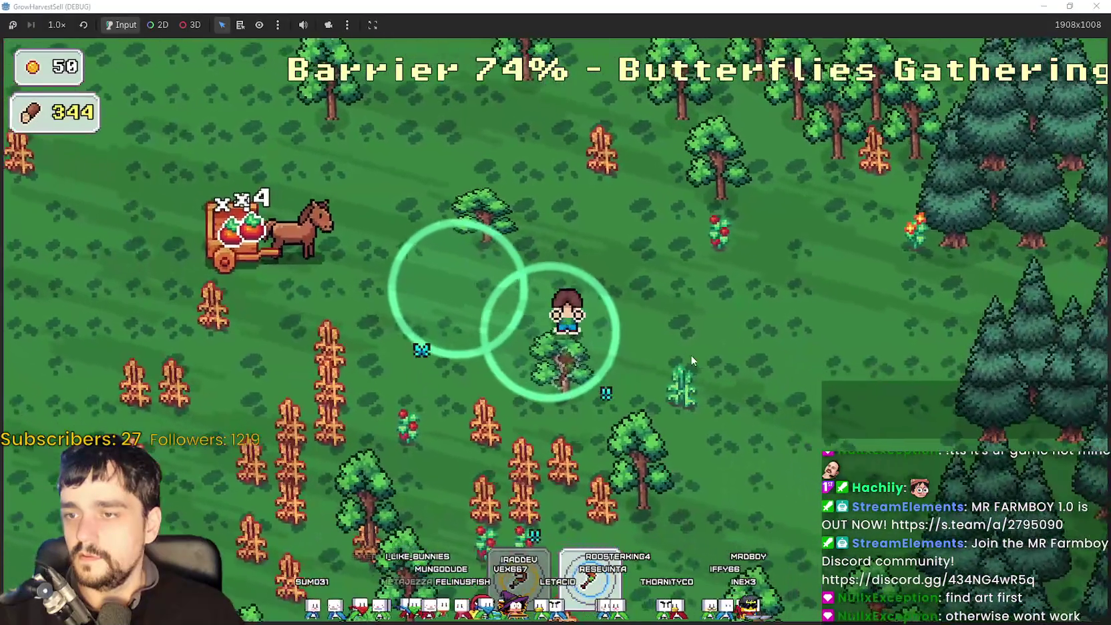
key("w")
key("d")
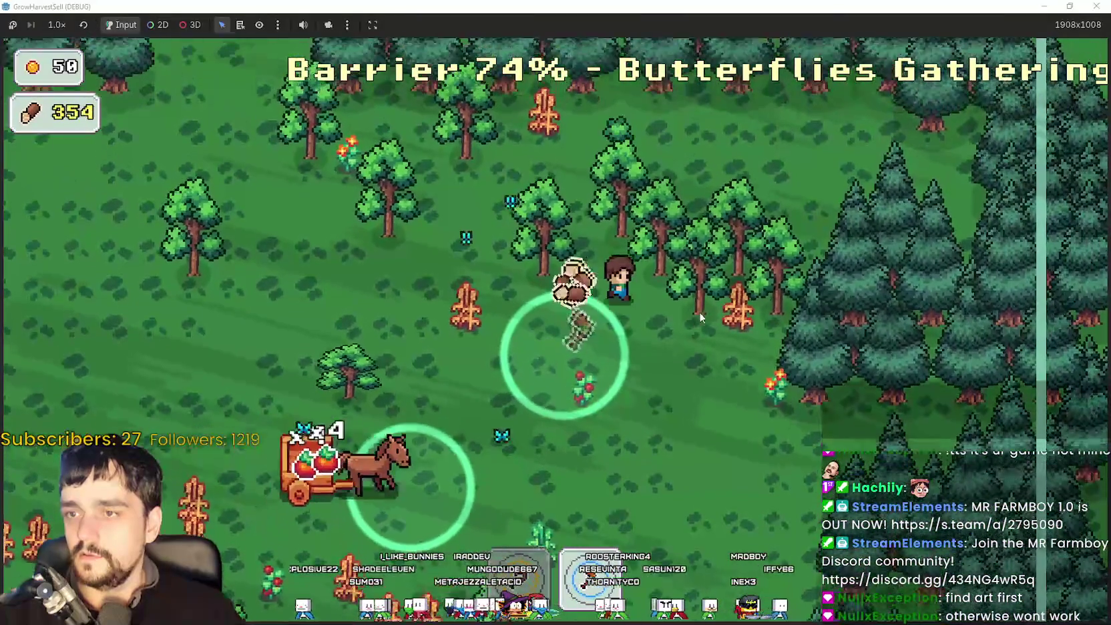
key("w")
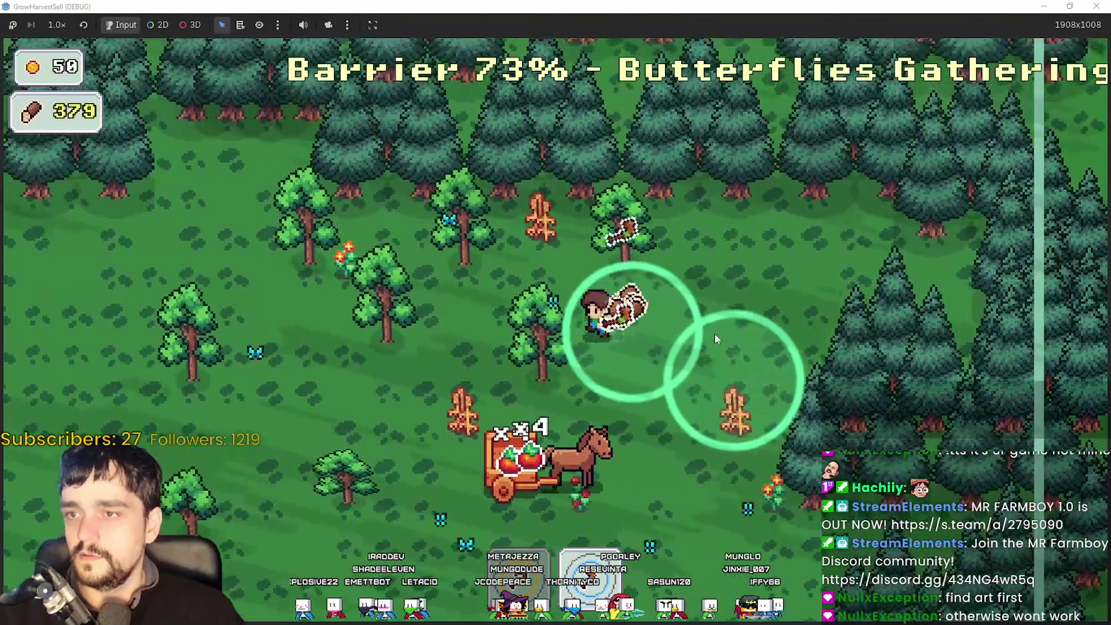
key("w")
key("a")
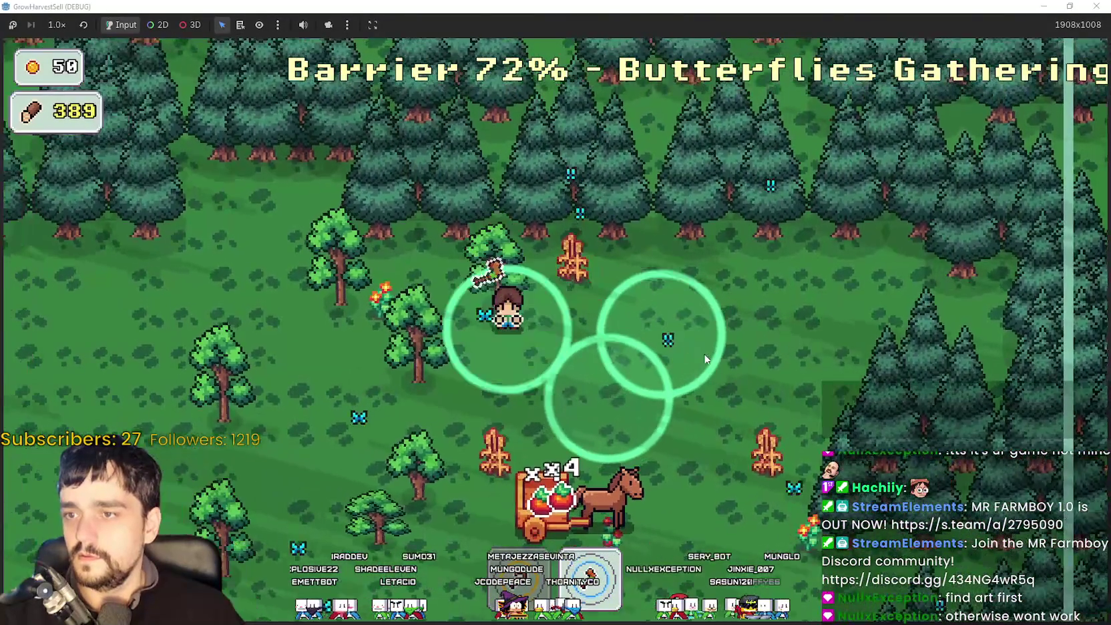
key("a")
key("s")
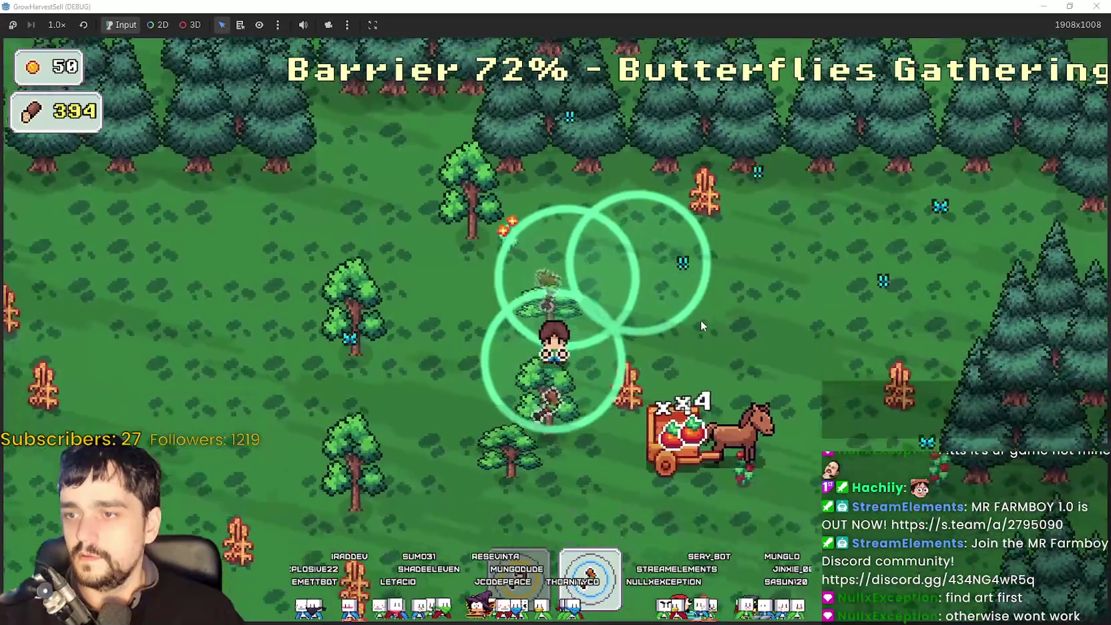
key("a")
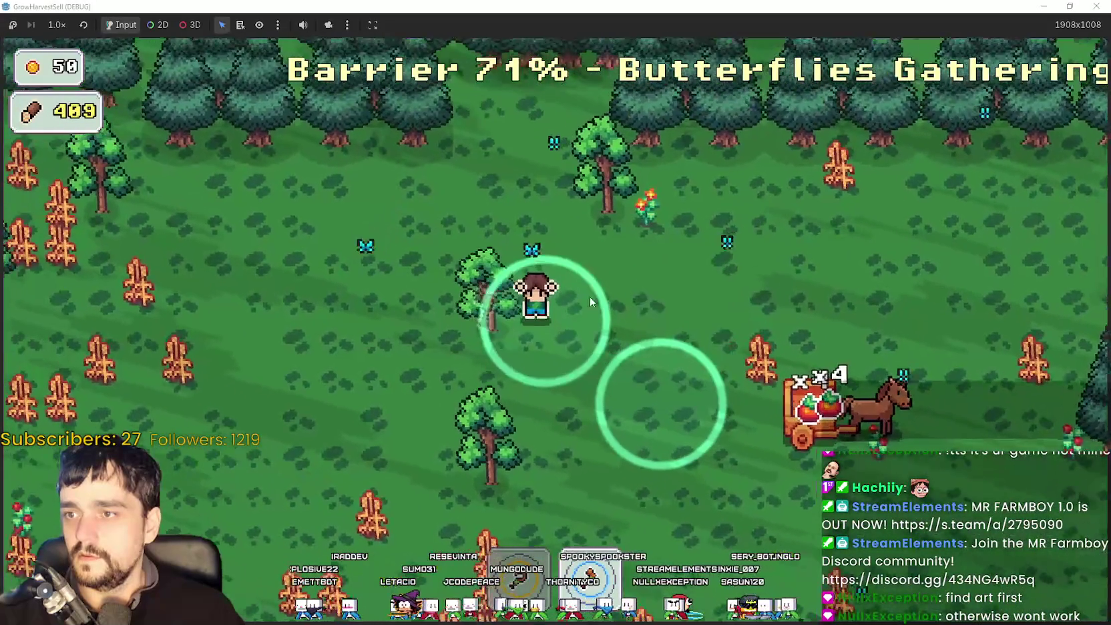
key("s")
key("w")
key("d")
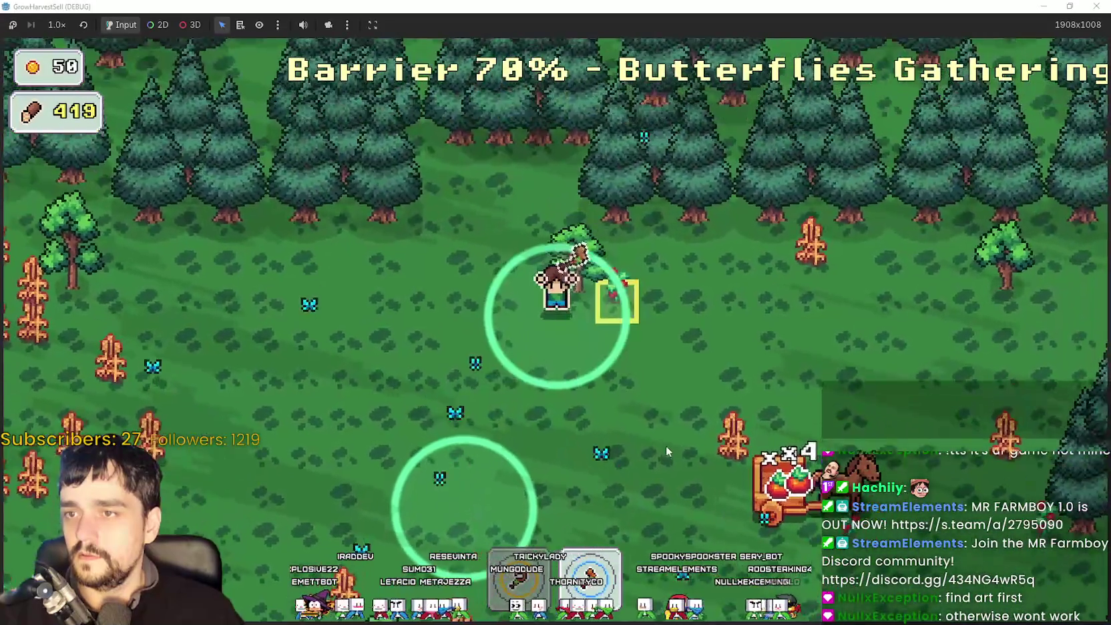
key("s")
key("d")
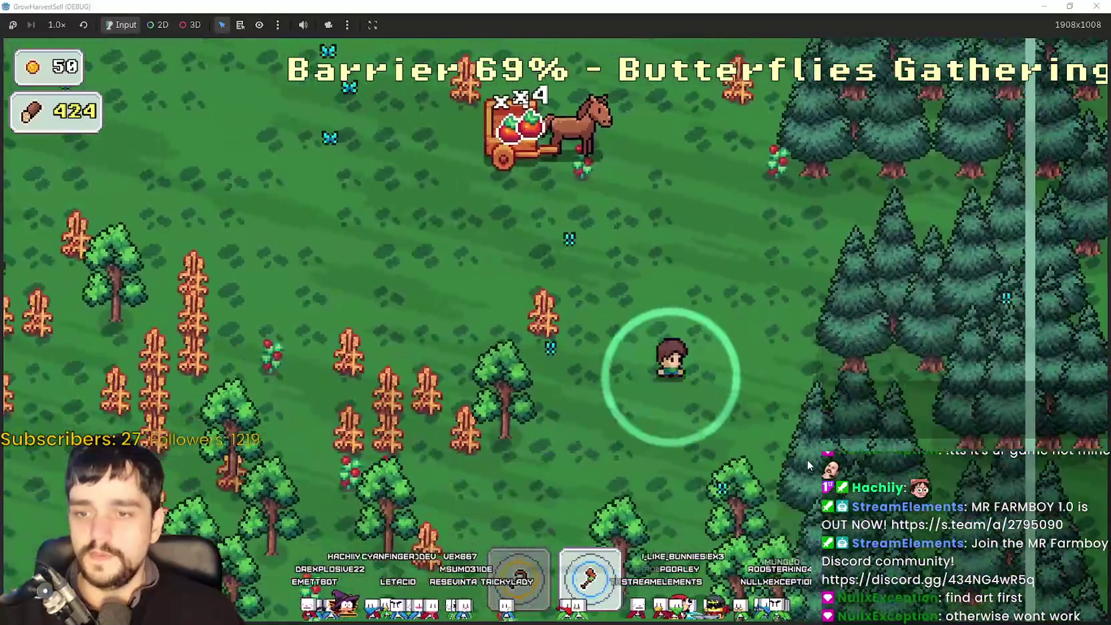
key("d")
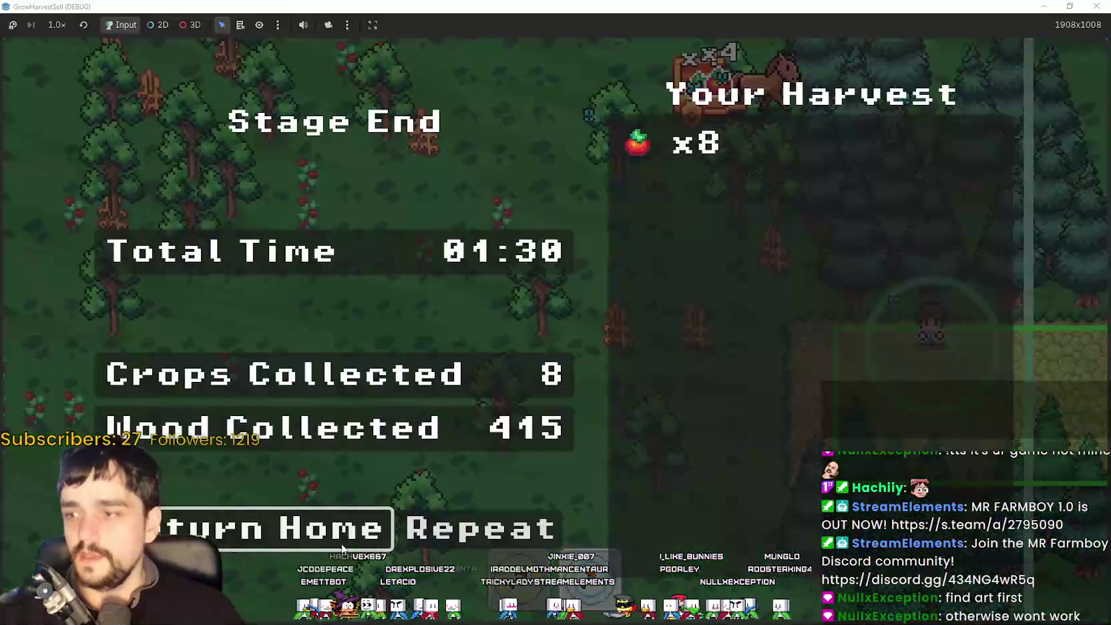
Leave the stage results and walk back to the village market stall.
left_click(343, 547)
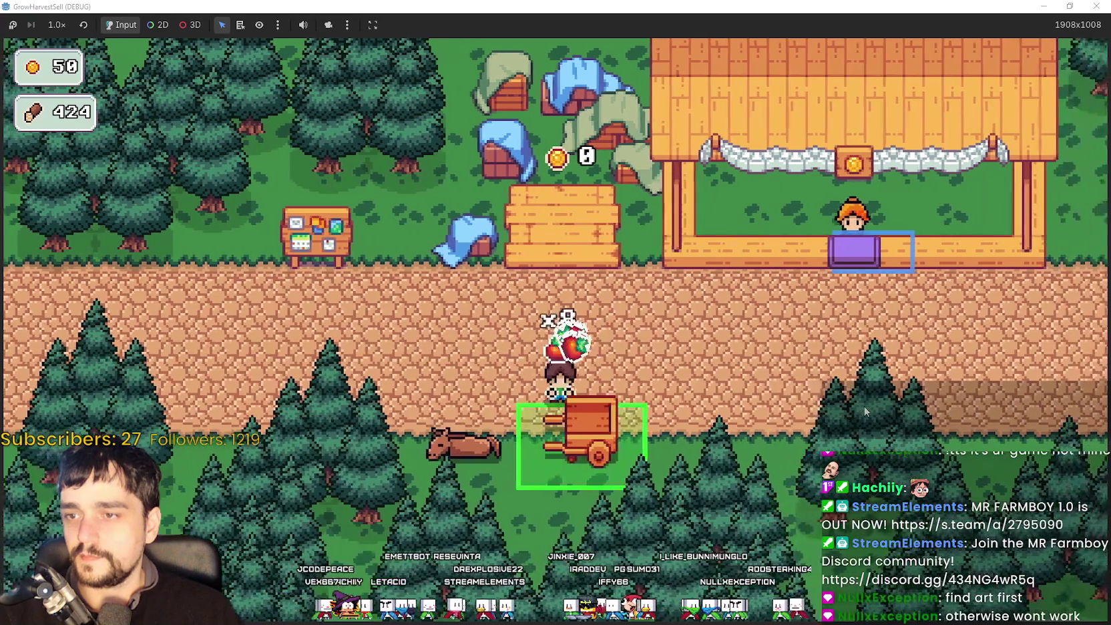
key("d")
key("s")
key("w")
key("d")
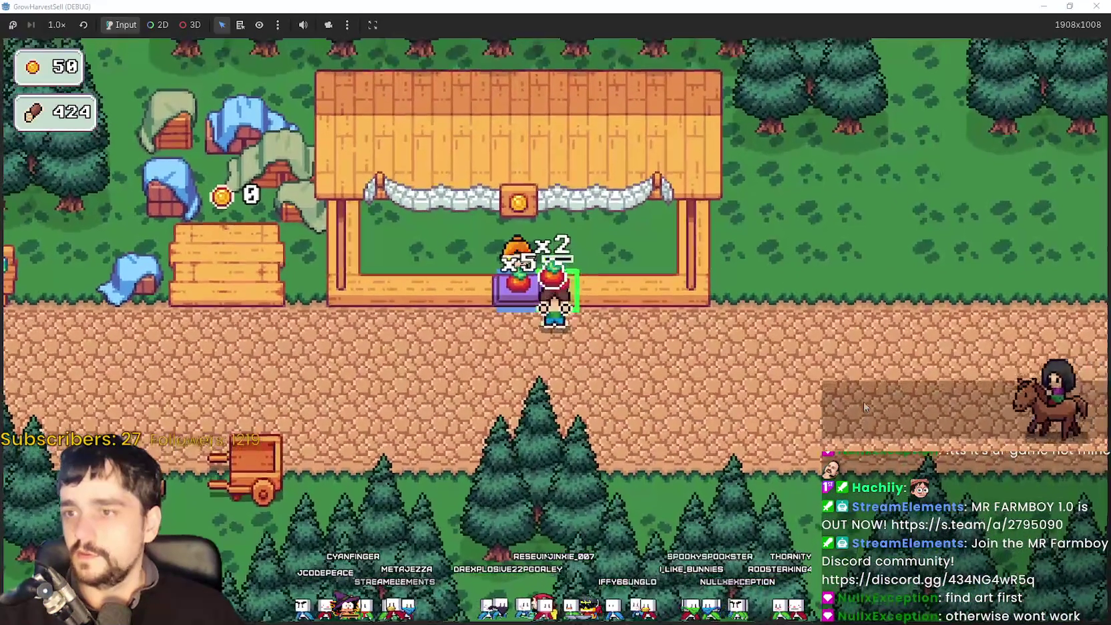
Restore the game to a normal window and bring the editor to the front.
key("a")
double_click(712, 5)
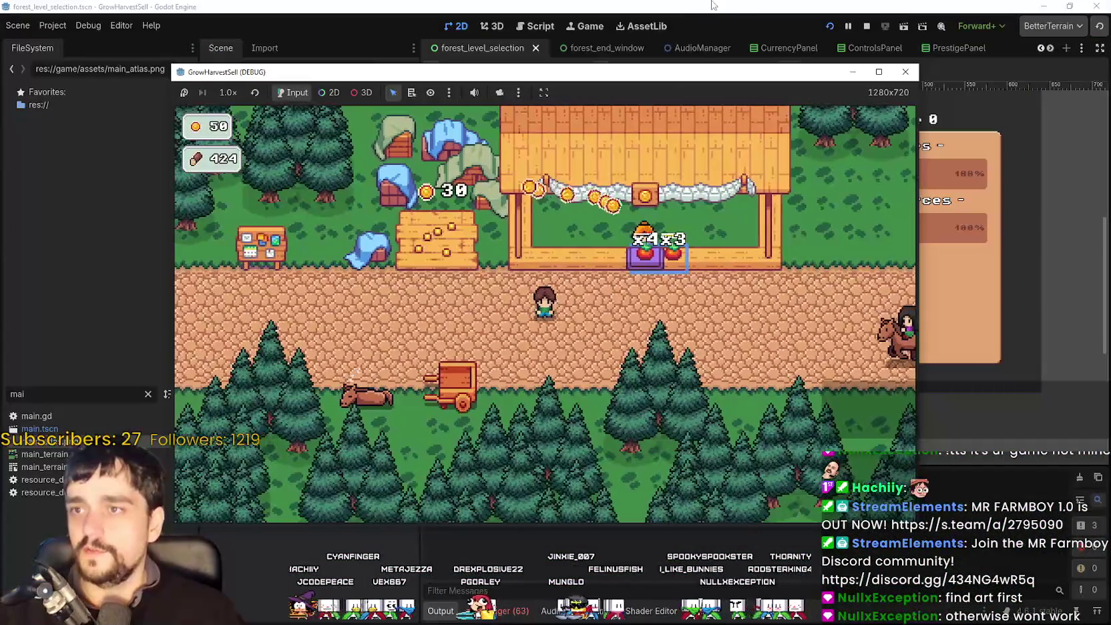
left_click(709, 6)
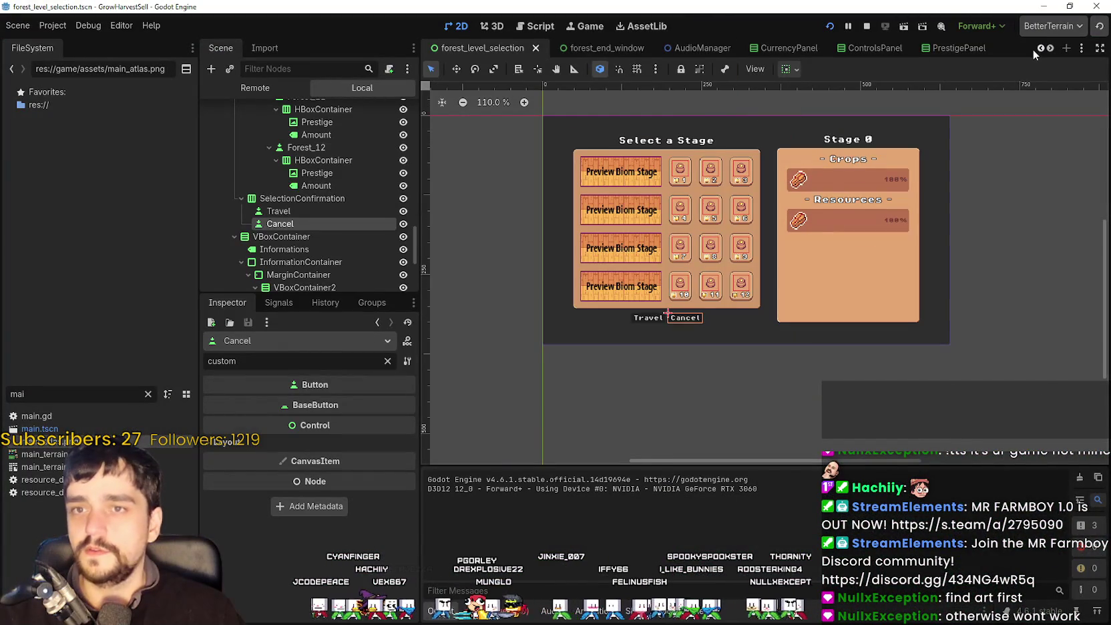
Switch to the TheForest_2 scene, select BarrierController, and clear the Inspector filter.
left_click(1039, 48)
left_click(1039, 48)
left_click(1040, 49)
left_click(1040, 48)
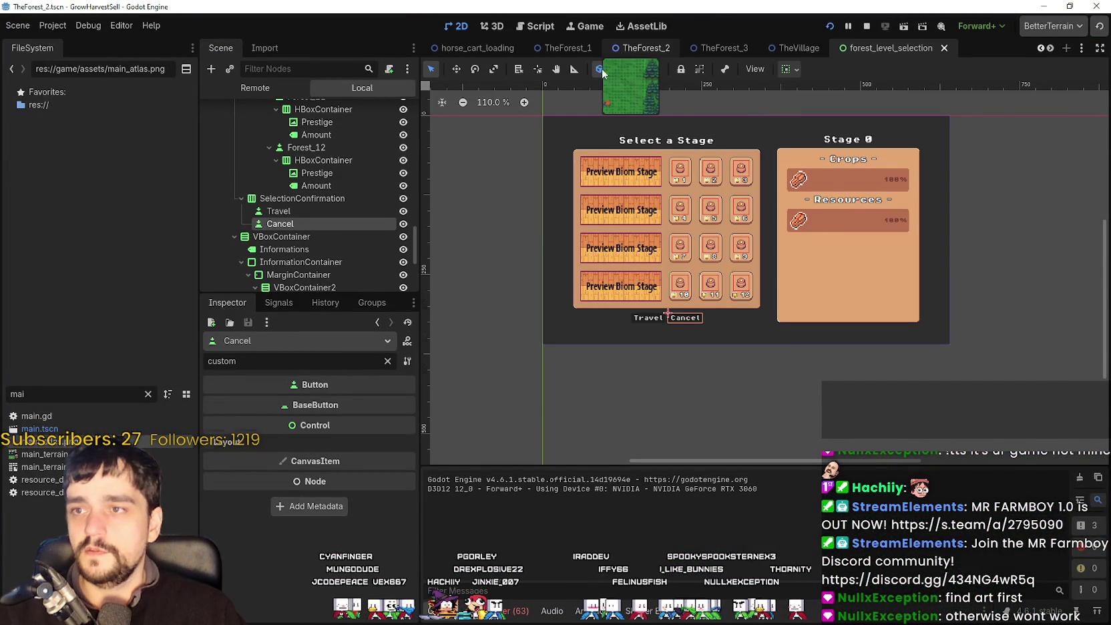
left_click(621, 51)
left_click(265, 279)
left_click(387, 361)
Widen the Scene and Inspector docks to see the full barrier property list.
scroll(267, 545, "down", 5)
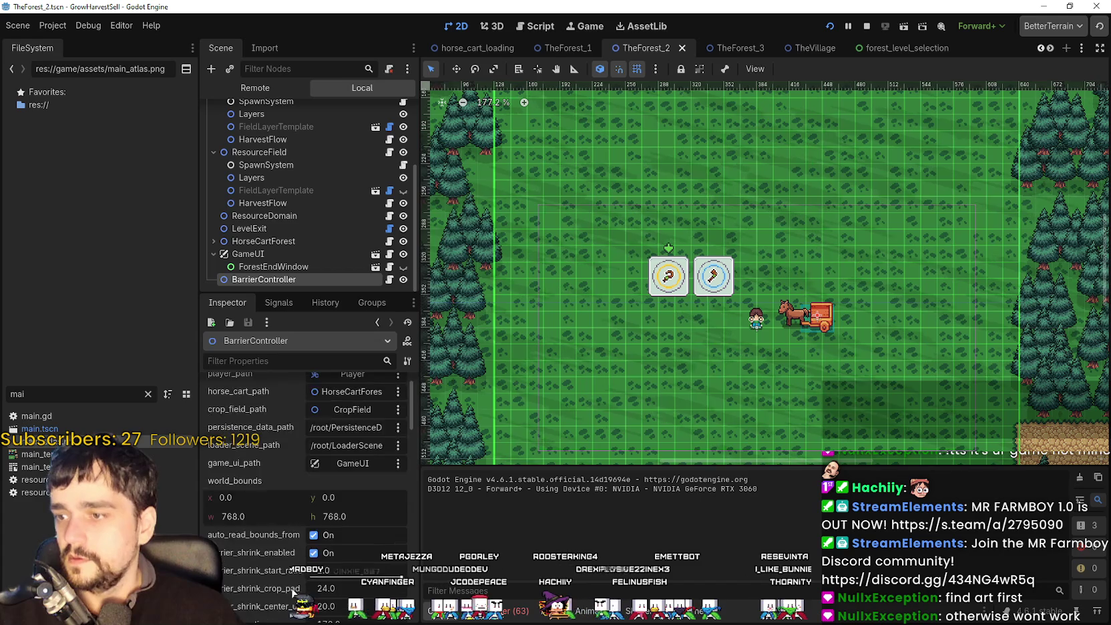
scroll(267, 545, "down", 3)
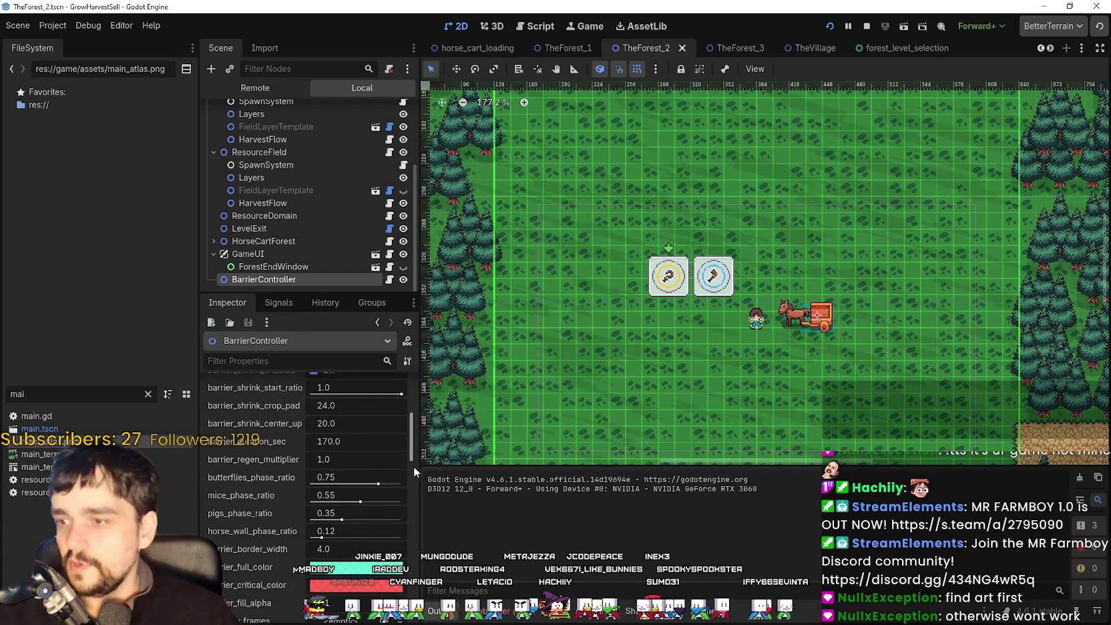
left_click_drag(418, 467, 484, 466)
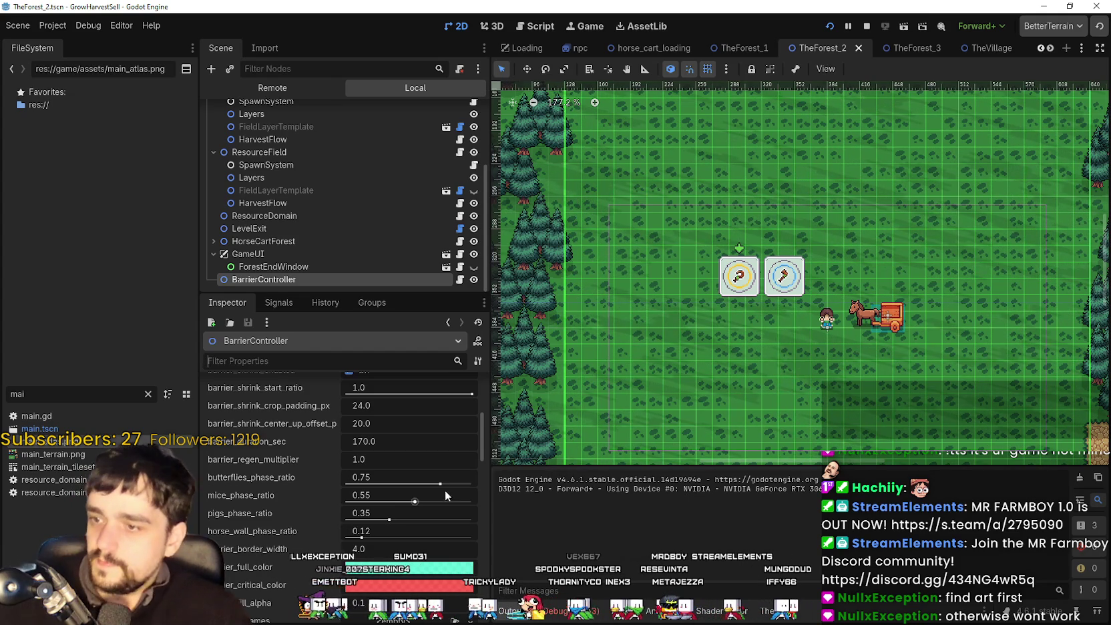
mouse_move(437, 488)
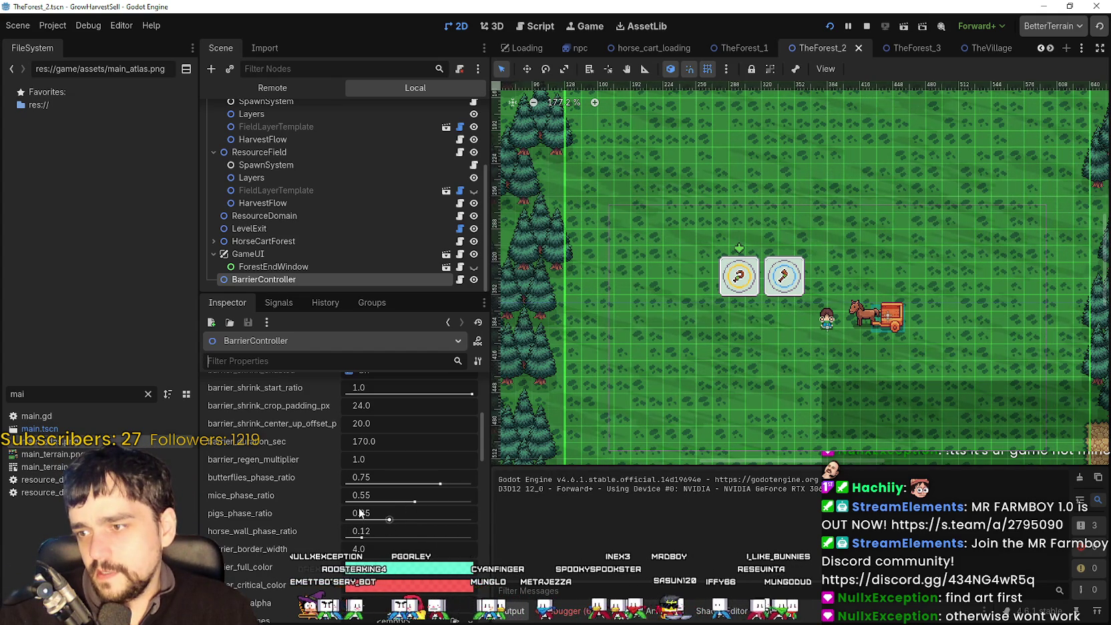
scroll(359, 511, "up", 2)
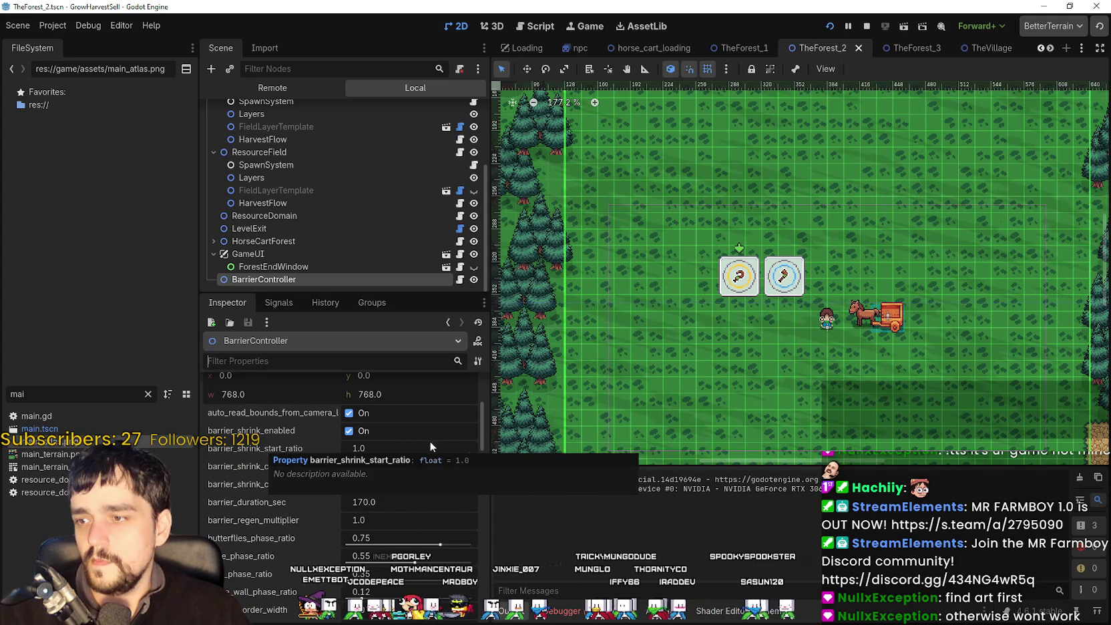
Adjust barrier_shrink_start_ratio on BarrierController and review the surrounding barrier properties.
mouse_move(476, 455)
left_mouse_down()
mouse_move(455, 455)
mouse_move(485, 452)
left_mouse_up()
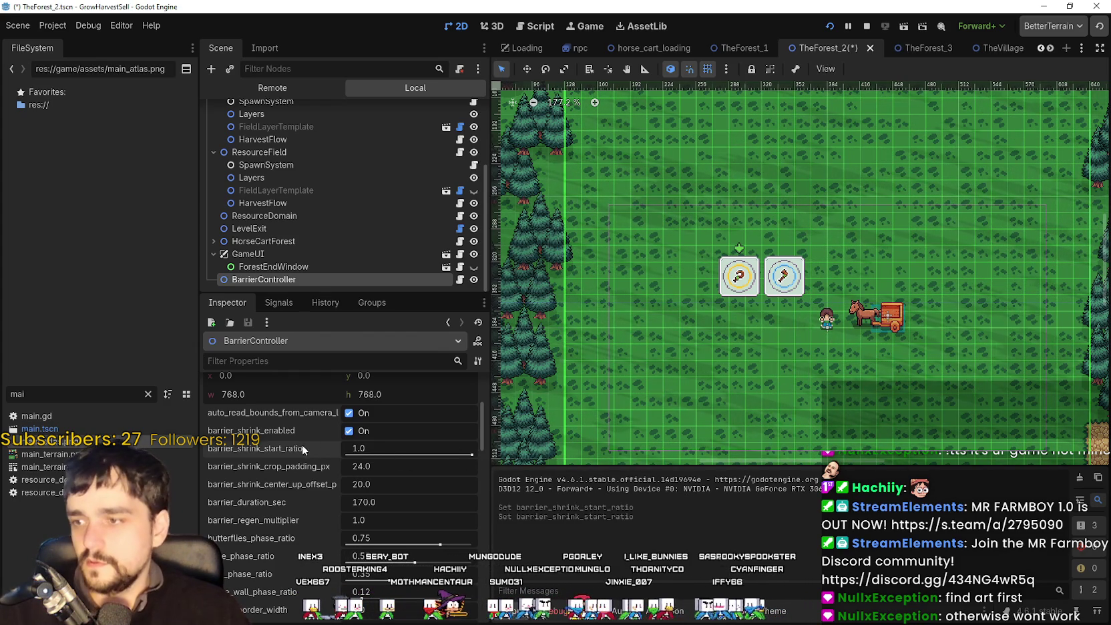
scroll(316, 465, "up", 1)
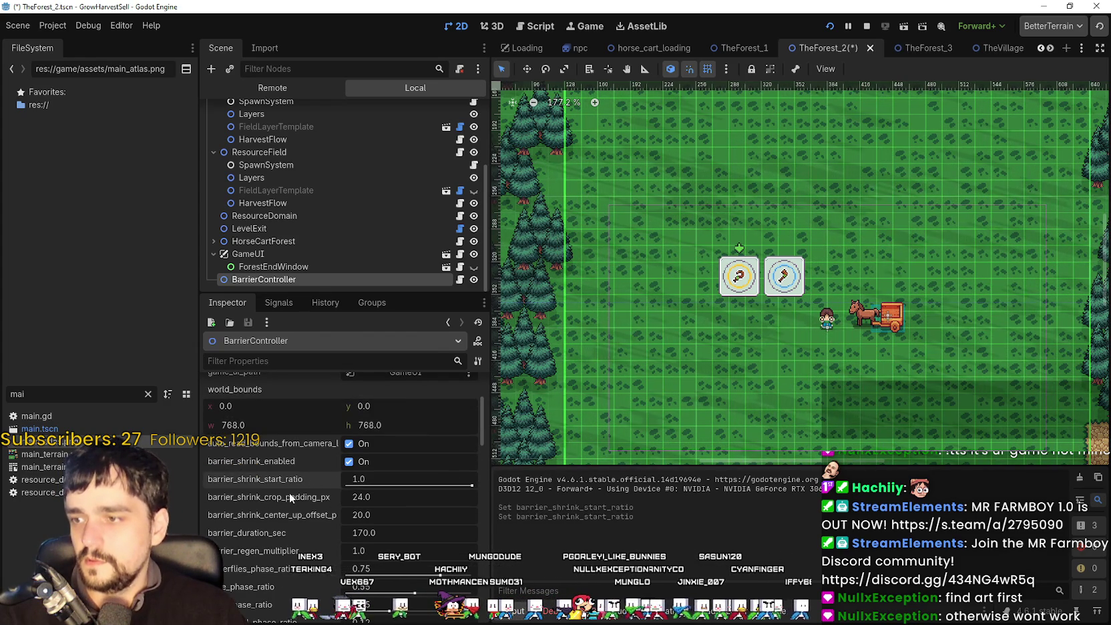
scroll(263, 443, "up", 4)
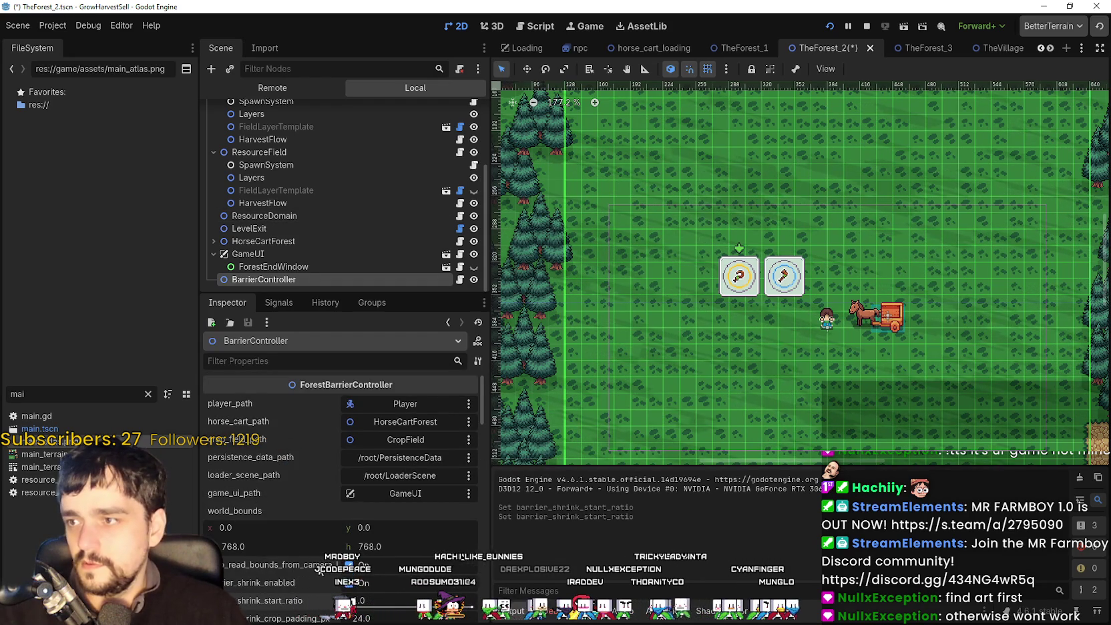
scroll(310, 524, "down", 2)
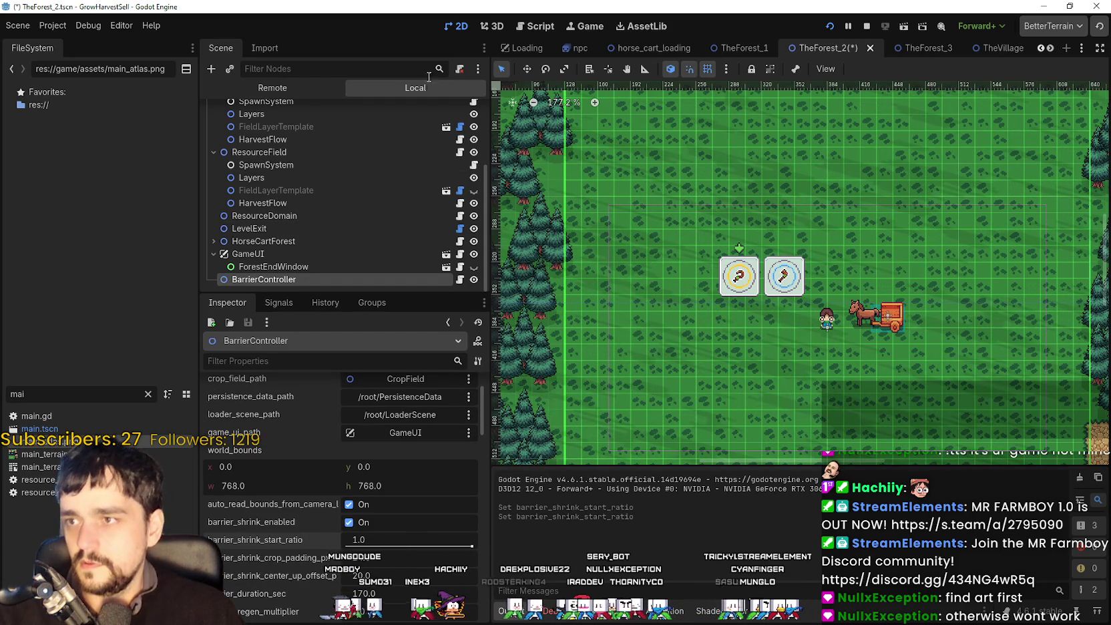
scroll(294, 575, "down", 4)
scroll(289, 536, "up", 4)
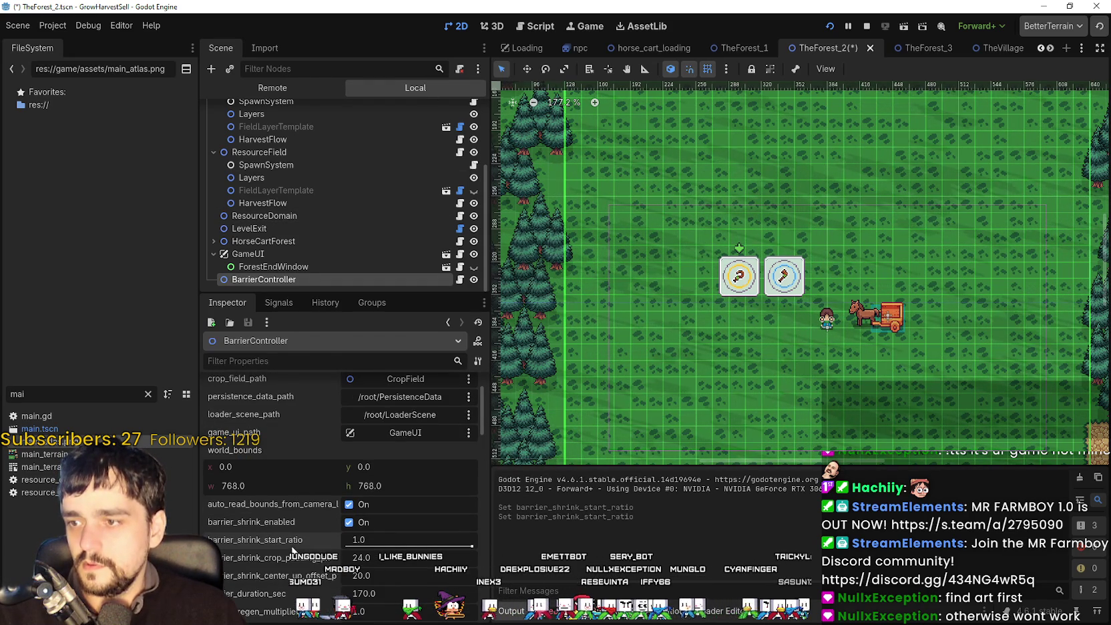
scroll(291, 540, "down", 4)
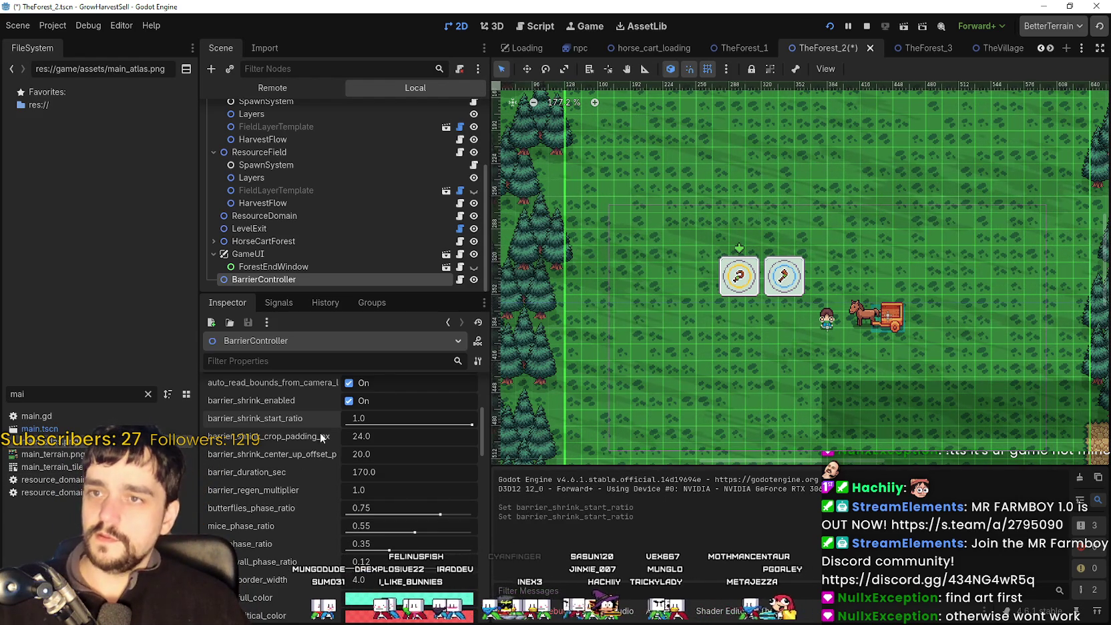
left_click(738, 49)
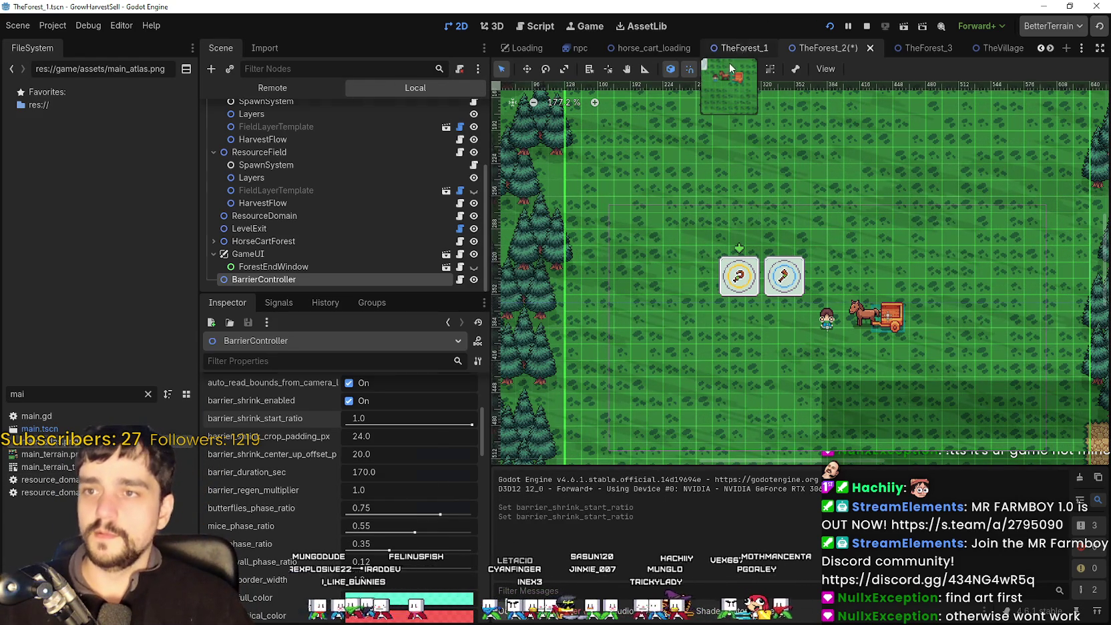
In TheForest_1, browse the scene tree and select BarrierController to view its settings.
right_click(325, 270)
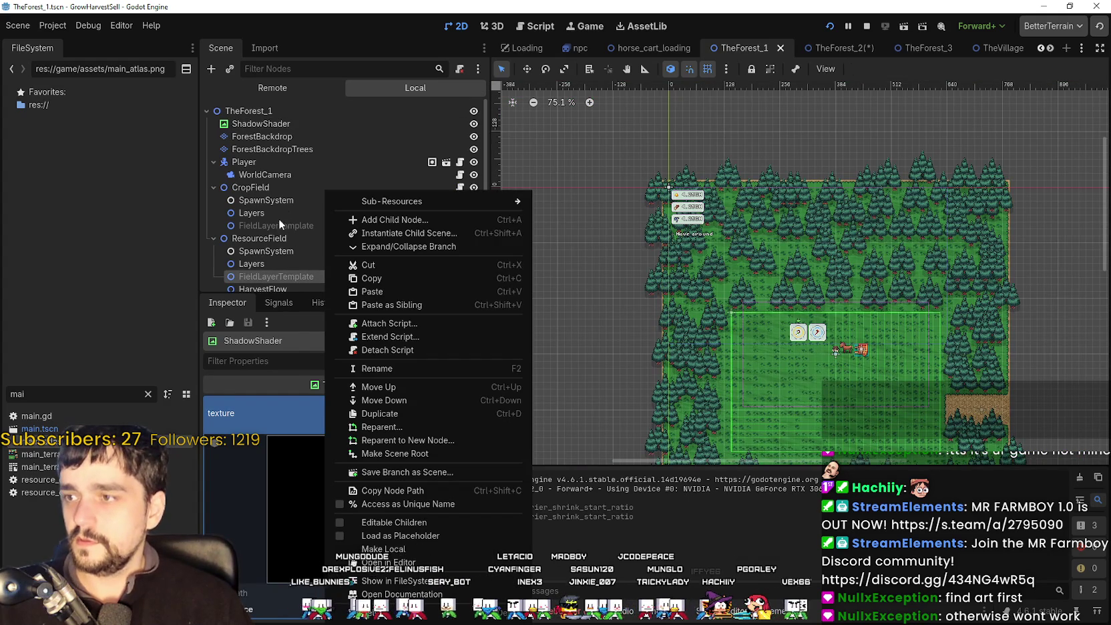
left_click(280, 226)
scroll(348, 284, "down", 4)
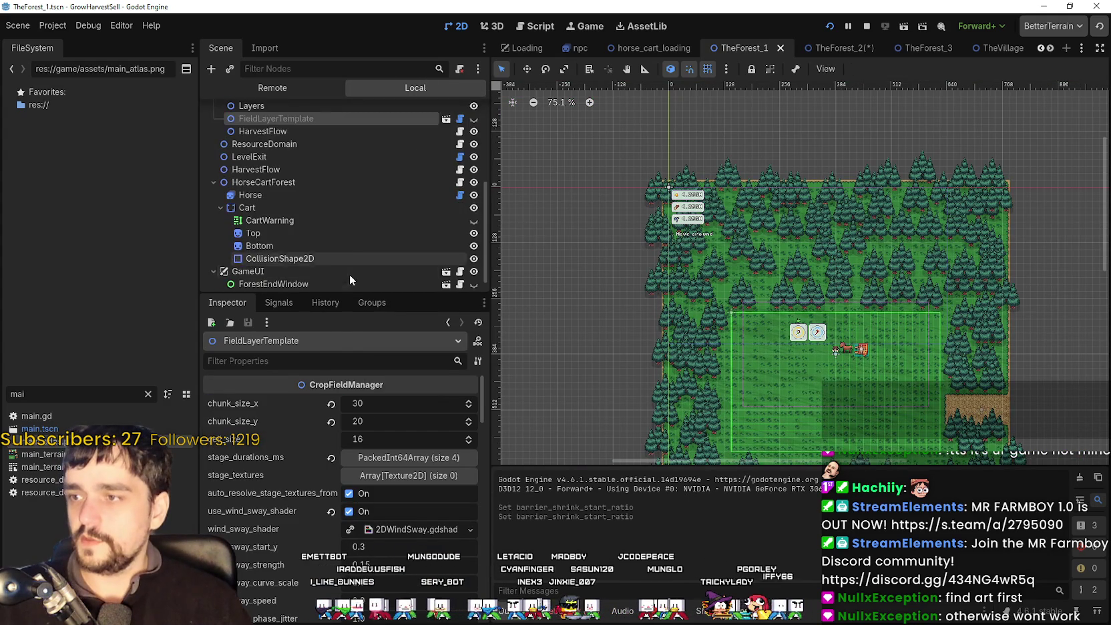
scroll(347, 273, "down", 2)
left_click(308, 166)
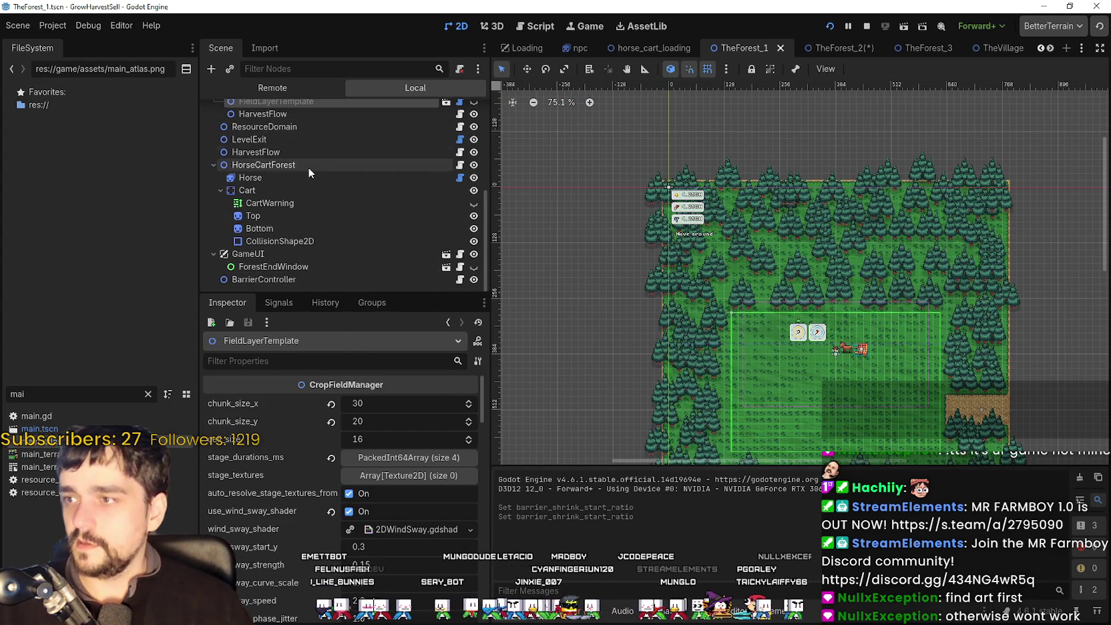
left_click(309, 277)
scroll(287, 574, "down", 5)
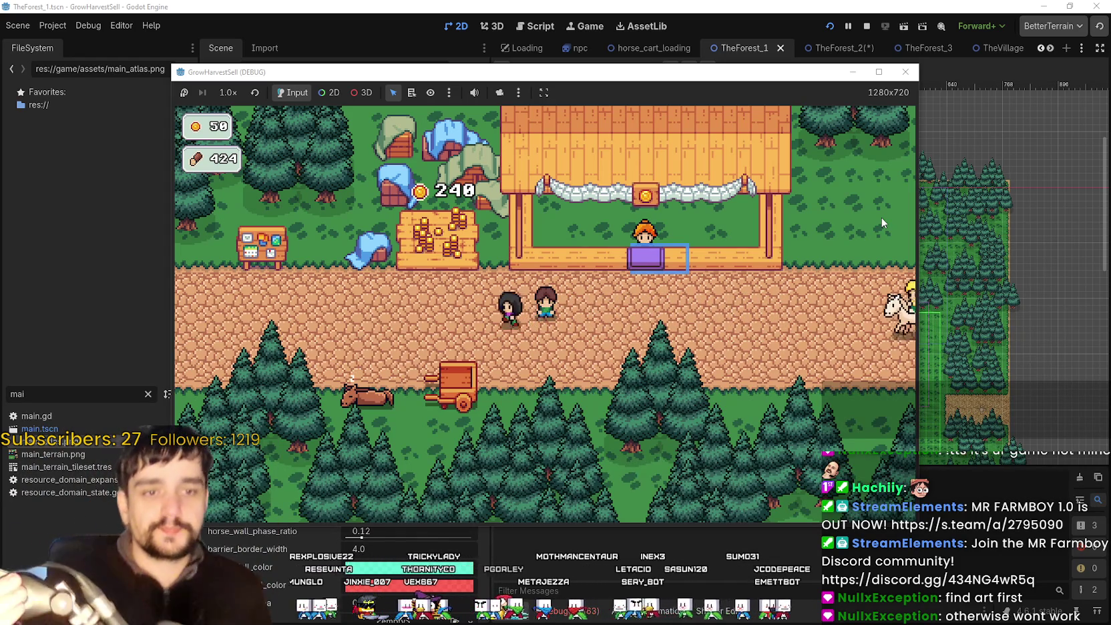
Walk the player toward the crop field, then stop the running game.
key("a")
key("w")
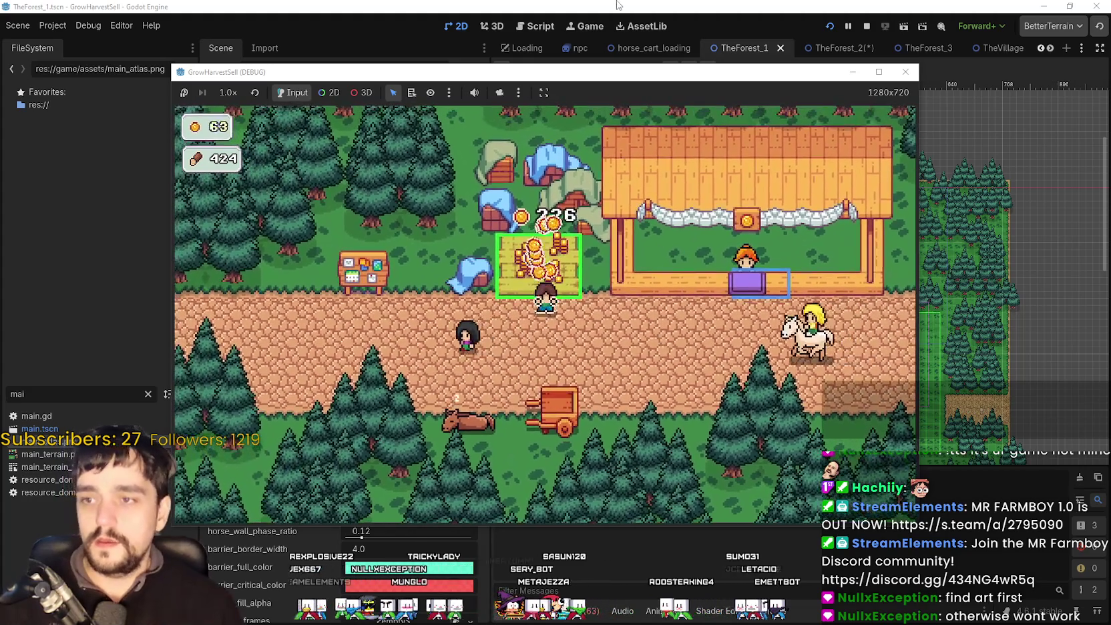
key("F8")
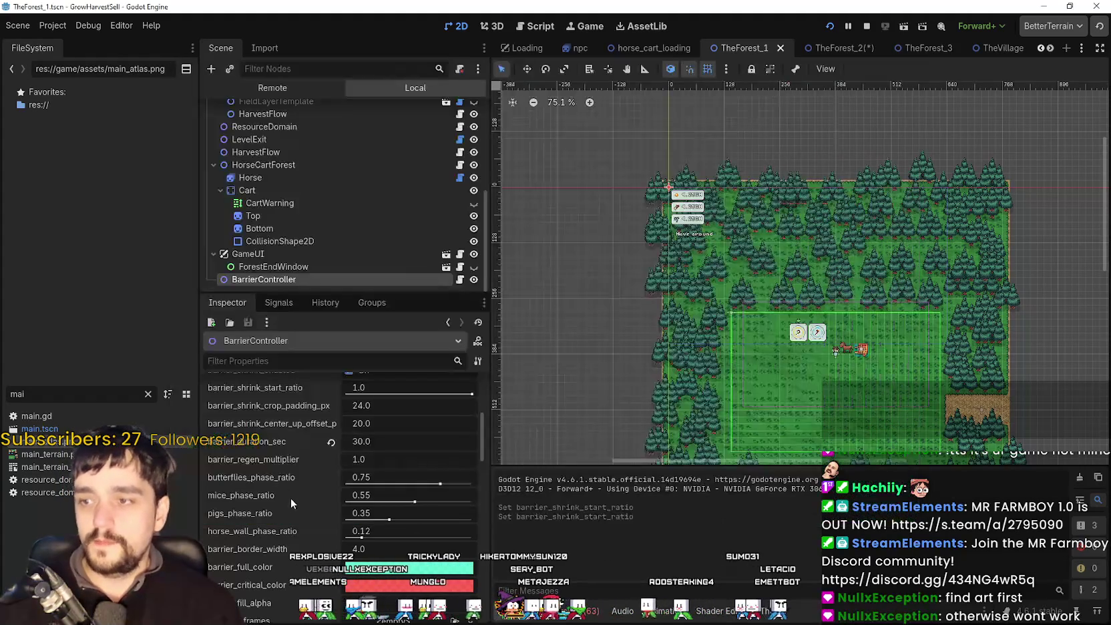
In the TheForest_2 scene, set barrier_duration_sec to 20.0 and save the scene.
left_click(857, 44)
left_click(391, 471)
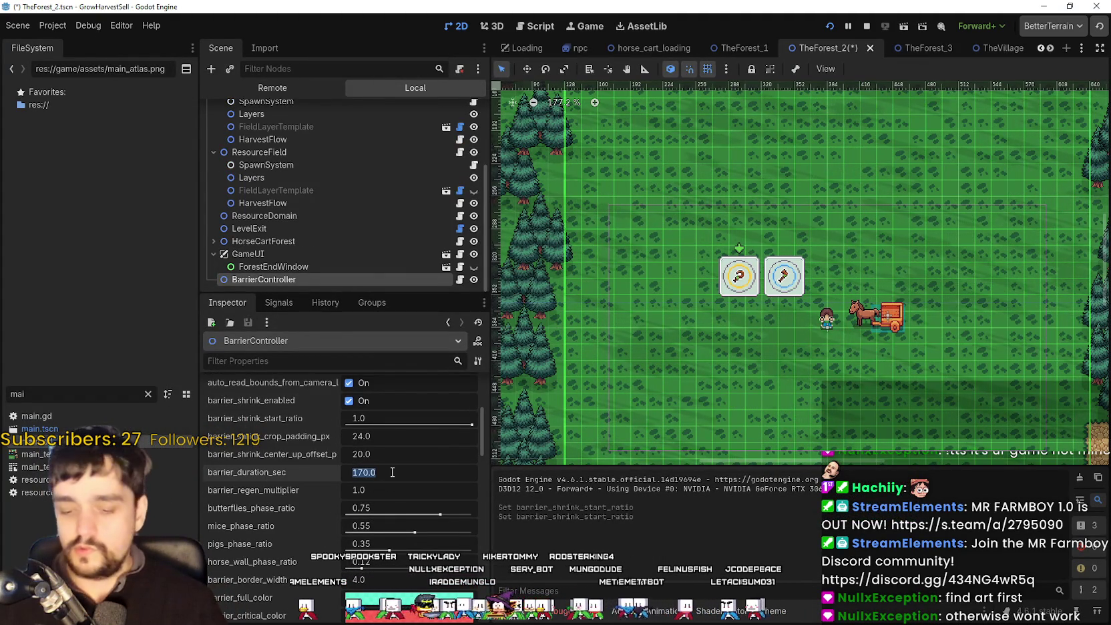
type("0")
key("Return")
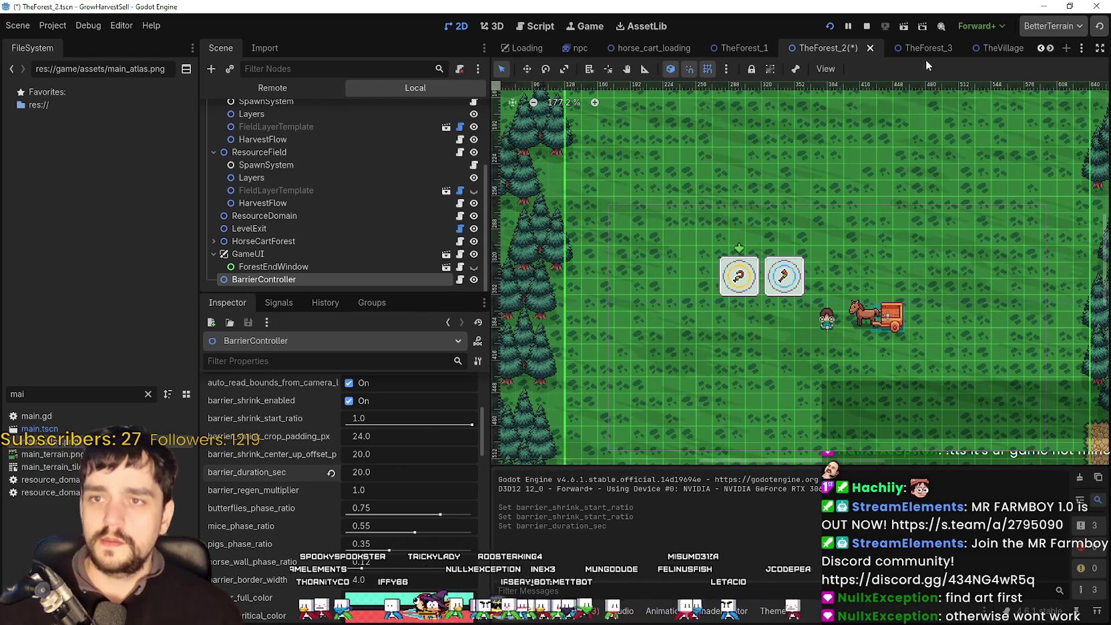
key("ctrl+s")
In TheForest_3, set BarrierController's barrier_duration_sec to 10.0 and return to the running game.
left_click(917, 48)
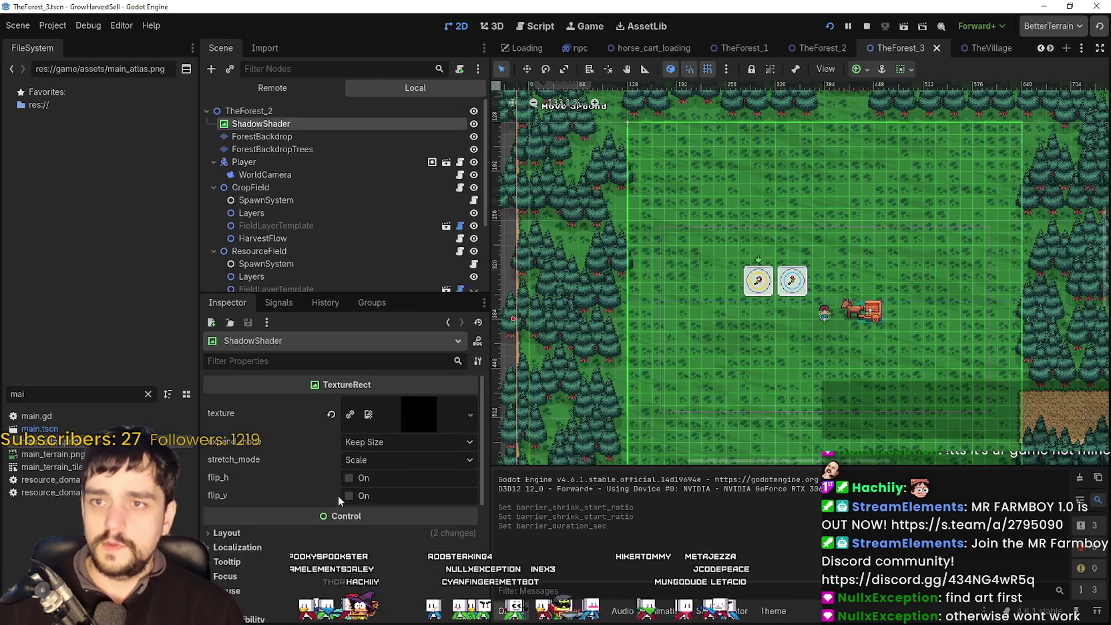
scroll(307, 240, "down", 3)
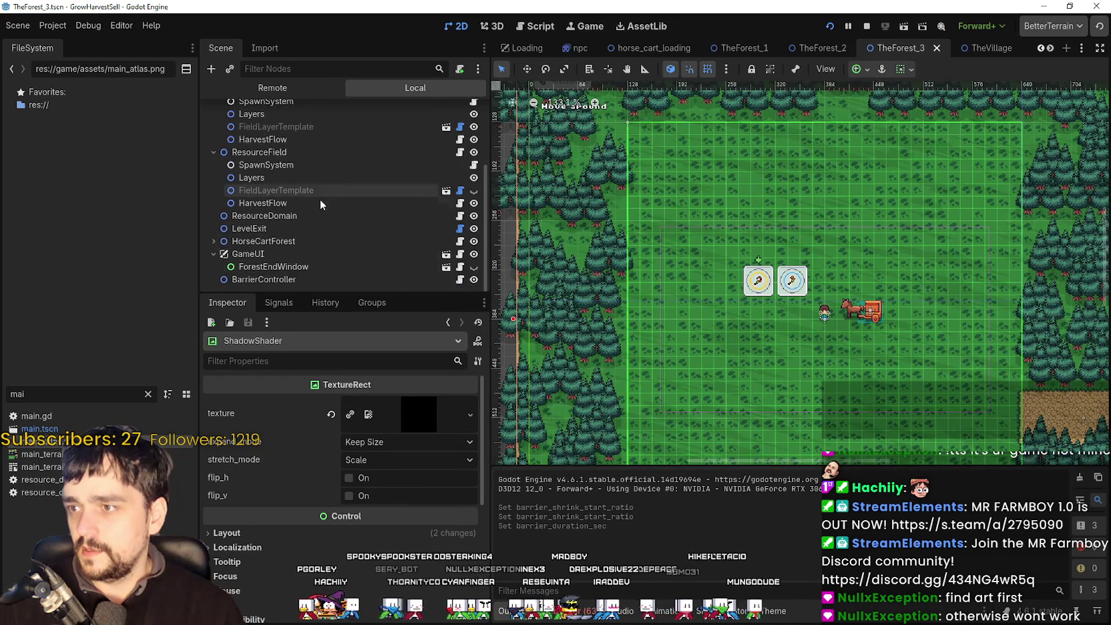
scroll(324, 194, "up", 3)
scroll(326, 190, "down", 3)
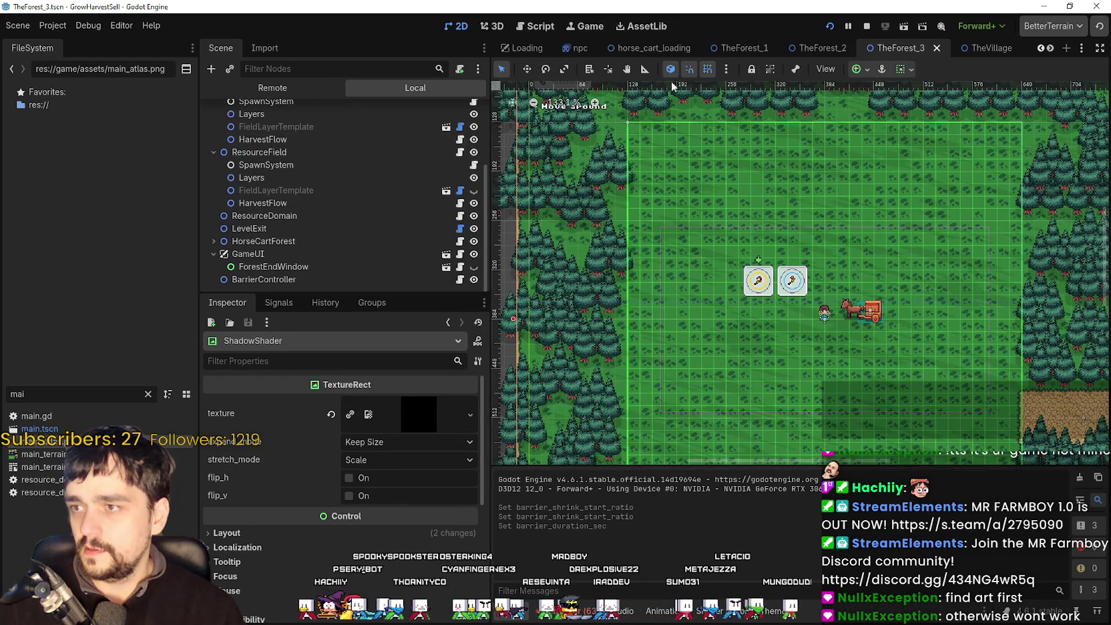
left_click(290, 279)
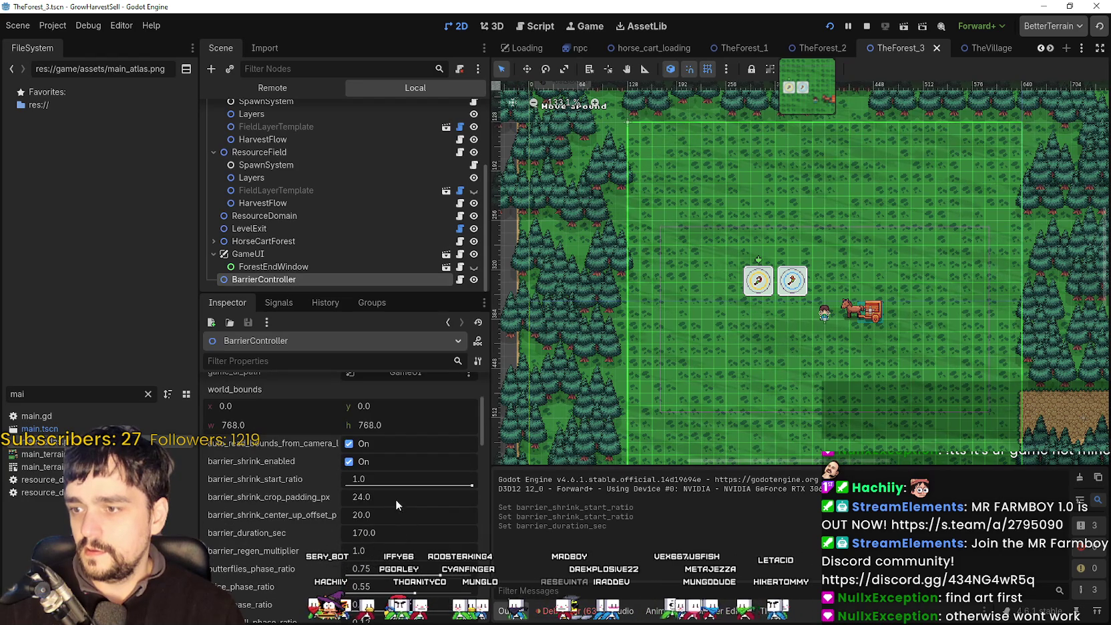
left_click(401, 532)
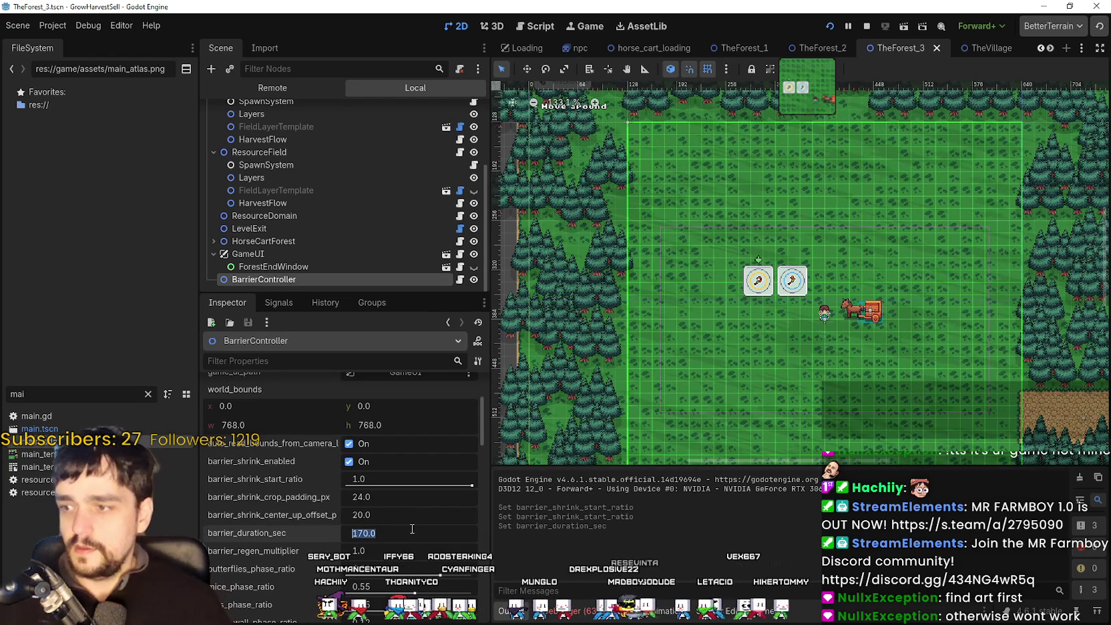
type("10")
key("Return")
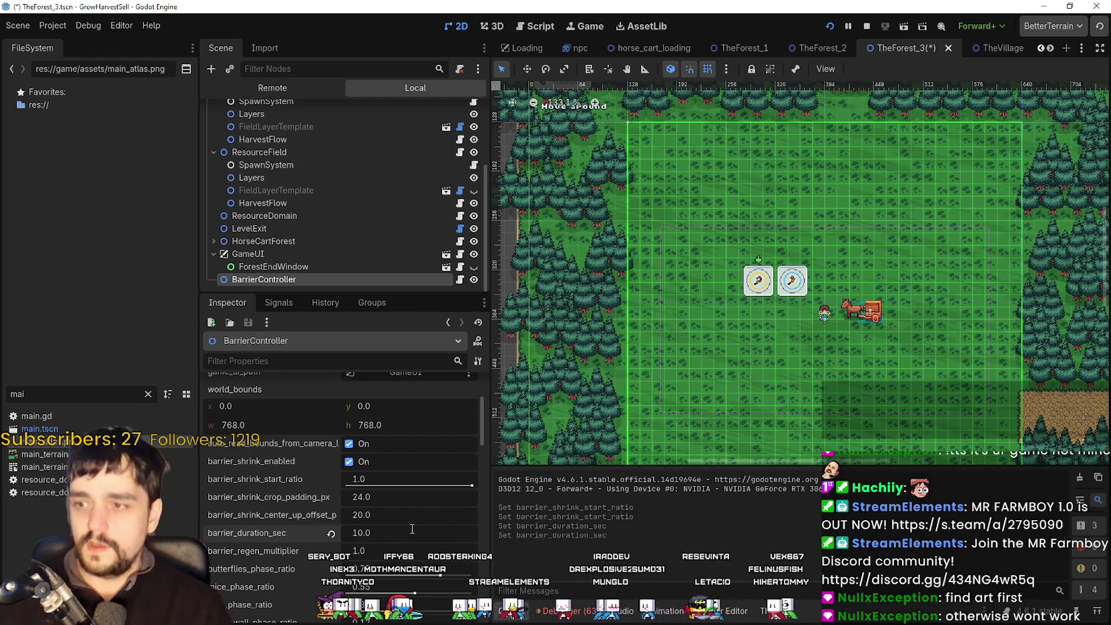
left_click(829, 26)
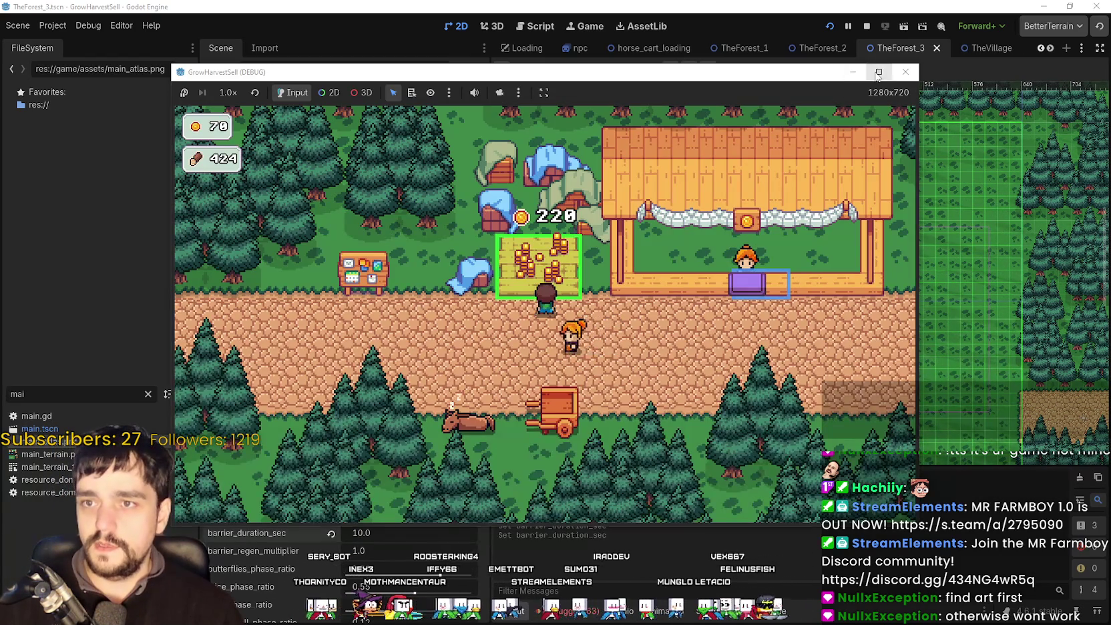
Maximize the game, then buy Crop Domain Damage II and two Forest 1-3 Spawn Rate levels.
left_click(878, 72)
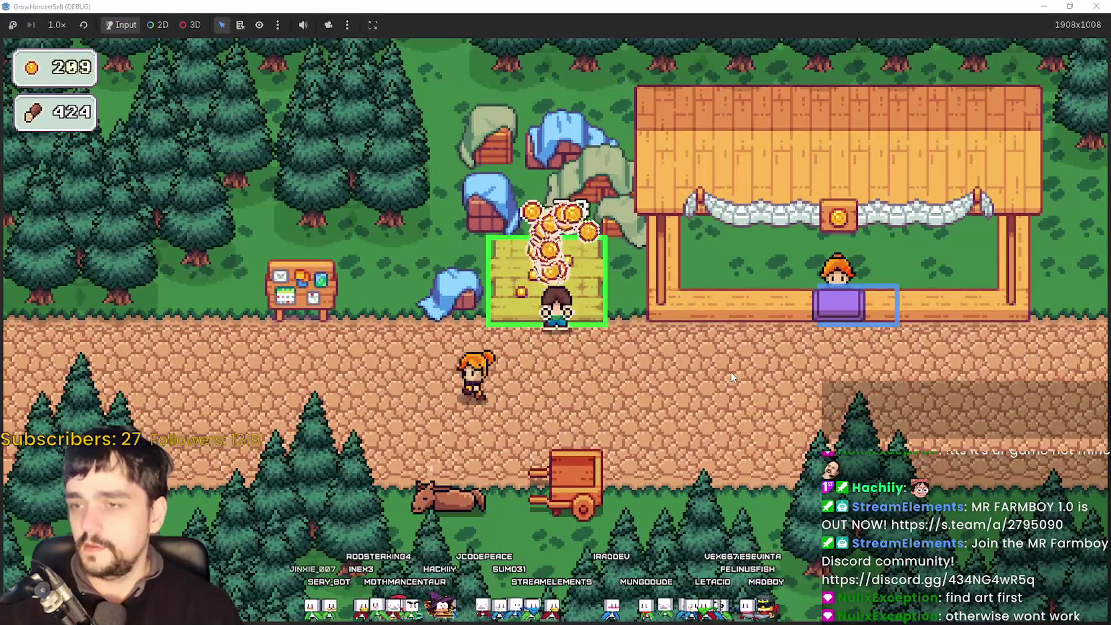
key("e")
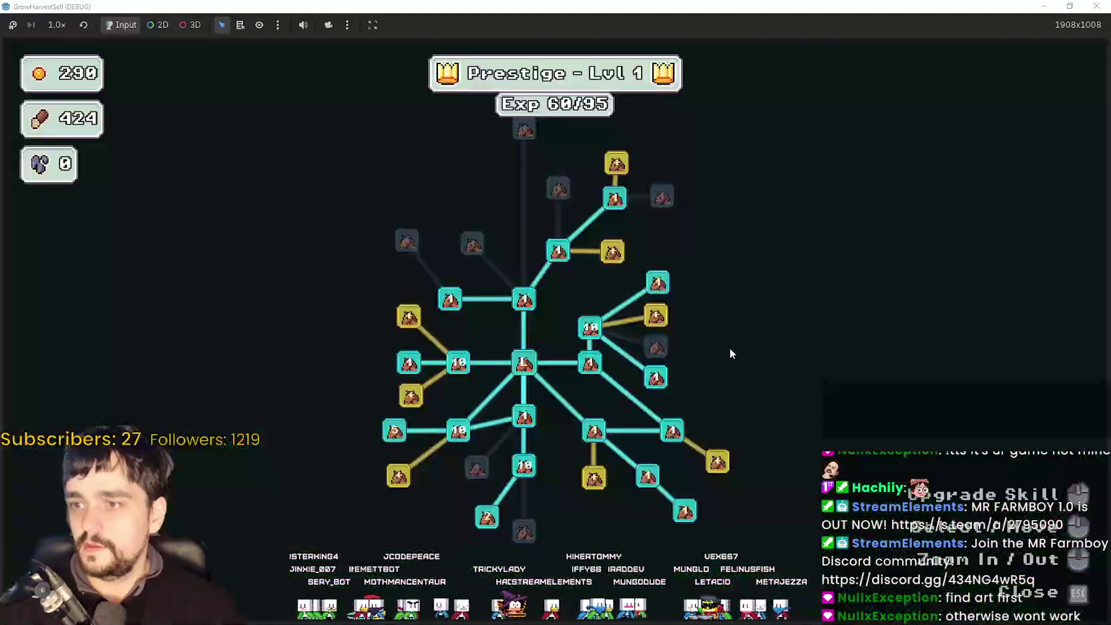
scroll(500, 287, "up", 3)
scroll(293, 342, "down", 3)
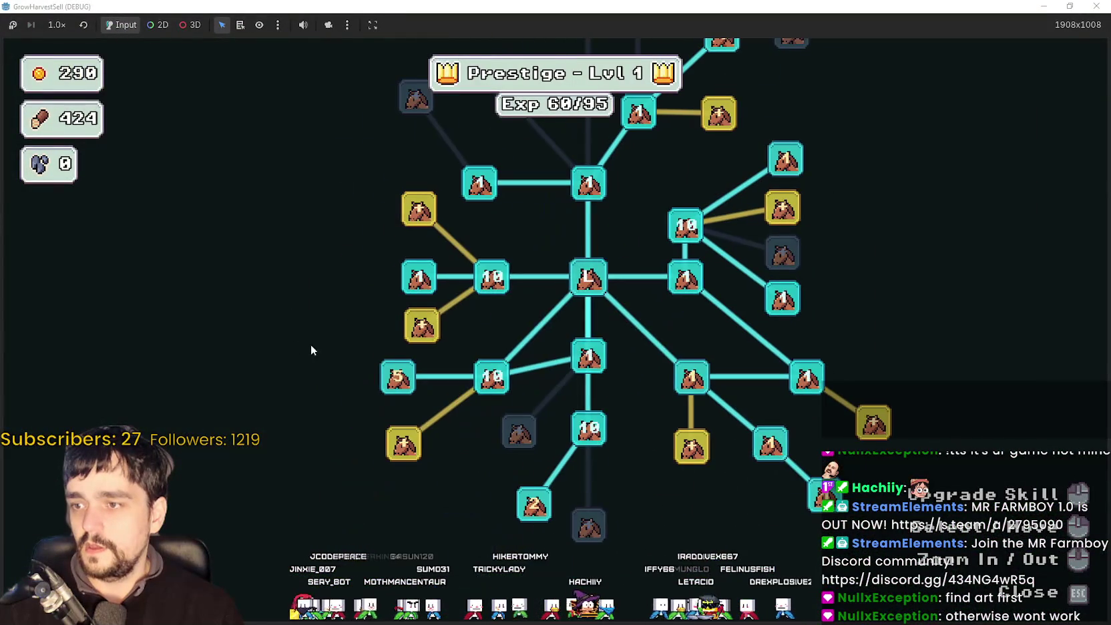
scroll(437, 198, "up", 3)
left_click(437, 198)
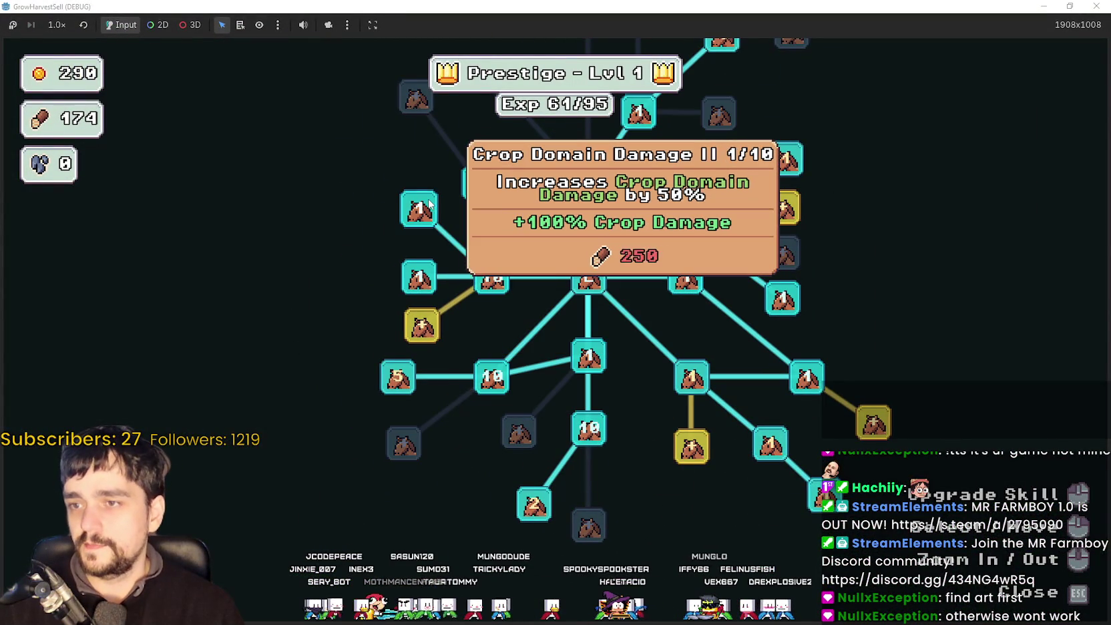
left_click(386, 380)
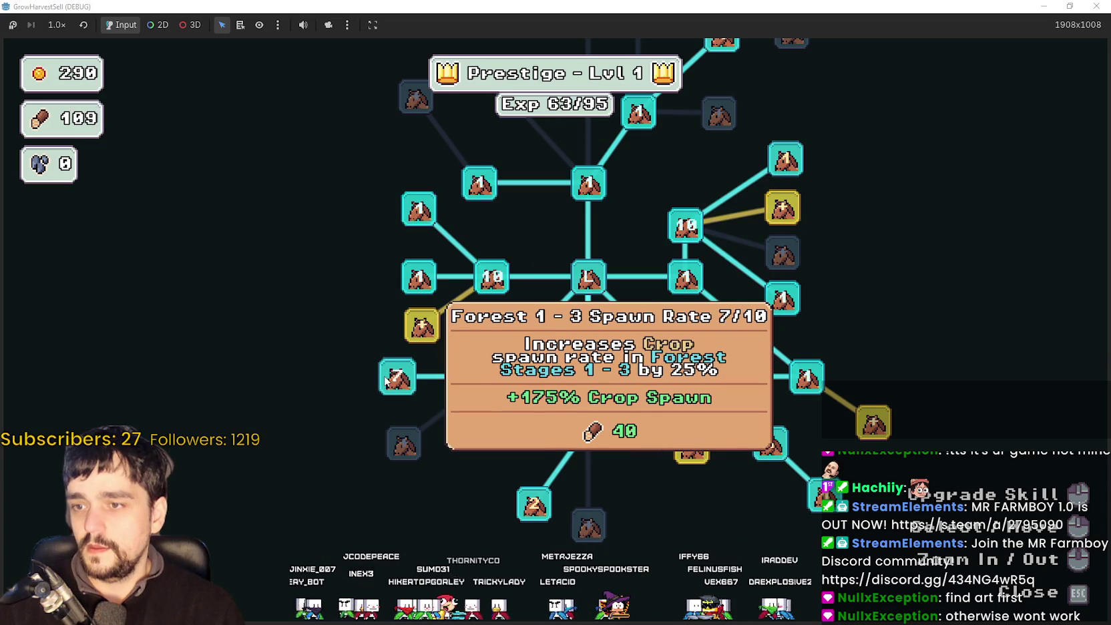
left_click(386, 380)
left_click(386, 379)
left_click(385, 379)
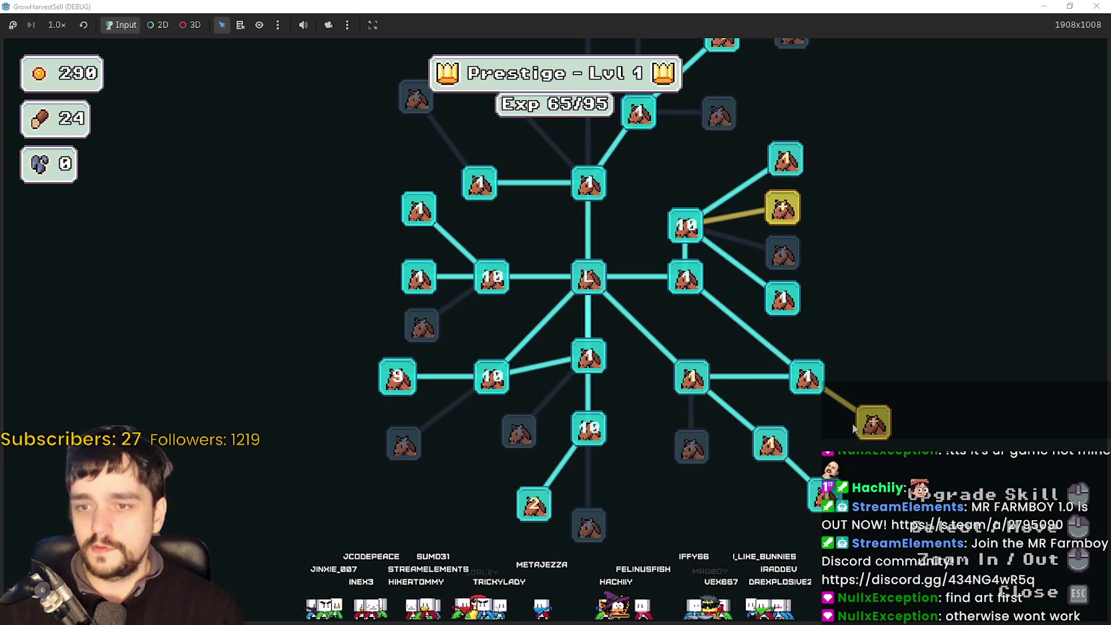
Buy Resource Domain Damage II and two levels of Wood Increase in the skill tree.
key("w")
key("d")
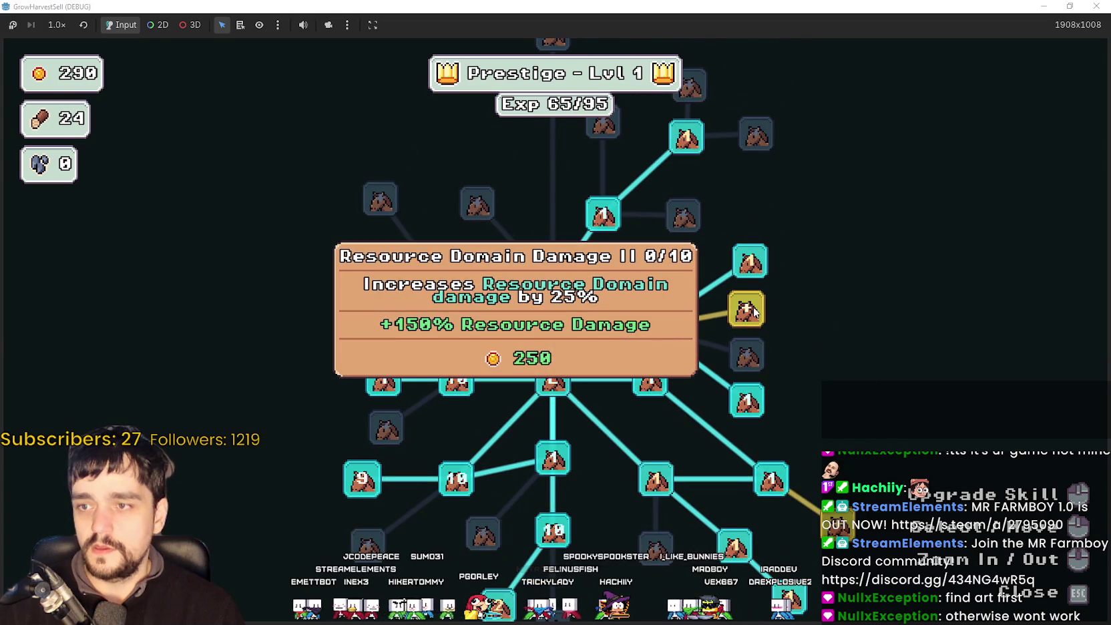
left_click(755, 312)
key("s")
key("d")
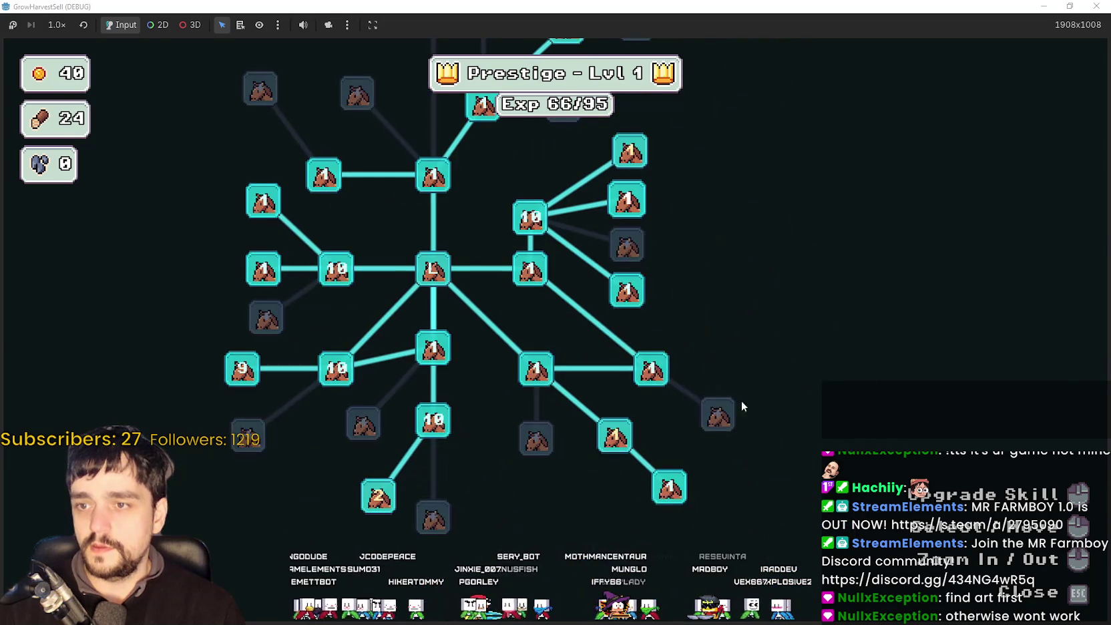
left_click(377, 497)
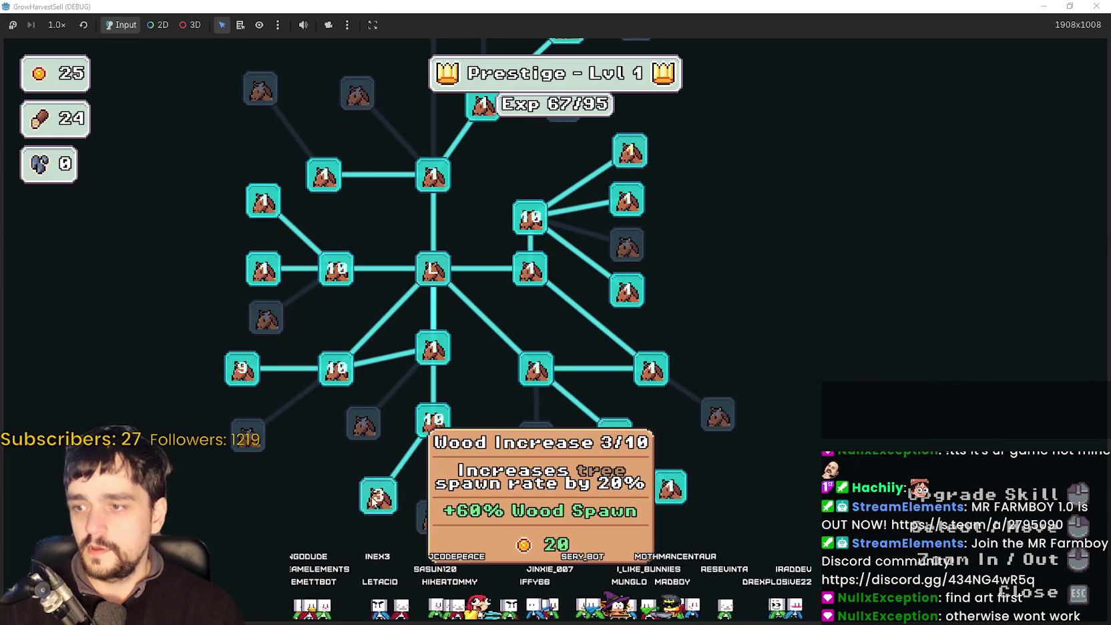
left_click(378, 497)
Close the skill tree and walk to the caravan to bring up stage selection.
key("Escape")
key("d")
key("e")
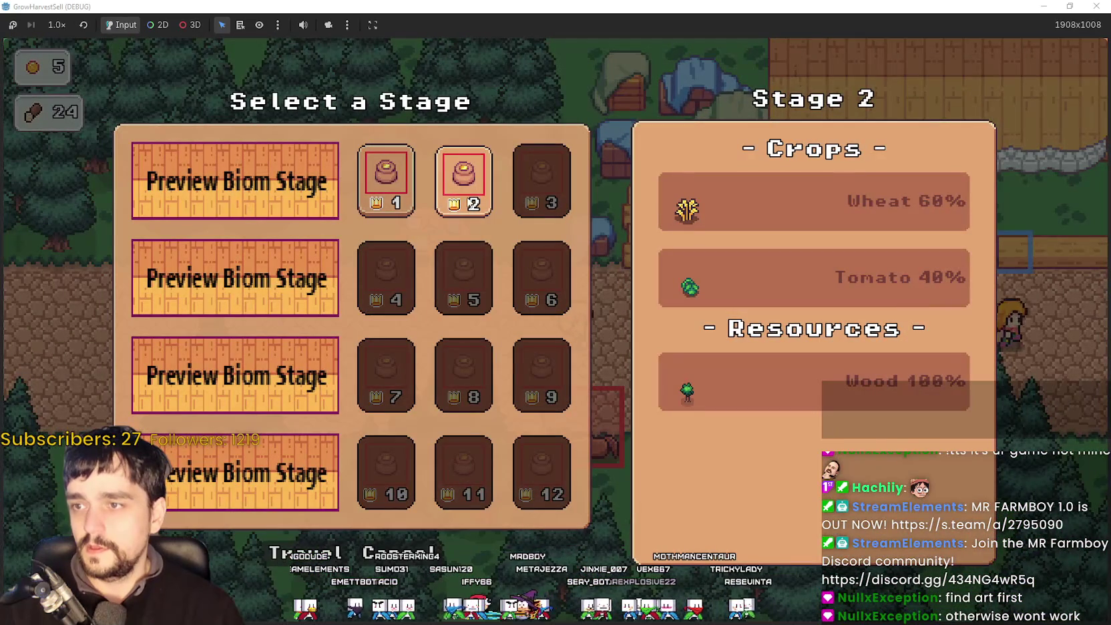
Travel into the forest_2 stage, walk through it as the barrier drains, then stop and relaunch.
left_click(311, 551)
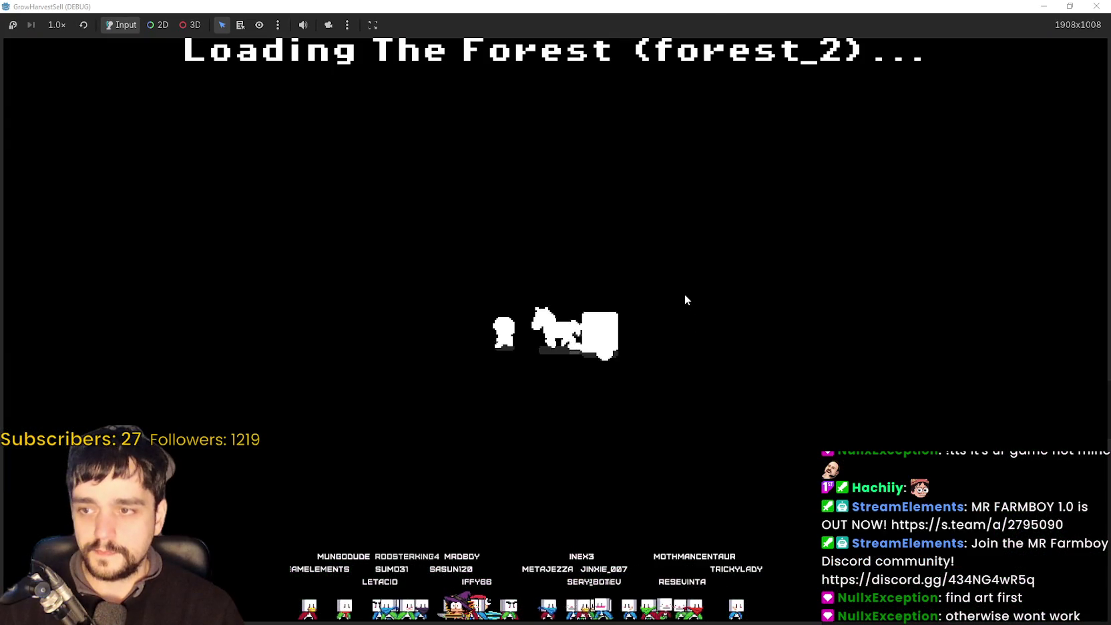
key("w")
key("d")
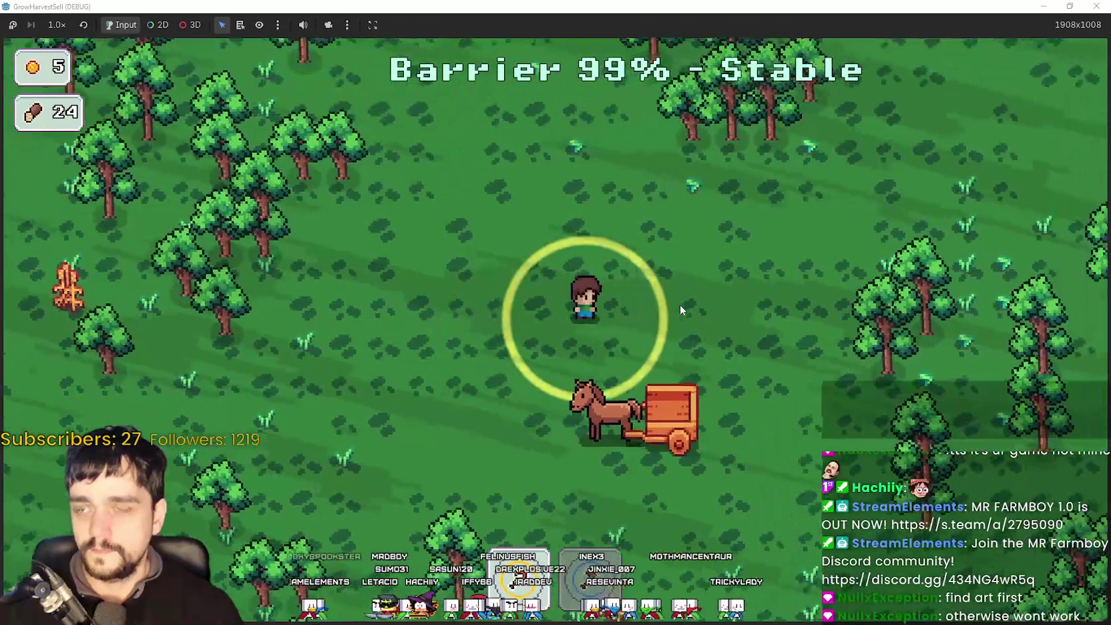
key("d")
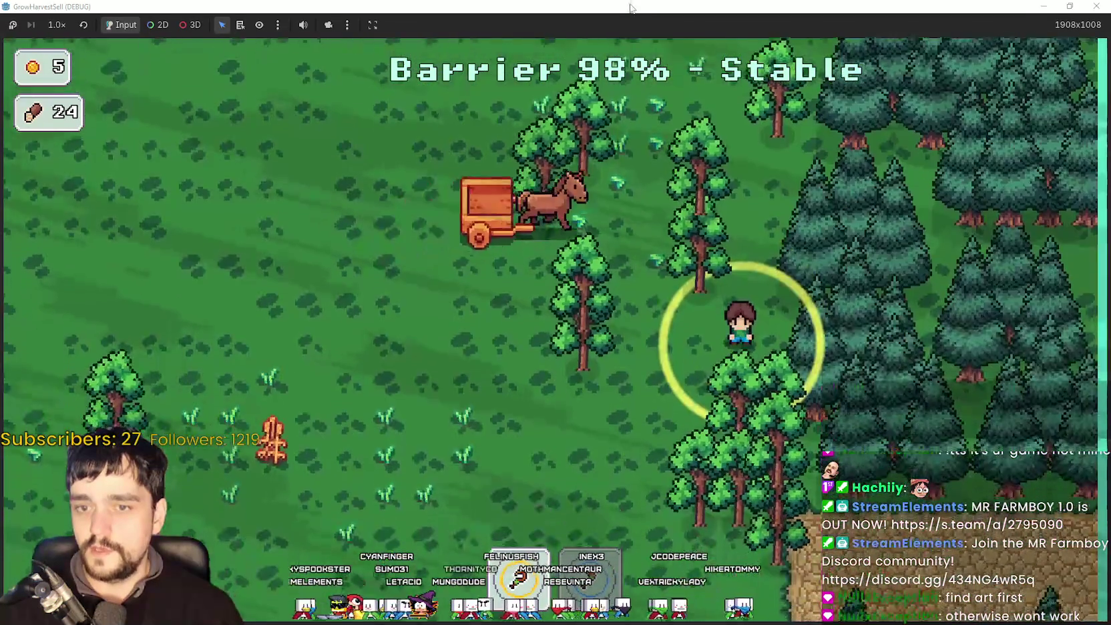
key("F8")
key("F5")
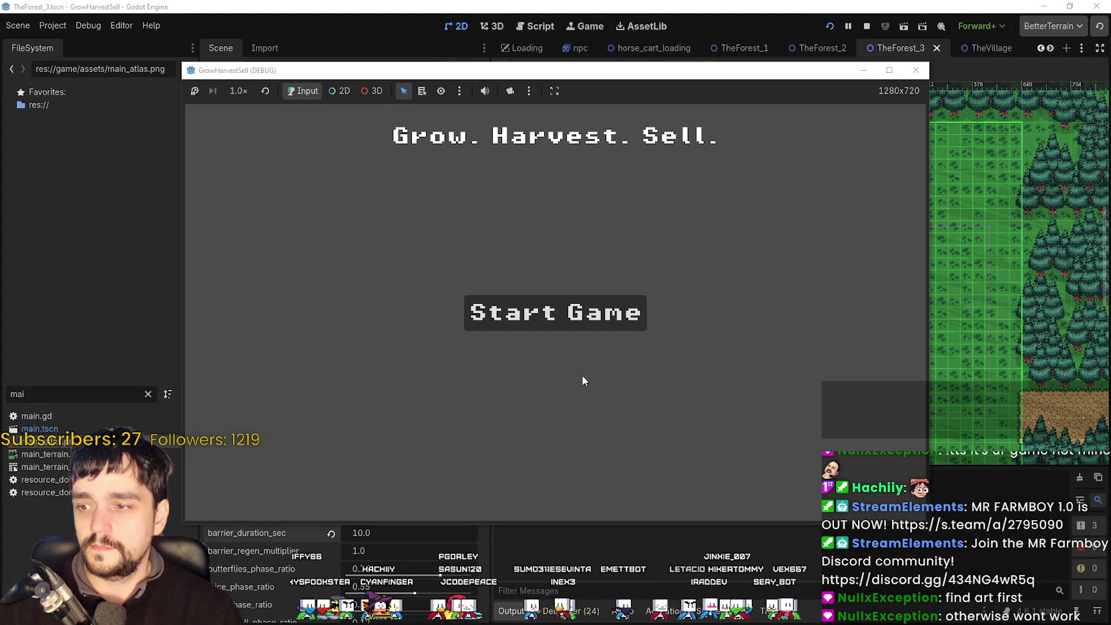
Start the game, give PersistenceData 343443 gold and 434343 wood, and maximize the game window.
left_click(587, 312)
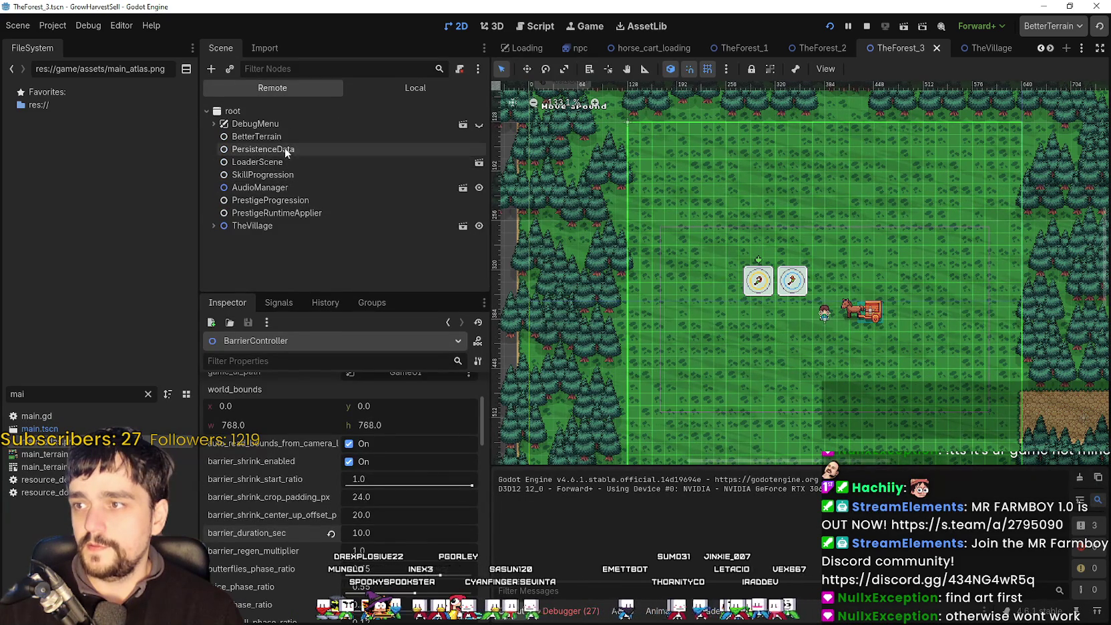
left_click(285, 149)
type("3")
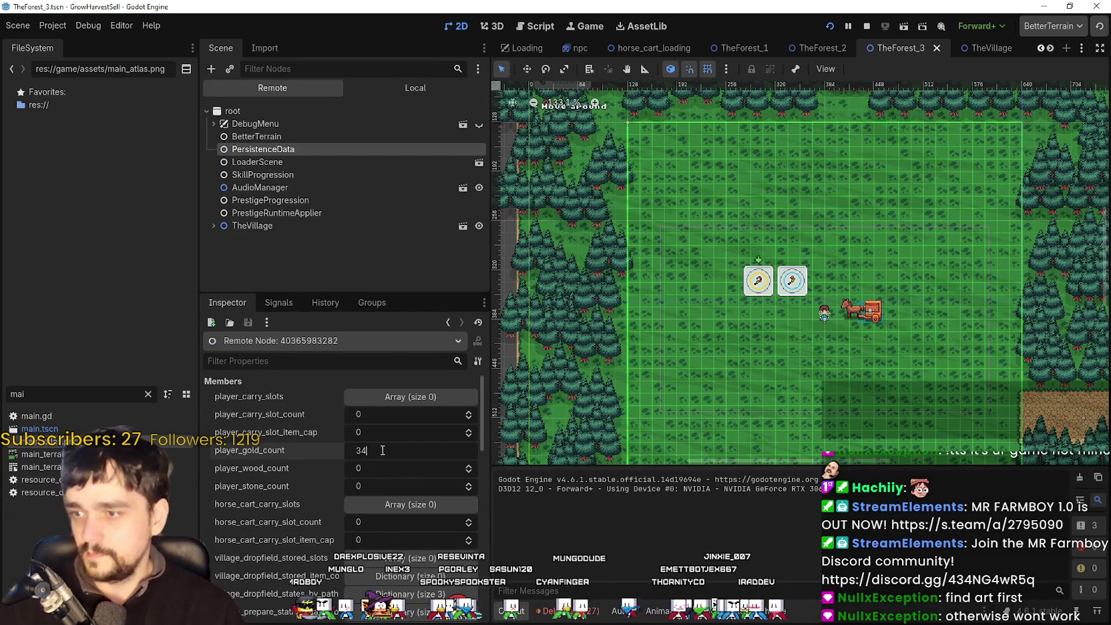
type("434")
left_click(383, 468)
type("4343")
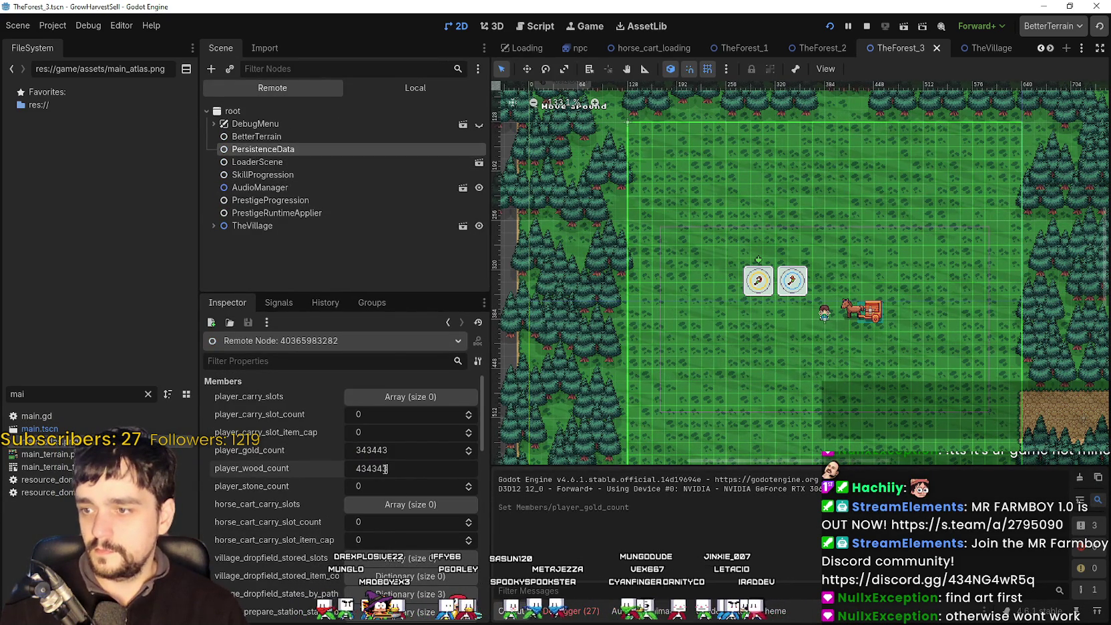
left_click(356, 187)
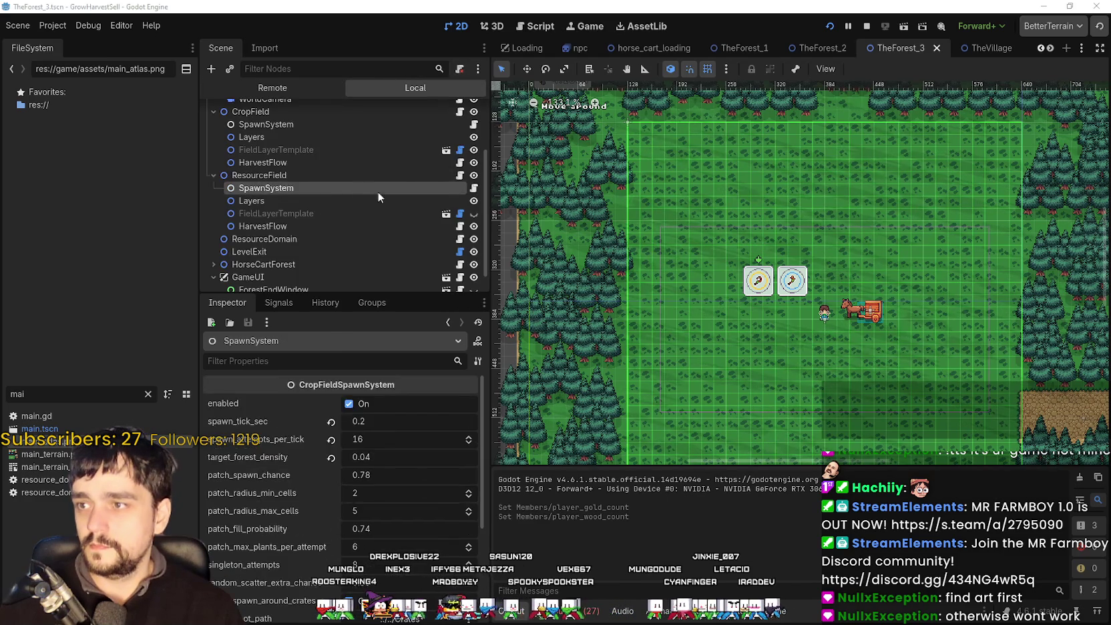
left_click(890, 70)
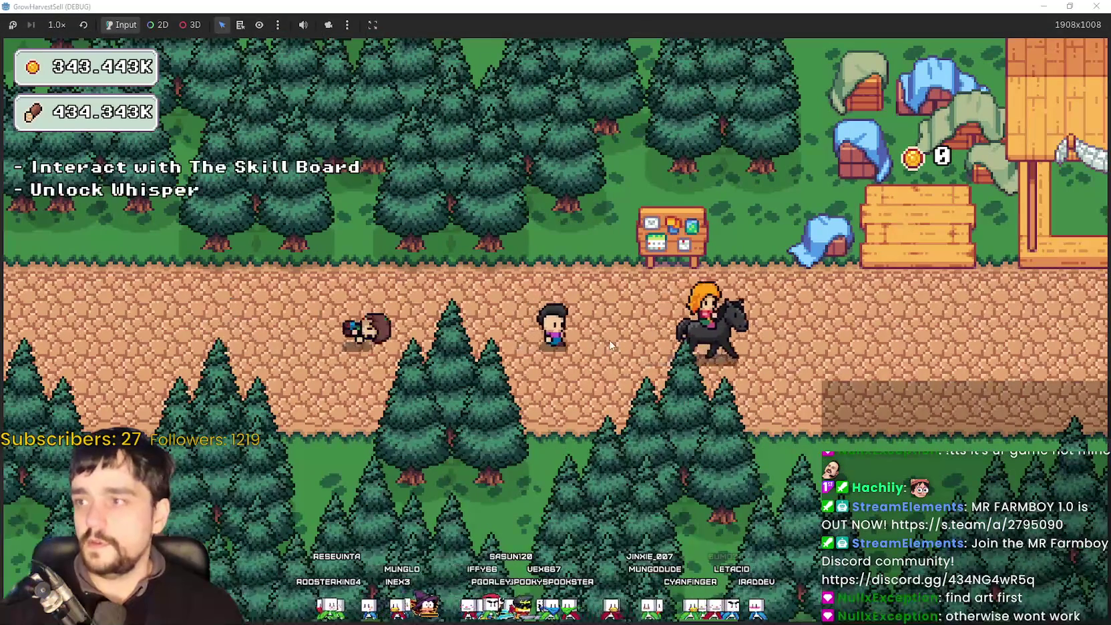
Open the Skill Board and unlock Whisper plus the next prestige node.
key("e")
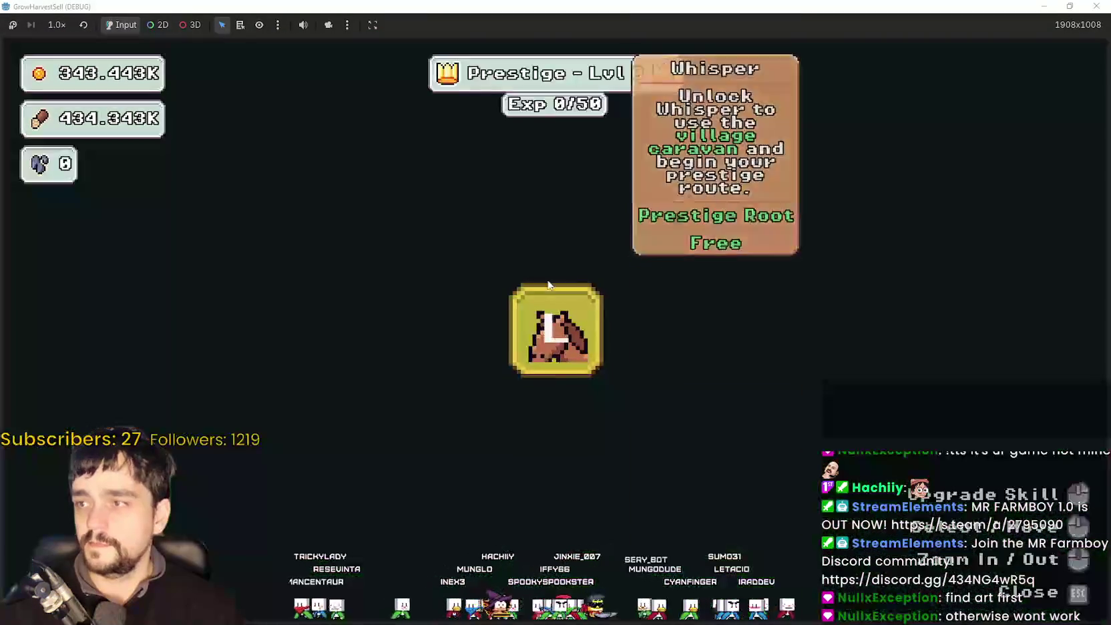
scroll(614, 420, "down", 3)
left_click(699, 369)
left_click(713, 305)
key("Escape")
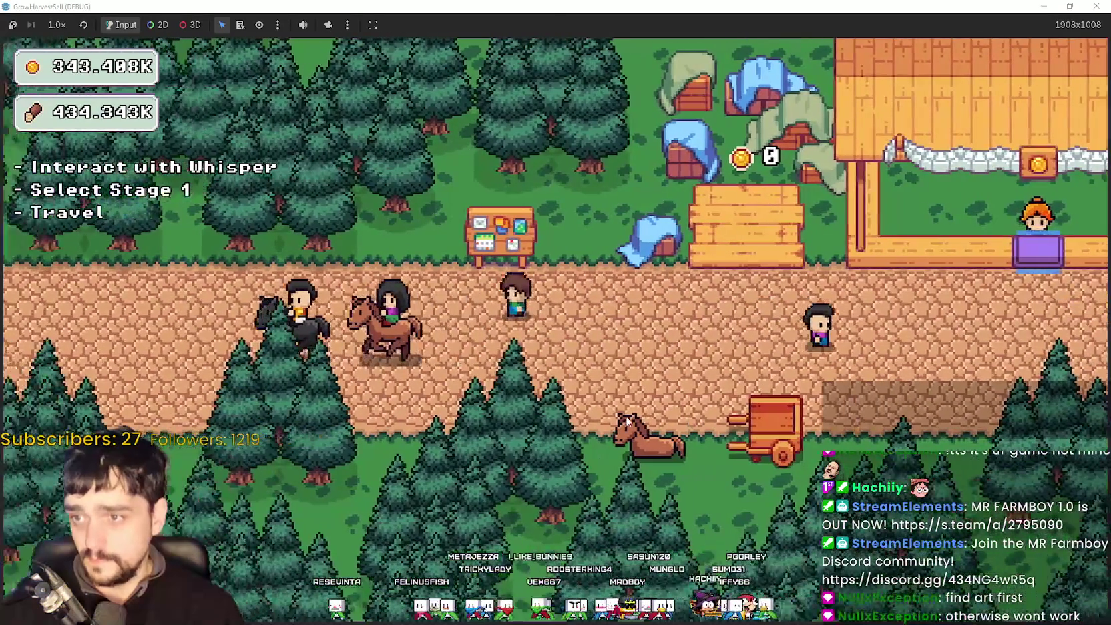
Reopen the board and buy the left and top level-0 prestige skill nodes.
key("e")
left_click(335, 306)
left_click(470, 175)
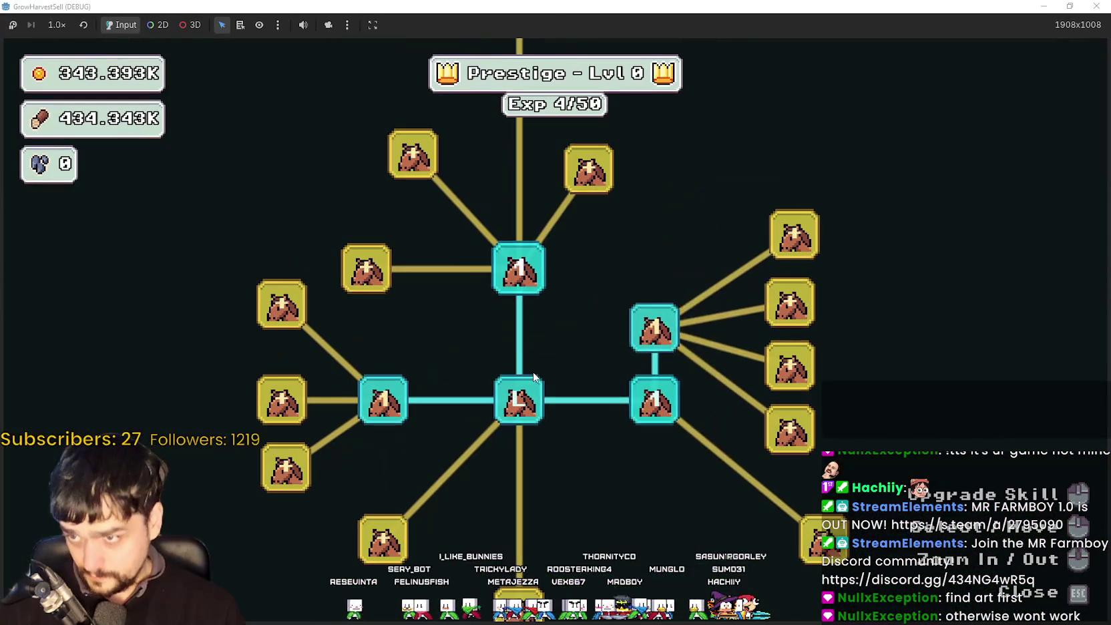
key("Escape")
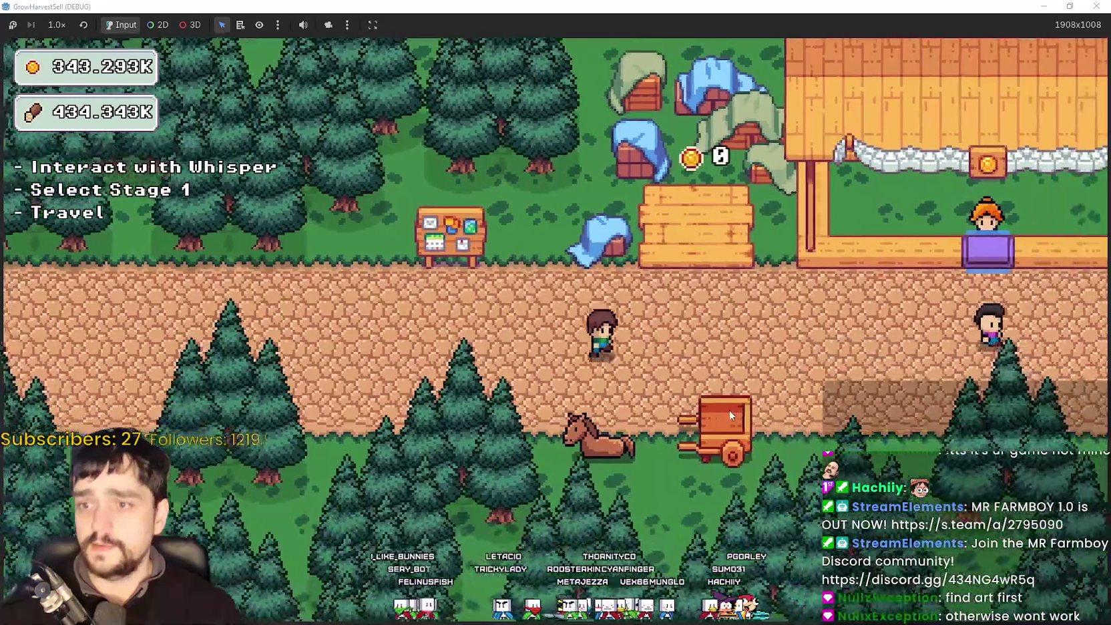
Walk to the horse caravan and travel to forest Stage 1.
key("s")
key("a")
key("e")
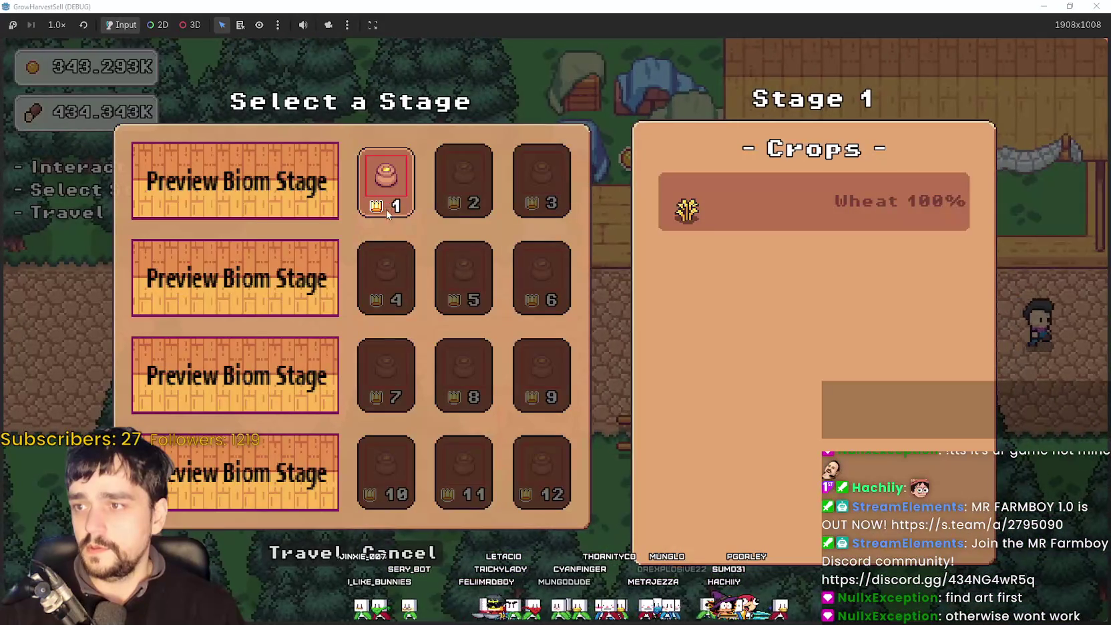
left_click(344, 555)
Harvest crops in the forest and carry them back into the cart.
key("s")
key("s")
key("a")
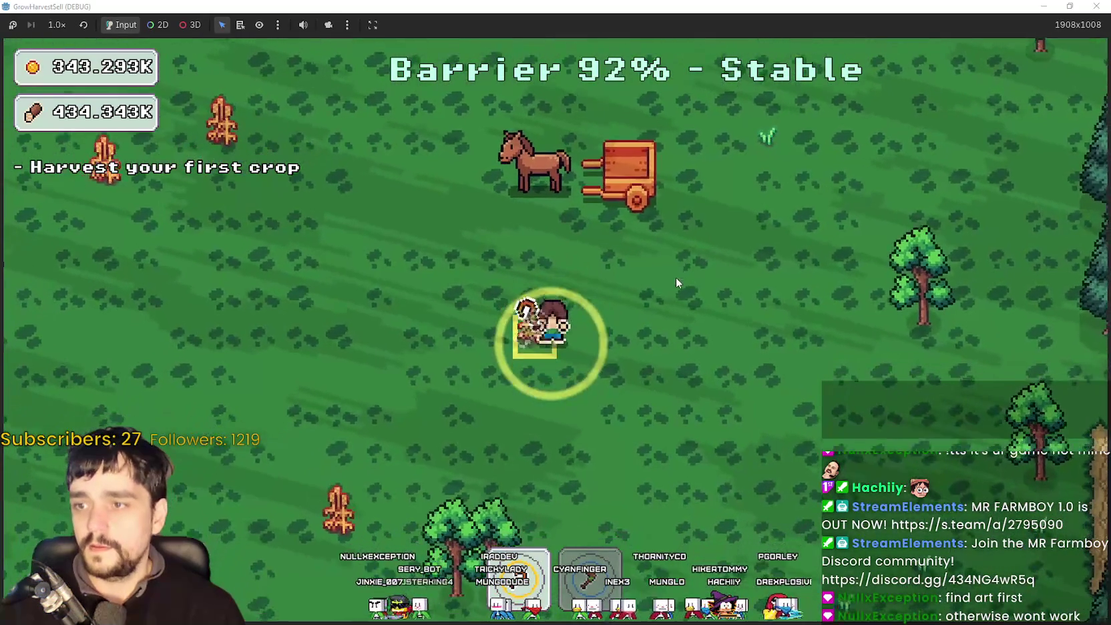
key("s")
key("a")
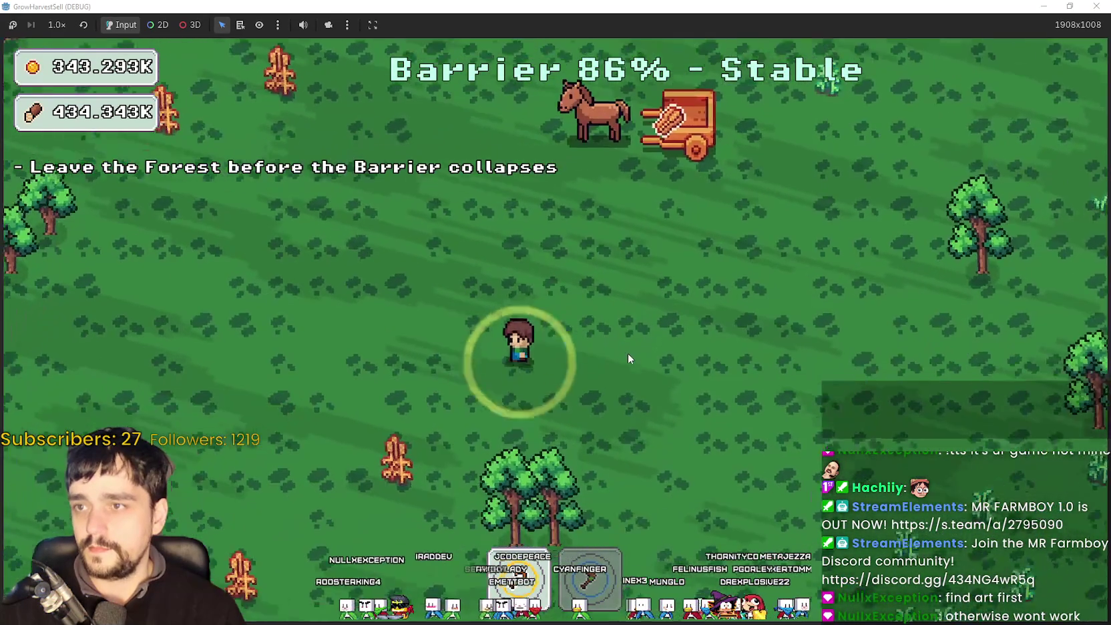
key("s")
key("a")
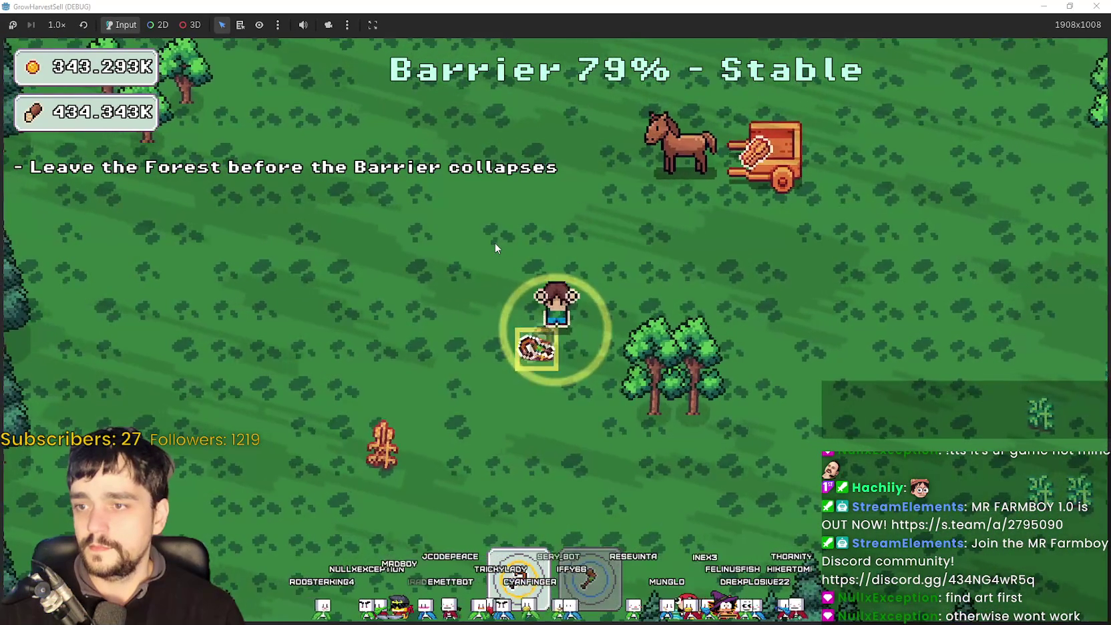
key("w")
key("a")
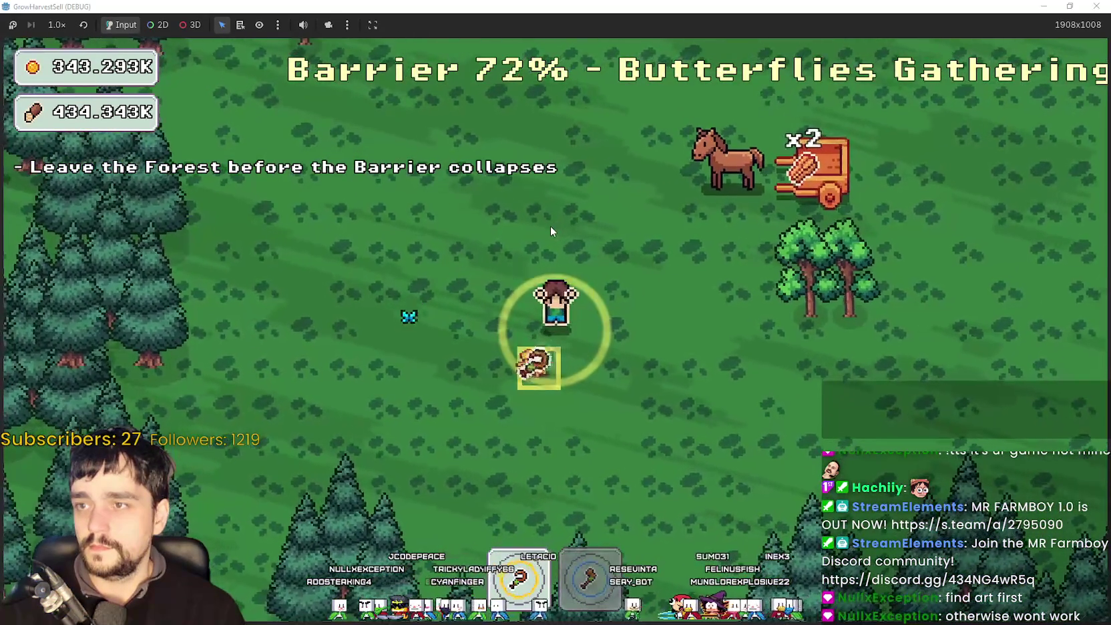
key("w")
key("d")
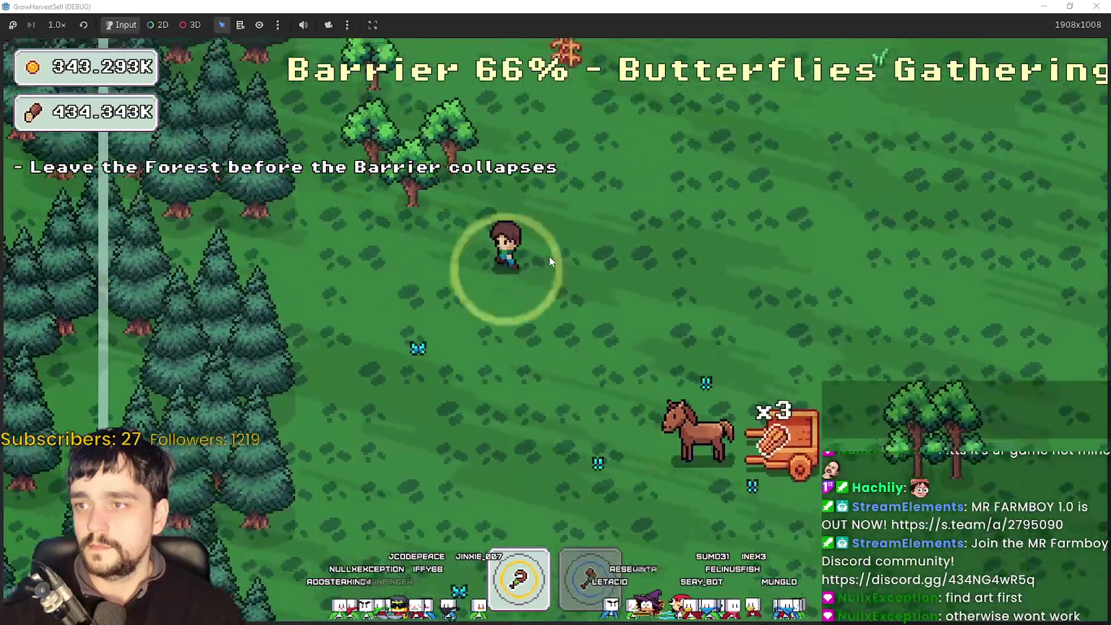
key("s")
key("a")
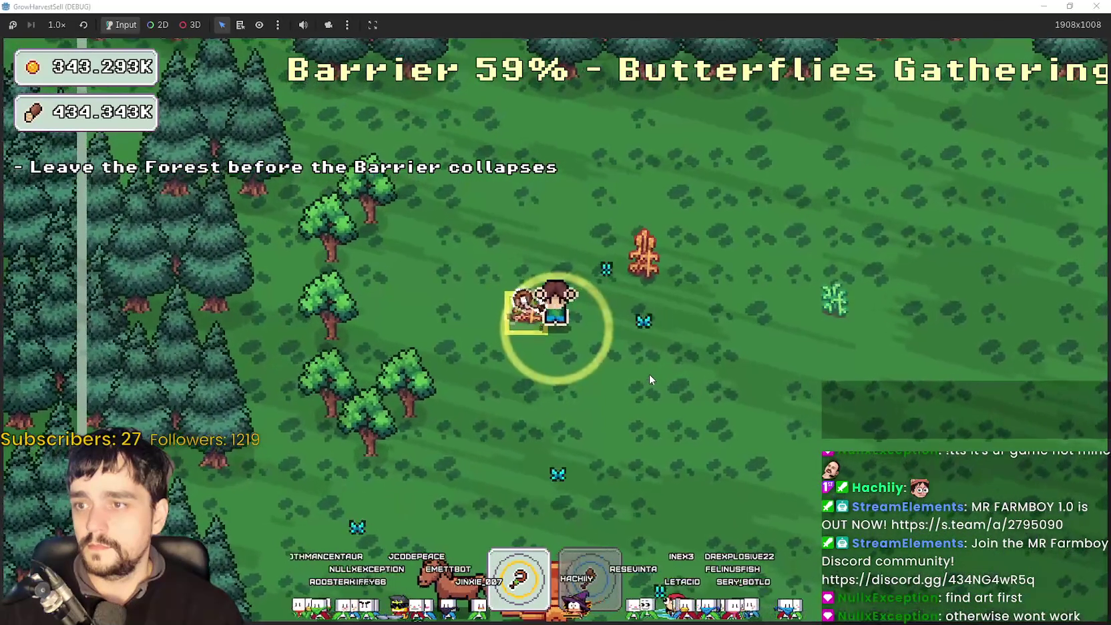
Chop the trees and ringed saplings on the left until the barrier nearly runs out.
key("s")
key("a")
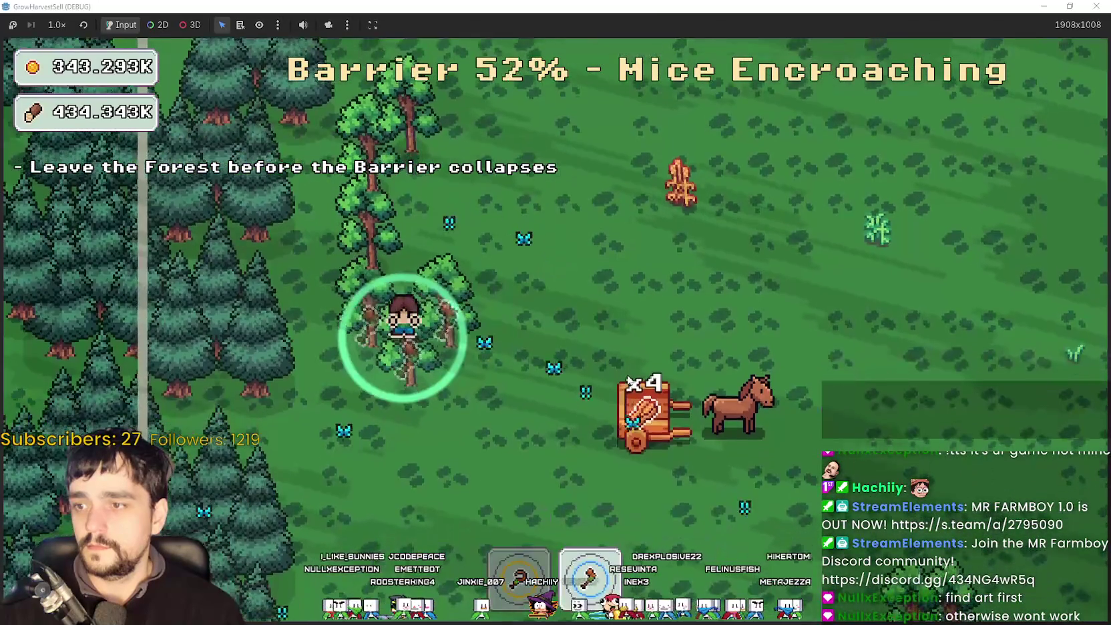
key("w")
key("a")
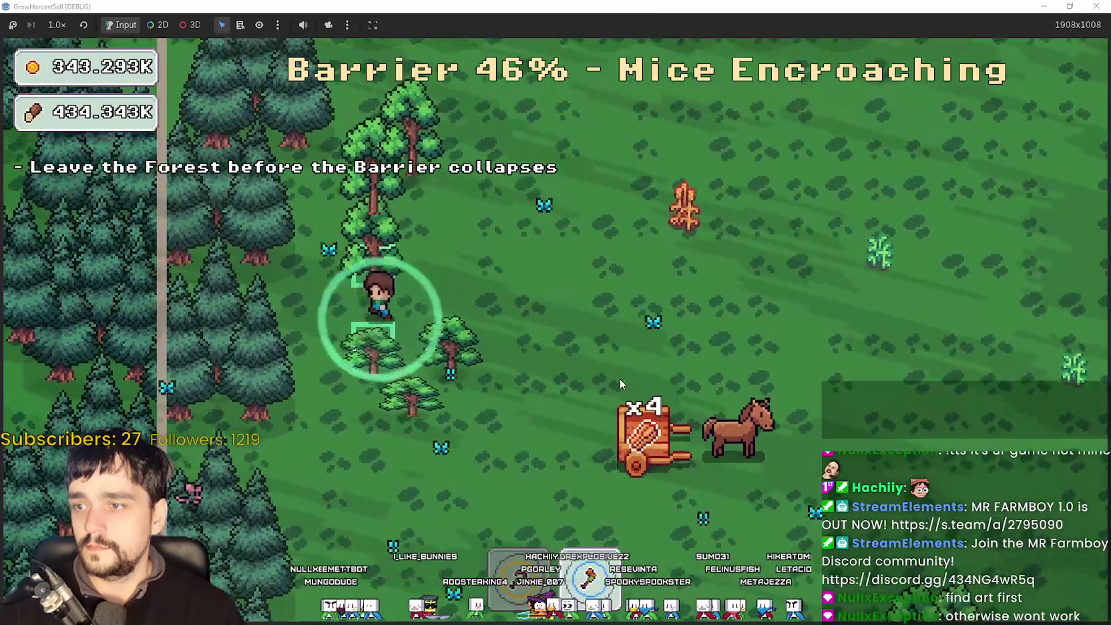
key("d")
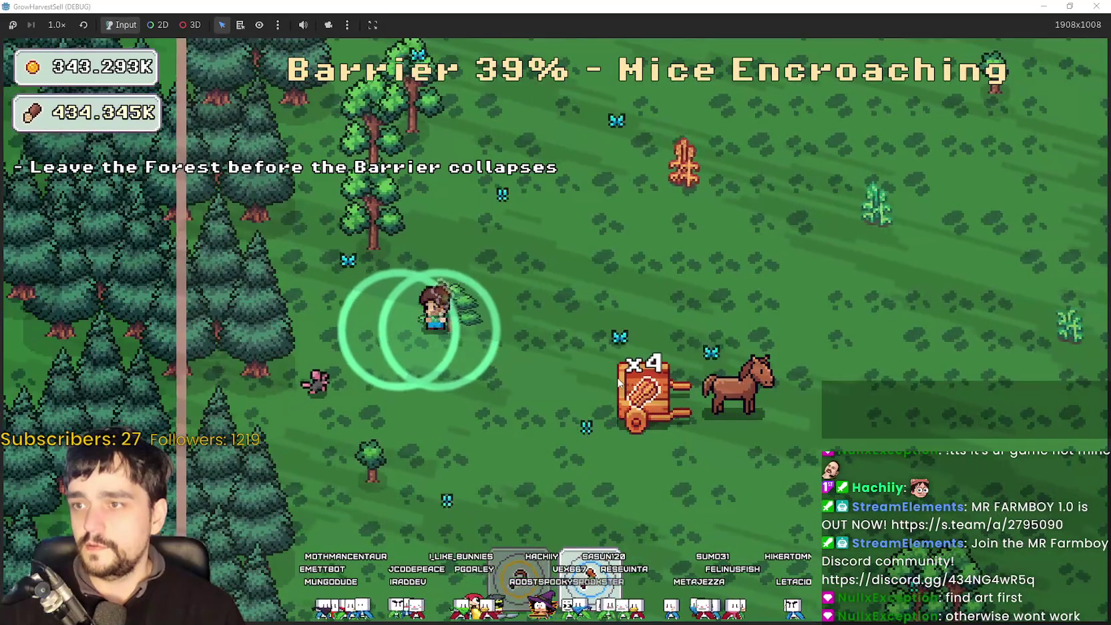
key("w")
key("a")
key("w")
key("s")
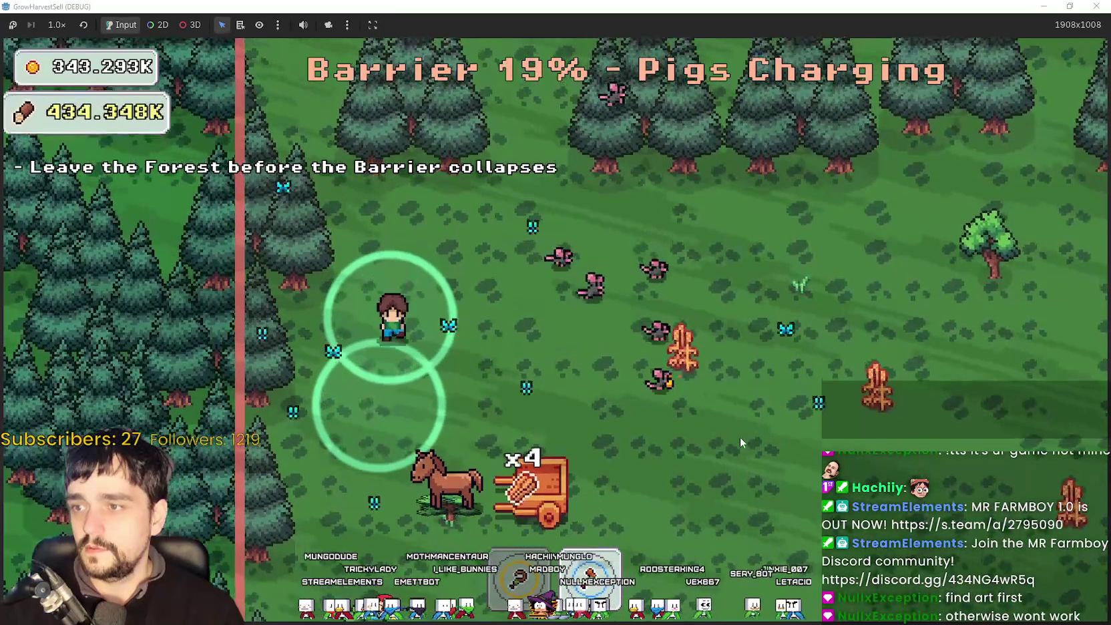
key("s")
key("d")
key("d")
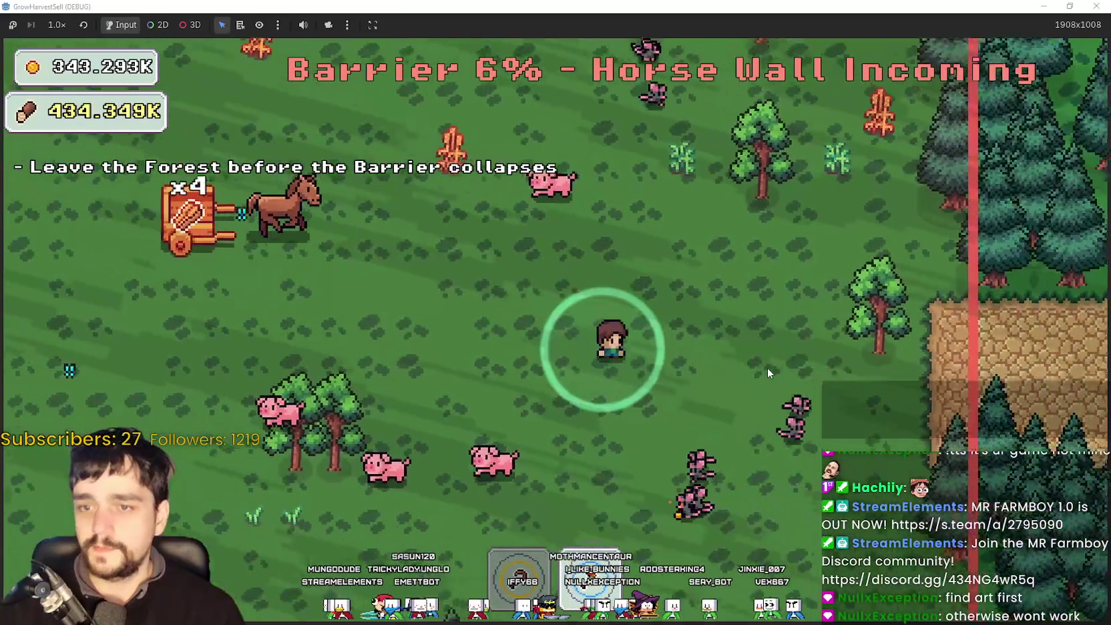
Return home, sell four crops at the market, collect the bank's gold, and reach the Skill Board.
key("d")
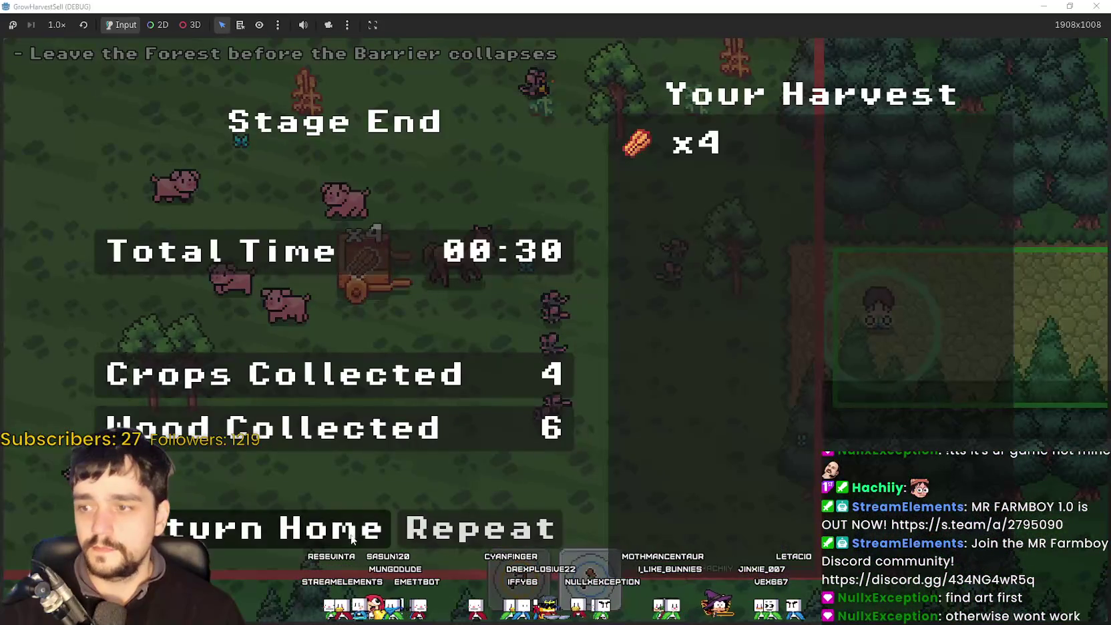
left_click(353, 540)
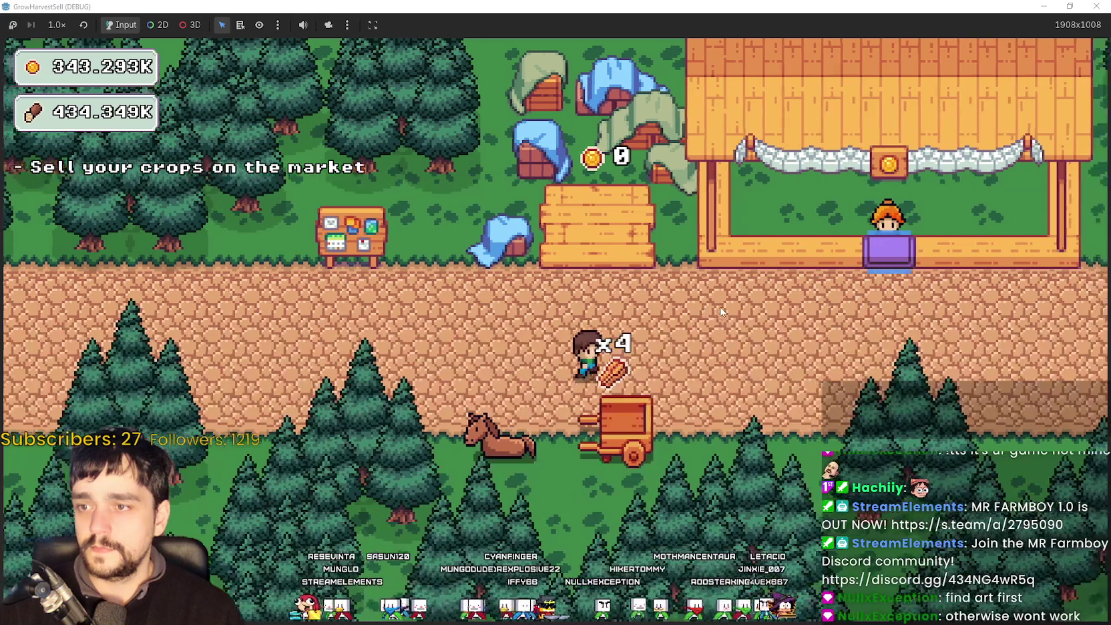
key("w")
key("a")
key("a")
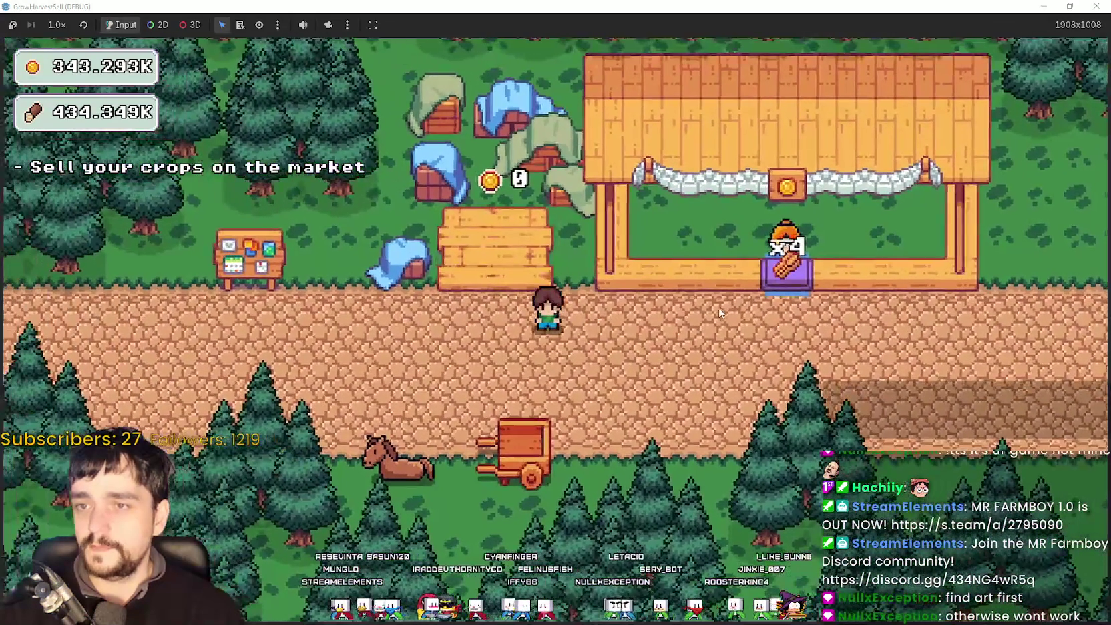
key("a")
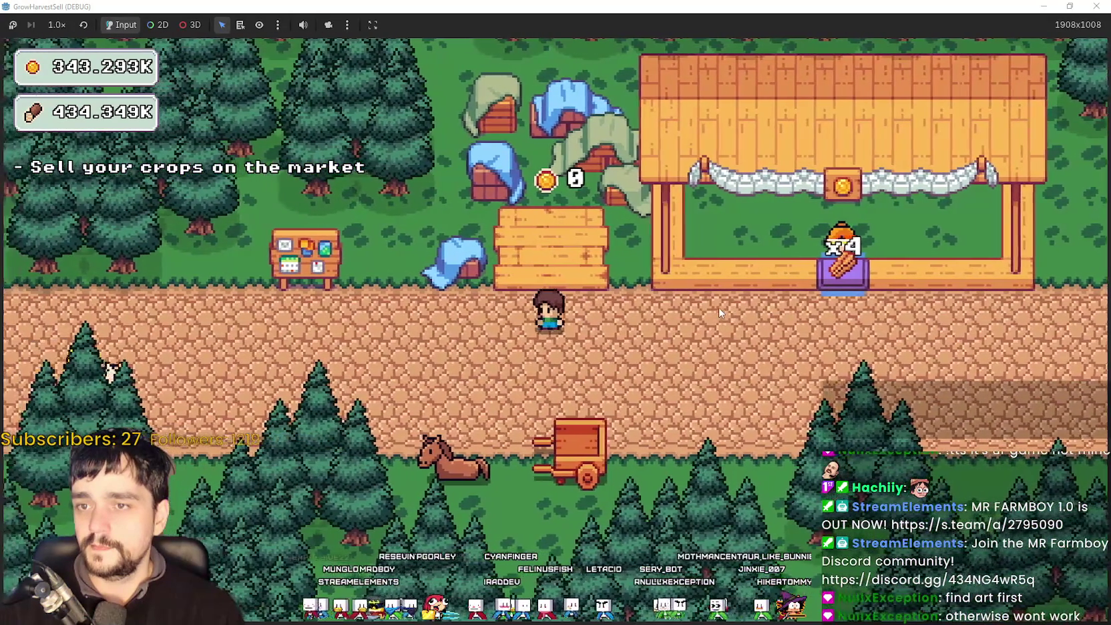
key("w")
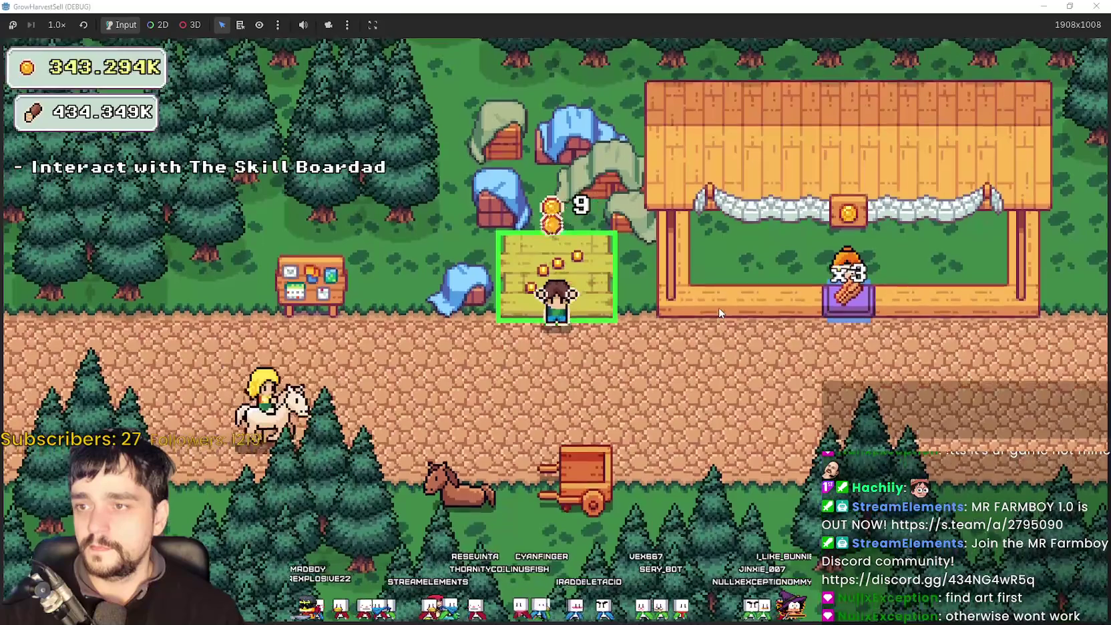
key("a")
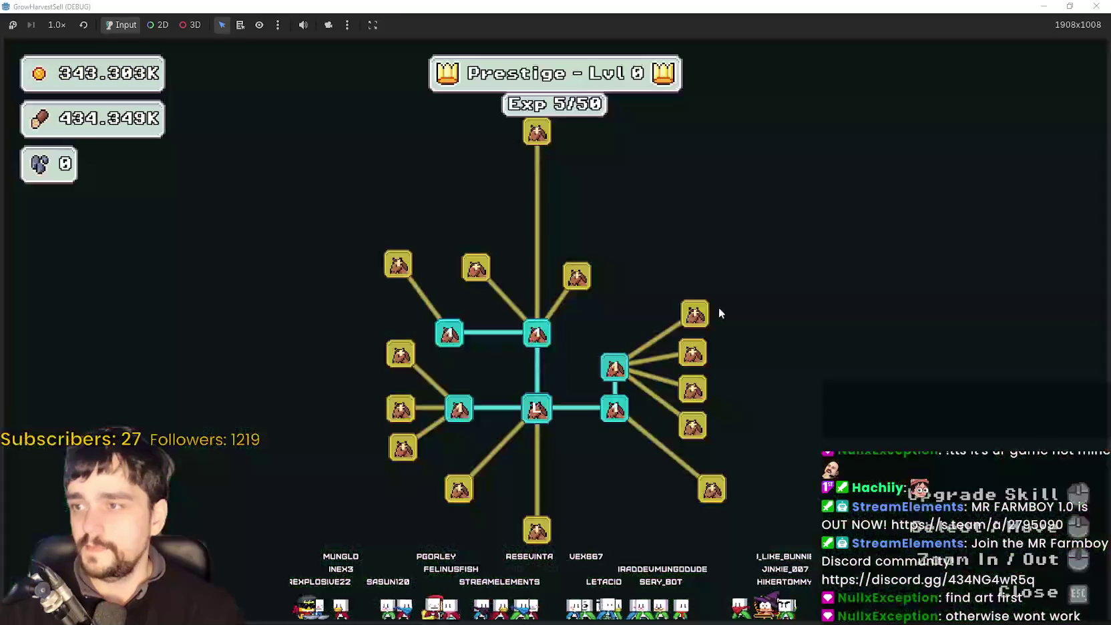
Buy Item Capacity II, Crop Domain Damage, Dopple Sickle 2/4 and Forest 1-3 Spawn Rate upgrades.
left_click(397, 265)
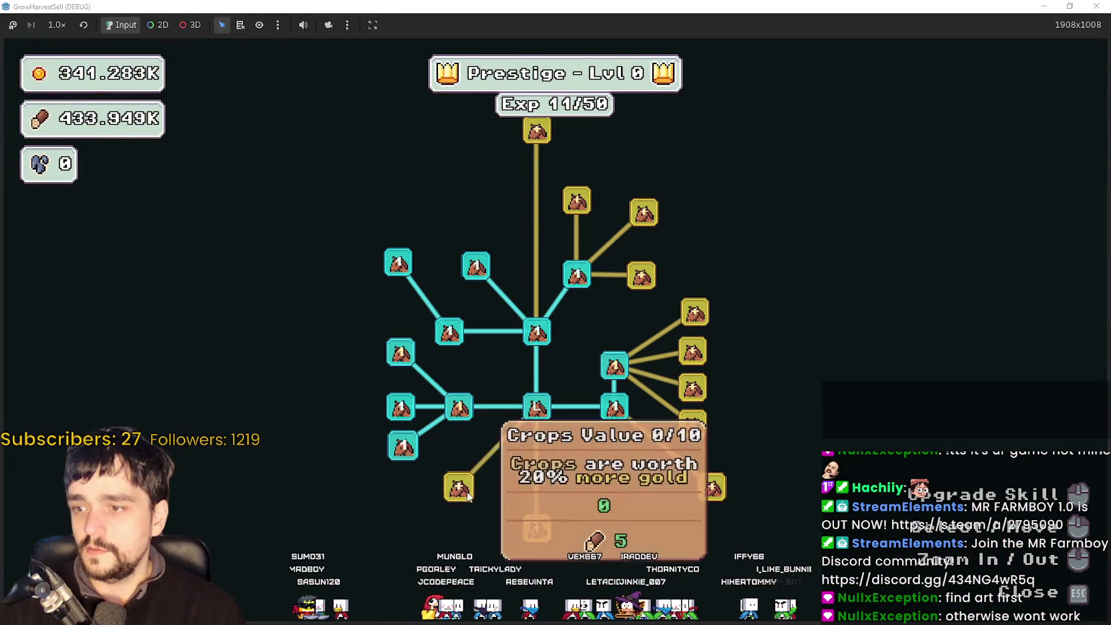
left_click(376, 488)
left_click(388, 539)
double_click(467, 409)
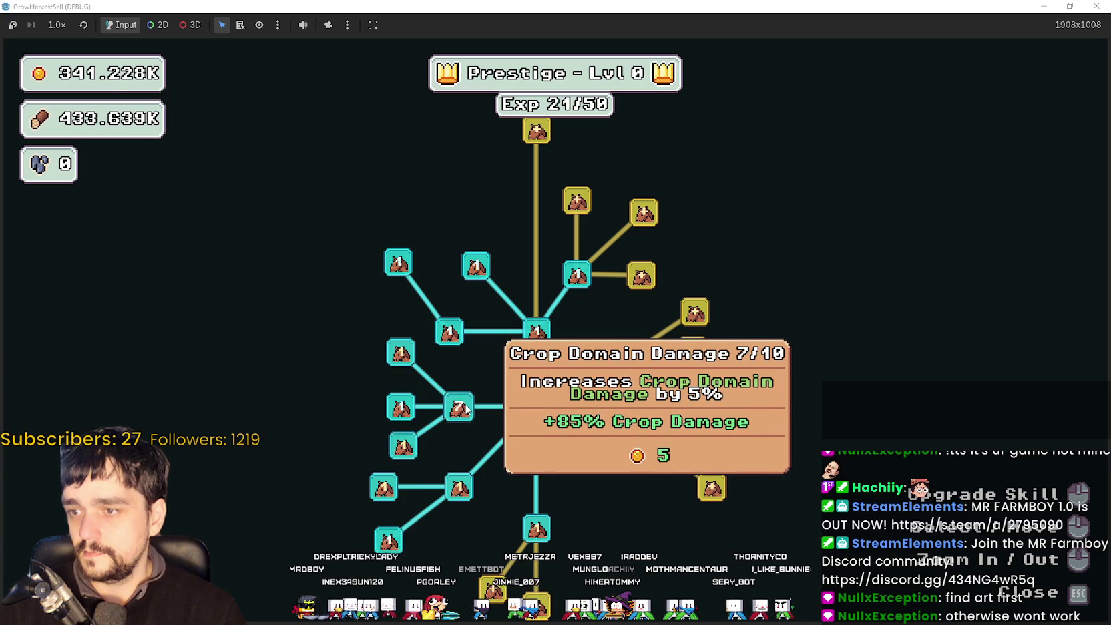
double_click(405, 356)
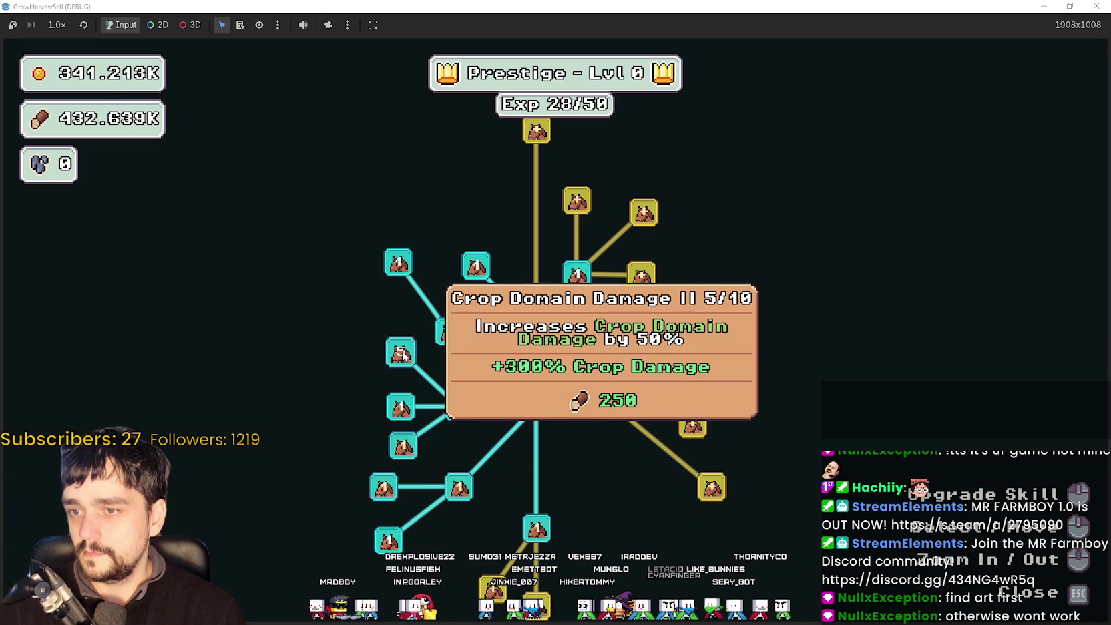
left_click(399, 450)
left_click(387, 492)
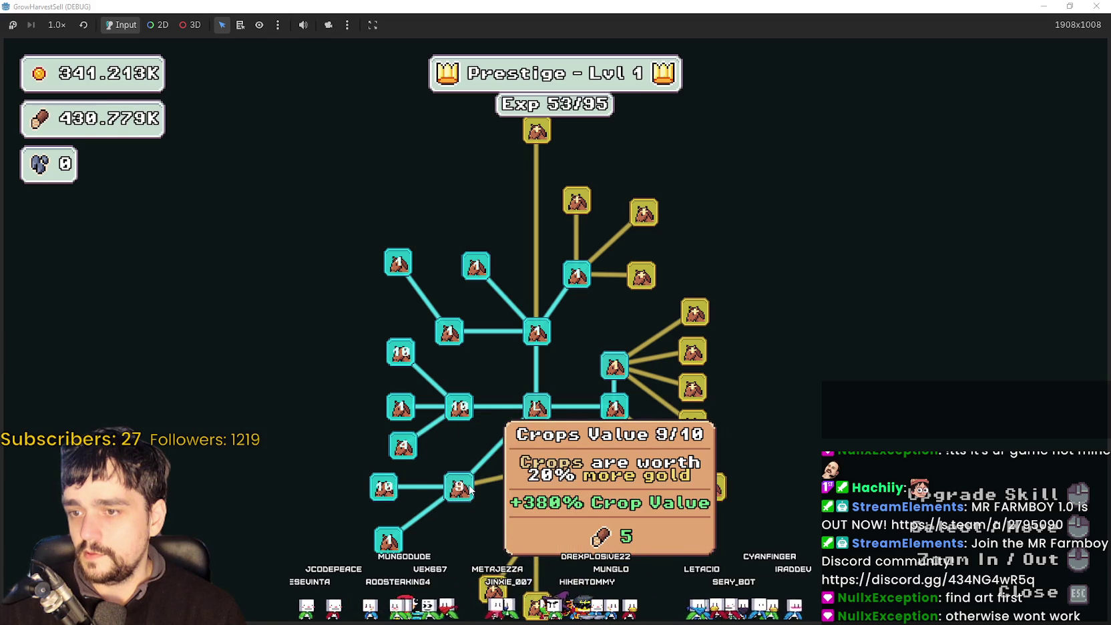
Unlock a new branch and raise Deep Barrier to 2/3, Wood Increase 3/10, Light Feet 3/4.
left_click(712, 485)
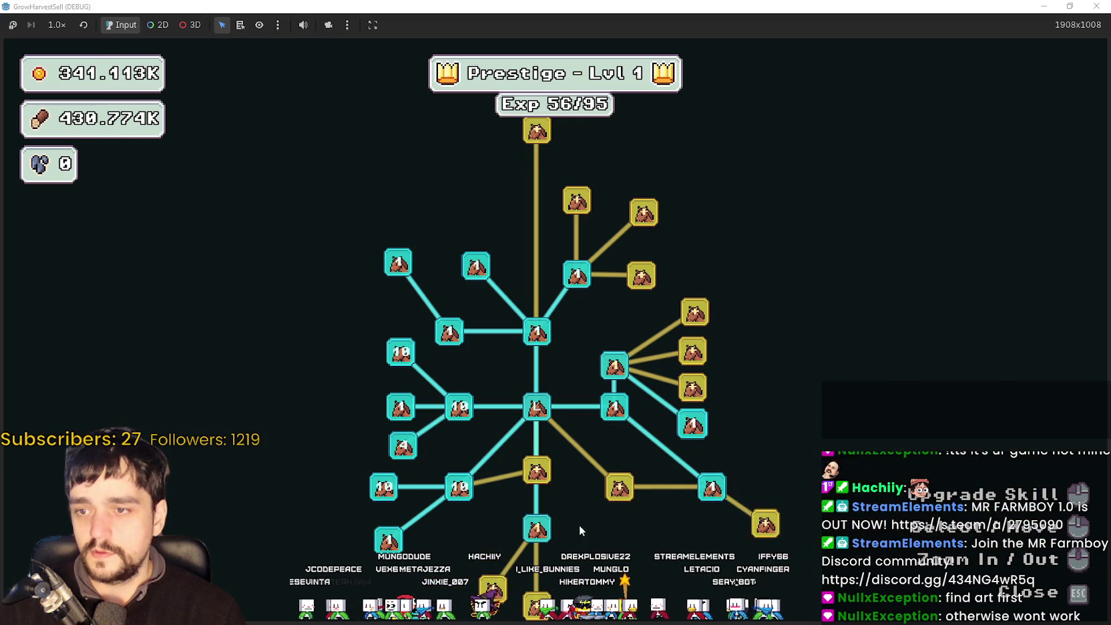
left_click(613, 501)
mouse_move(613, 502)
left_mouse_down()
mouse_move(594, 414)
mouse_move(569, 399)
left_mouse_up()
left_click(495, 372)
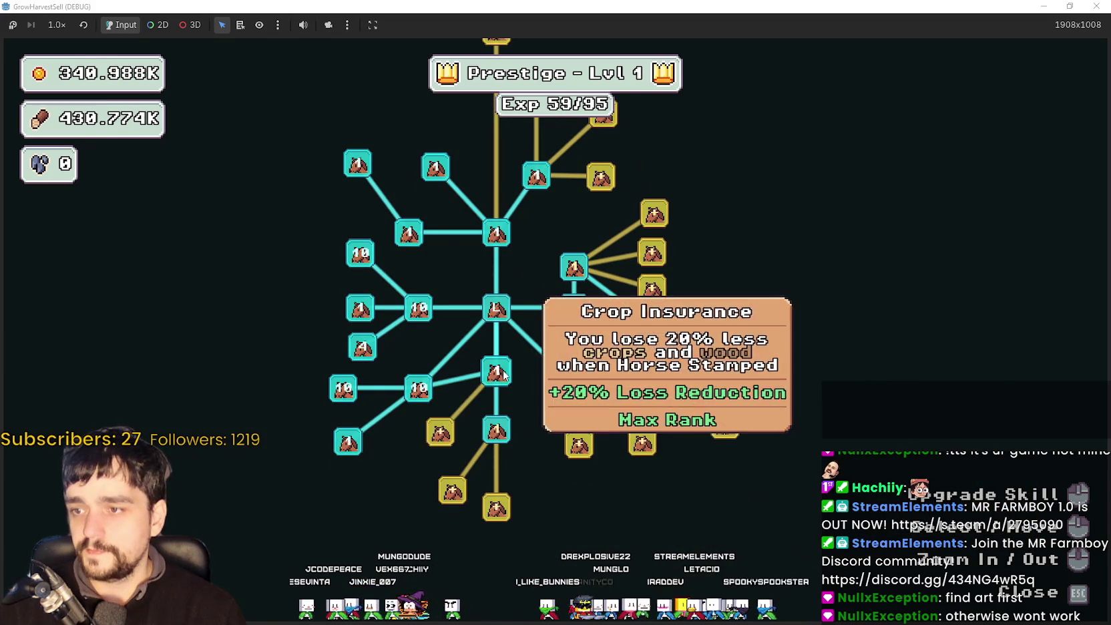
left_click(440, 431)
left_click(440, 431)
left_click(459, 496)
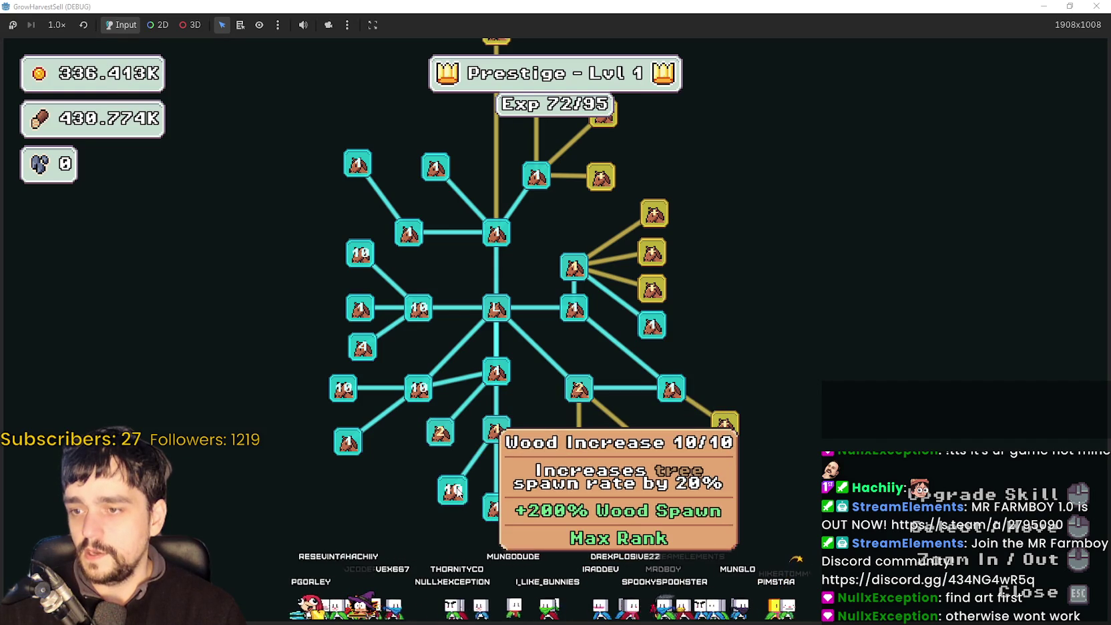
left_click(435, 435)
Buy the market slot and speed upgrades, maxing out Market Speed II.
mouse_move(574, 399)
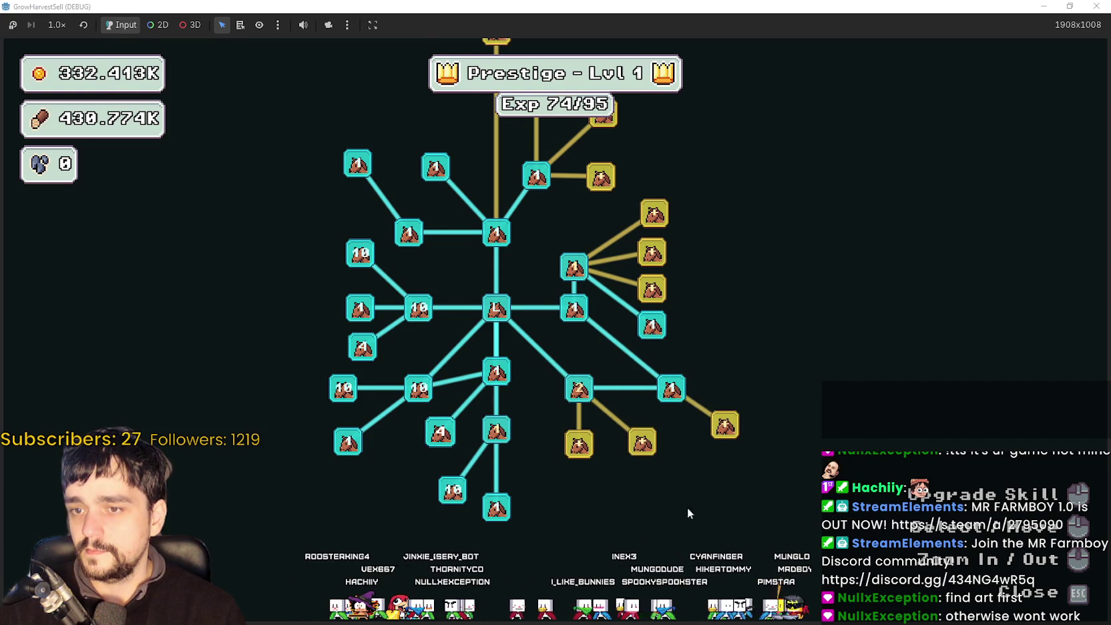
left_click_drag(693, 516, 625, 508)
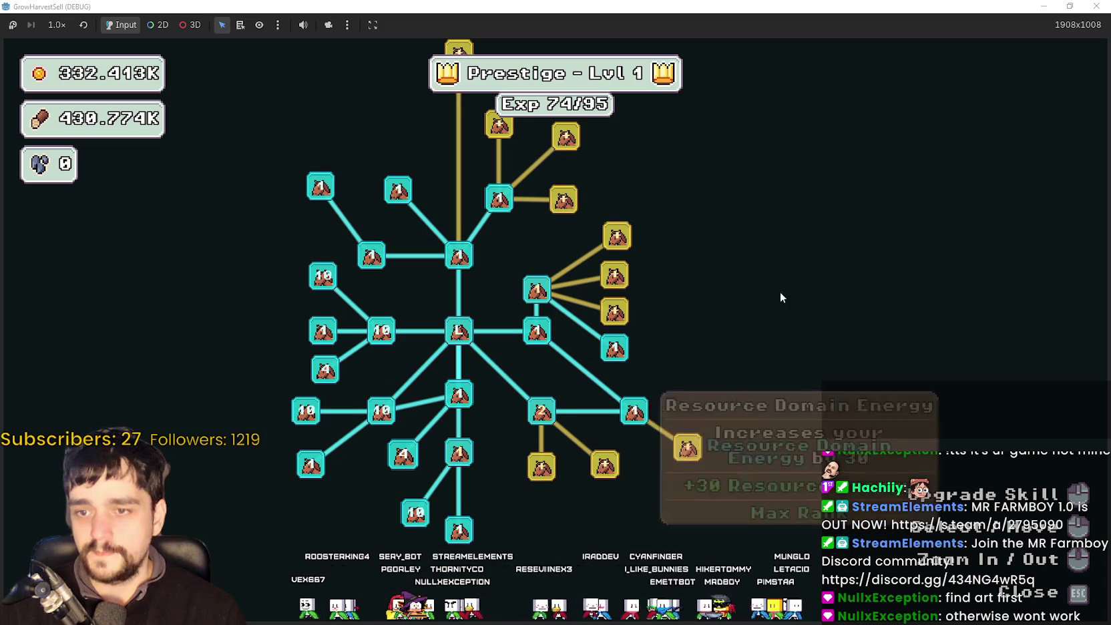
left_click_drag(691, 264, 746, 385)
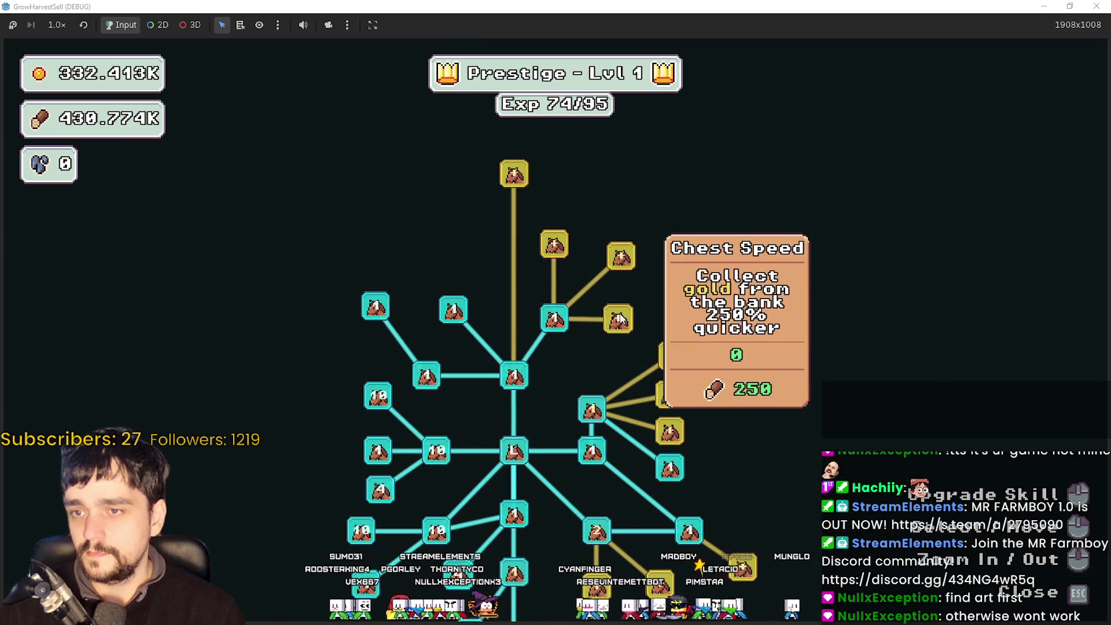
left_click(624, 261)
left_click(554, 244)
left_click(623, 217)
left_click(624, 217)
left_click(675, 256)
left_click(623, 218)
left_click(623, 219)
left_click(625, 258)
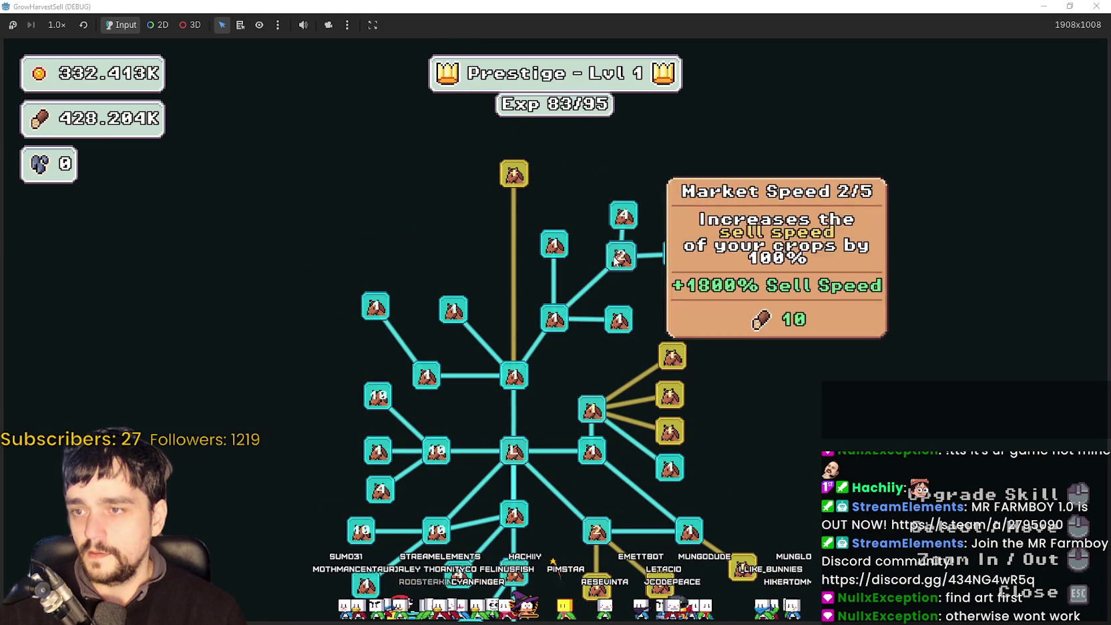
Max out Domain Charge, buy Domain Chain, and close the tree to stage selection.
left_click(670, 359)
left_click(670, 360)
left_click(670, 359)
left_click(670, 395)
left_click(670, 396)
left_click(670, 395)
left_click(669, 432)
key("Escape")
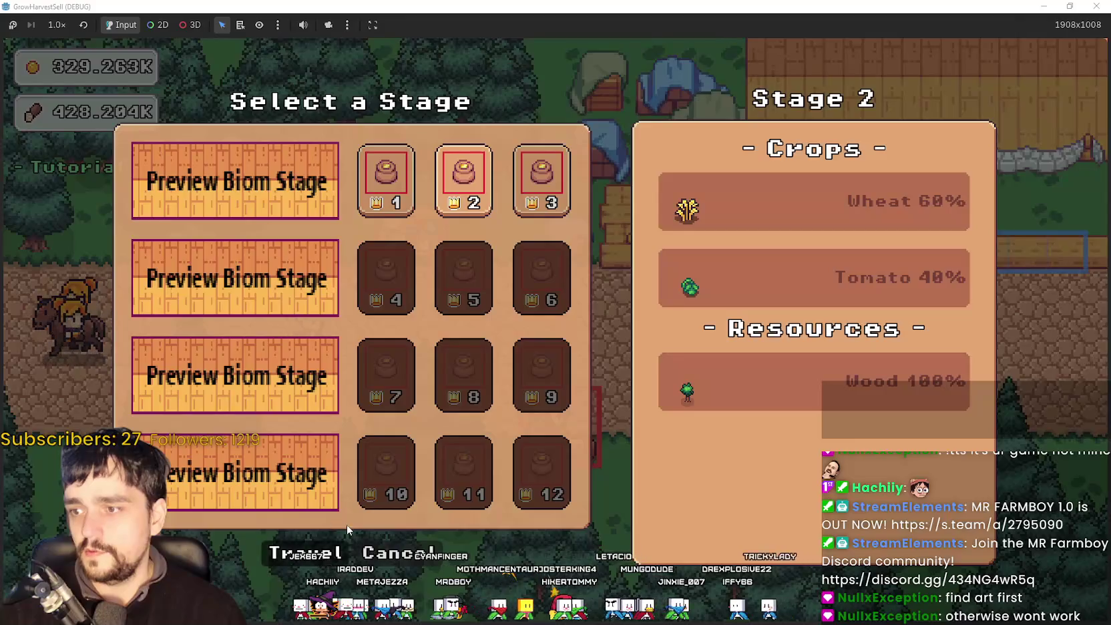
Travel to Stage 2, play until the barrier hits 0%, then choose Return Home.
key("Return")
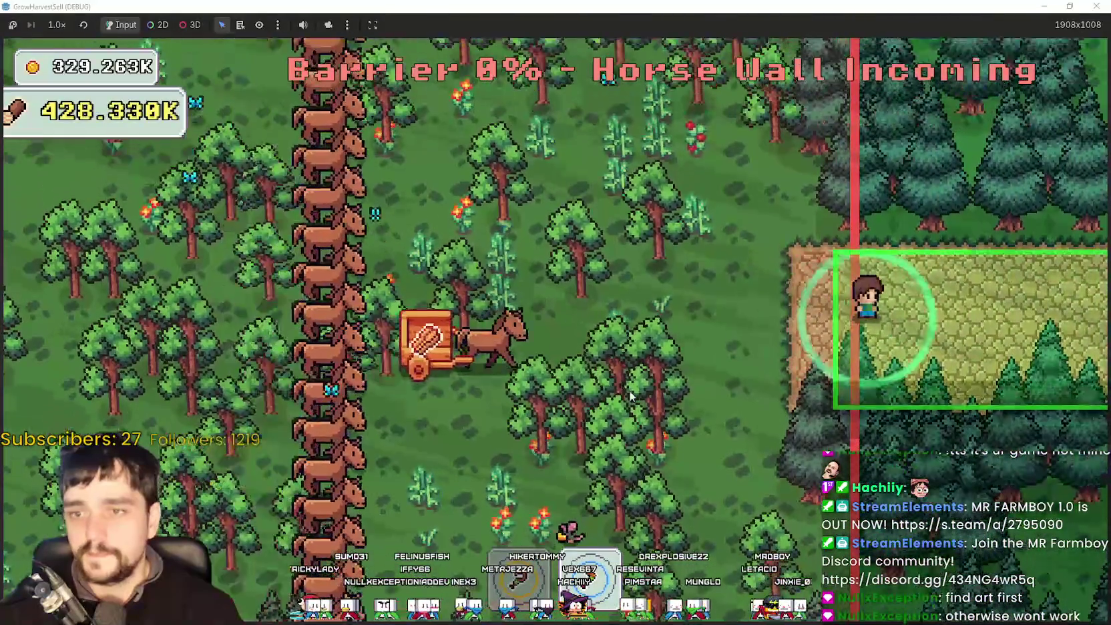
key("Return")
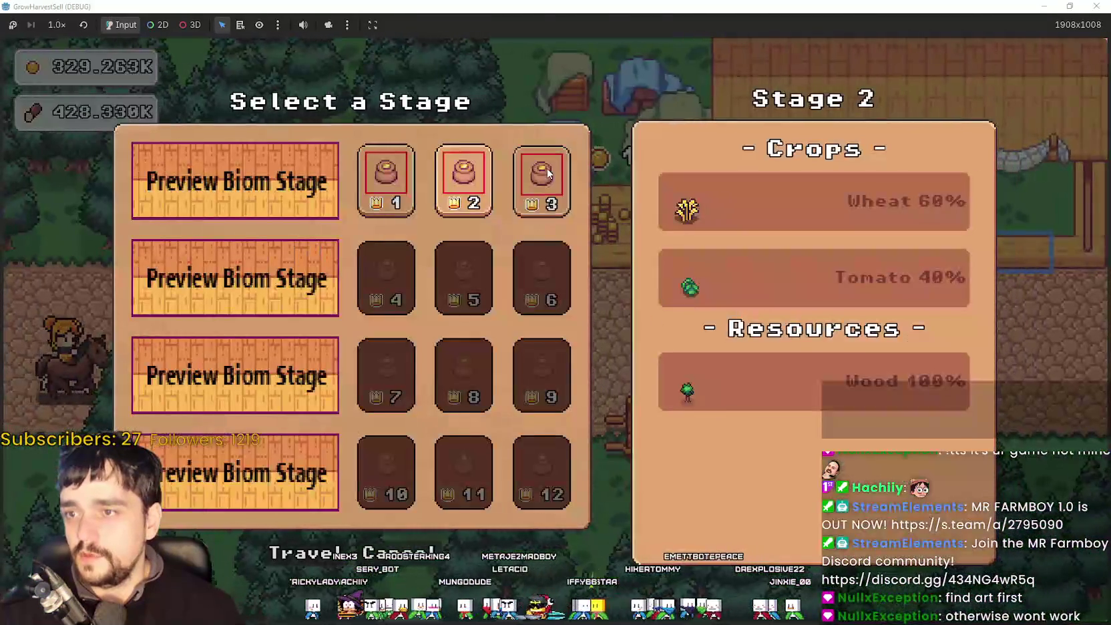
Preview Stage 3, then walk the forest run south and east until the barrier drains, heading back north.
left_click(546, 173)
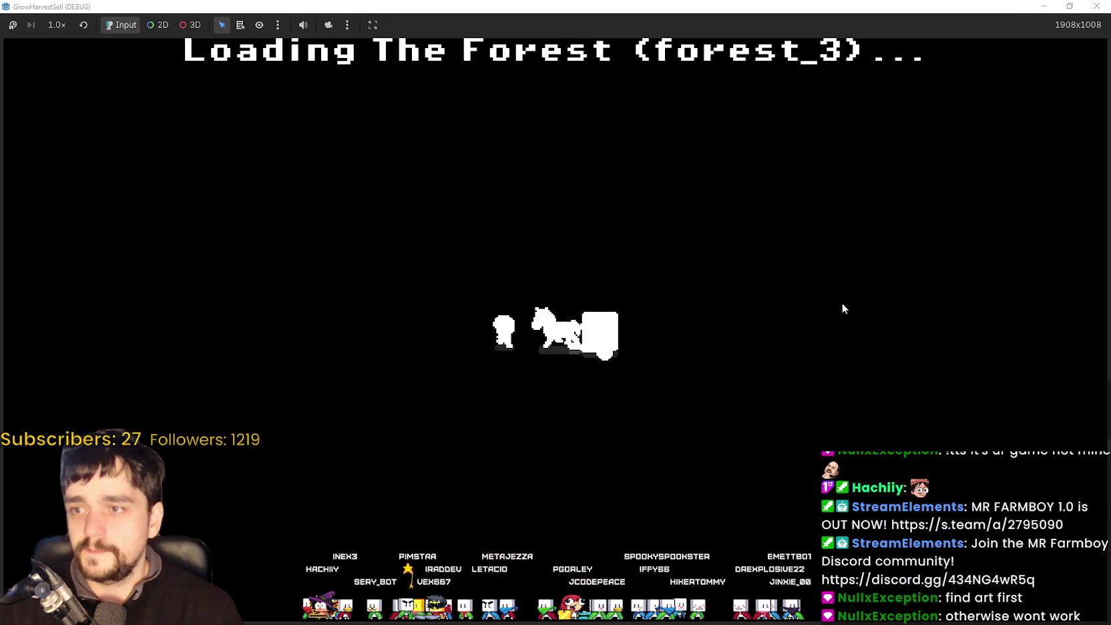
key("s")
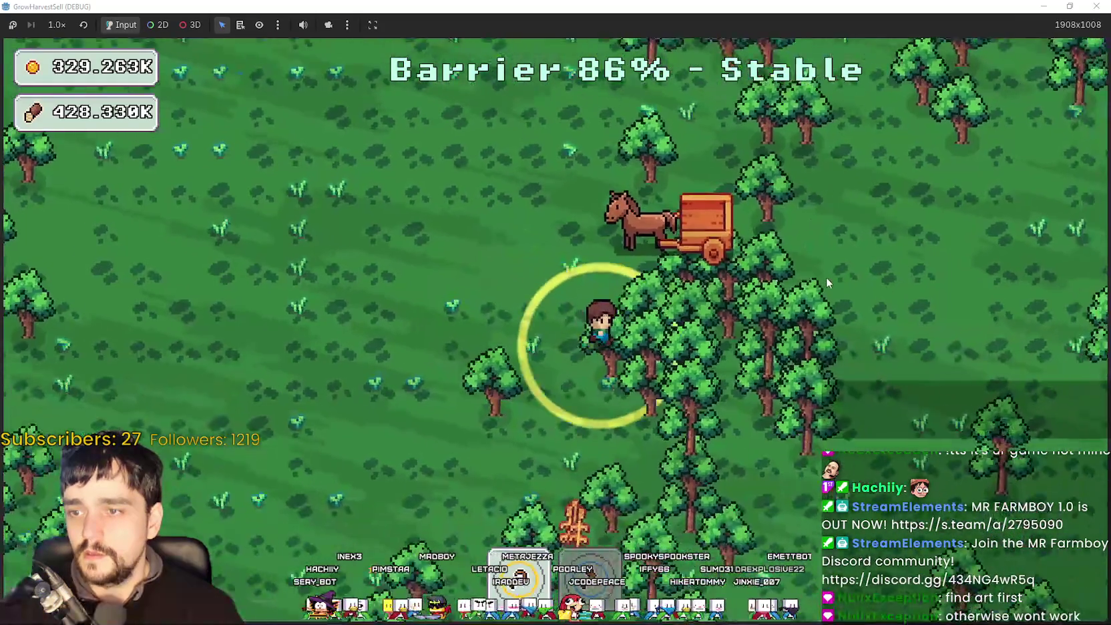
key("d")
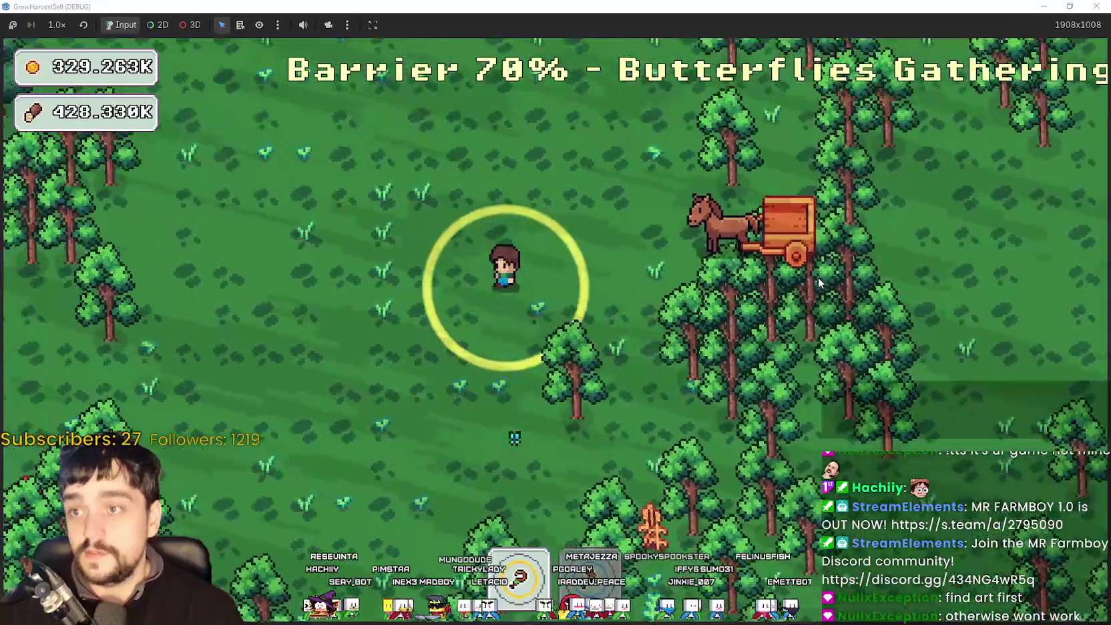
key("s")
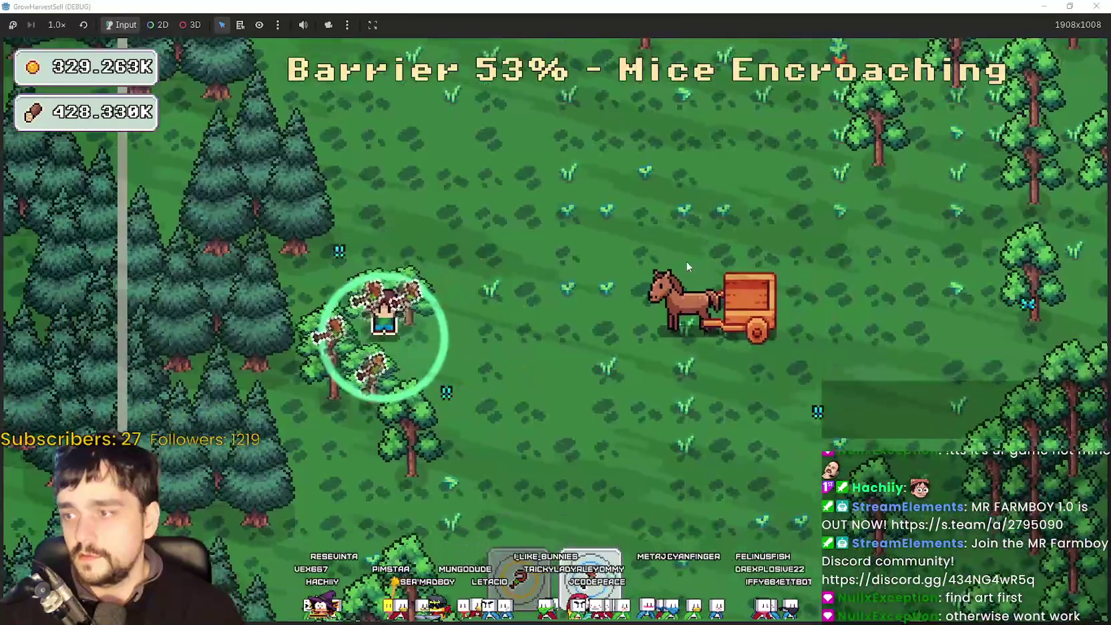
key("s")
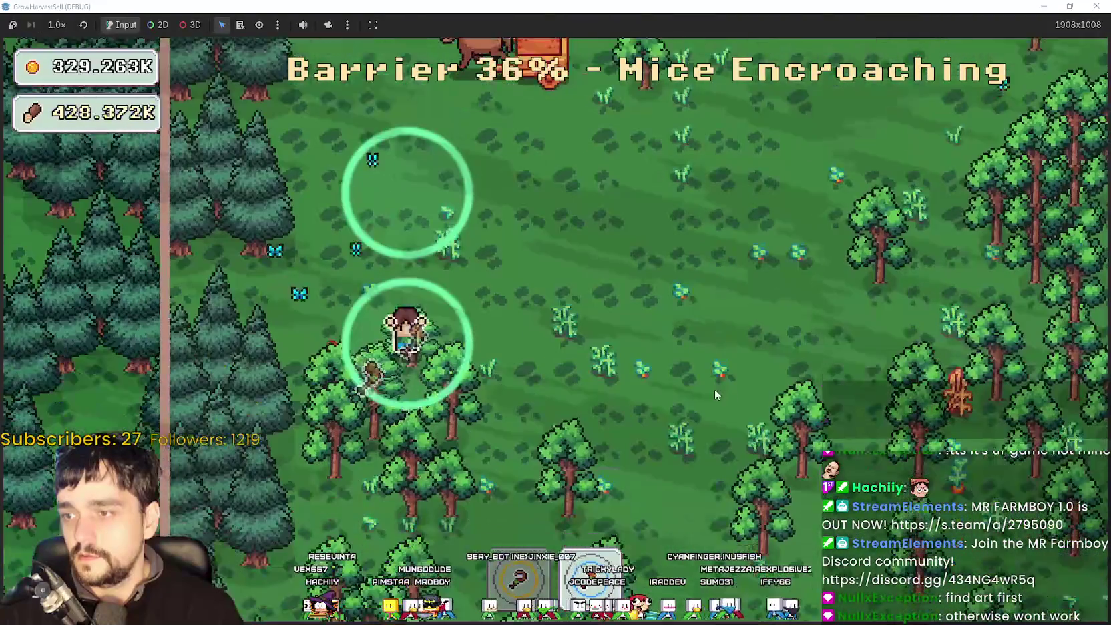
key("s")
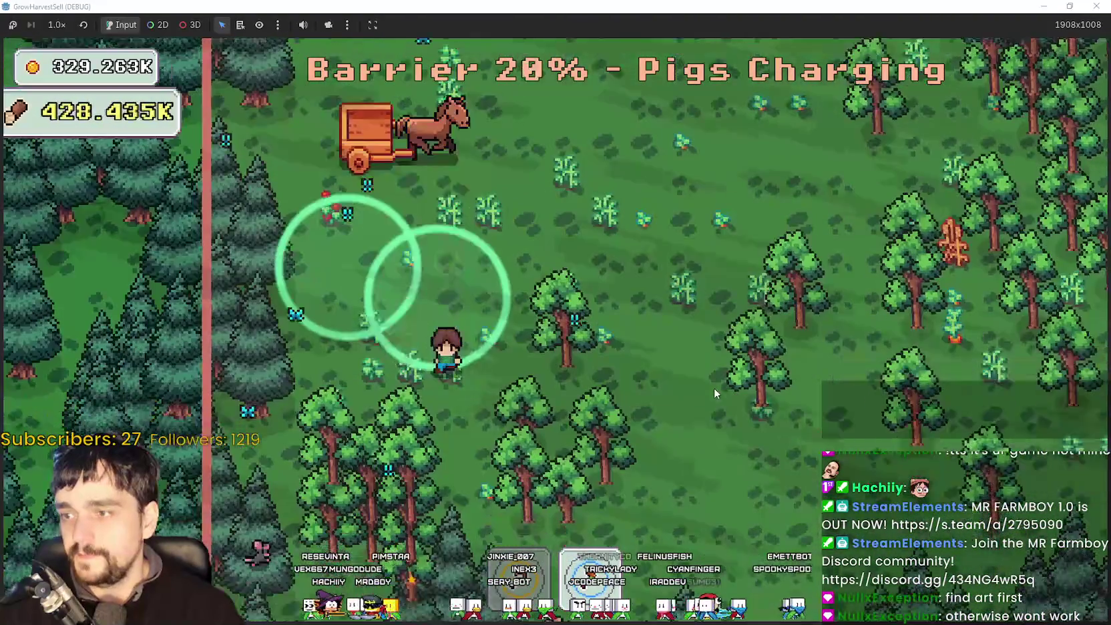
key("d")
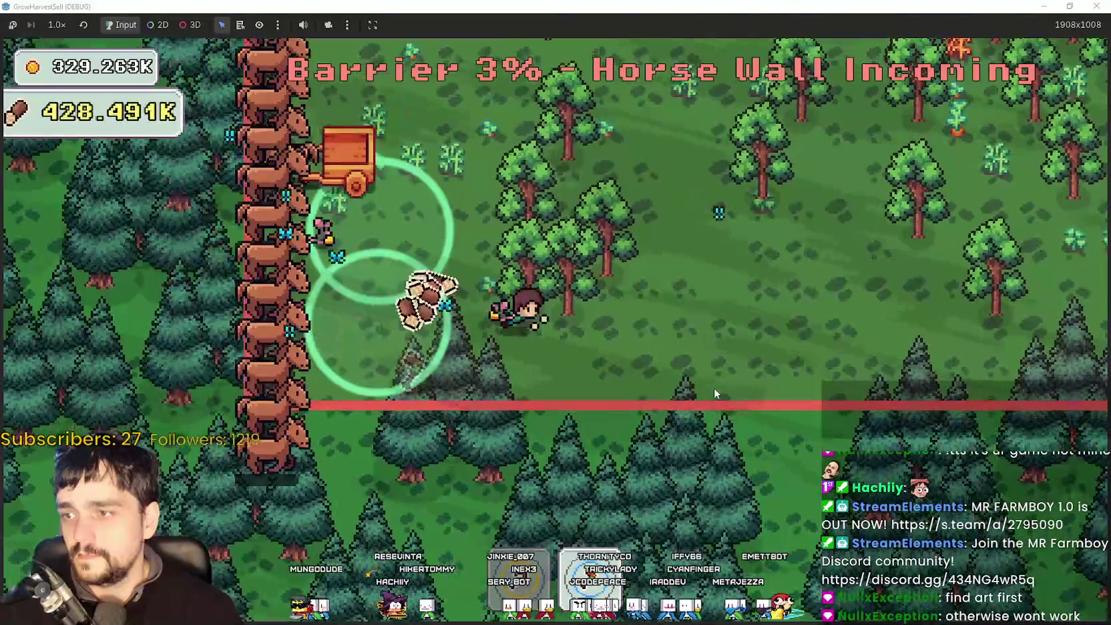
key("w")
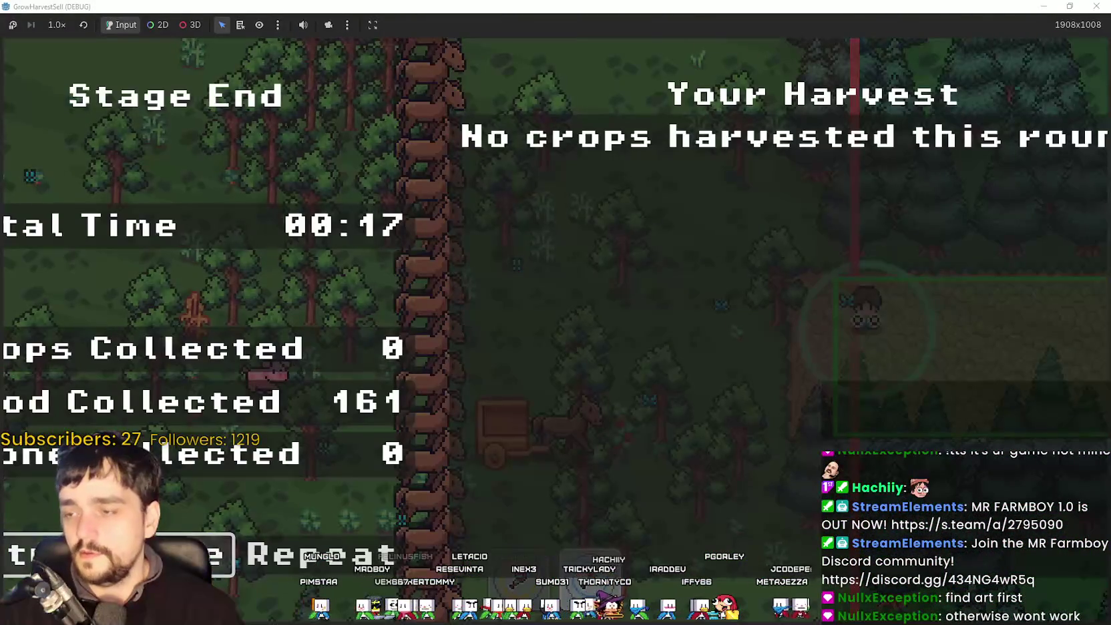
Sell at the coin pad, then walk to the notice board and open the Prestige skill tree.
key("w")
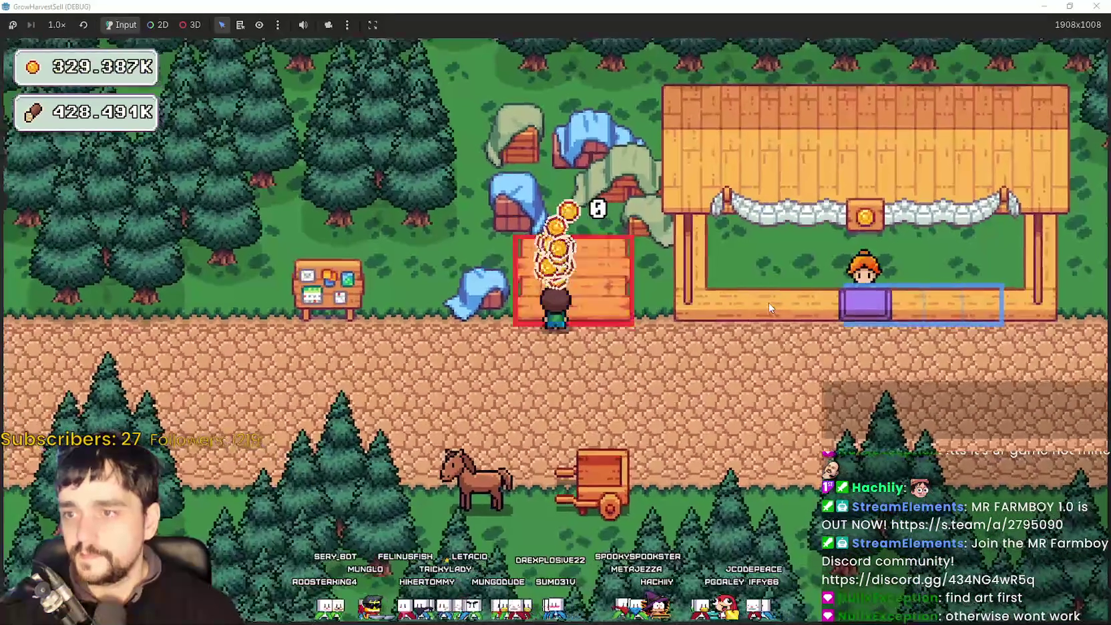
key("s")
key("d")
key("a")
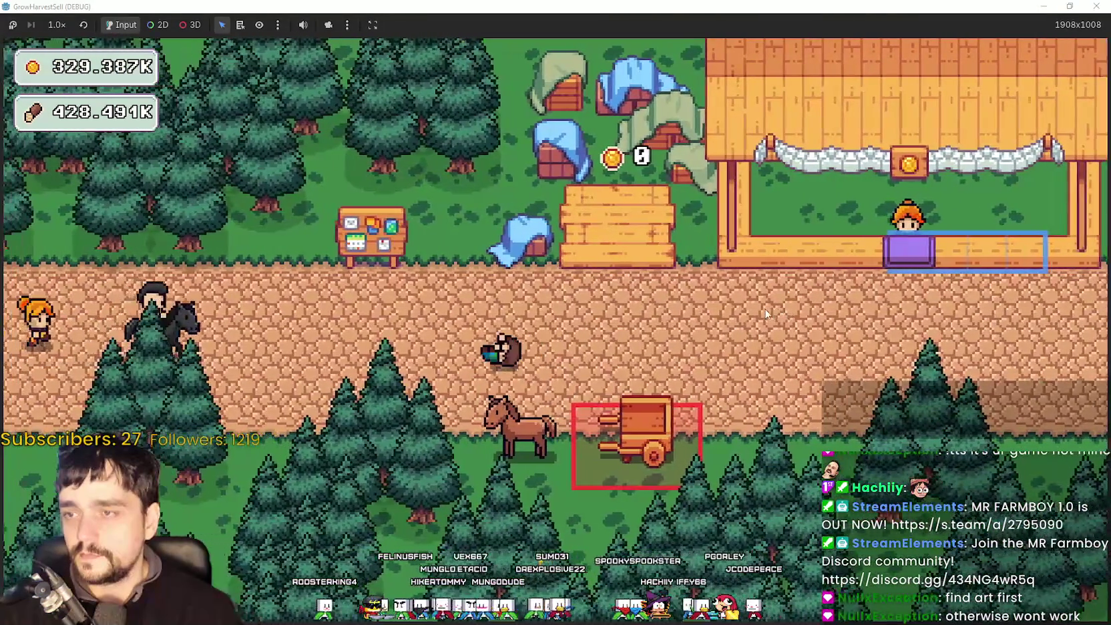
key("a")
key("w")
Buy Barrier Energy upgrades in the Prestige tree until Barrier Energy II reaches 10/10.
scroll(771, 387, "up", 4)
scroll(654, 298, "down", 3)
scroll(531, 228, "up", 3)
mouse_move(559, 266)
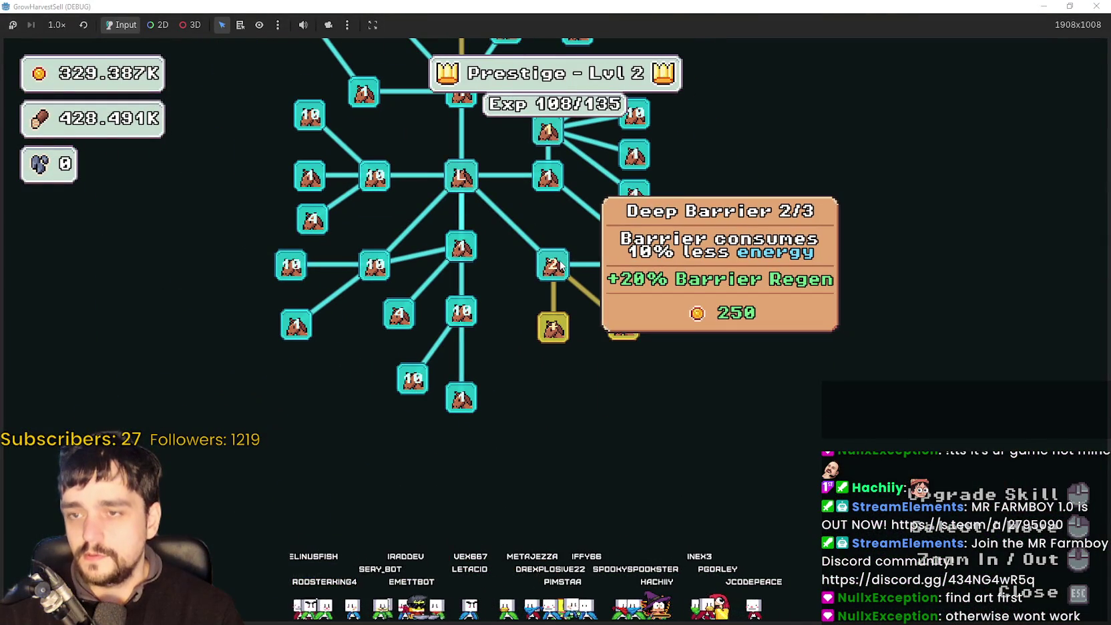
left_click(553, 327)
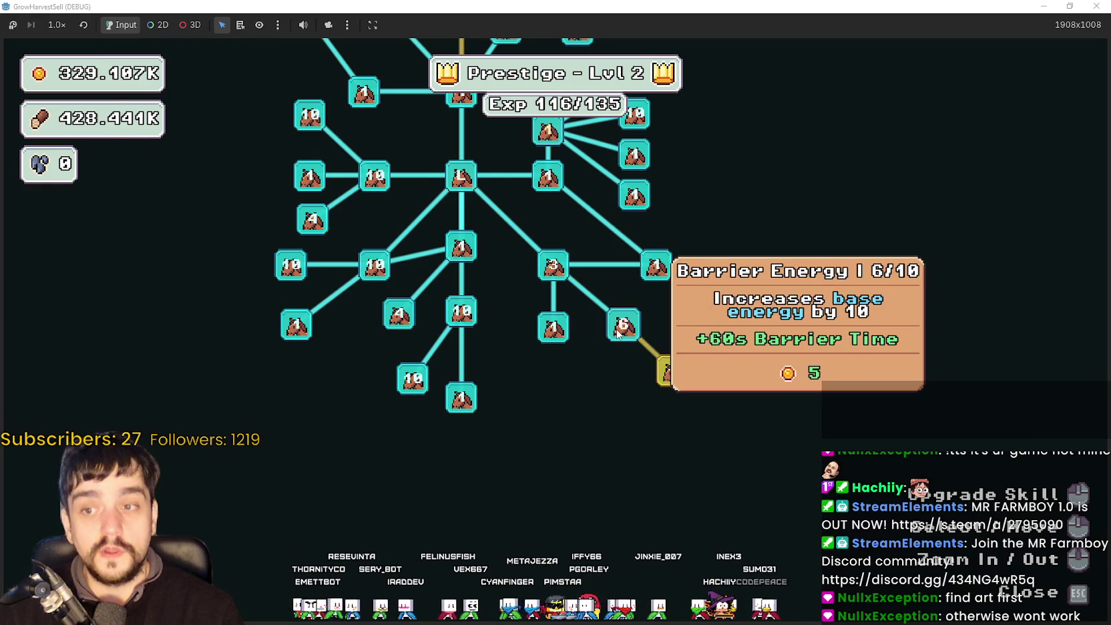
mouse_move(728, 315)
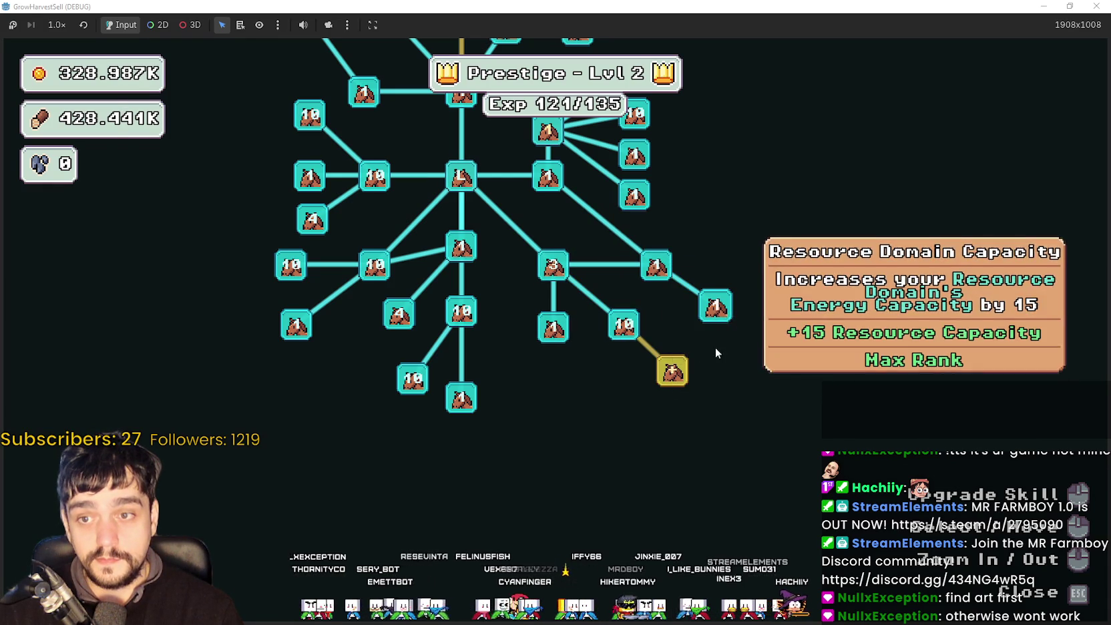
mouse_move(681, 372)
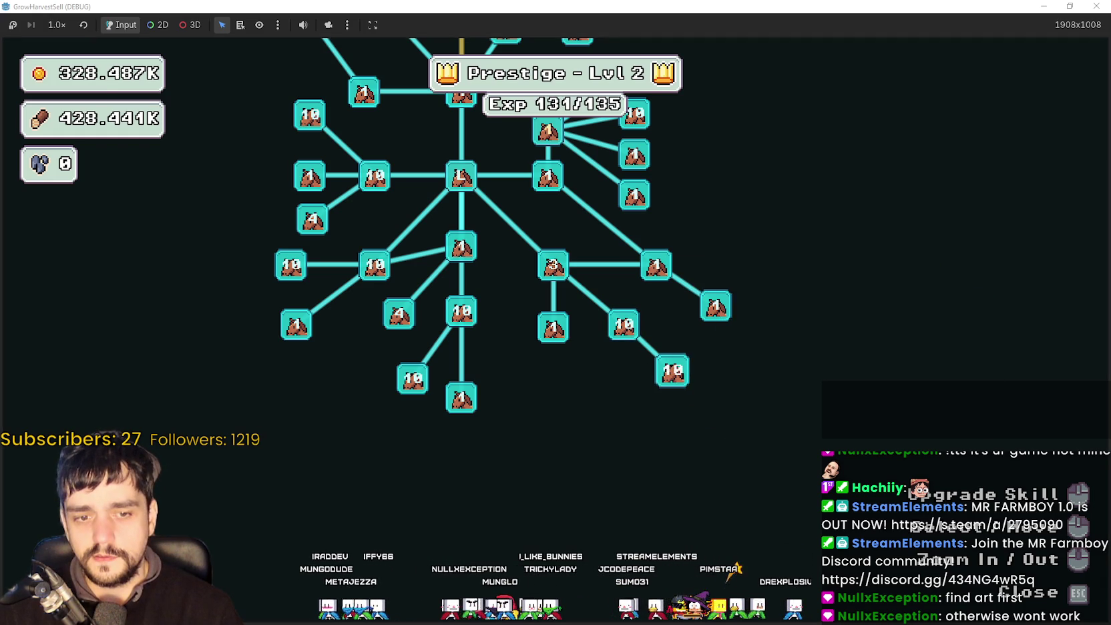
key("XF86Calculator")
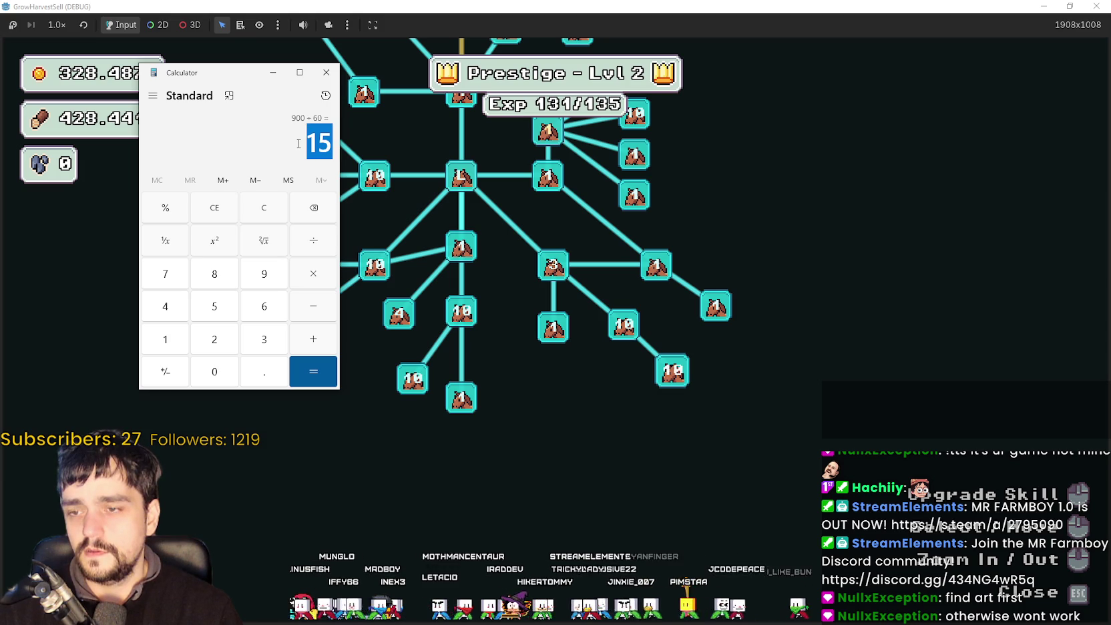
Compare 900 ÷ 60 = 15 minutes with the Barrier Energy II tooltip, then close Calculator and the skill tree.
mouse_move(659, 378)
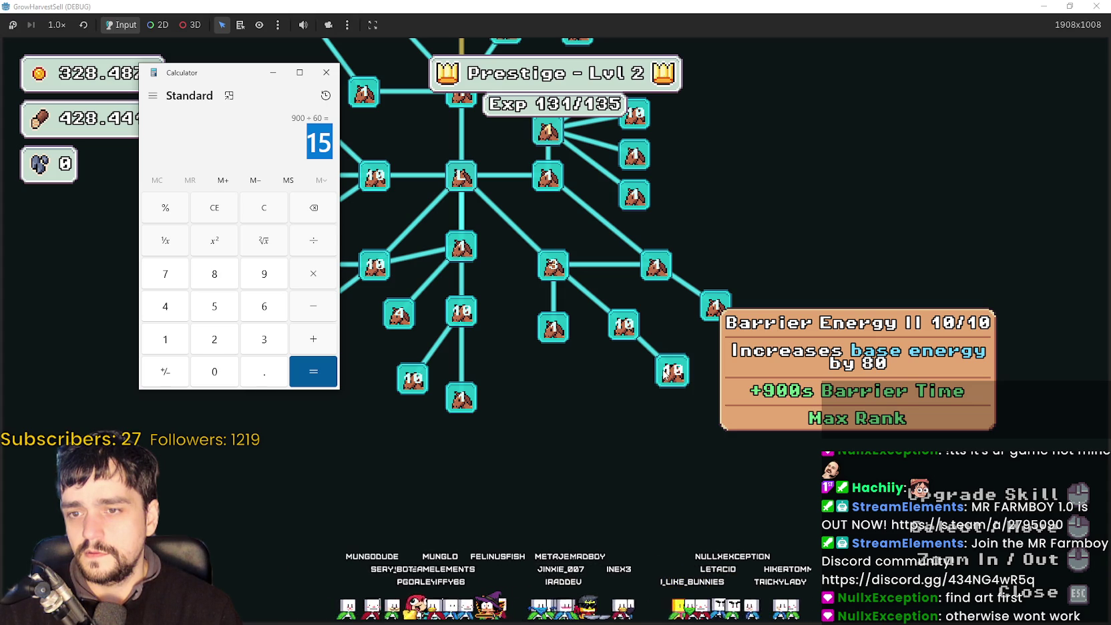
mouse_move(634, 336)
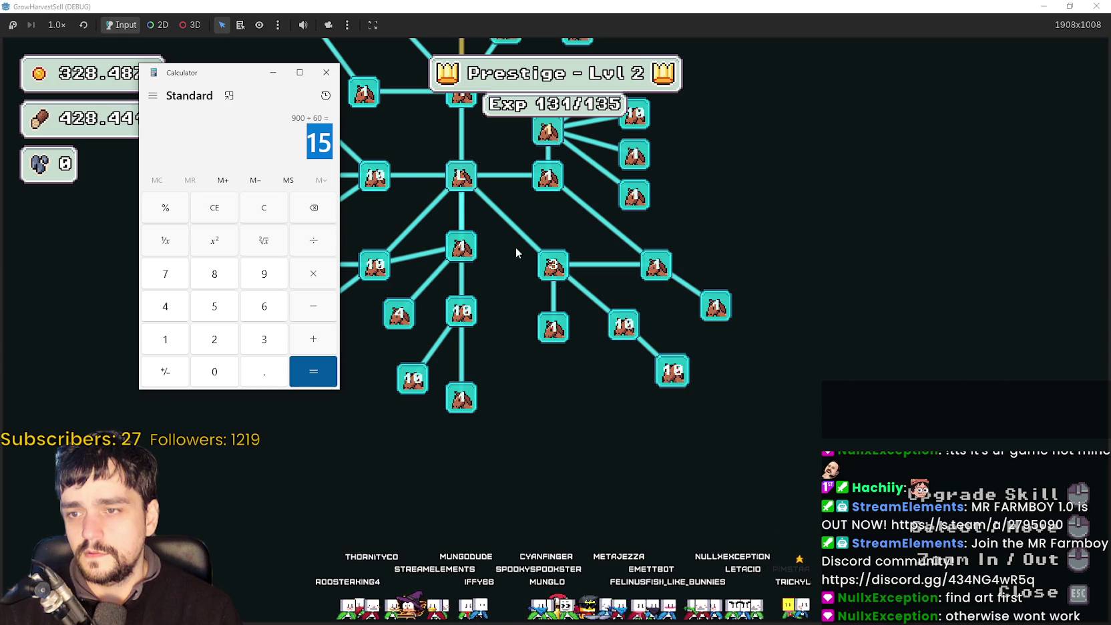
left_click(326, 72)
key("Escape")
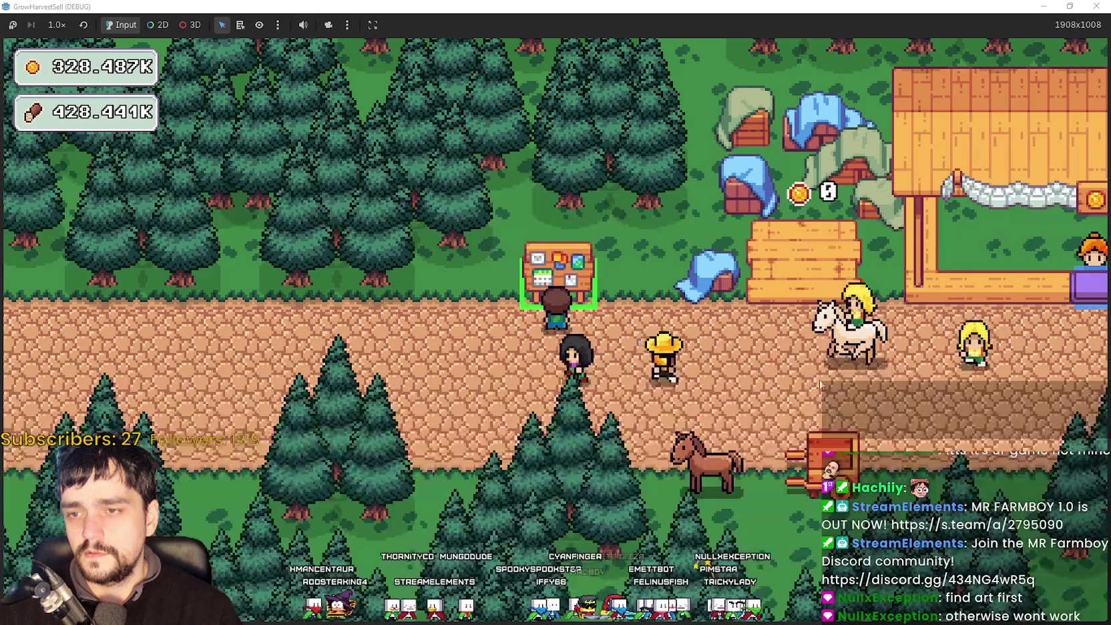
Pick forest stage 1 from the stage selection and travel there.
key("e")
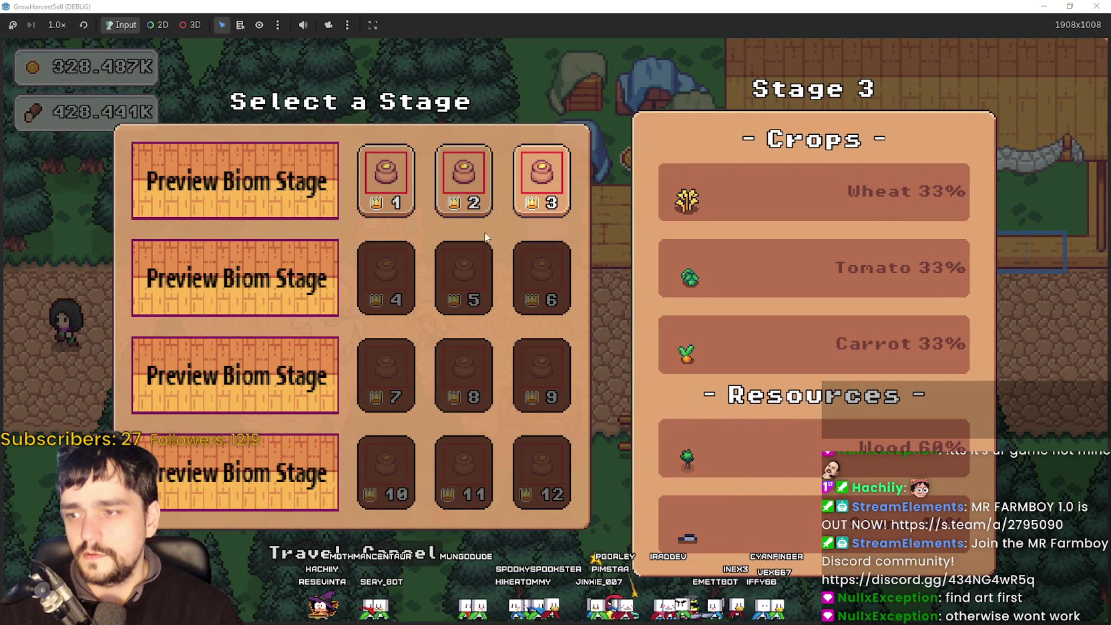
left_click(386, 180)
key("Return")
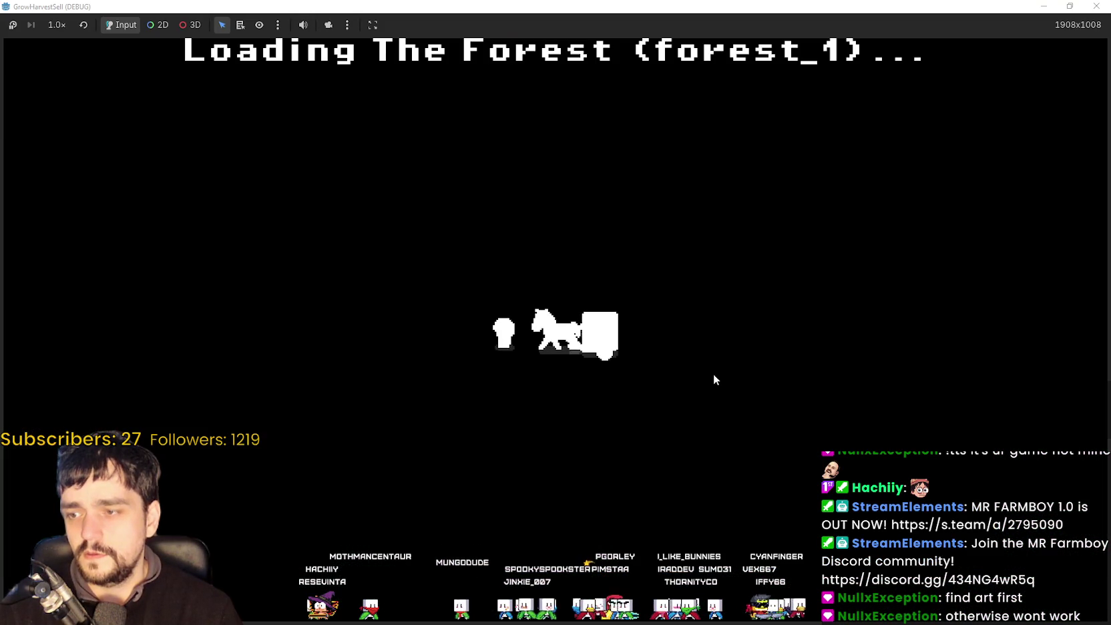
Walk through the meadow and forest chopping trees while the barrier stays Stable near 98%.
key("d")
key("s")
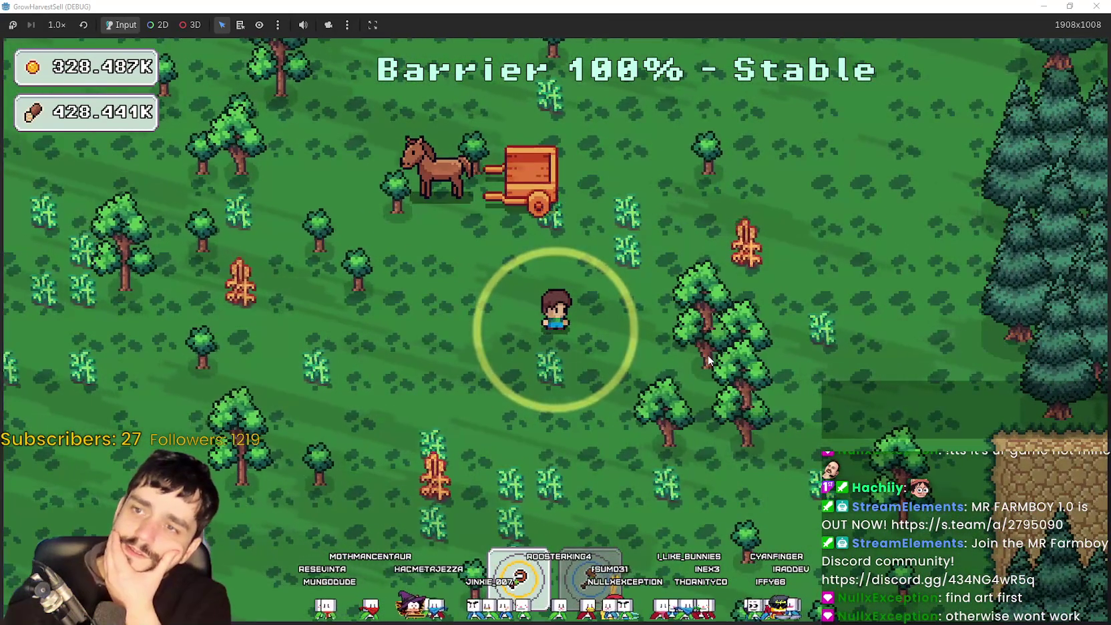
key("d")
key("w")
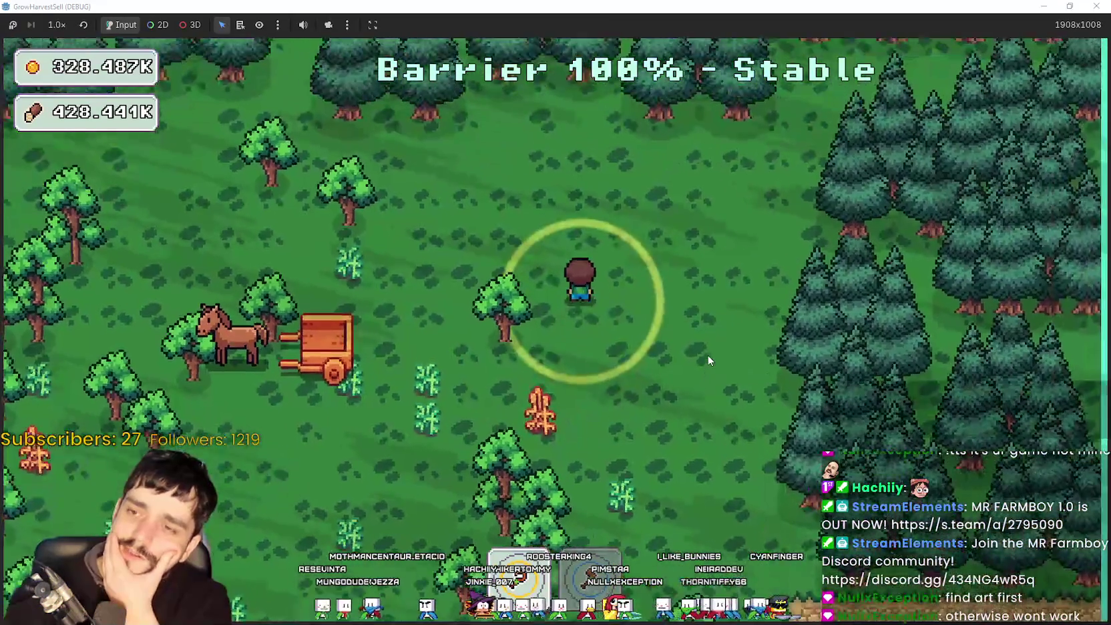
key("d")
key("s")
key("a")
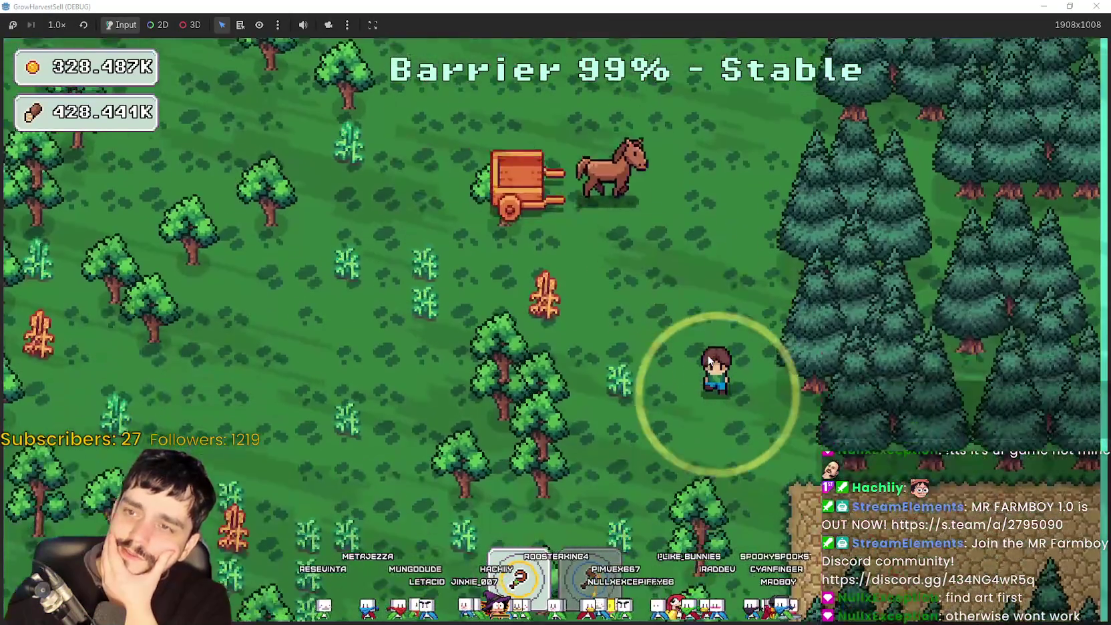
key("w")
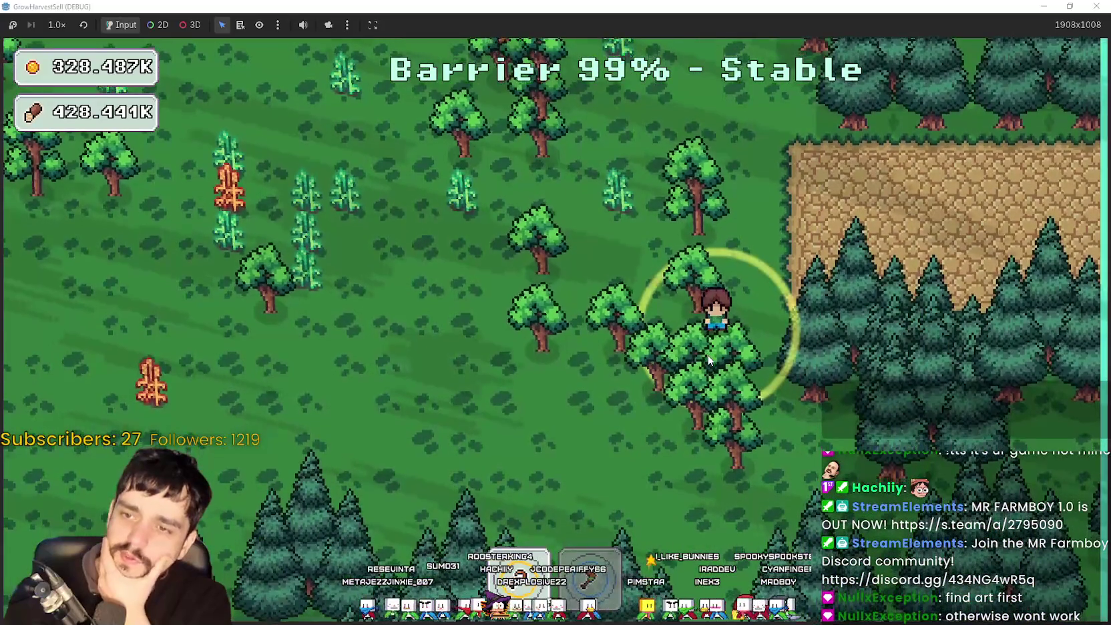
key("a")
key("a")
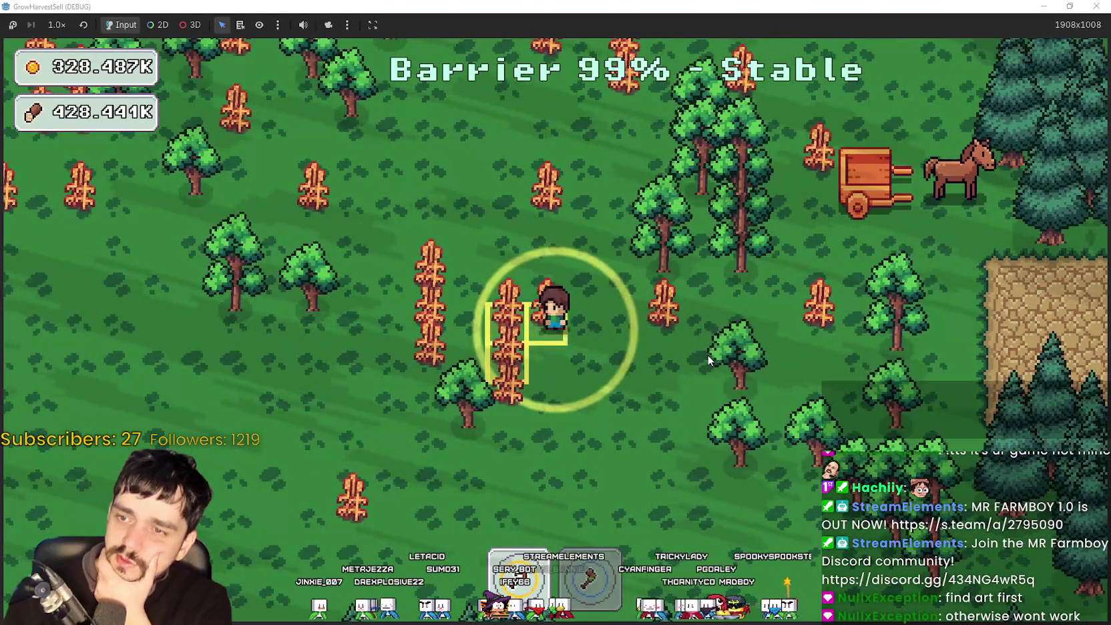
key("d")
key("a")
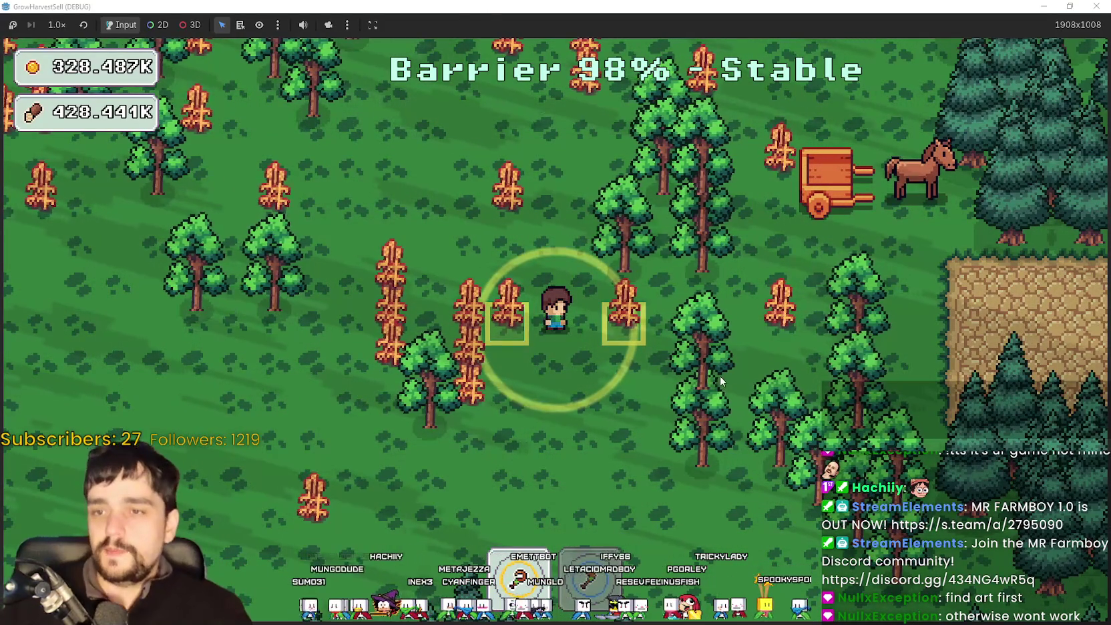
key("w")
key("d")
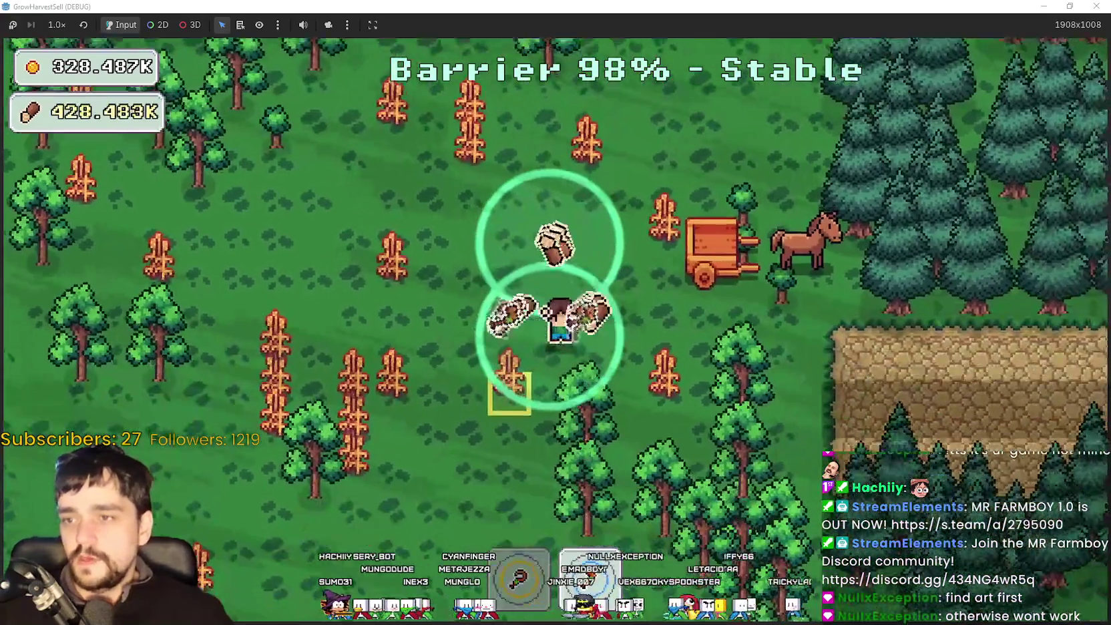
Leave through the stage exit and return home to the village.
key("s")
key("d")
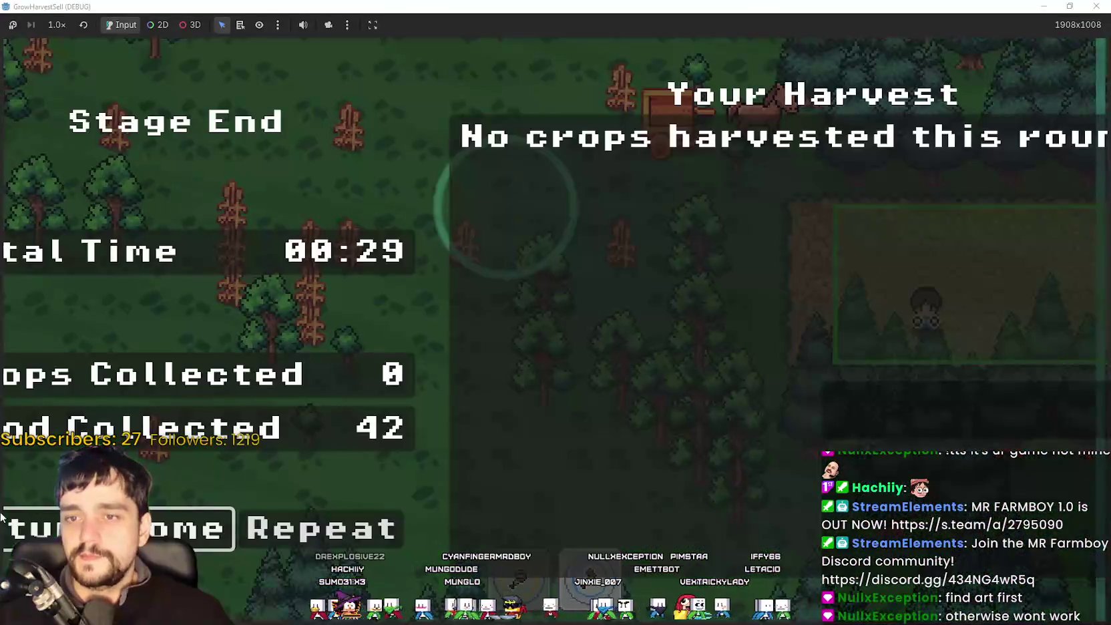
left_click(2, 517)
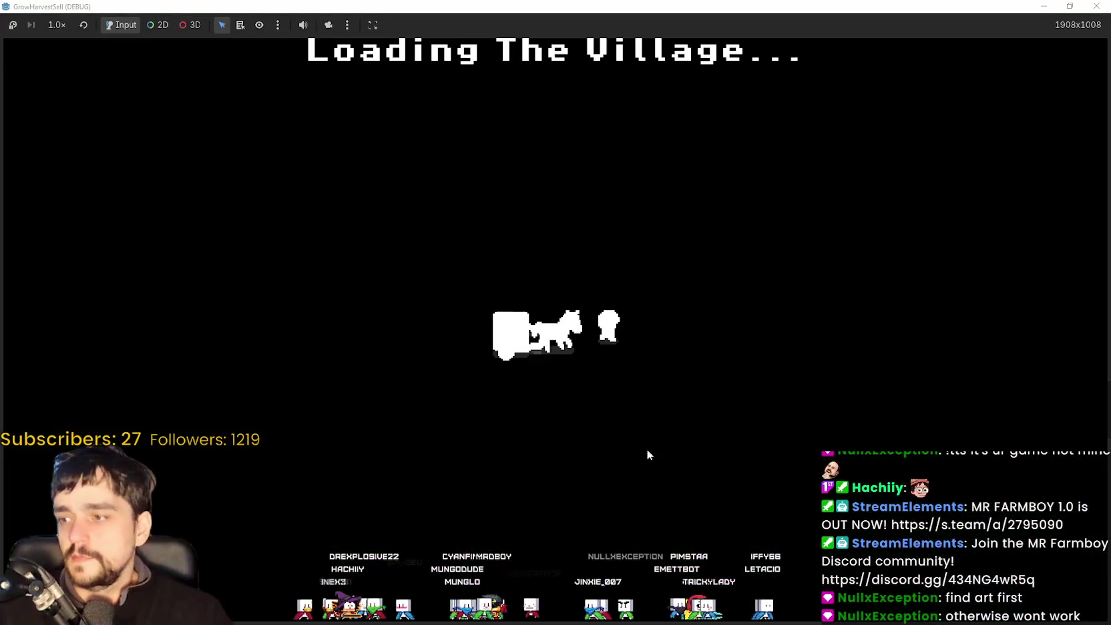
Choose Stage 2 in the stage selection and travel to its forest.
key("w")
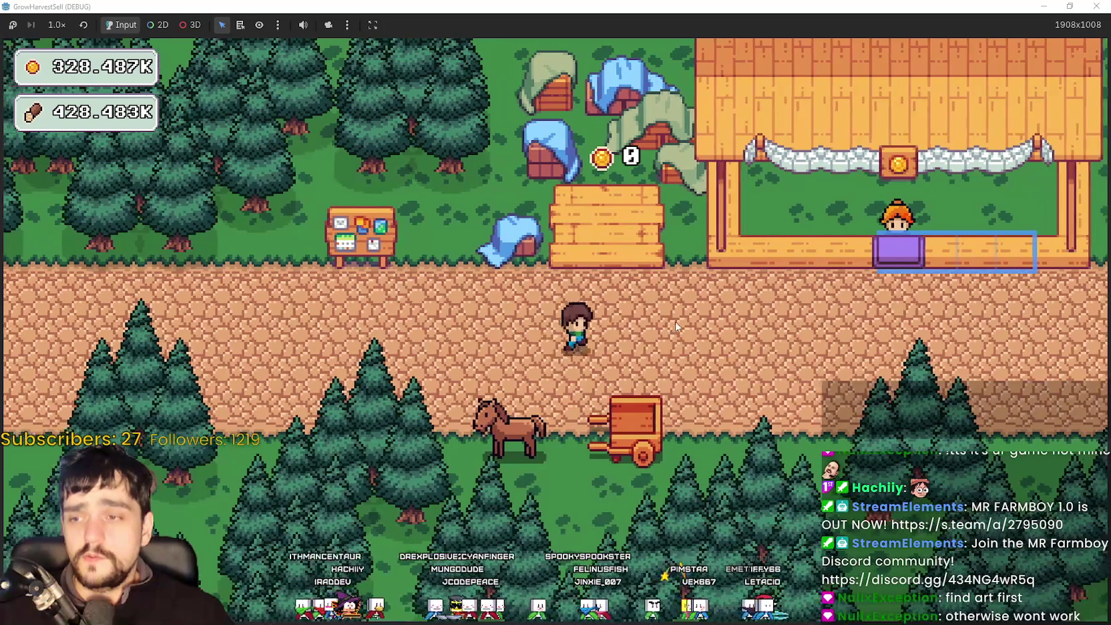
key("a")
left_click(453, 178)
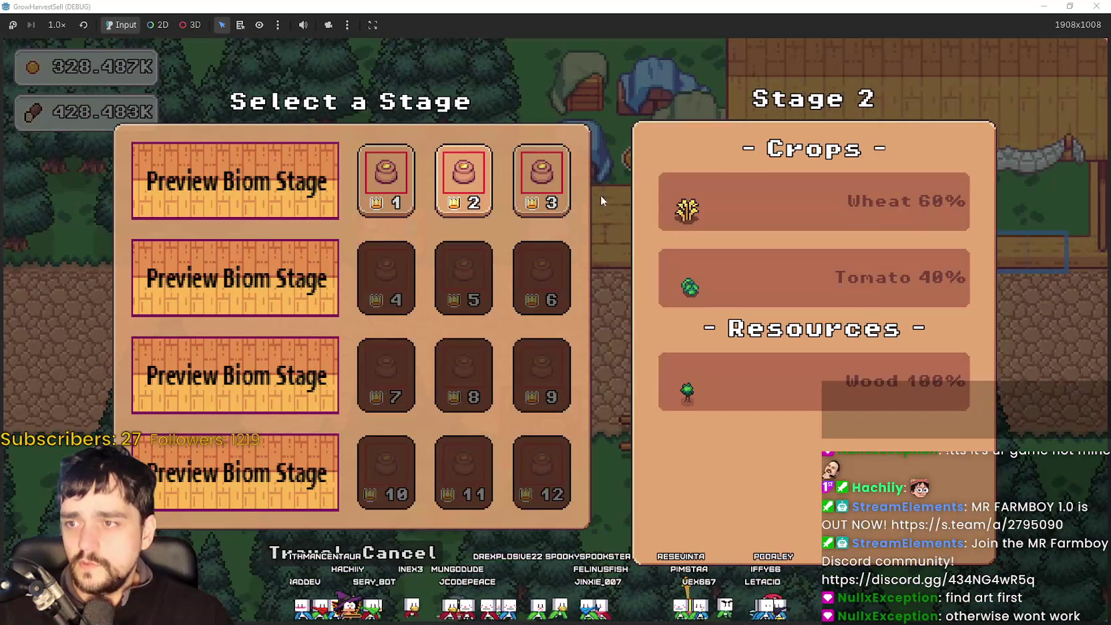
left_click(322, 552)
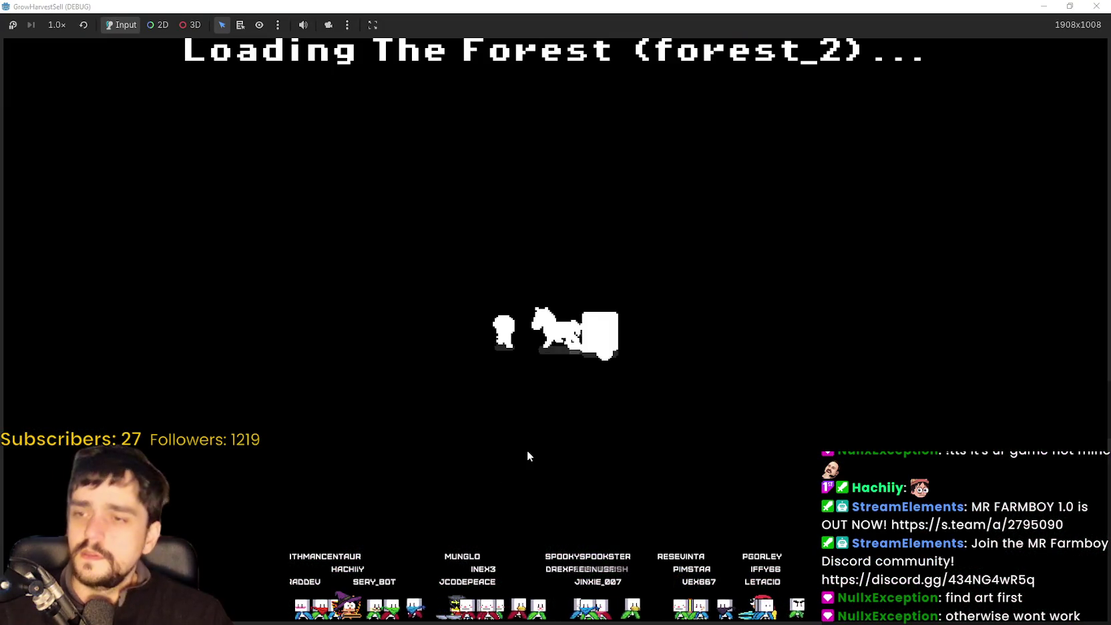
Roam the Stage 2 forest until the 00:30 round ends, then return home.
key("w")
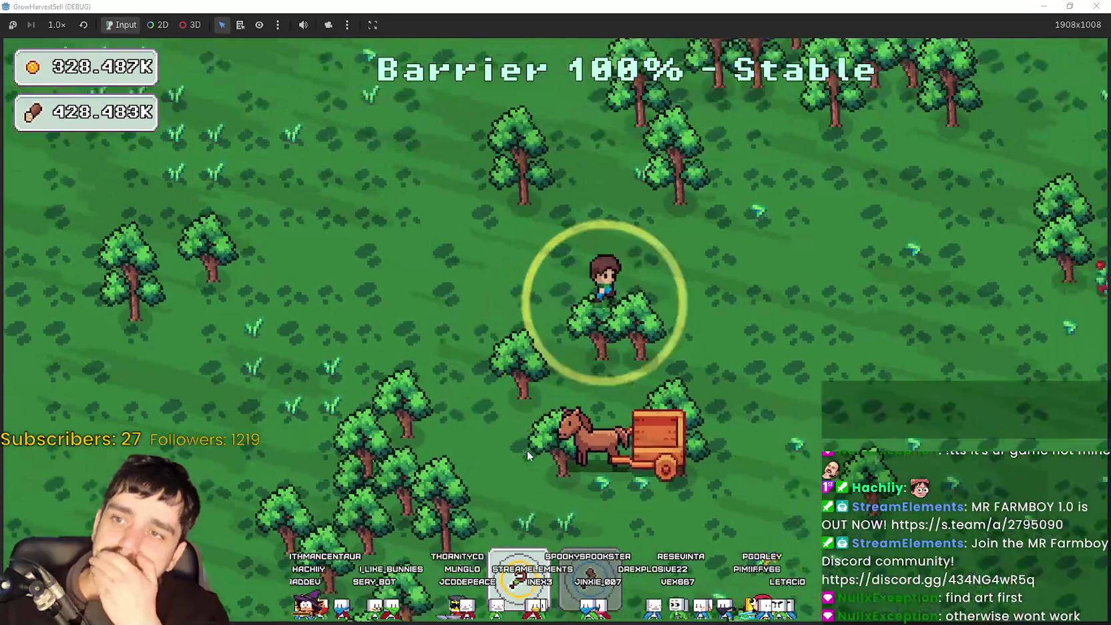
key("d")
key("s")
key("s")
key("a")
key("a")
key("w")
key("a")
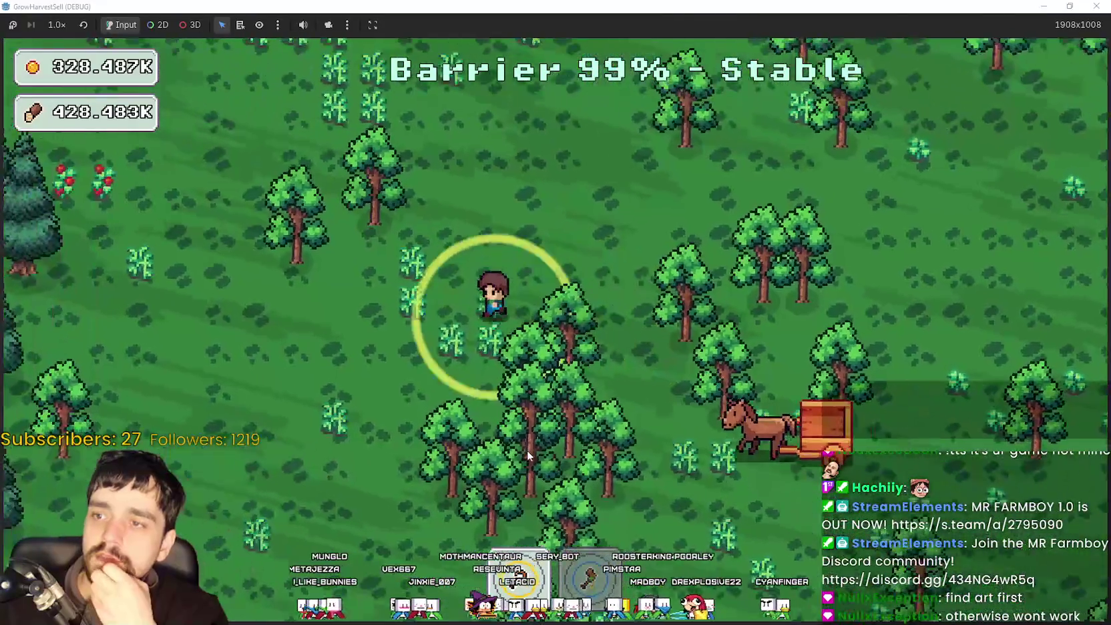
key("s")
key("d")
key("w")
key("a")
key("s")
key("d")
key("s")
key("a")
key("w")
key("a")
key("w")
key("d")
key("d")
key("s")
key("w")
key("a")
key("w")
key("d")
key("s")
key("s")
key("w")
key("d")
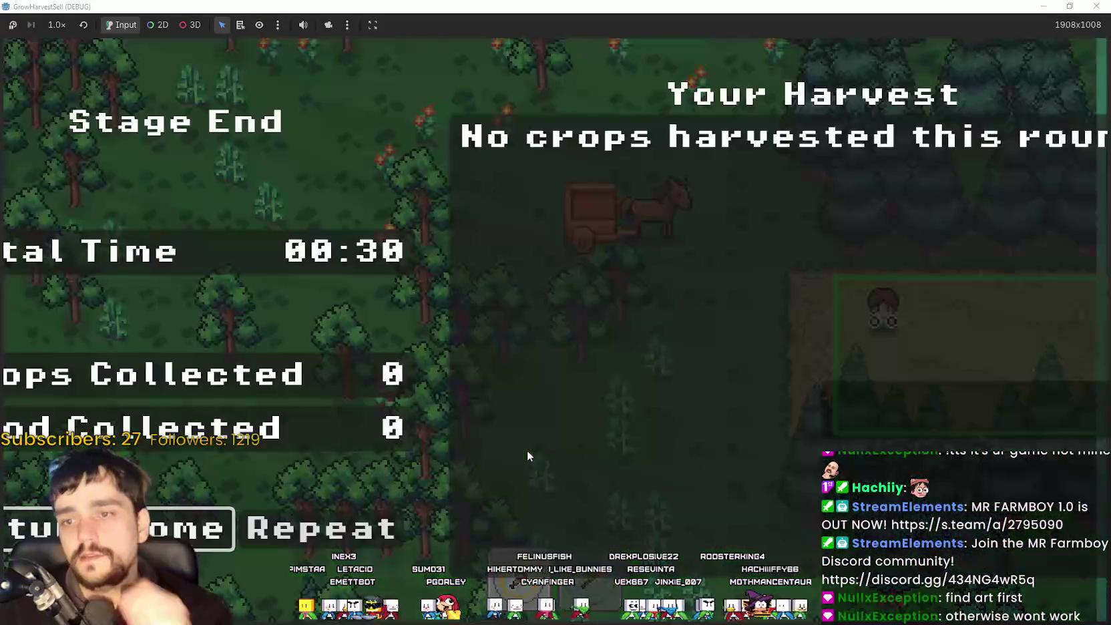
key("Return")
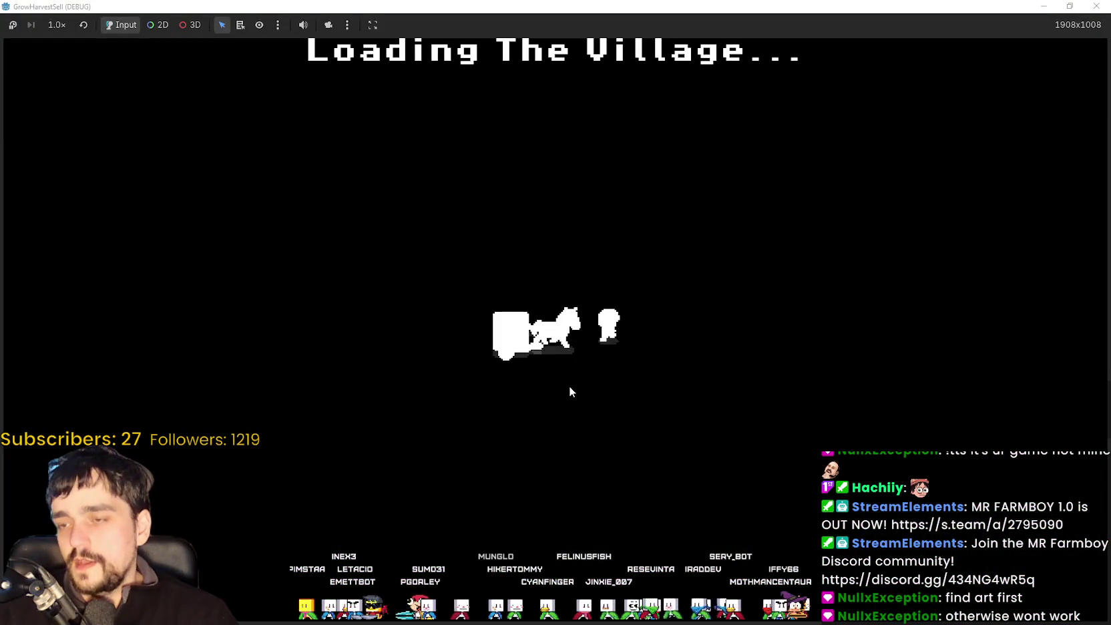
Walk to the cart, select Stage 3 and travel to its forest.
key("d")
key("a")
key("e")
key("d")
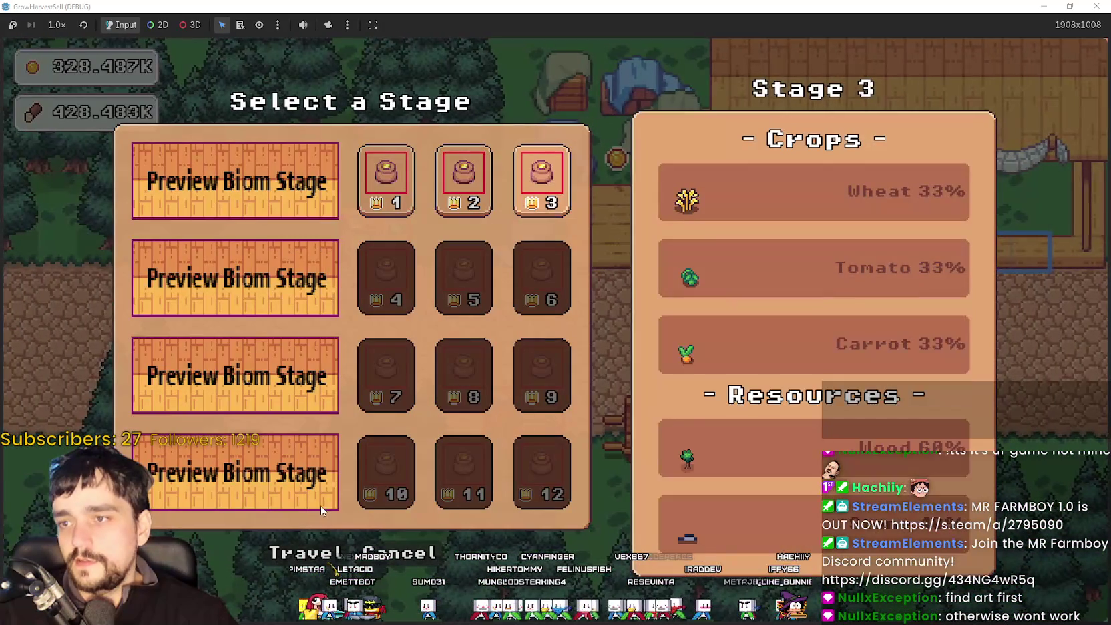
left_click(314, 545)
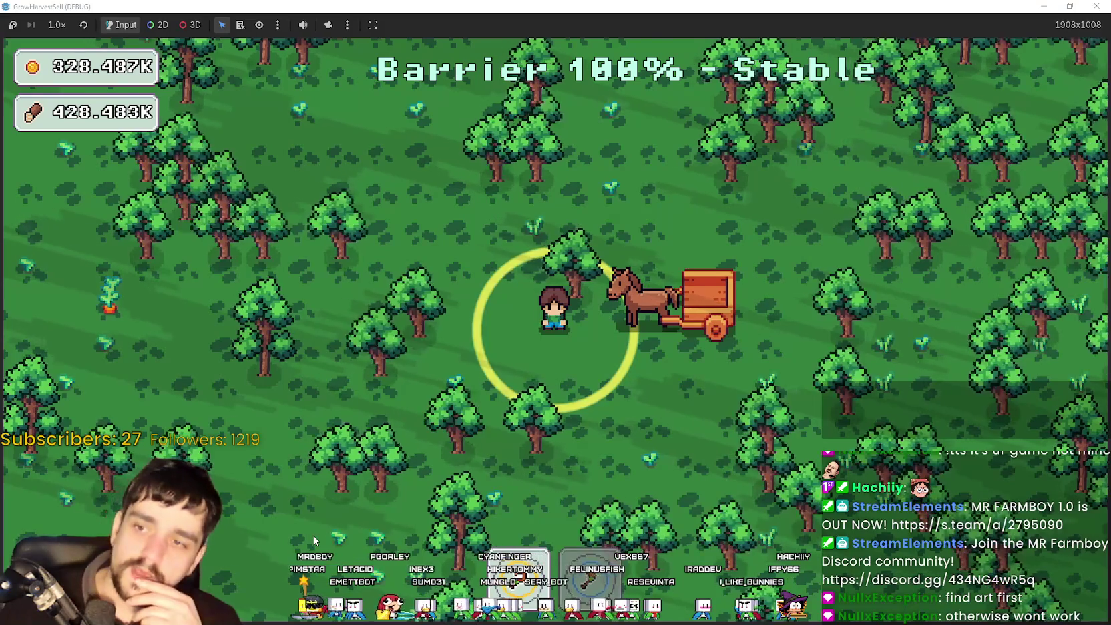
Walk through the Stage 3 forest, then restore the game window so the editor shows behind it.
key("d")
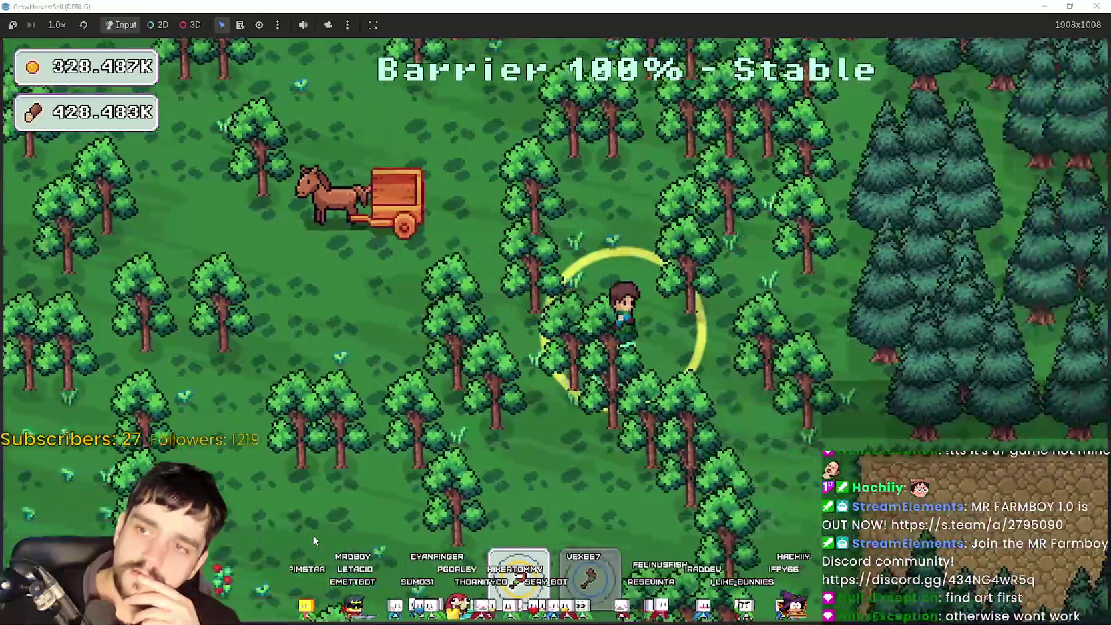
key("s")
key("a")
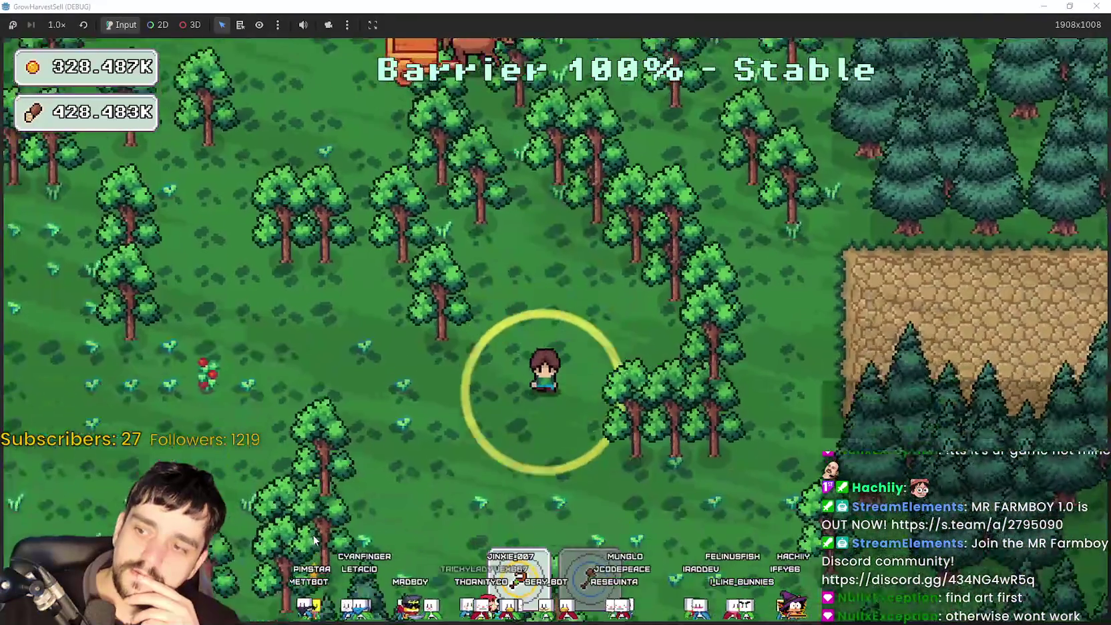
key("w")
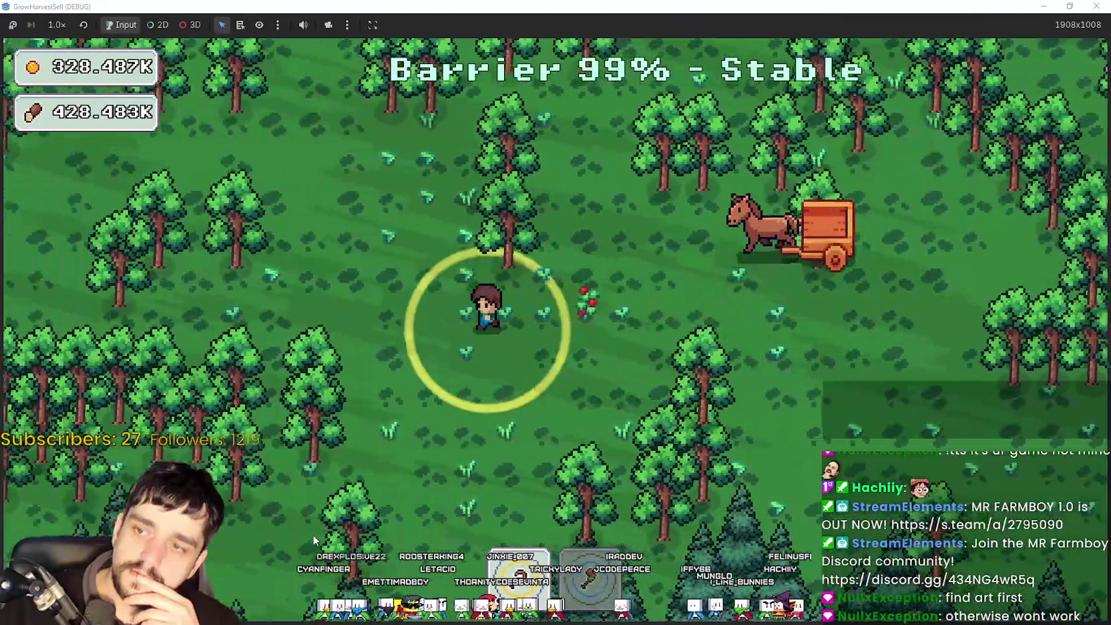
key("w")
key("d")
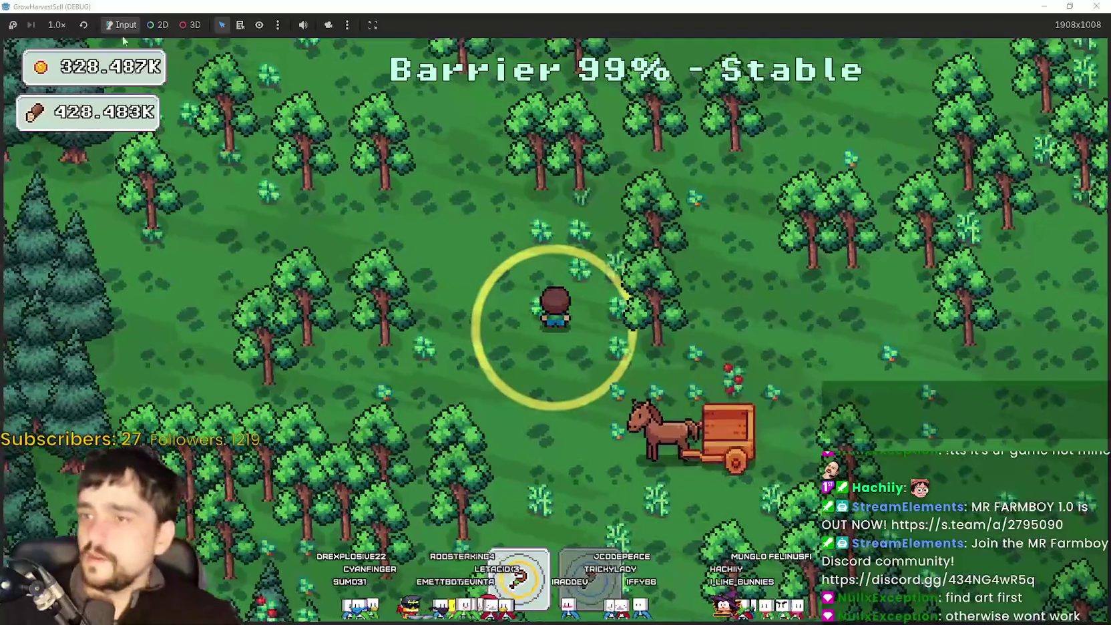
mouse_move(450, 6)
left_mouse_down()
mouse_move(454, 50)
mouse_move(713, 64)
left_mouse_up()
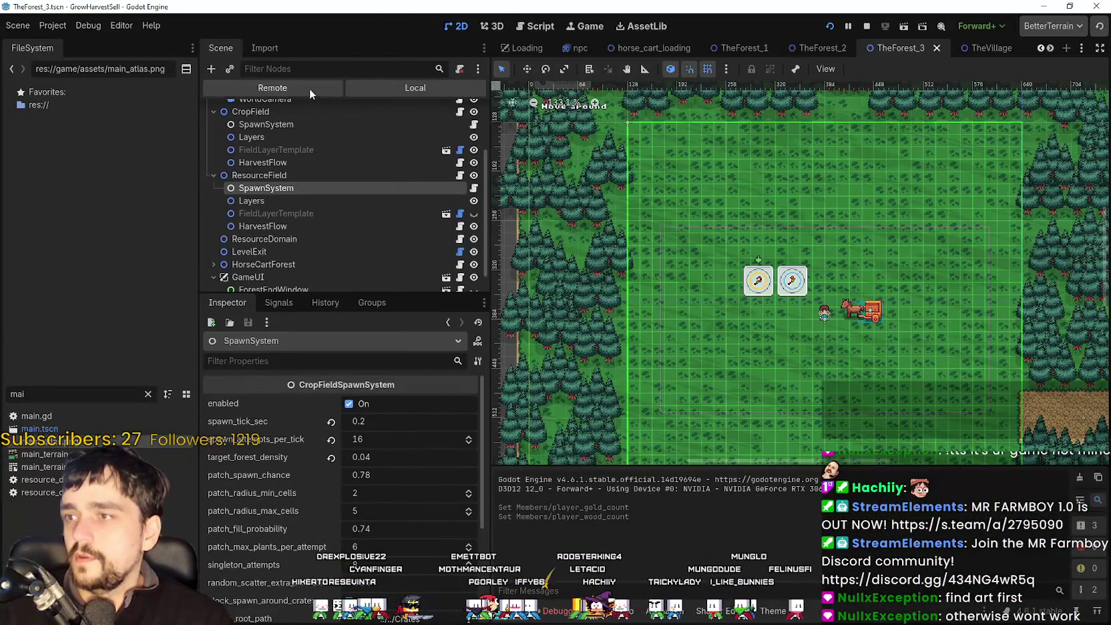
Switch the Scene dock to Remote and select TheForest_2's live BarrierController.
left_click(309, 89)
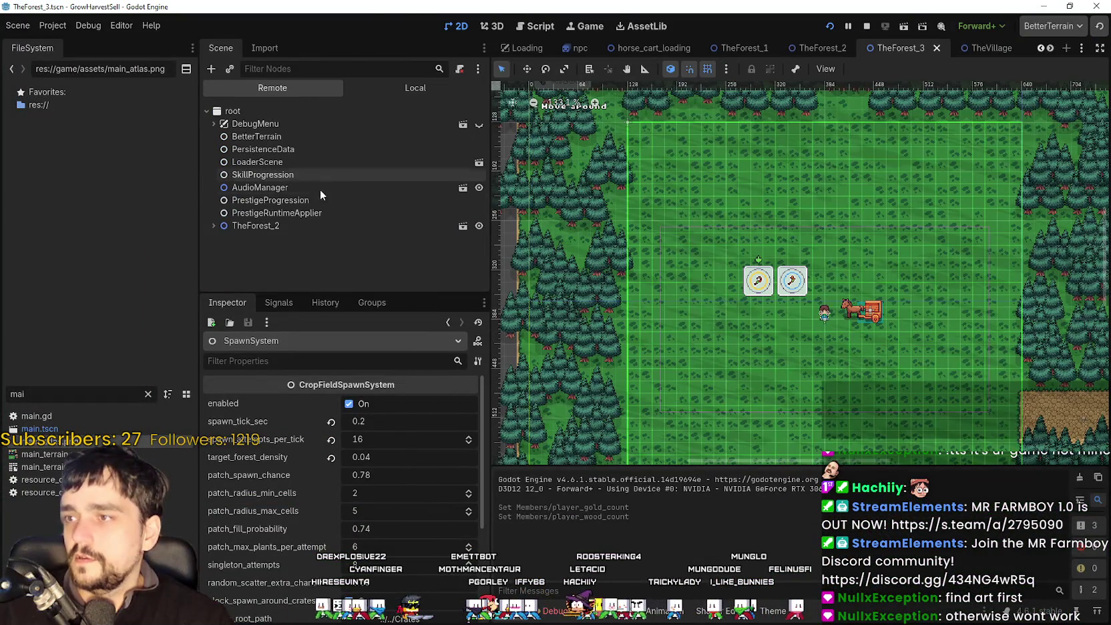
left_click(297, 212)
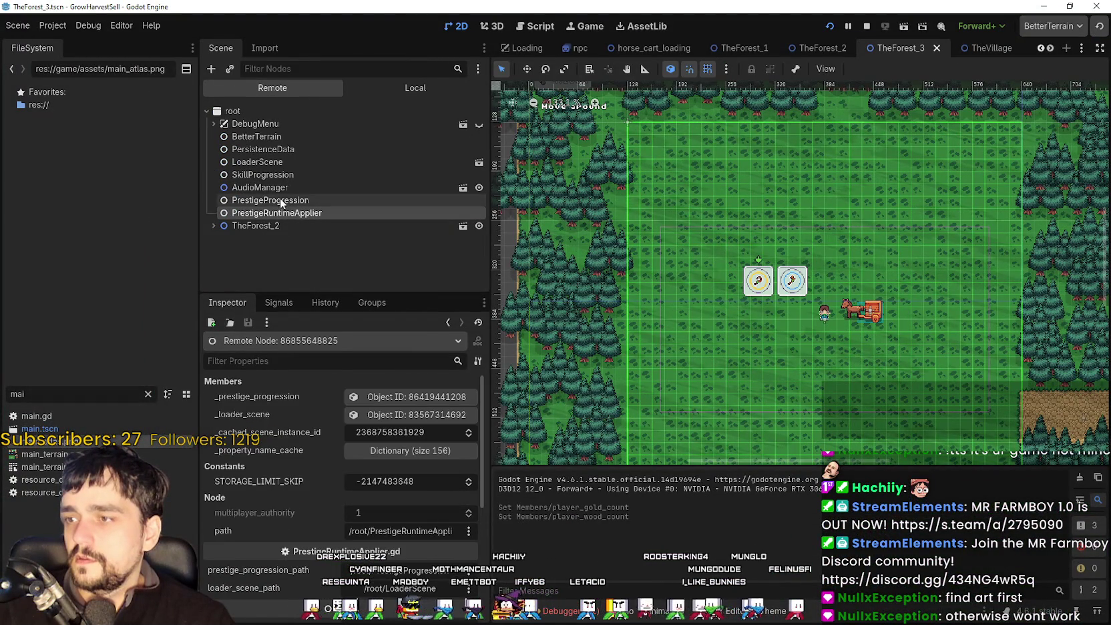
left_click(256, 225)
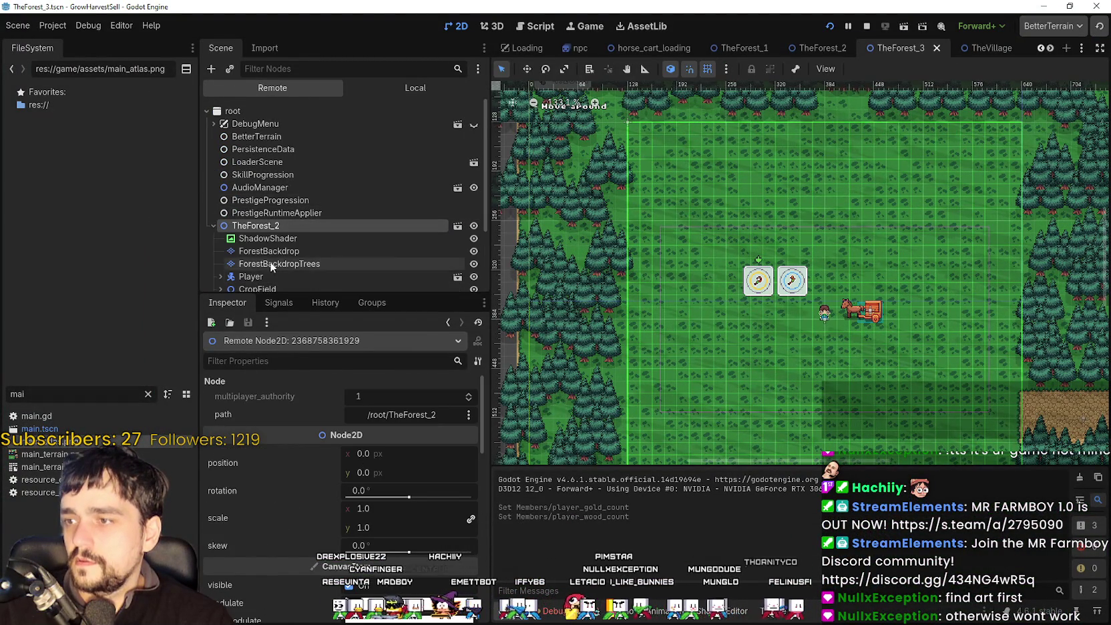
scroll(274, 261, "down", 3)
left_click(277, 279)
Scroll through the BarrierController's Inspector properties, then filter them by 'dra'.
scroll(286, 481, "down", 4)
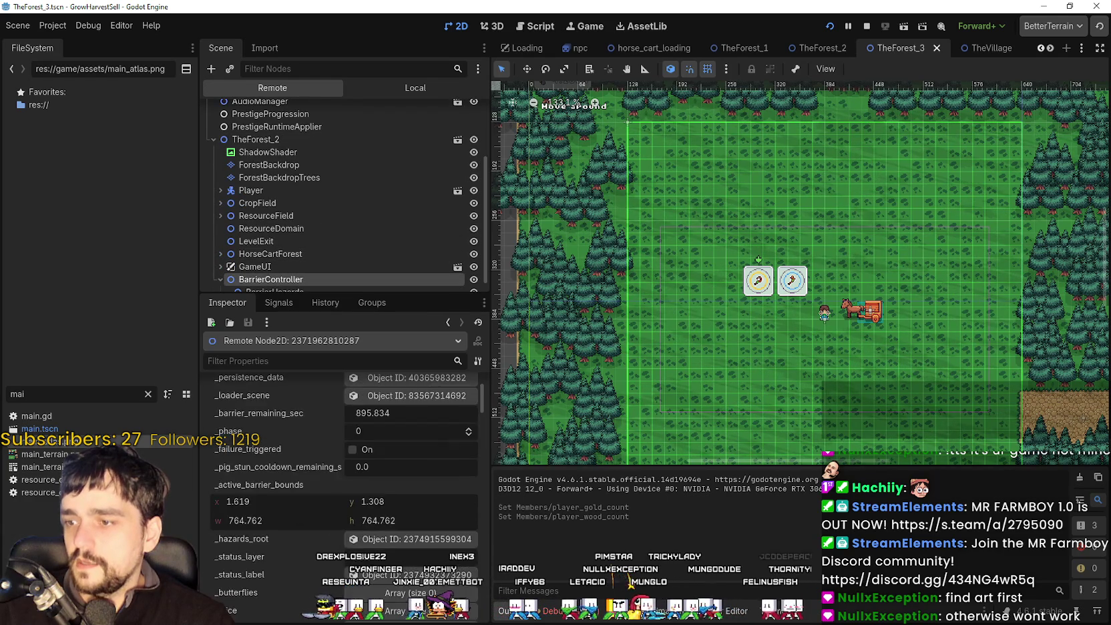
scroll(311, 590, "down", 4)
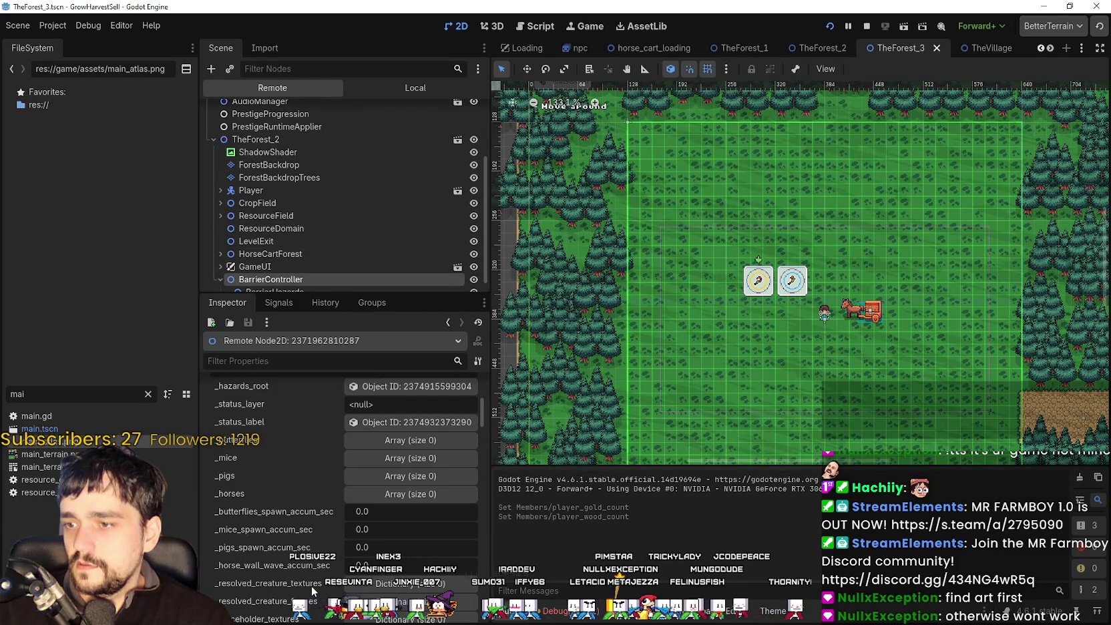
scroll(304, 558, "down", 2)
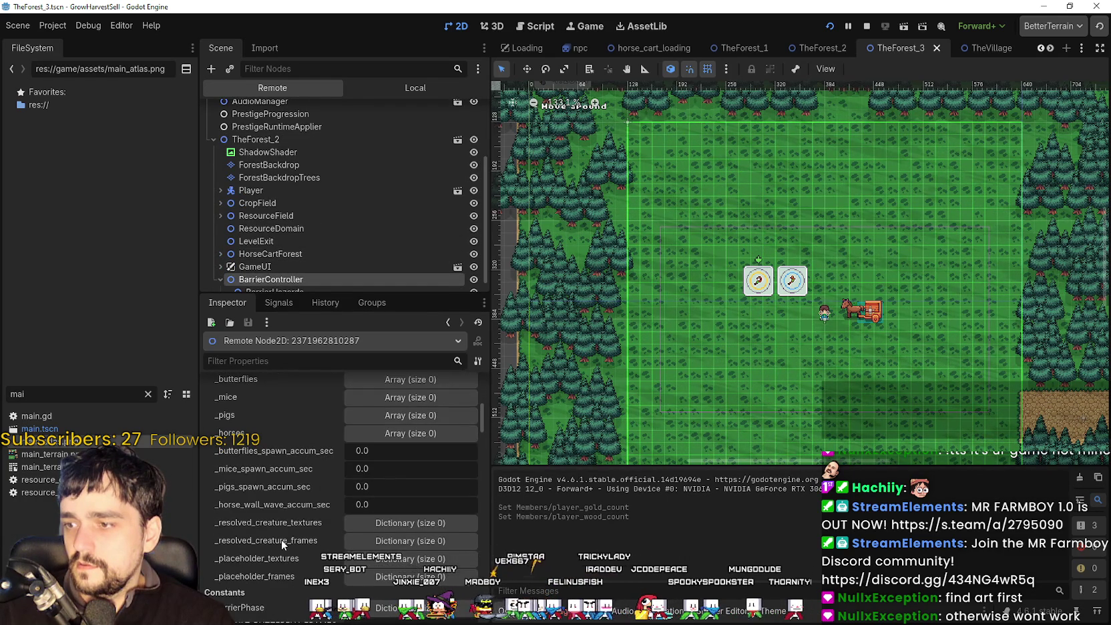
scroll(281, 540, "down", 10)
scroll(284, 585, "down", 3)
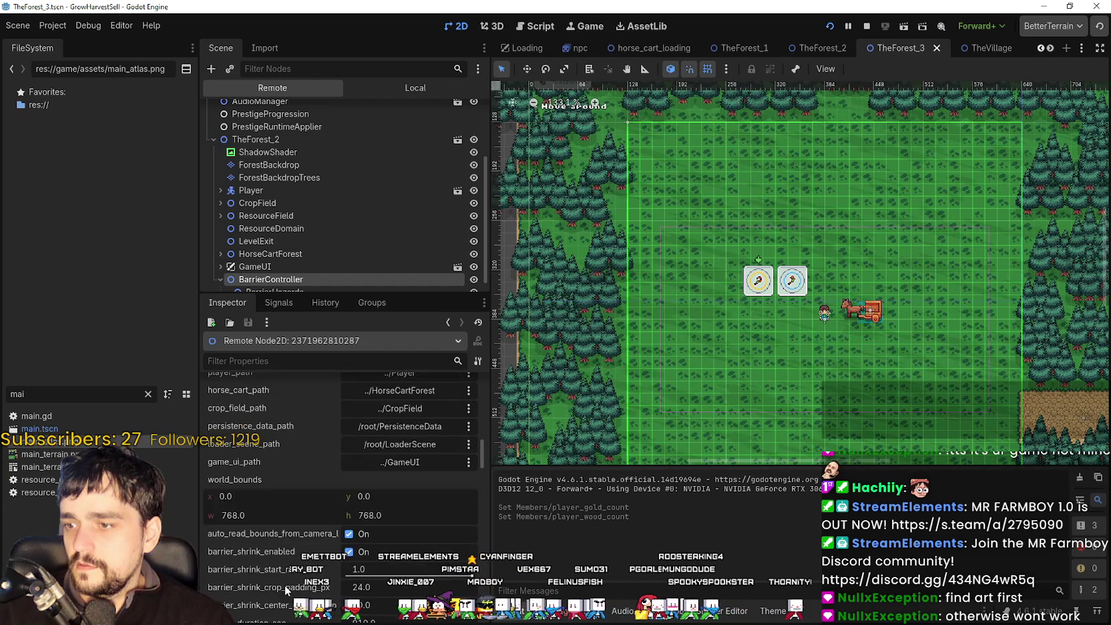
scroll(285, 571, "down", 4)
scroll(284, 570, "down", 1)
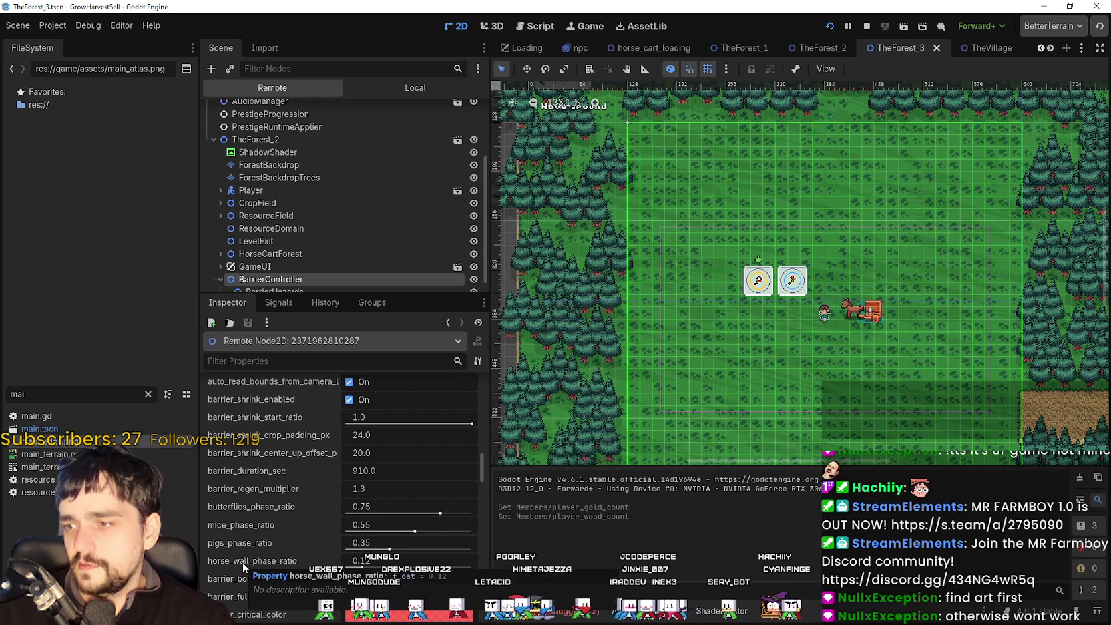
scroll(304, 566, "down", 3)
scroll(303, 560, "down", 7)
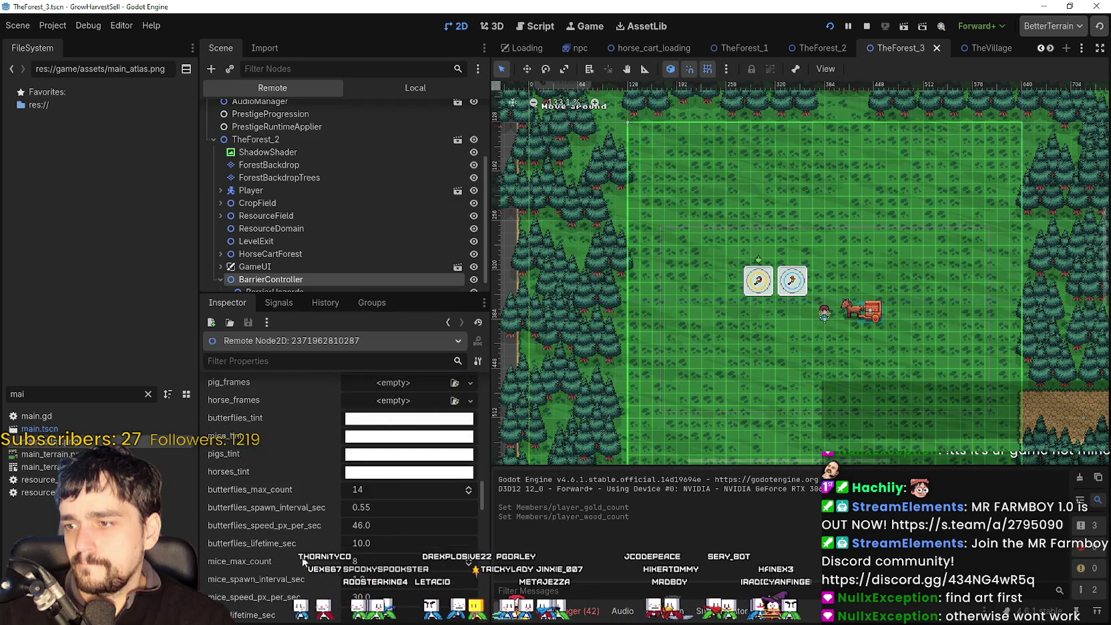
scroll(303, 562, "down", 2)
scroll(302, 559, "down", 3)
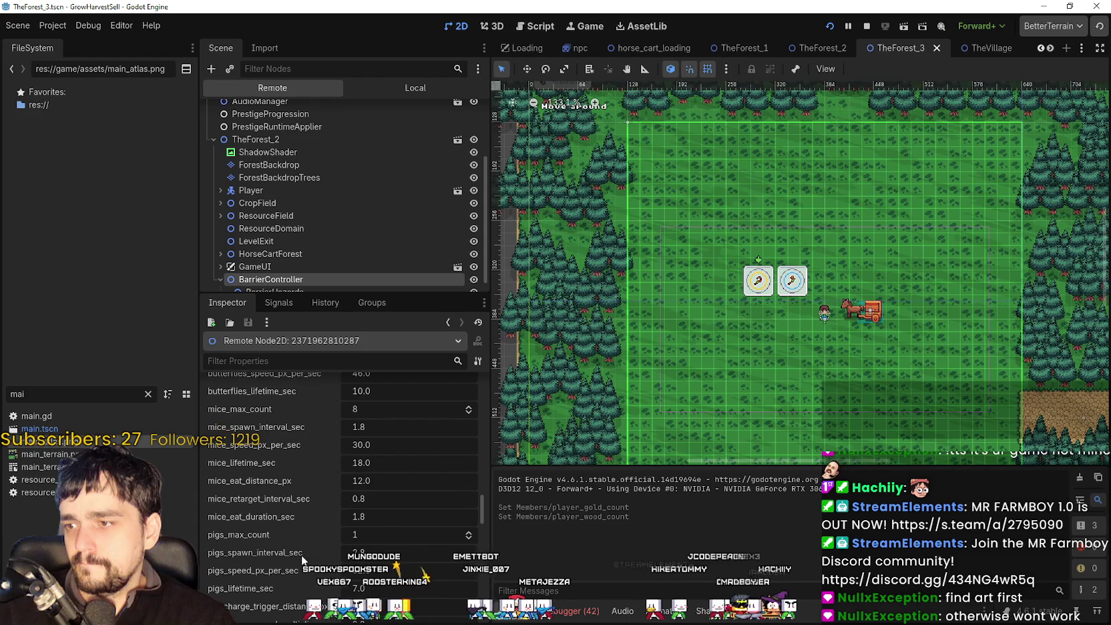
scroll(302, 558, "down", 10)
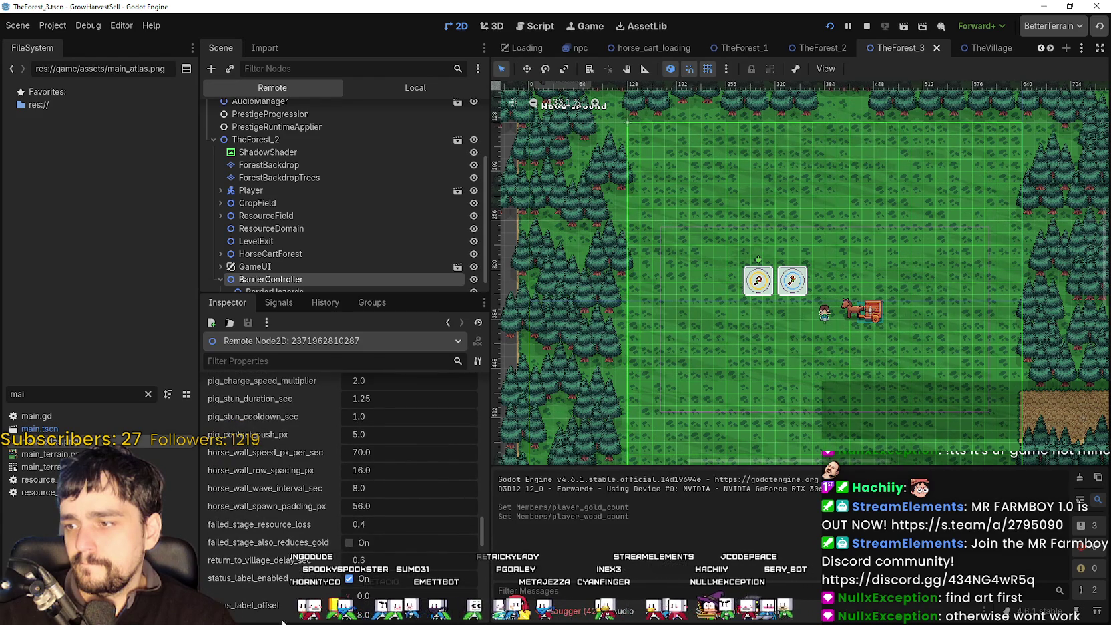
scroll(288, 613, "down", 2)
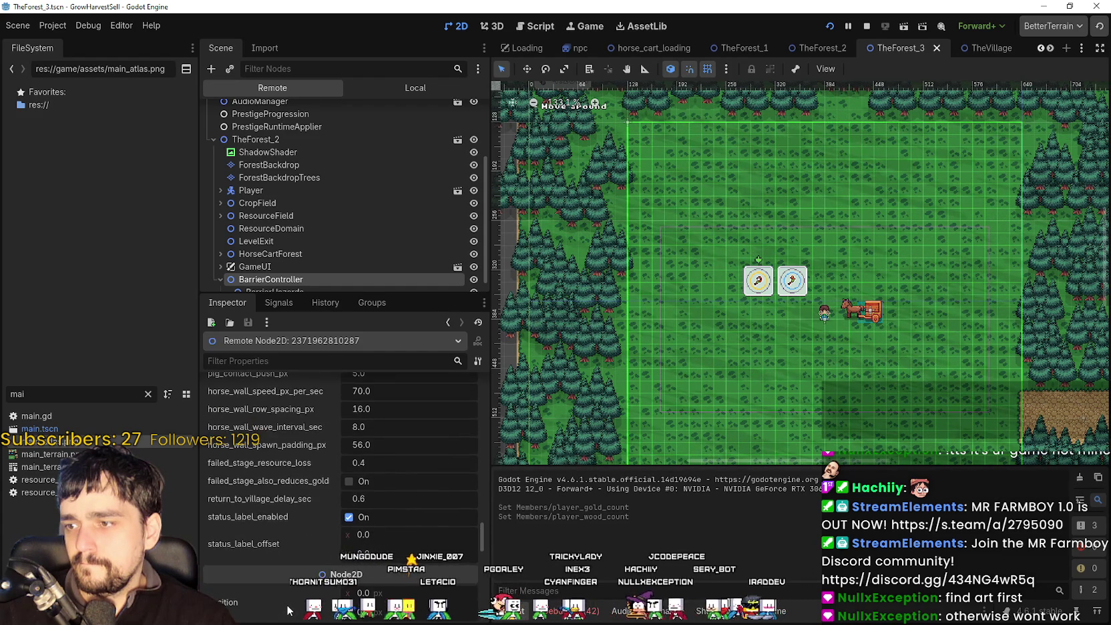
scroll(288, 605, "down", 2)
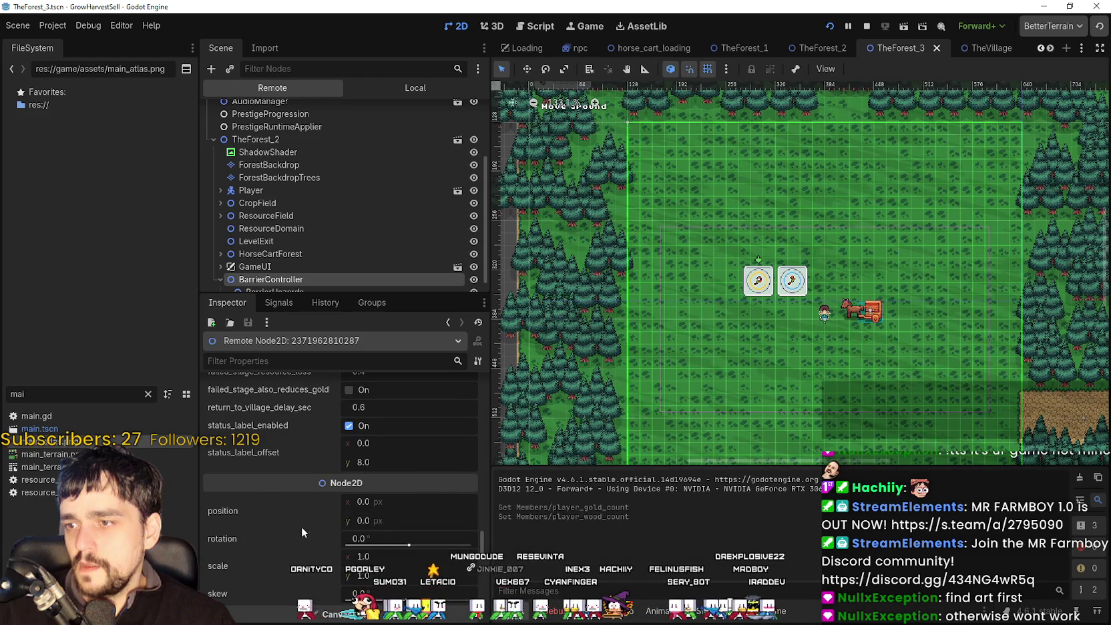
scroll(301, 524, "up", 1)
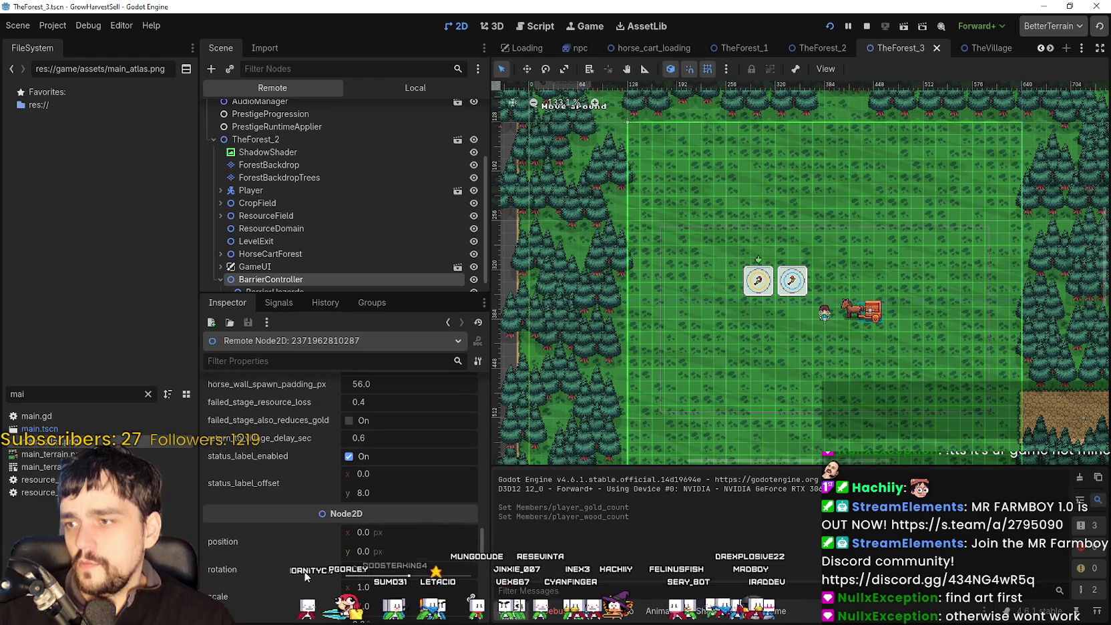
left_click(291, 361)
type("dra")
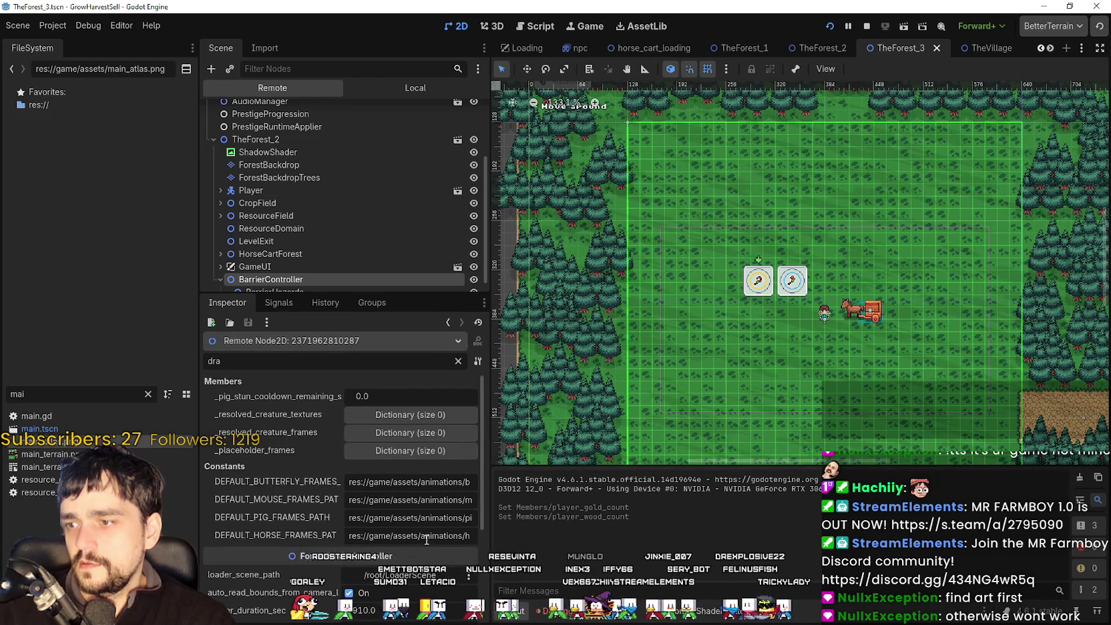
Scroll the 'dra'-filtered properties showing barrier_duration_sec 910.0, then return to the game.
scroll(421, 544, "down", 4)
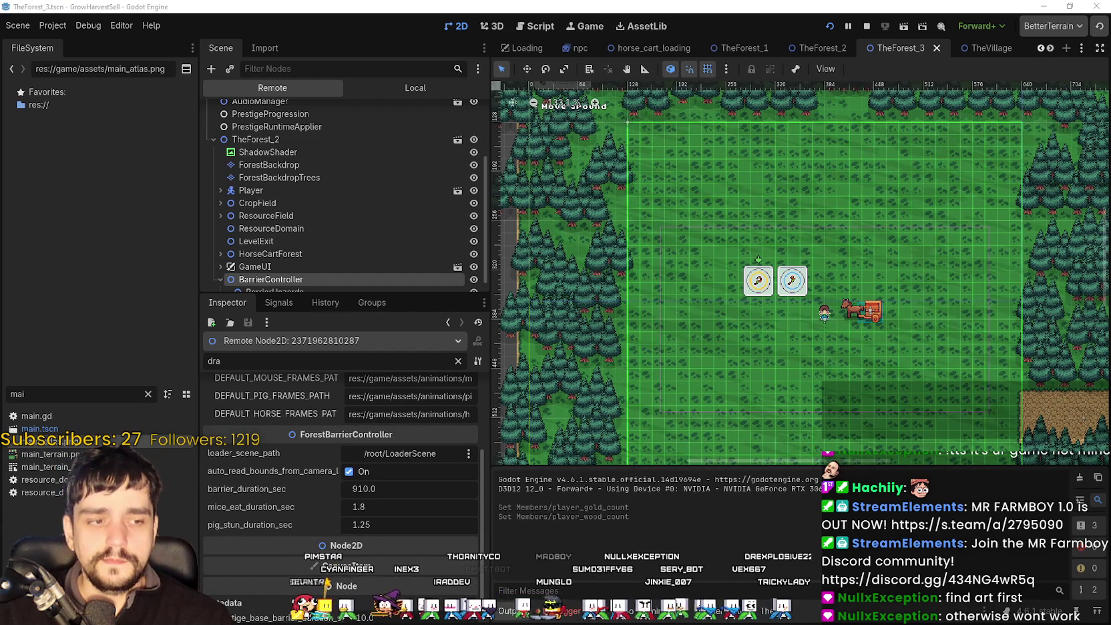
key("alt+Tab")
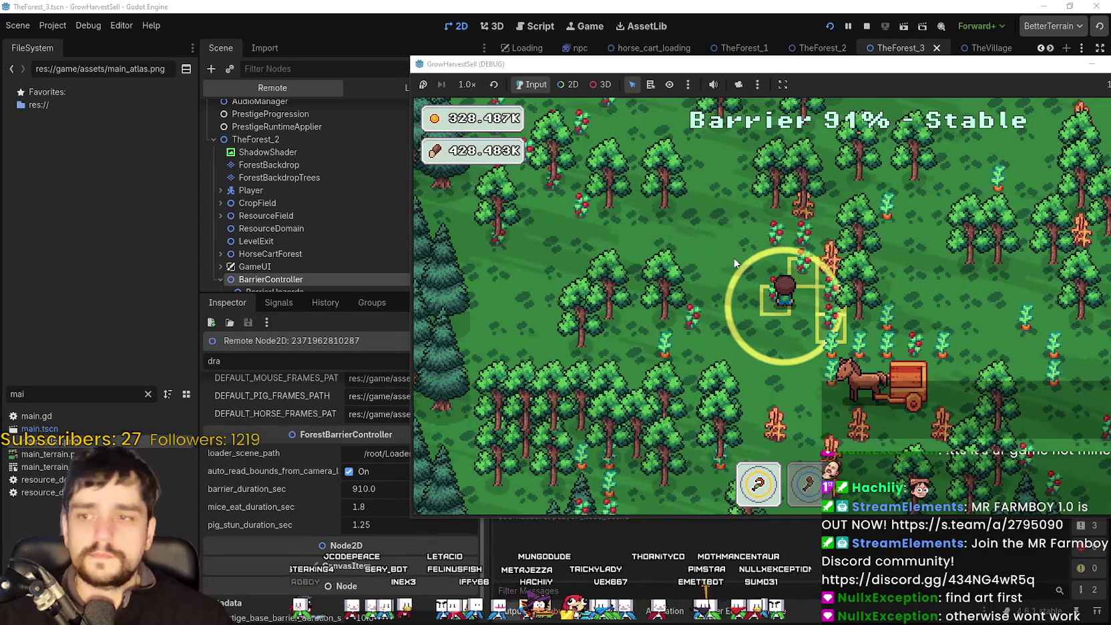
Walk the character up through the forest as the barrier drains to 87%.
key("w")
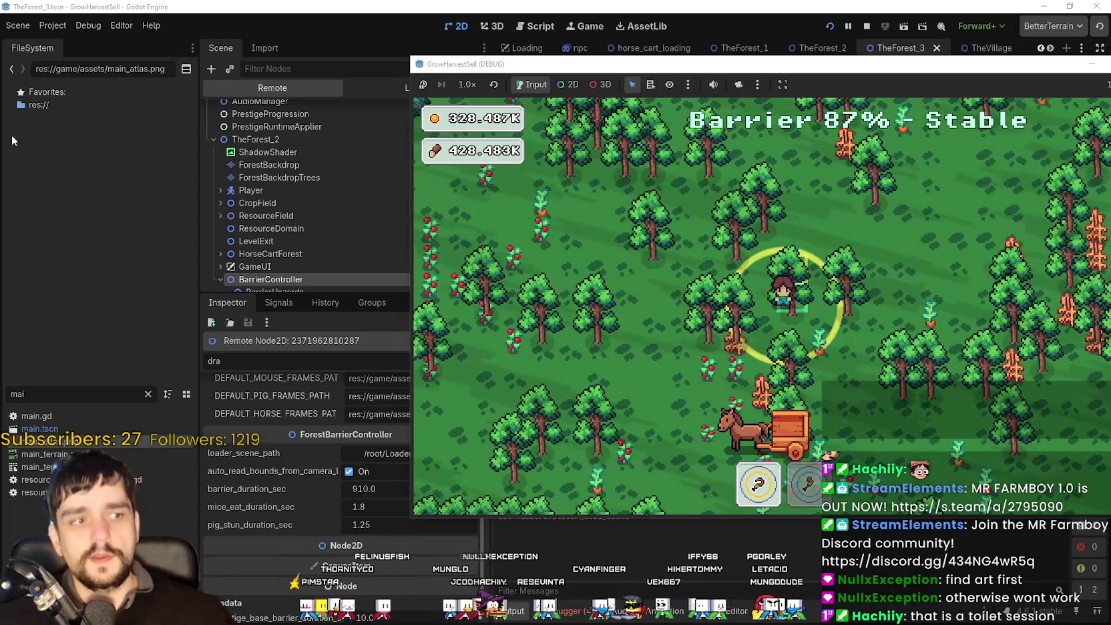
Switch the Scene dock back to Local and open barrier_controller.gd in the script editor.
left_click(229, 361)
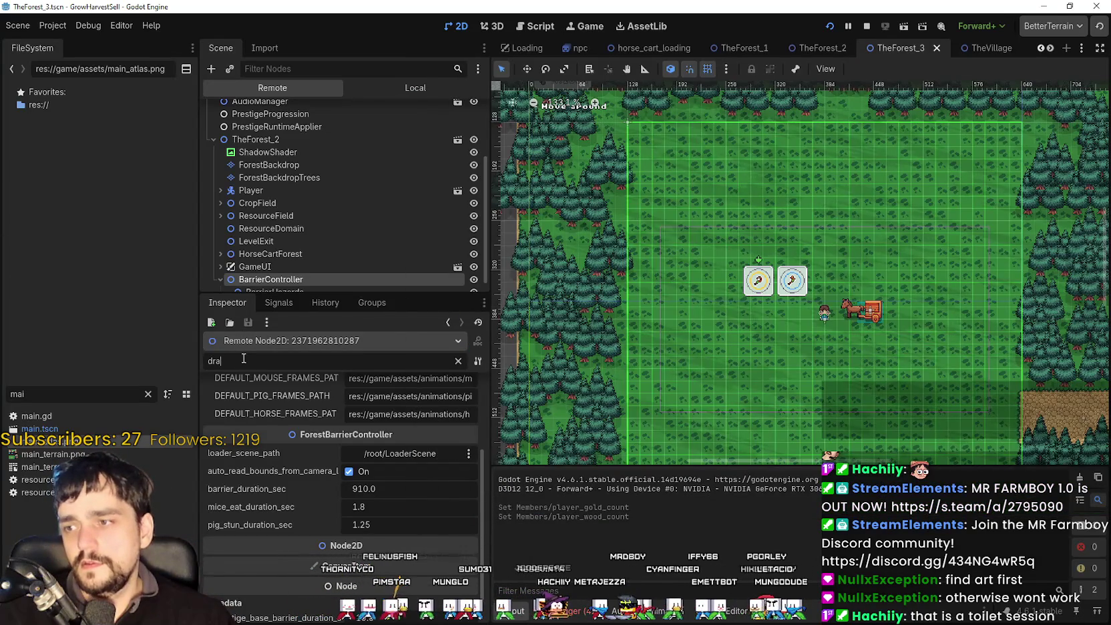
type("in")
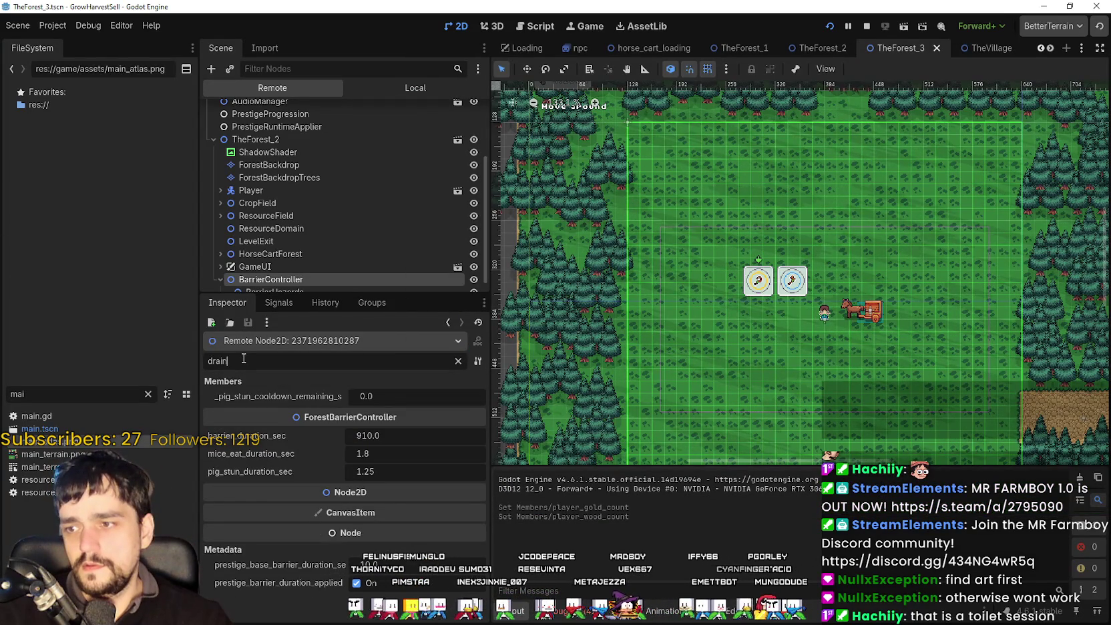
type("_m")
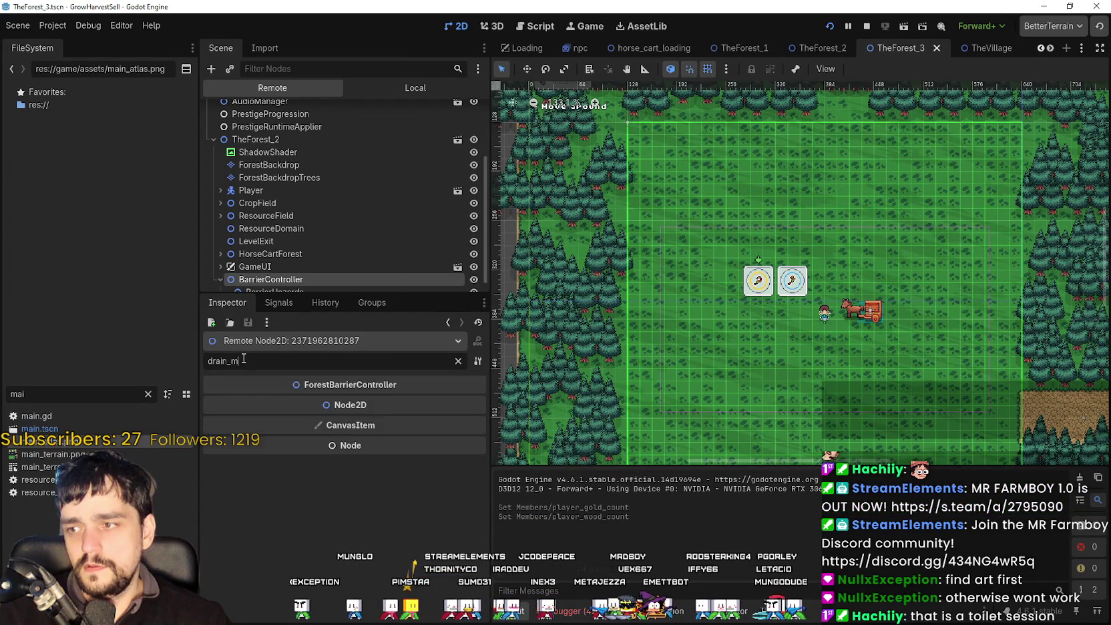
scroll(384, 241, "up", 2)
scroll(413, 244, "down", 3)
left_click(415, 88)
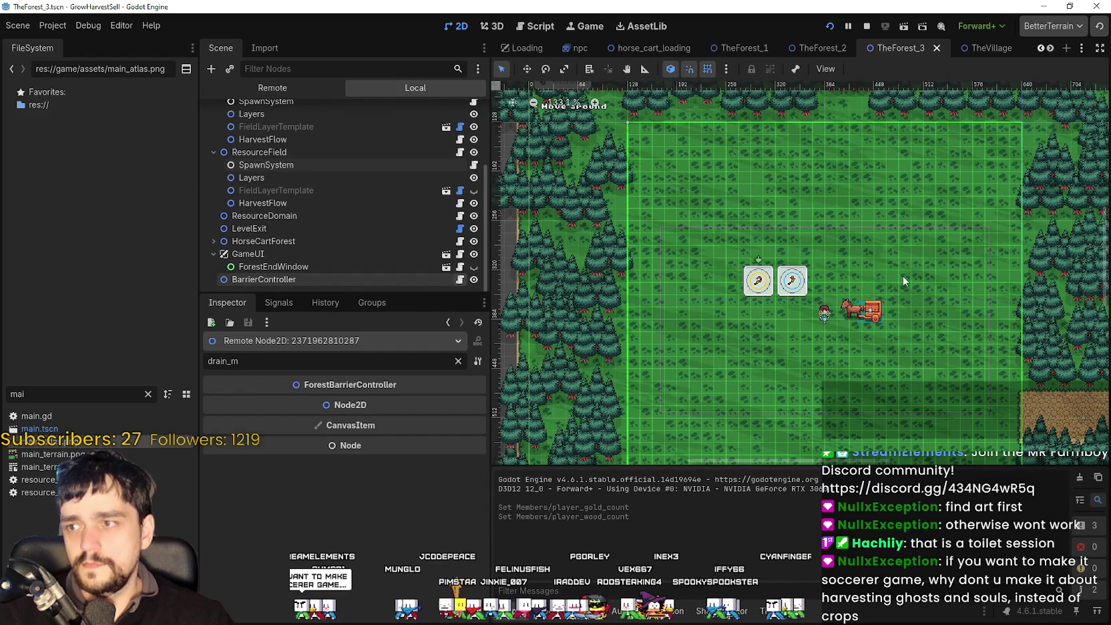
left_click(459, 279)
left_click(830, 204)
Find drain_multiplier and select barrier_regen_multiplier in its maxf(barrier_regen_multiplier, 0.05) definition.
type("dra")
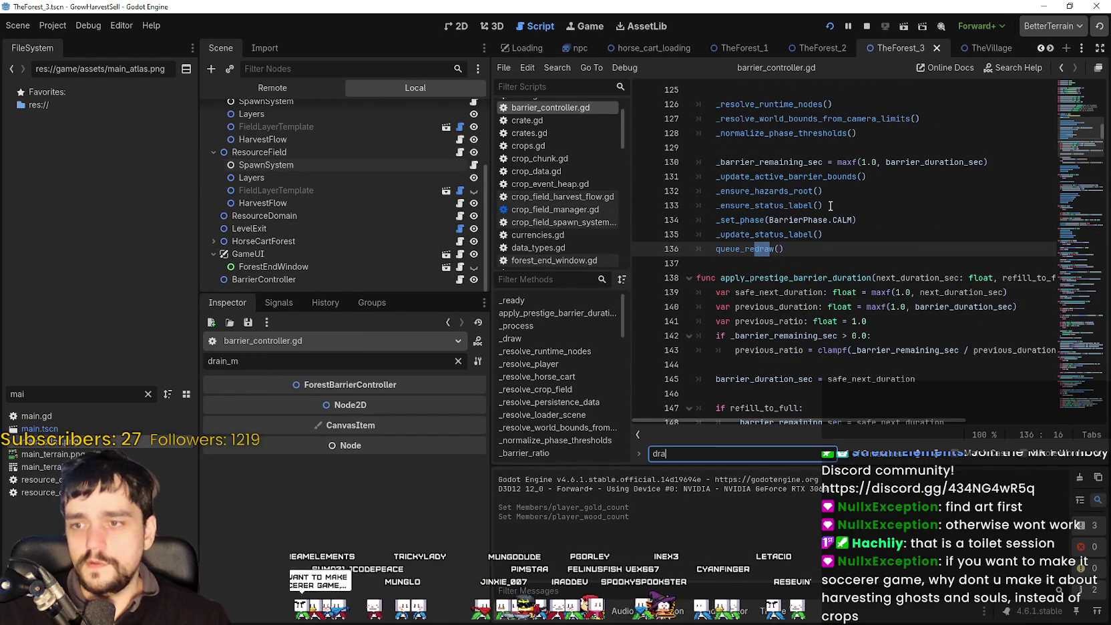
type("in_m")
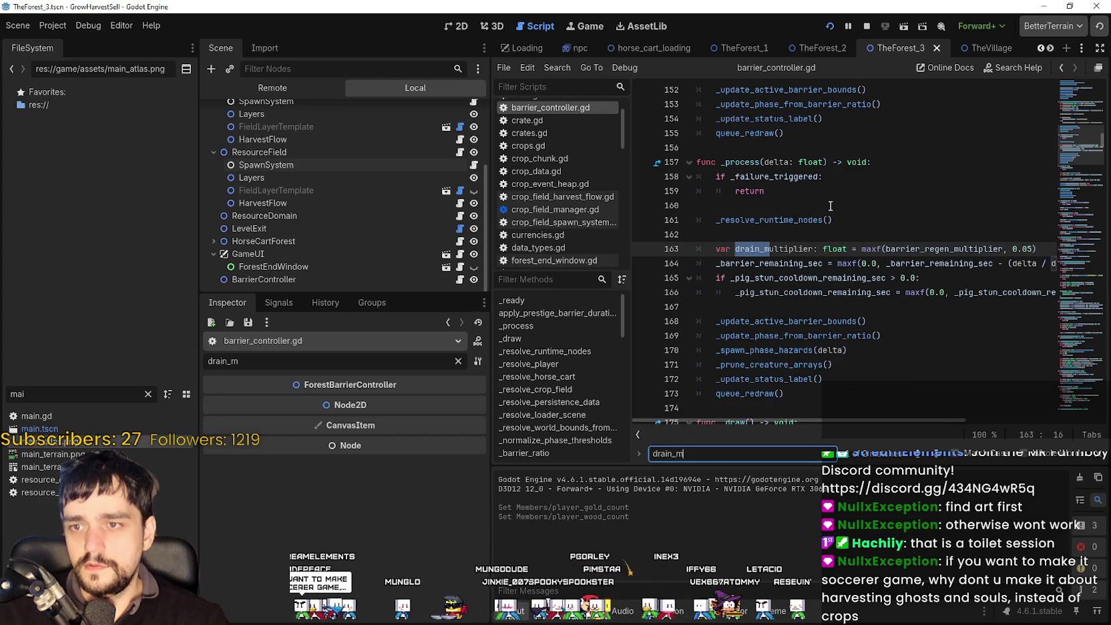
type("ultipler")
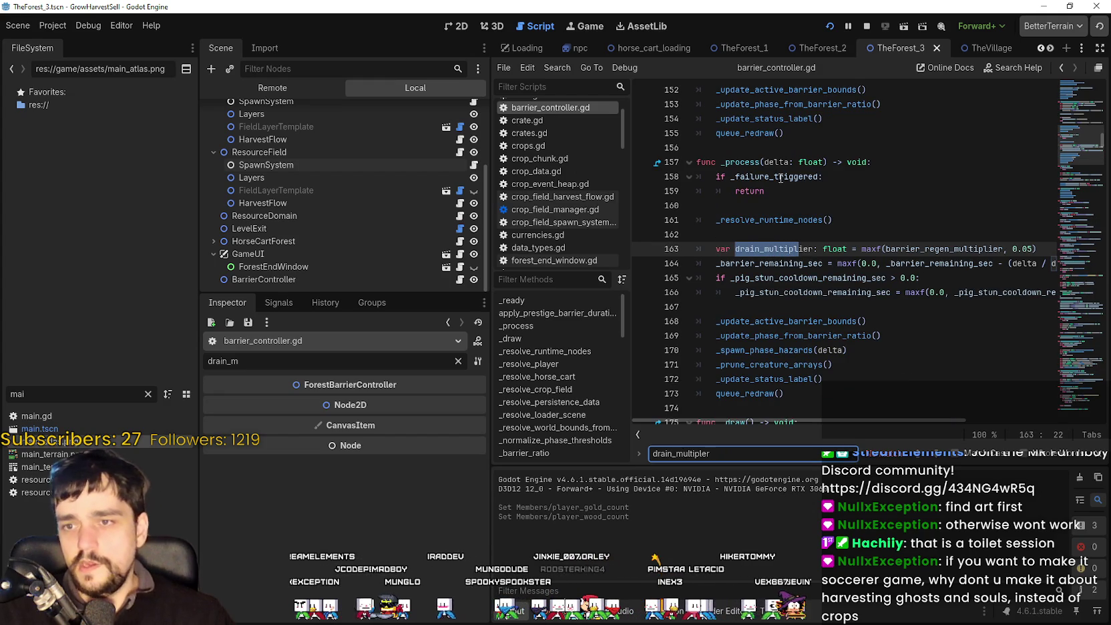
left_click_drag(861, 248, 1037, 246)
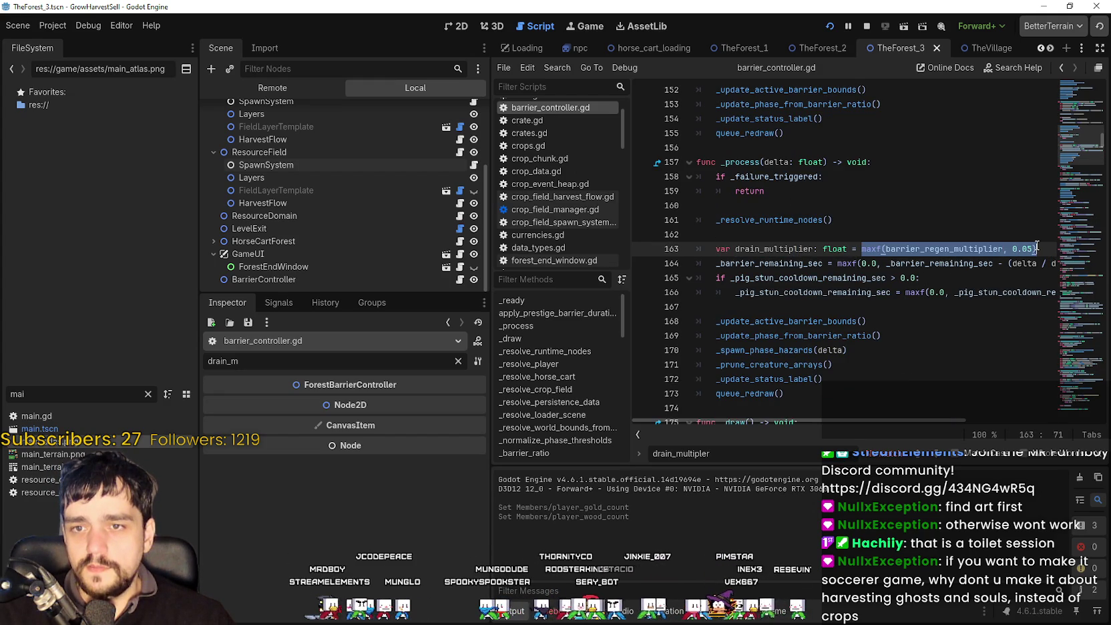
double_click(969, 250)
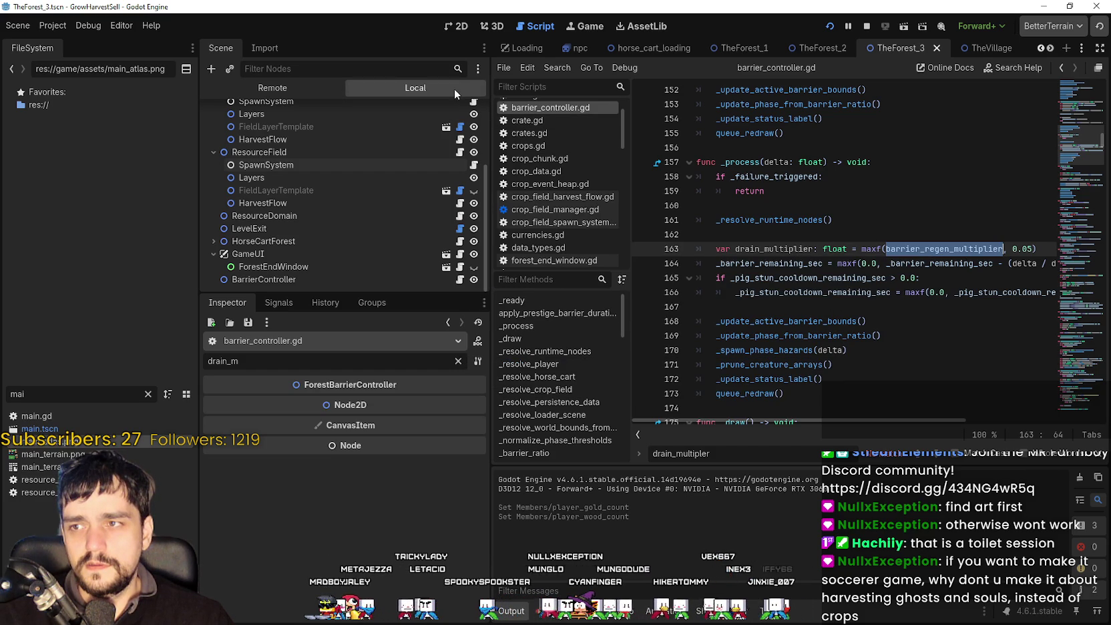
Select the live BarrierController in the Remote tree and filter its Inspector by 'barr'.
left_click(306, 279)
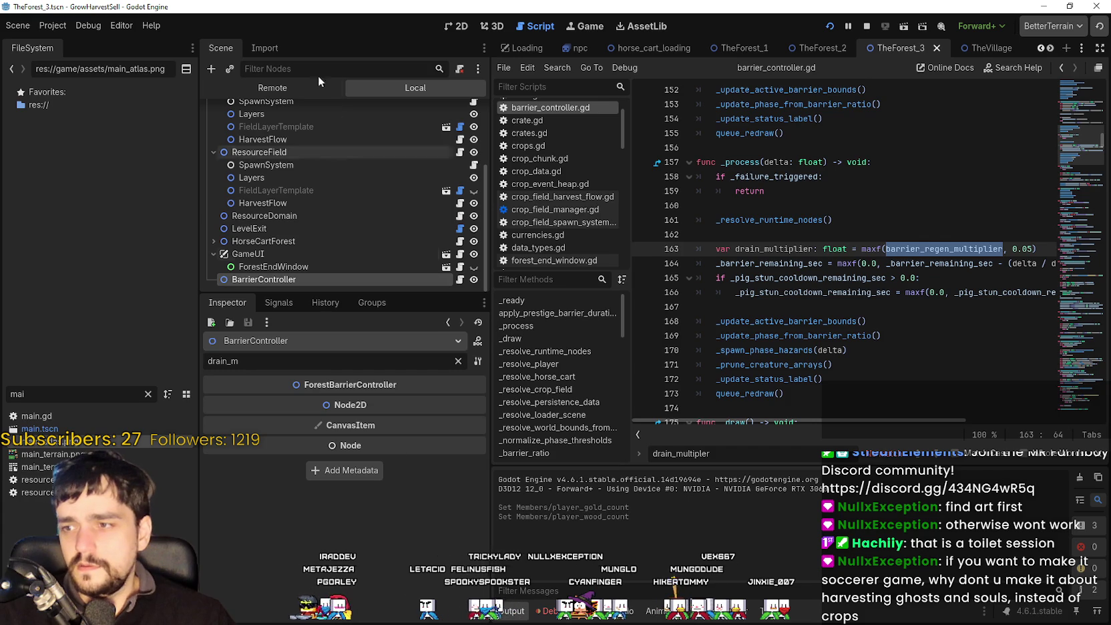
left_click(272, 88)
left_click(334, 267)
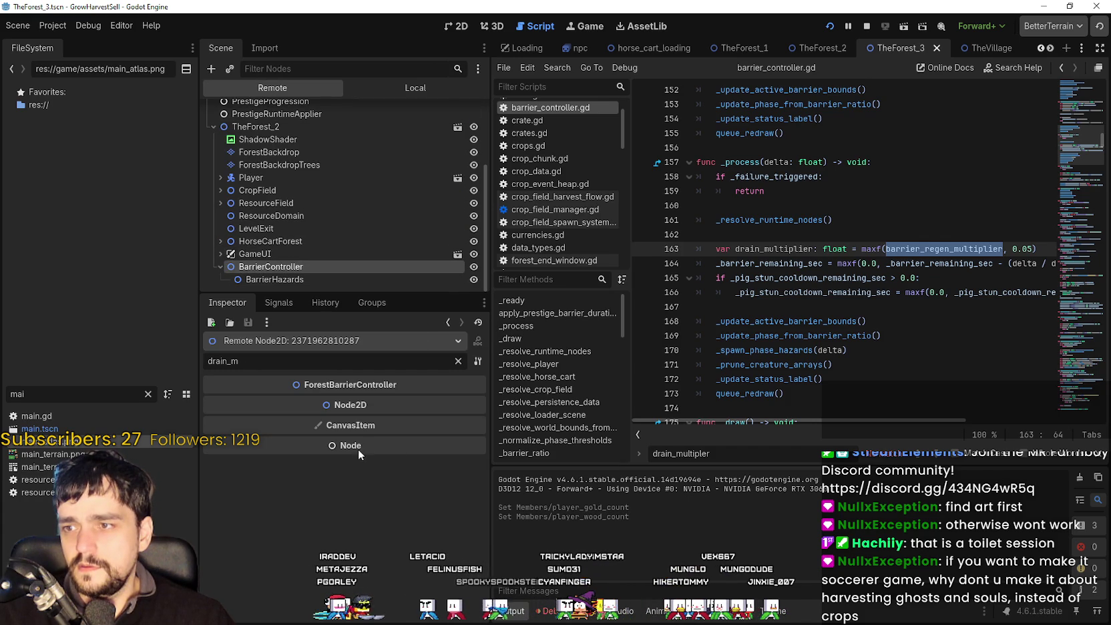
left_click(457, 361)
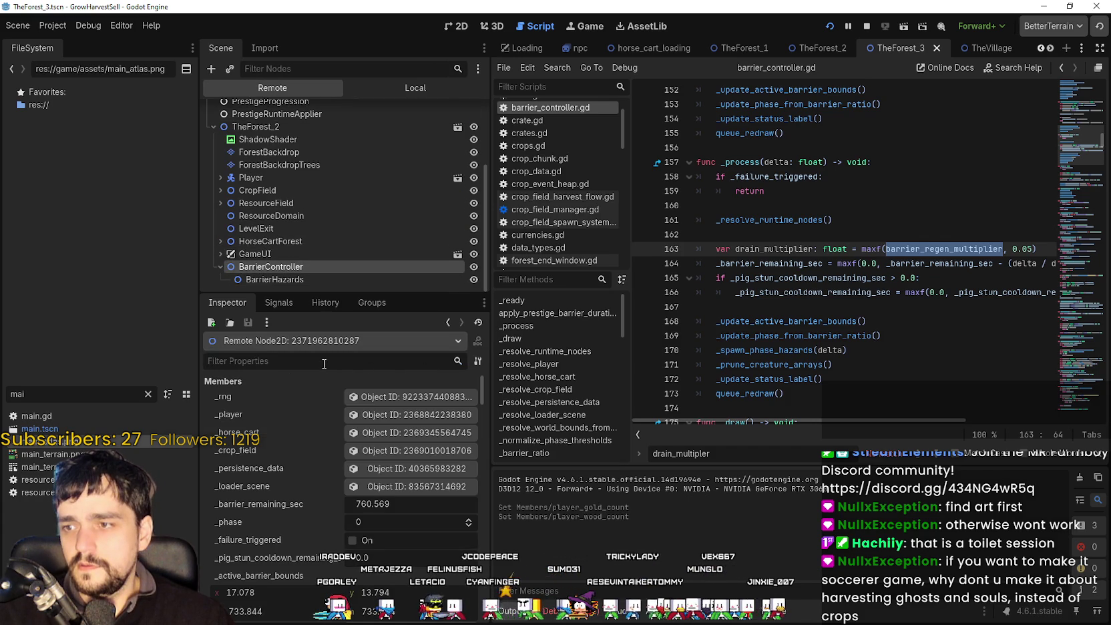
type("barr")
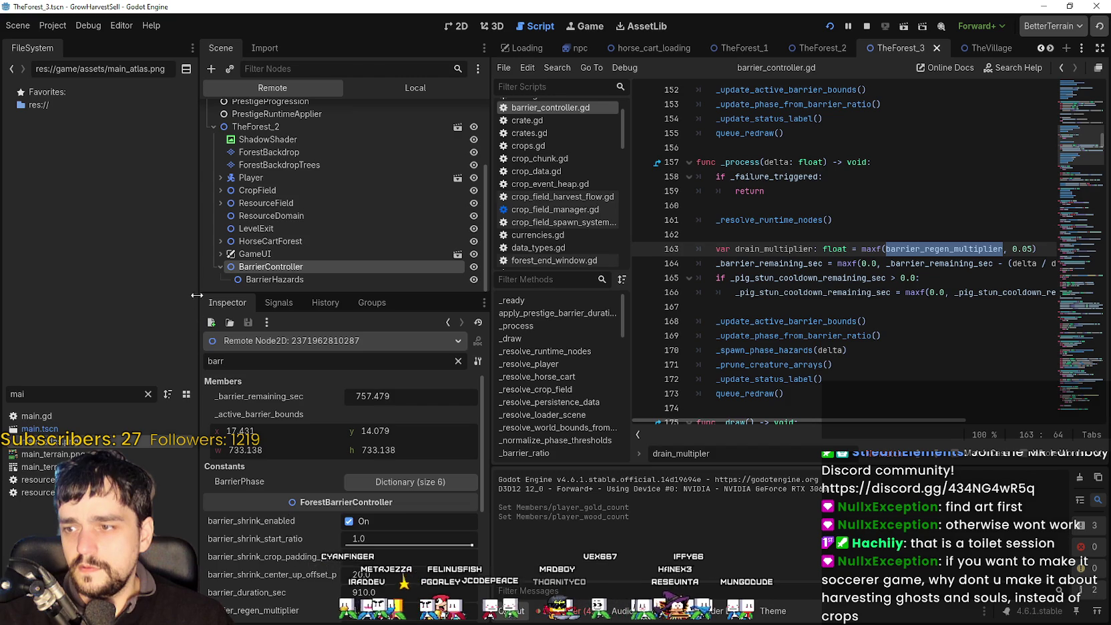
Drag barrier_regen_multiplier from 1.3 up to 10.19, then bring the game back to front.
scroll(270, 581, "down", 1)
scroll(275, 568, "down", 3)
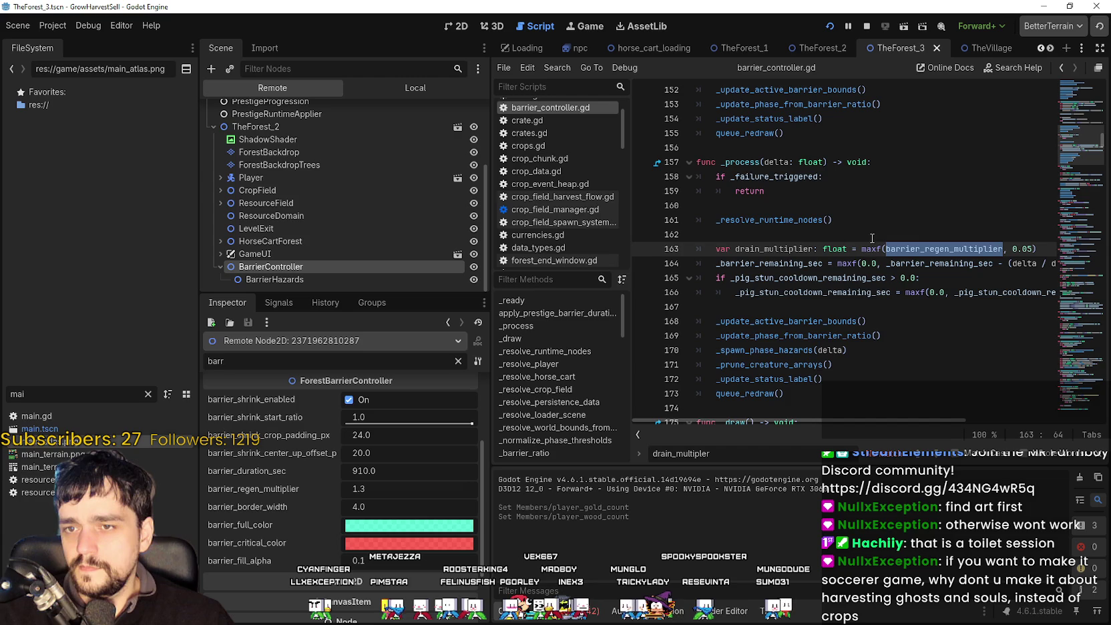
mouse_move(871, 245)
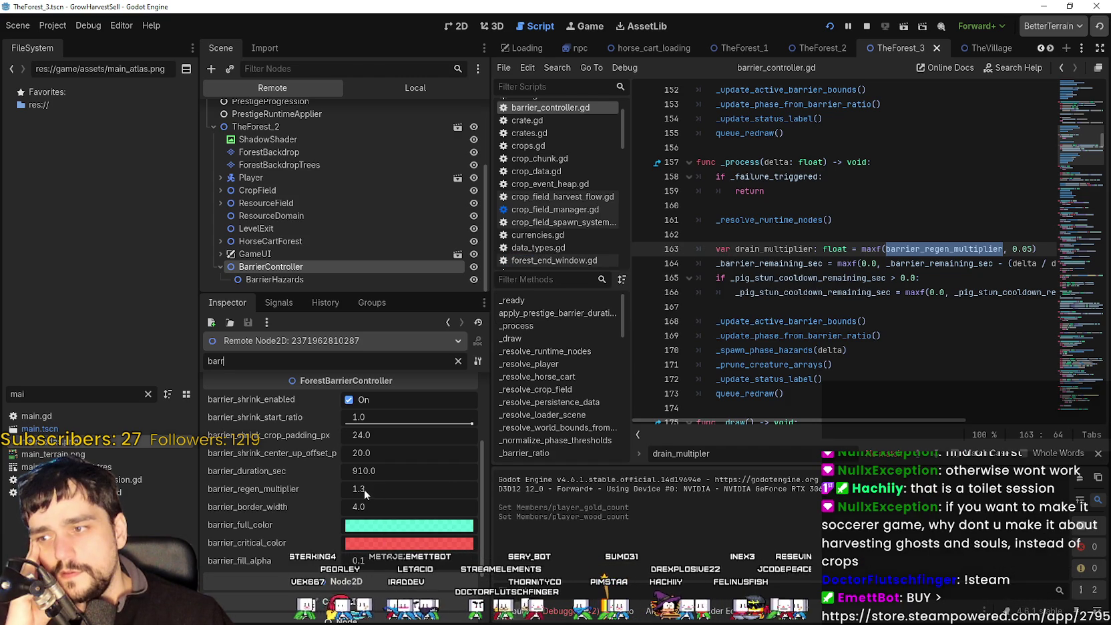
left_click_drag(364, 491, 428, 489)
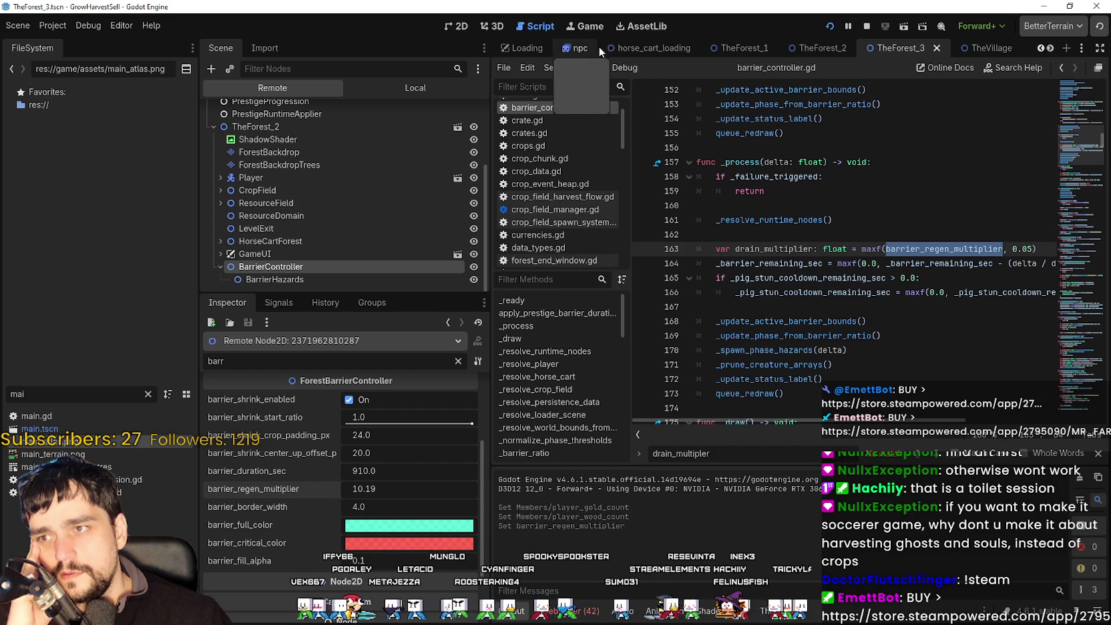
key("alt+Tab")
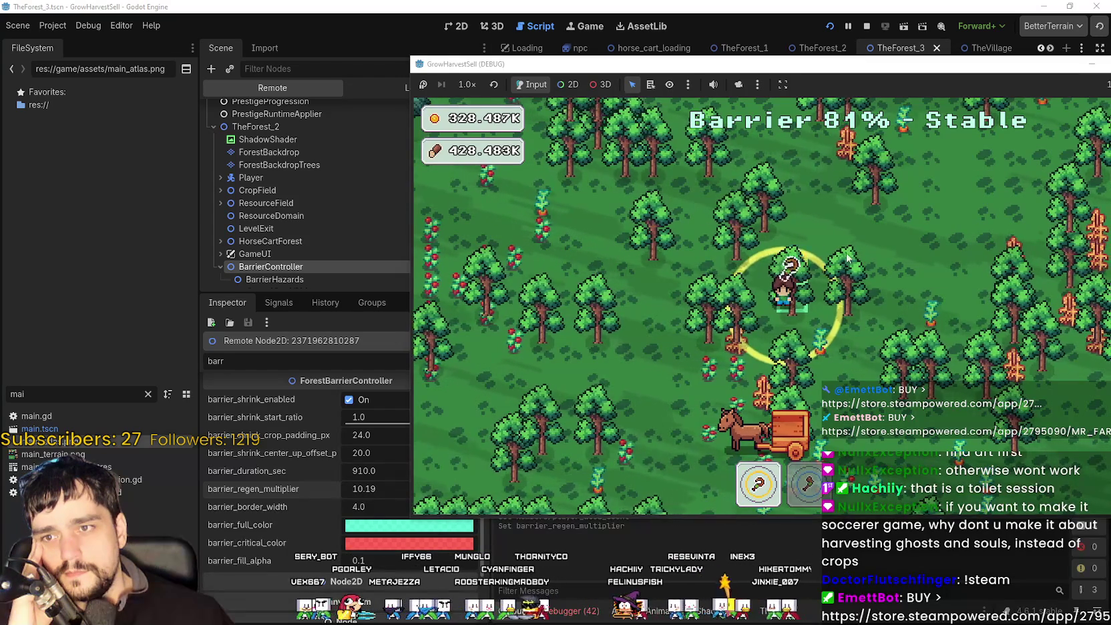
Drag the remote BarrierController's barrier_regen_multiplier down to 0.085, then return to the GrowHarvestSell game.
key("alt+Tab")
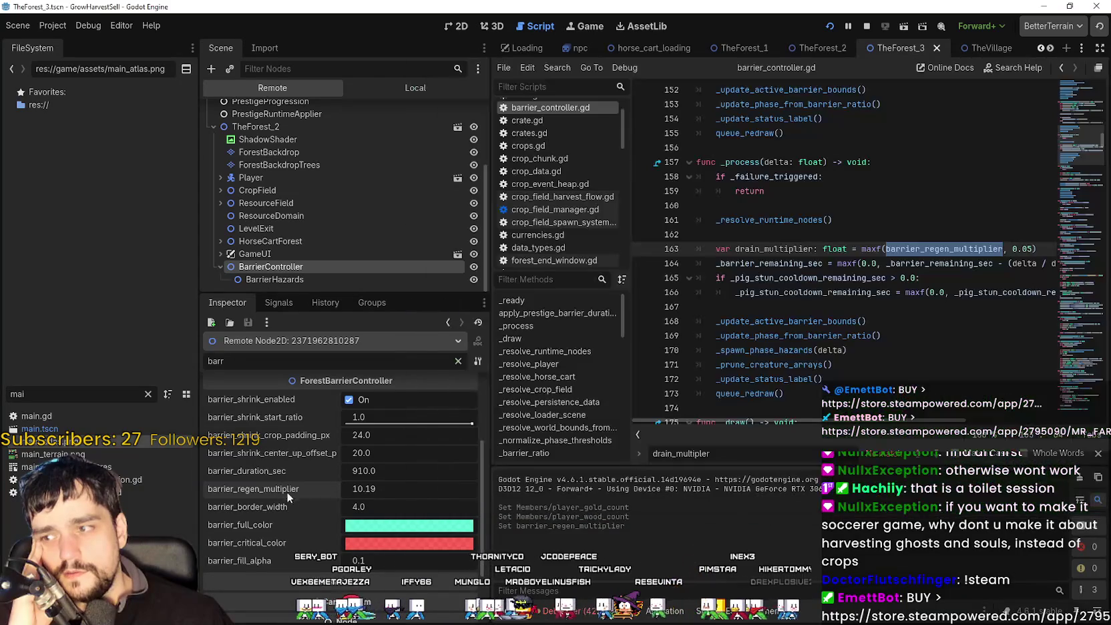
scroll(401, 514, "up", 3)
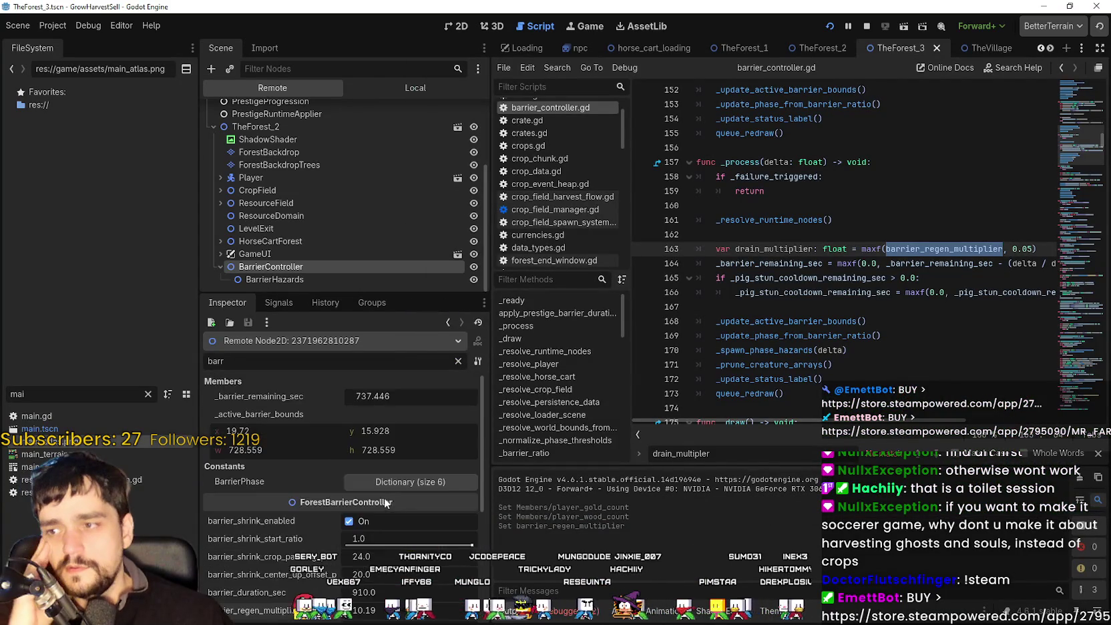
scroll(440, 558, "down", 3)
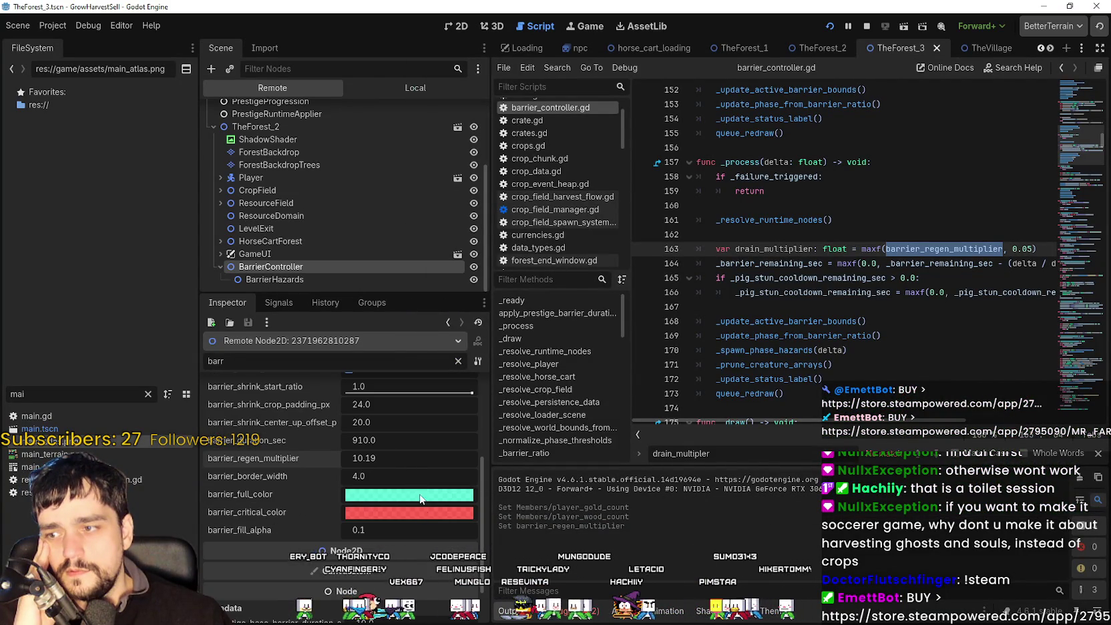
left_click_drag(407, 458, 377, 458)
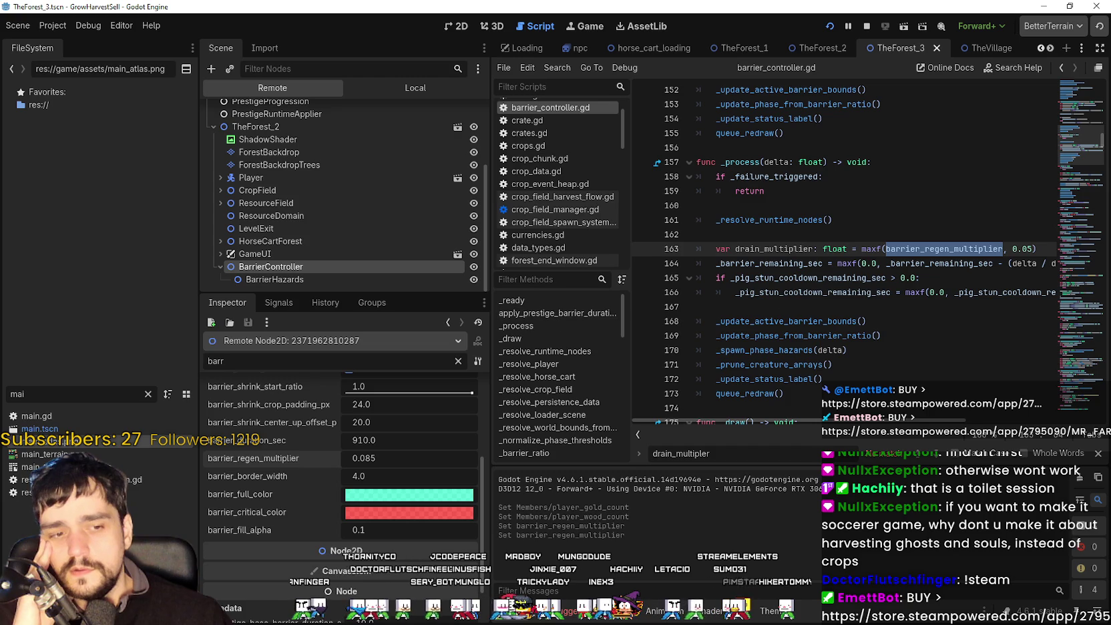
key("alt+Tab")
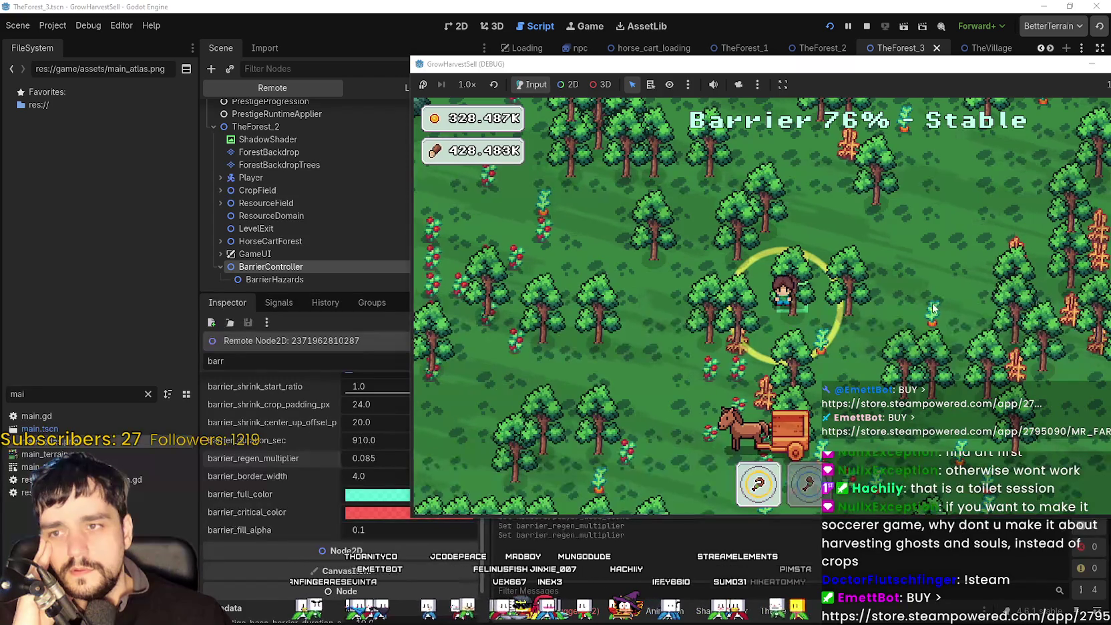
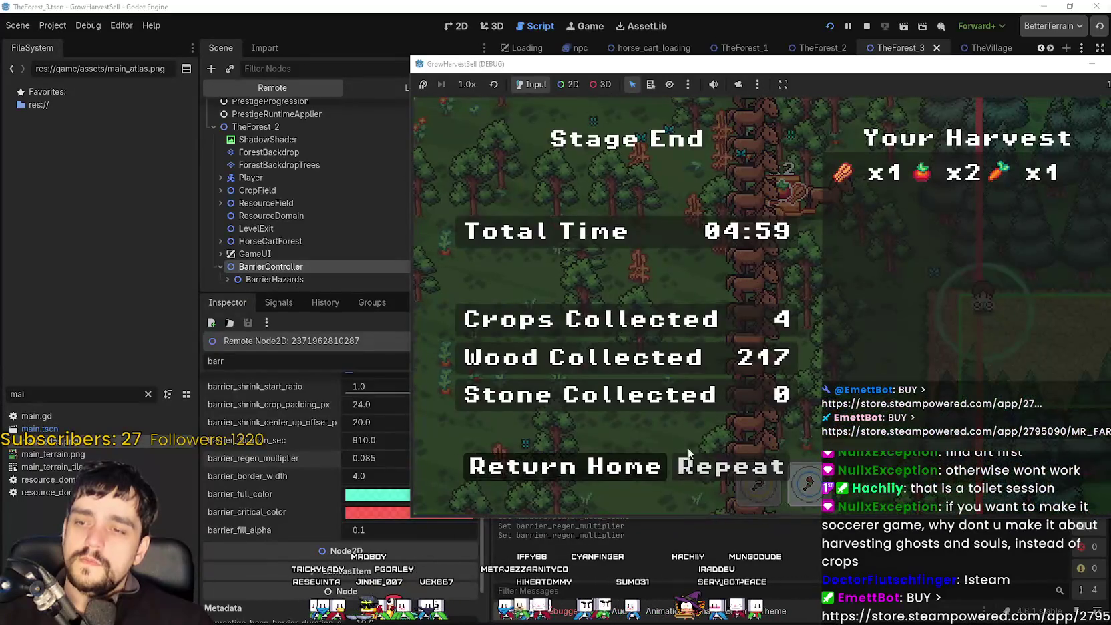
Leave the stage end summary, stop the running game, and select the BarrierController node.
left_click(688, 454)
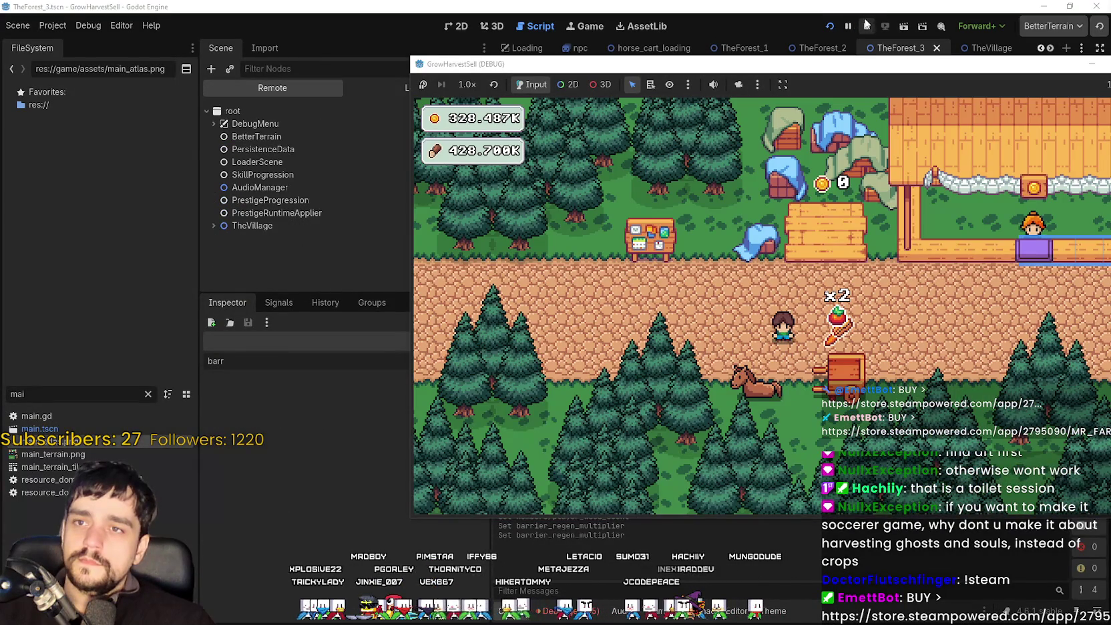
left_click(866, 26)
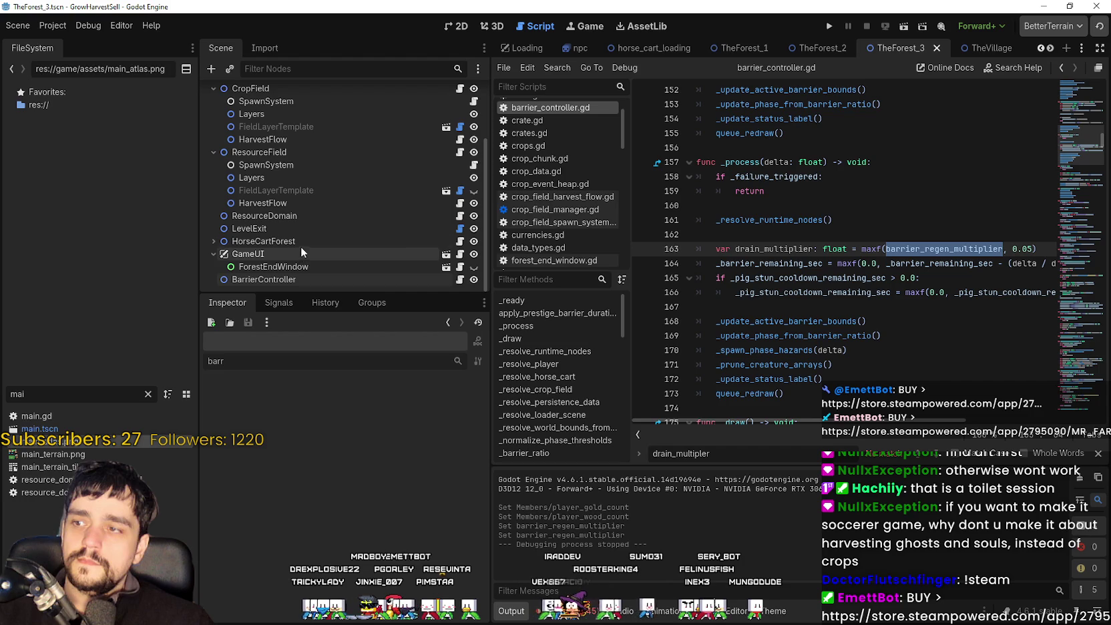
left_click(299, 279)
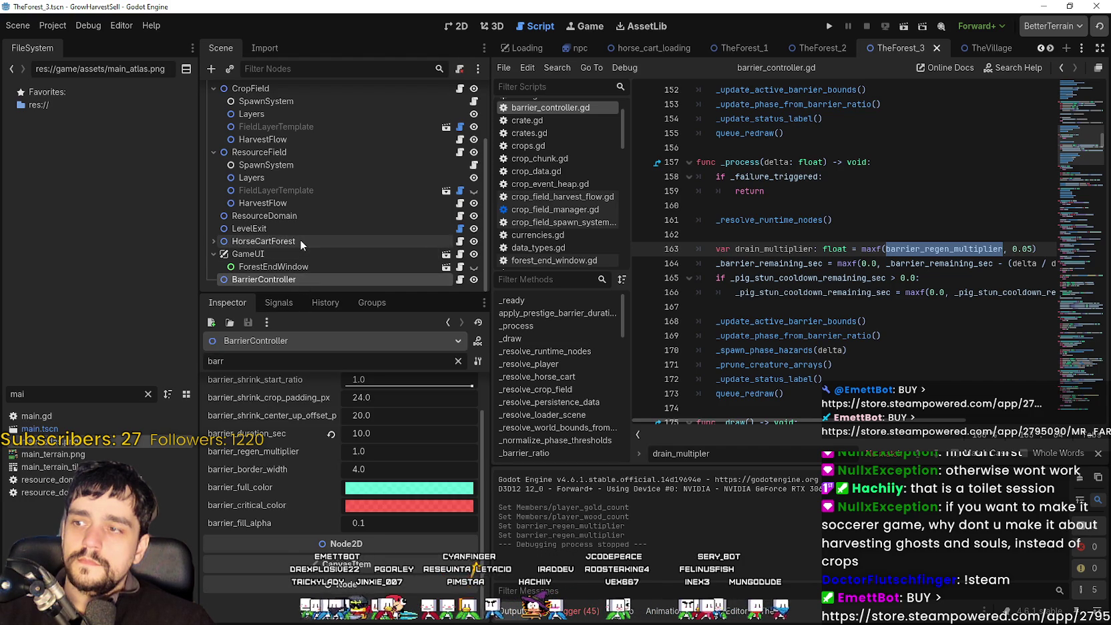
scroll(405, 526, "up", 2)
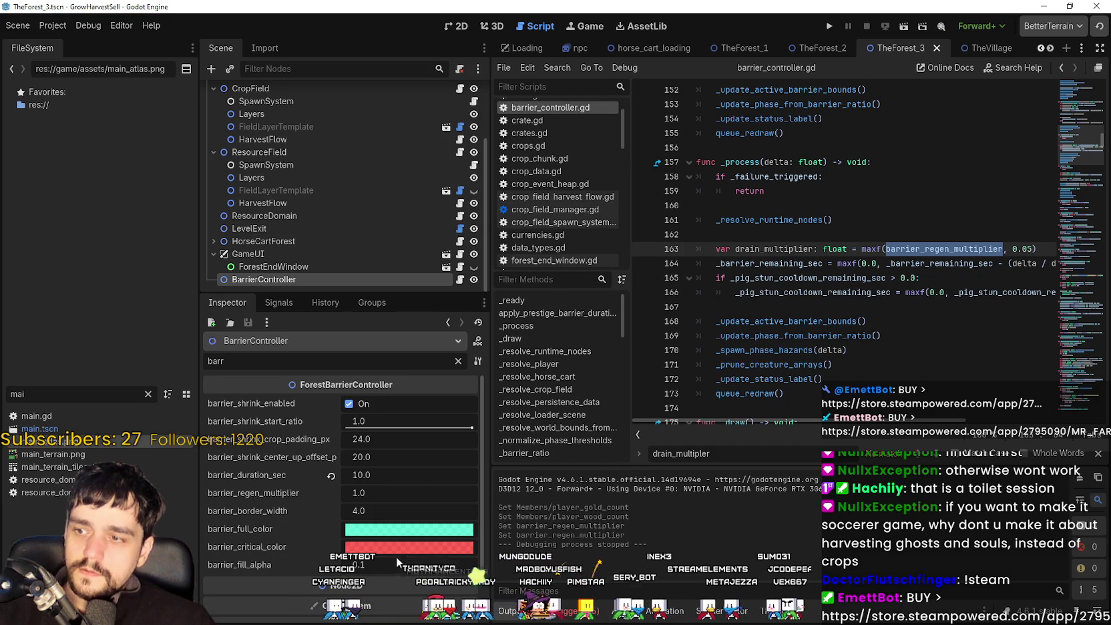
Set barrier_regen_multiplier to 0.5 on the BarrierController in TheForest_2.
left_click(371, 491)
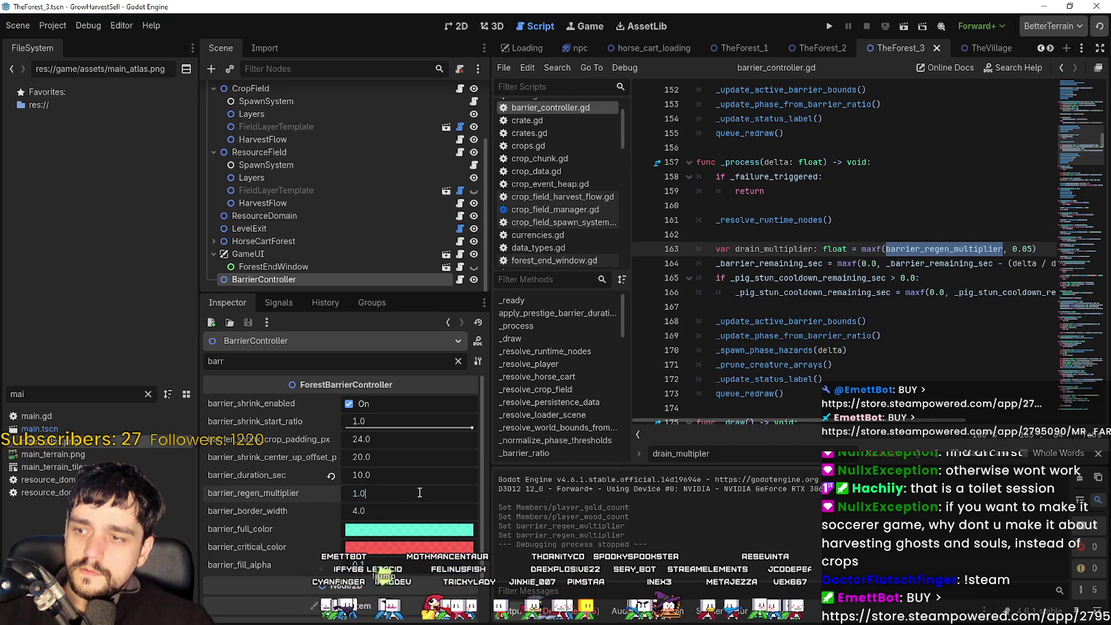
left_click(749, 52)
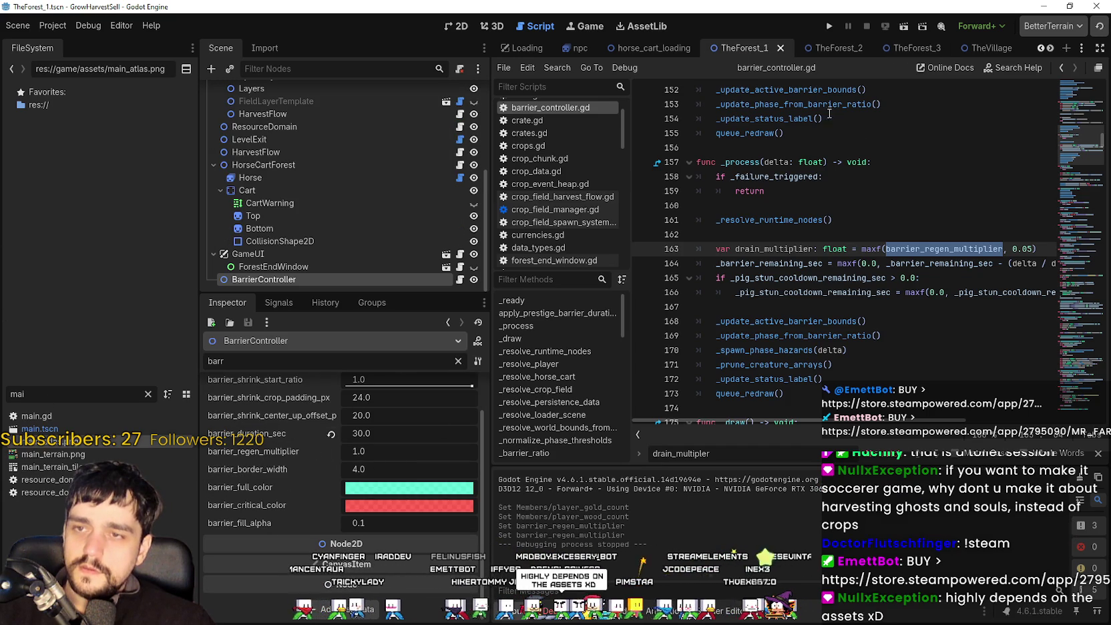
left_click(828, 47)
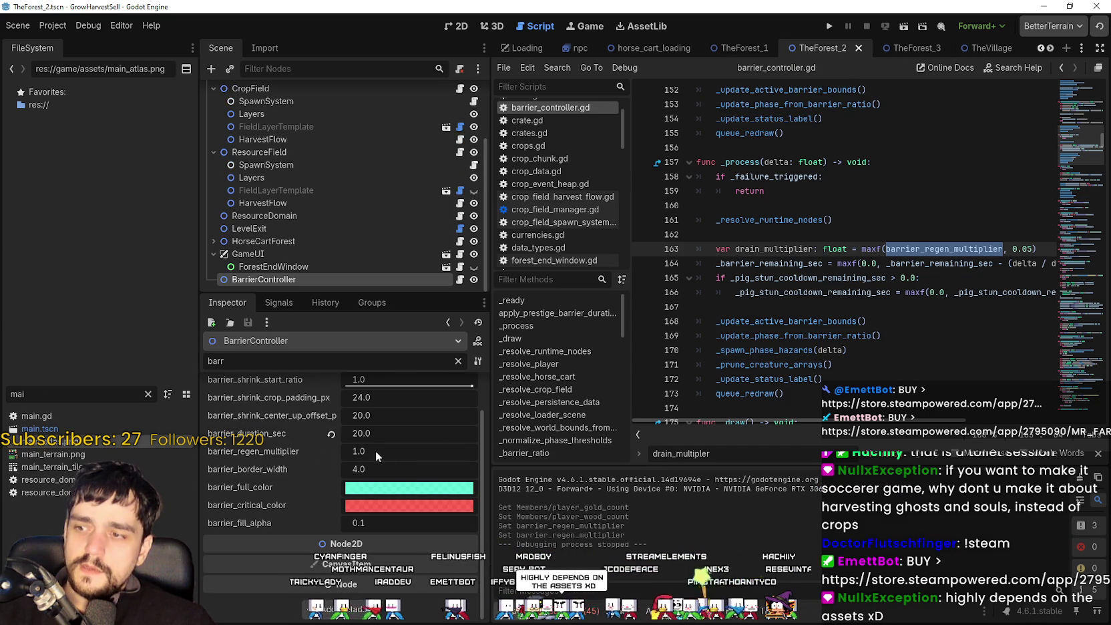
left_click(433, 458)
type("0.5")
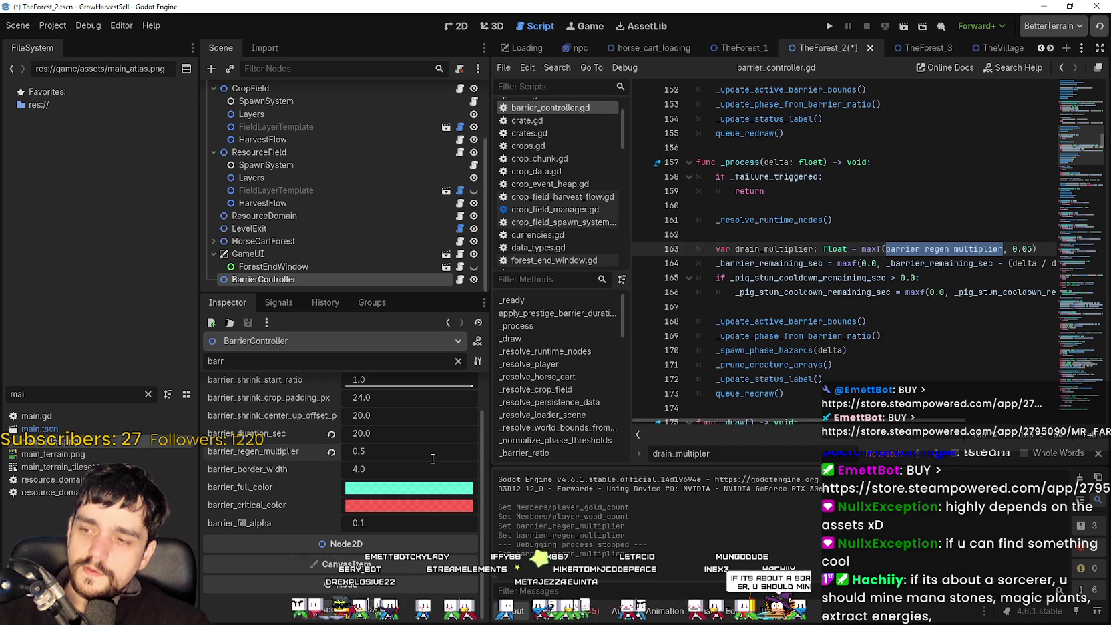
Set TheForest_3's barrier_regen_multiplier to 0.2, save the scene, and relaunch the game.
left_click(901, 51)
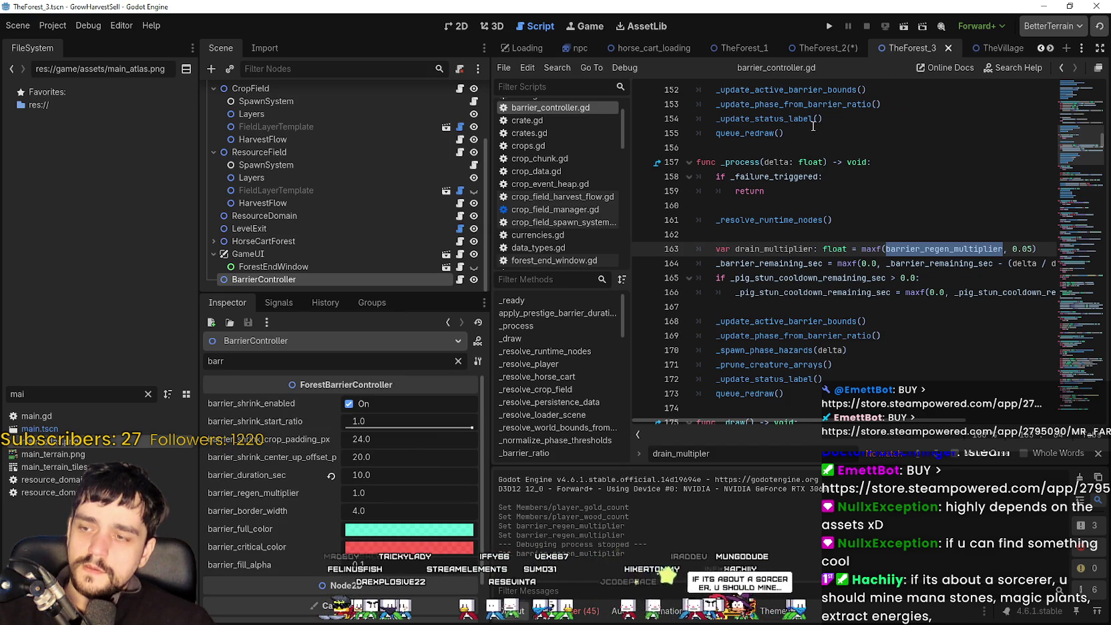
left_click(391, 491)
type("0.")
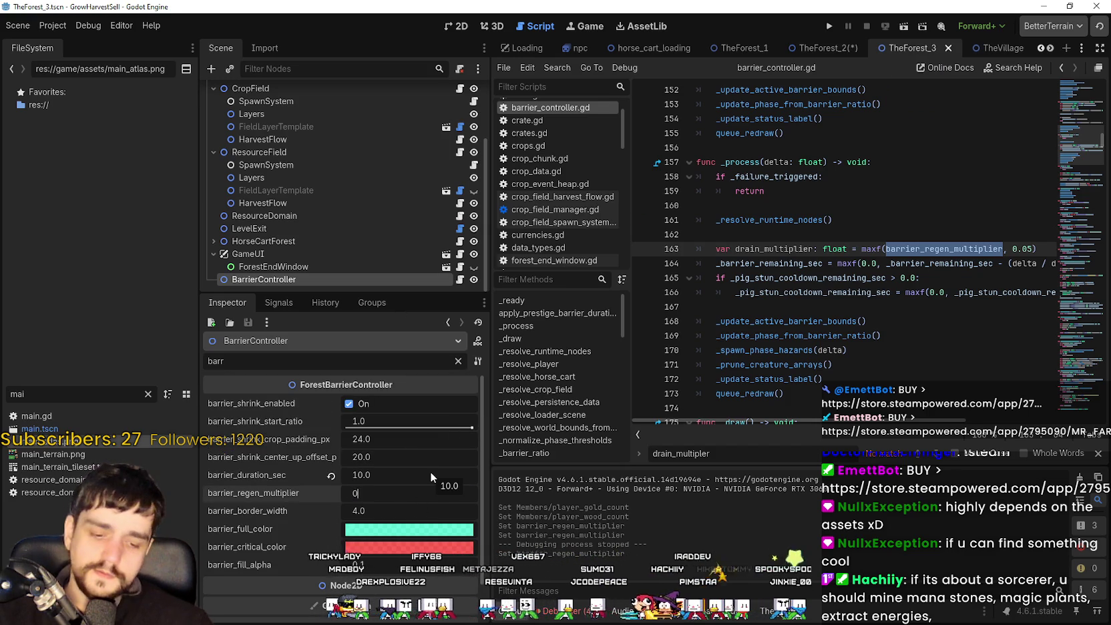
type("2")
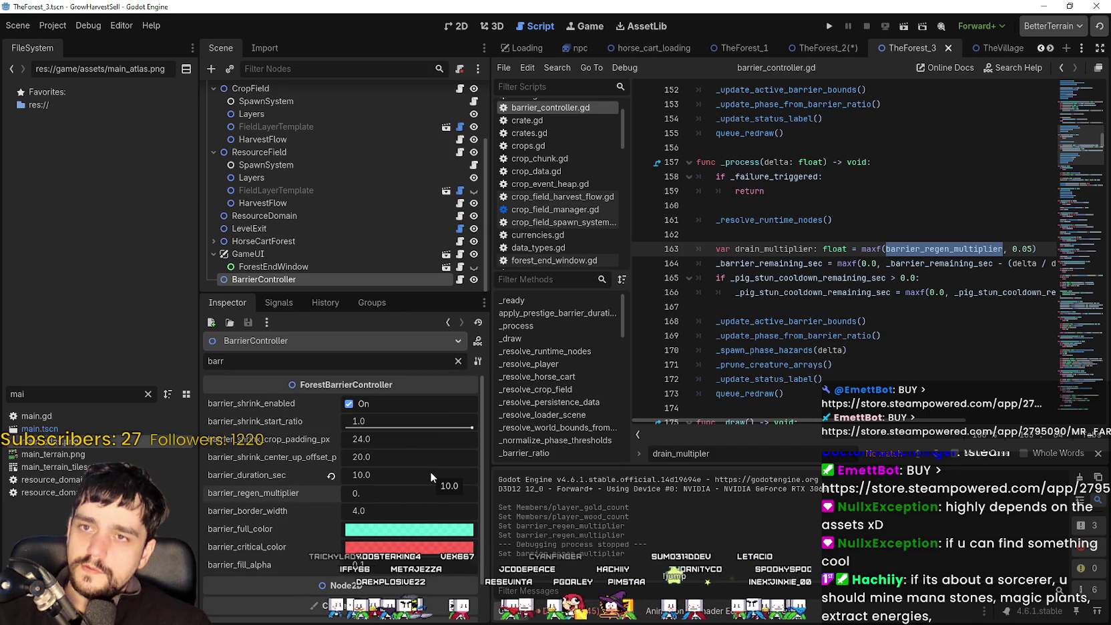
key("Return")
key("ctrl+s")
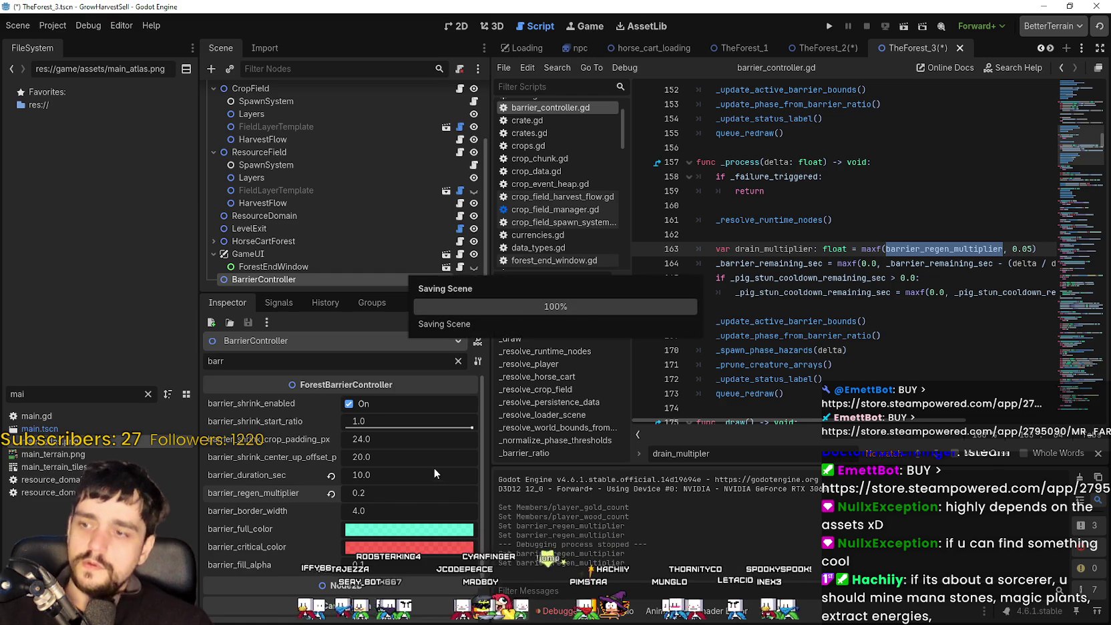
left_click(835, 26)
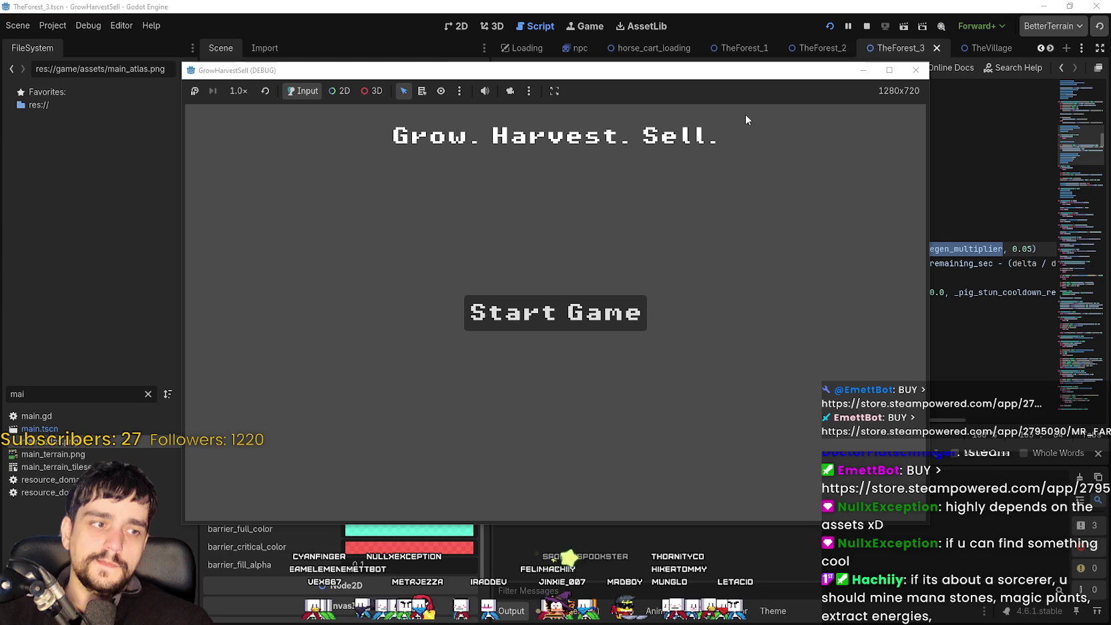
Start a new game full screen, walk to the Prestige skill board, then bring the editor forward.
left_click(888, 71)
left_click(621, 331)
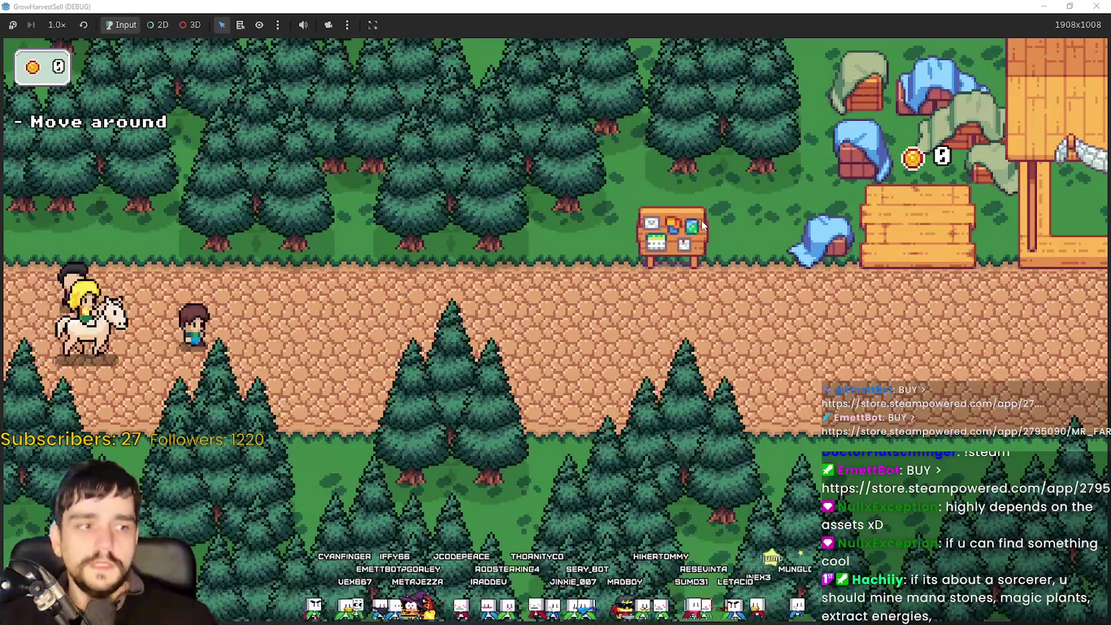
key("d")
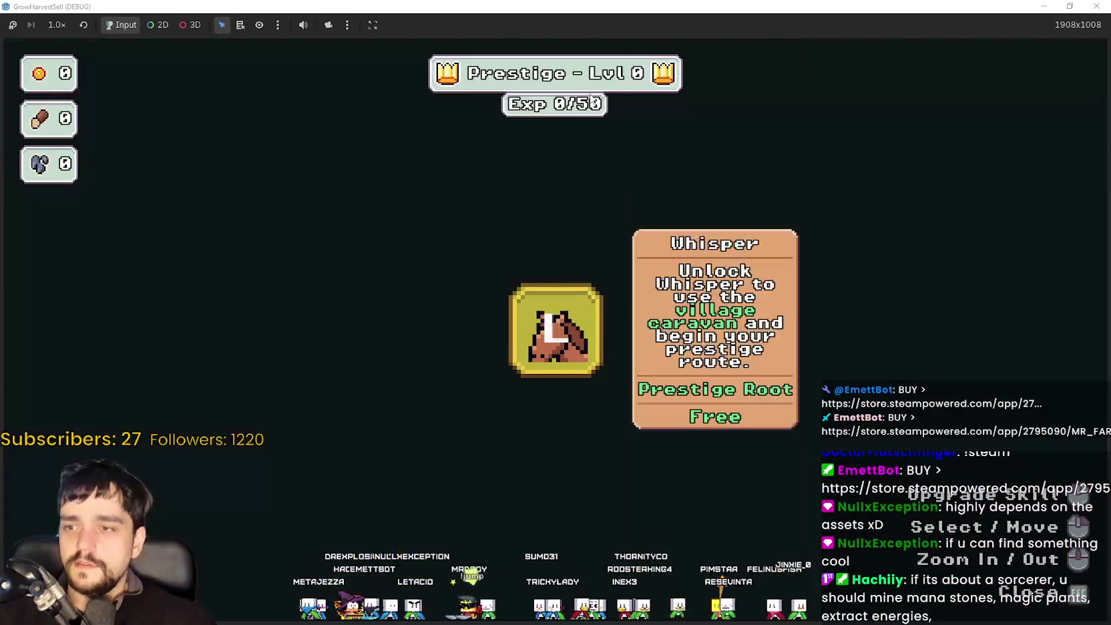
left_click_drag(608, 6, 668, 114)
left_click(579, 4)
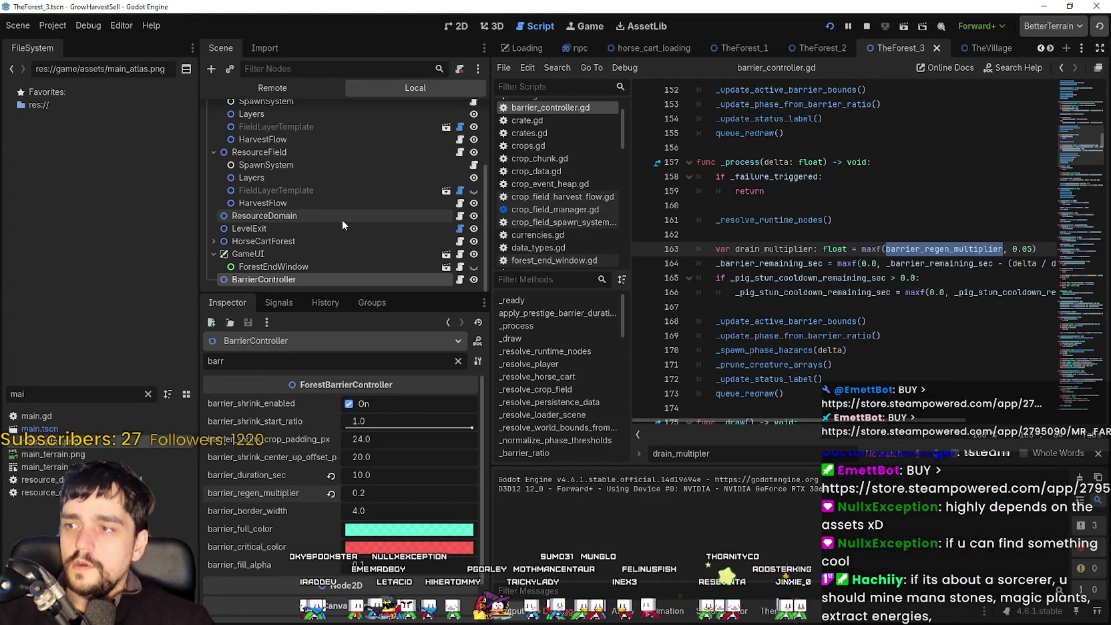
Browse HorseCartForest and ForestEndWindow, reselect BarrierController, and go to the TheForest_1 scene.
left_click(319, 241)
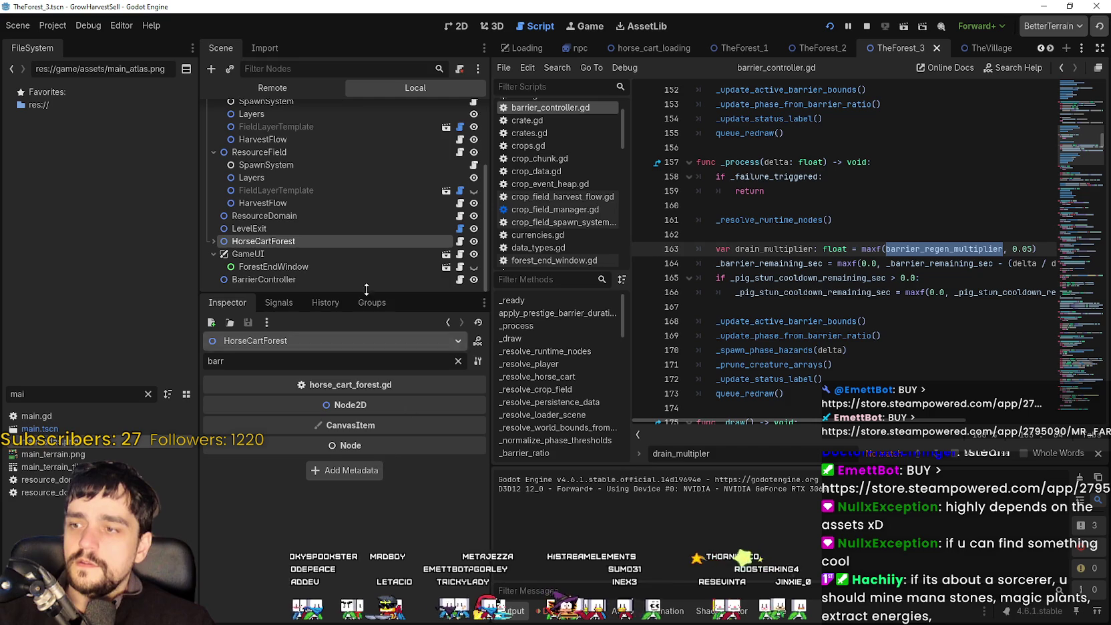
left_click(342, 266)
left_click(294, 280)
left_click(275, 243)
left_click(285, 279)
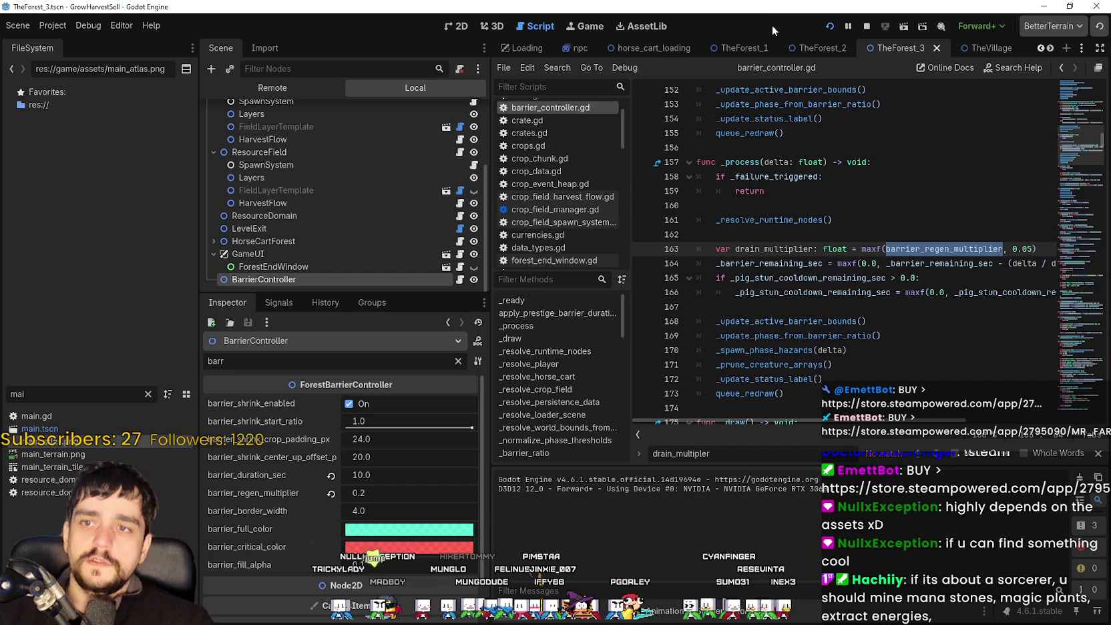
left_click(740, 49)
Show the Remote node tree and inspect the live PersistenceData node with the filter cleared.
left_click(303, 85)
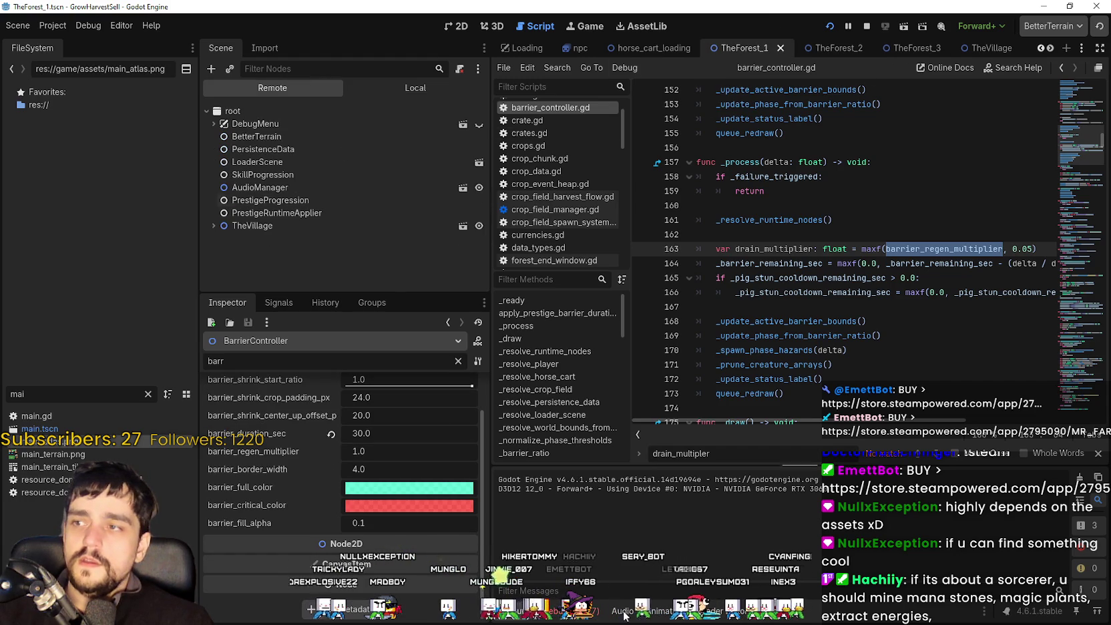
left_click(302, 151)
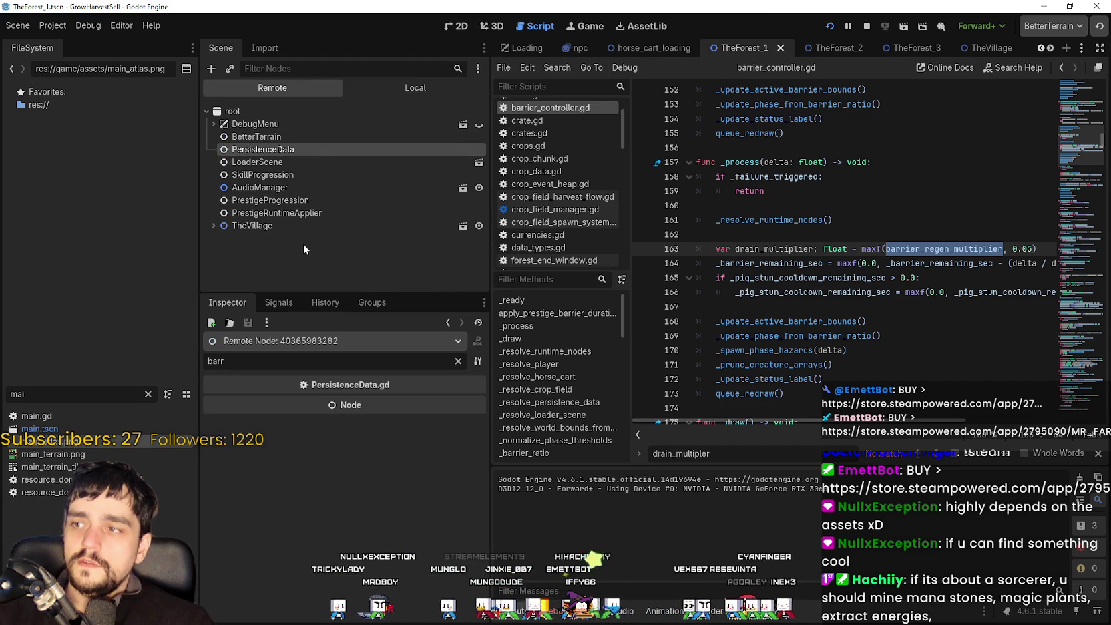
left_click(301, 175)
left_click(460, 361)
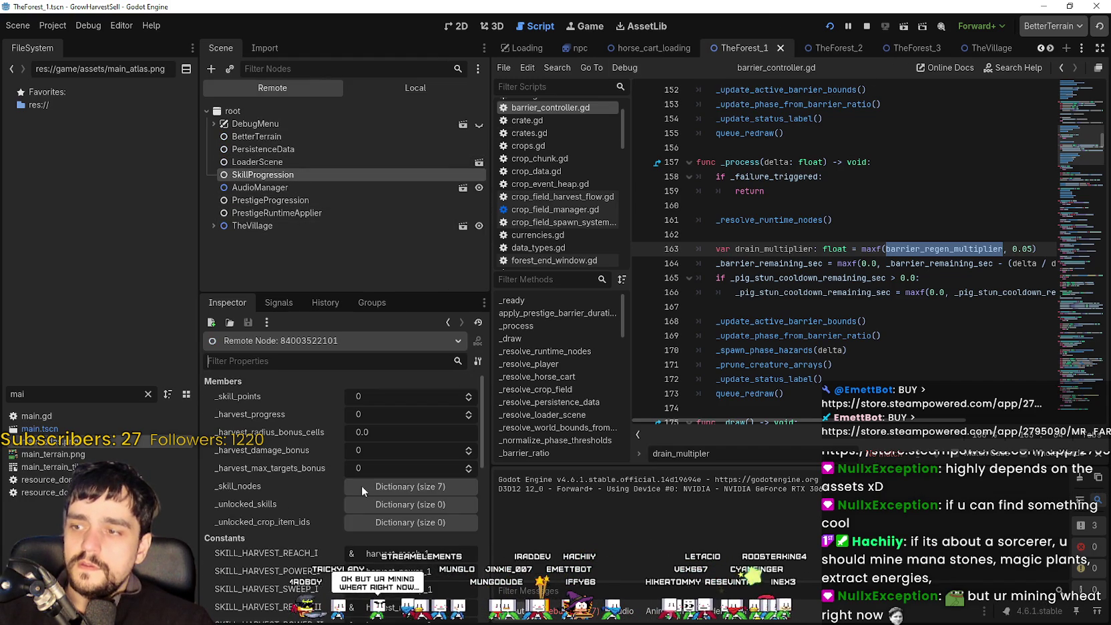
left_click(284, 148)
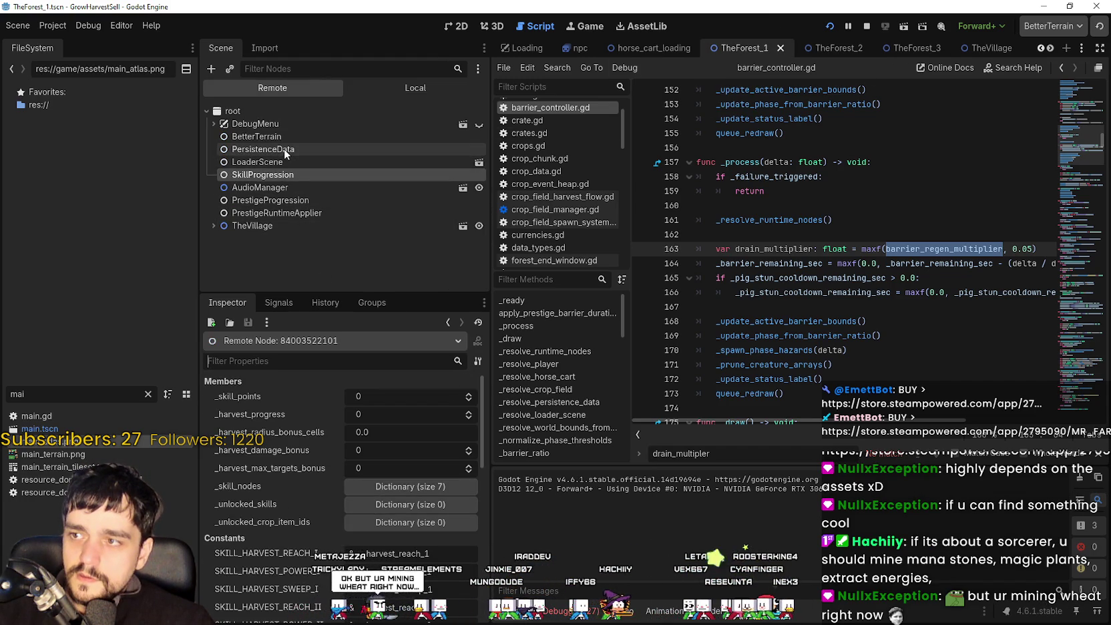
Set player_gold_count to 4434344 and player_wood_count to 4343434, then switch to the game.
left_click(396, 450)
type("4434344")
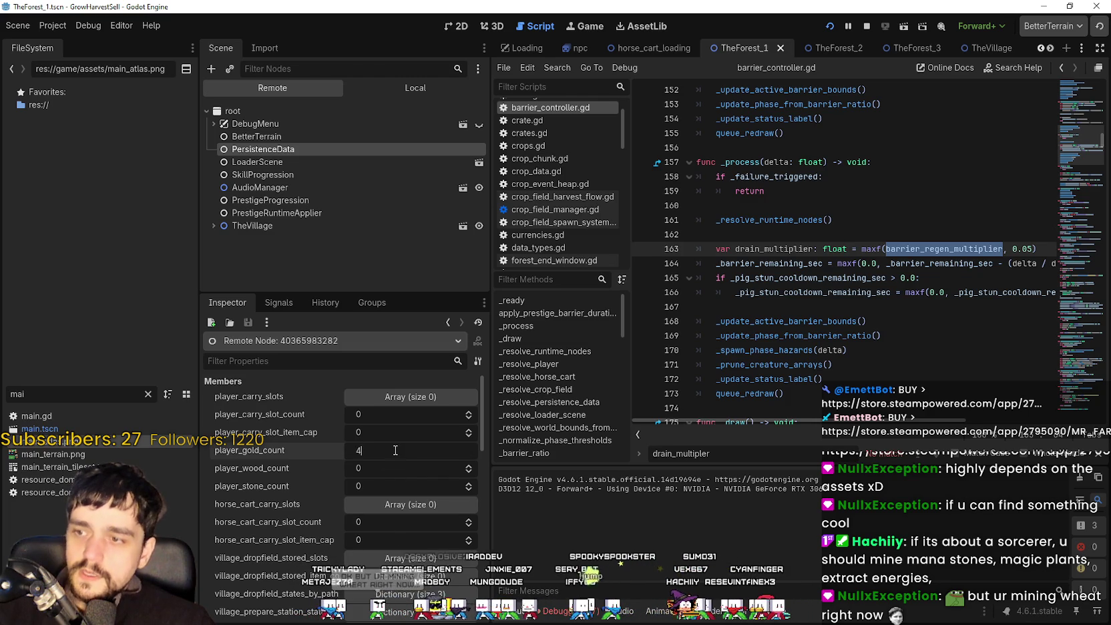
left_click(384, 468)
type("4343434")
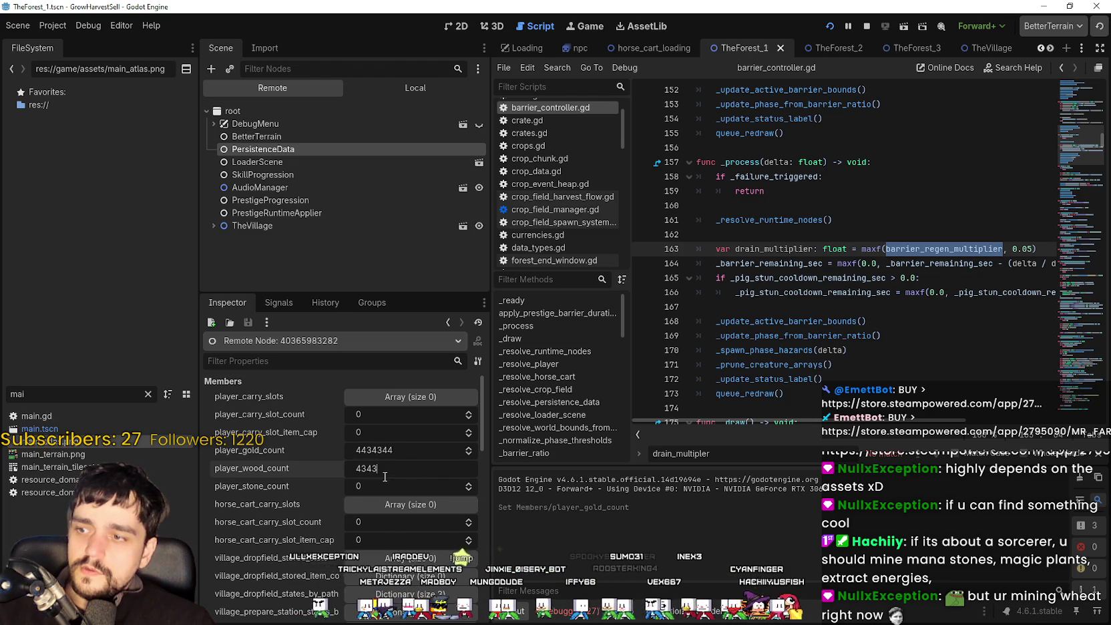
left_click(405, 456)
left_click(835, 219)
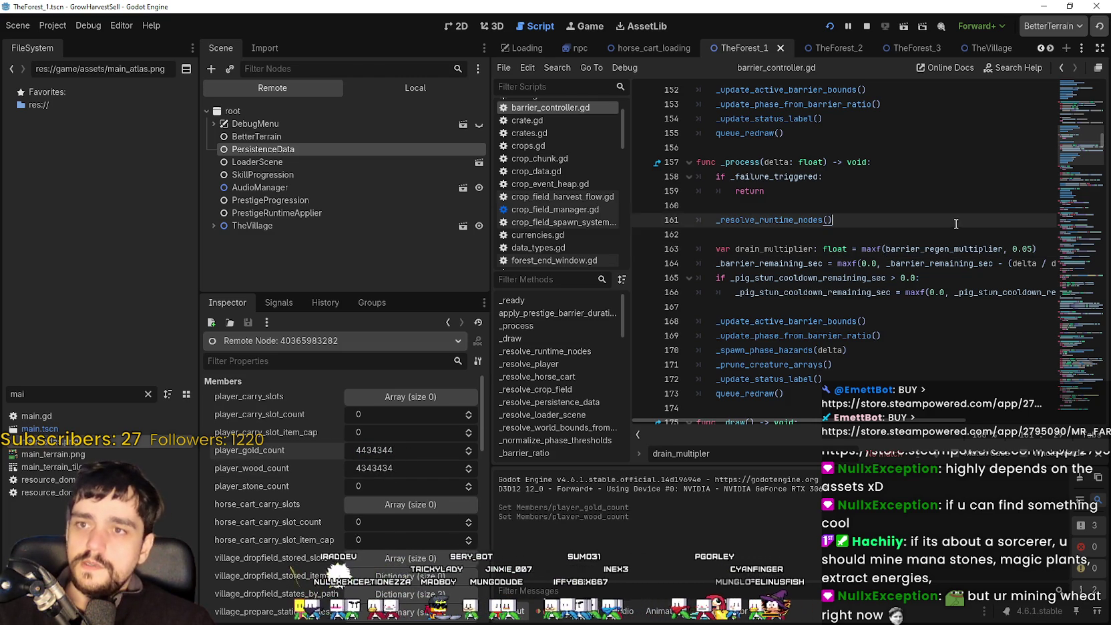
key("alt+Tab")
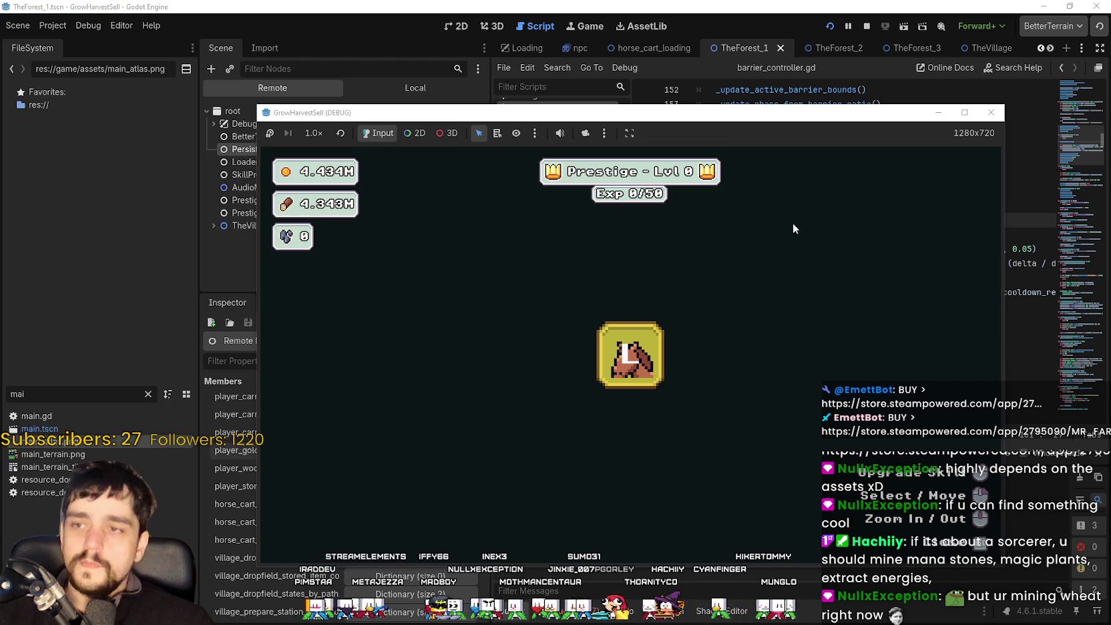
Unlock the Whisper prestige root skill and upgrade Wood Gatherer in the full-screen game.
left_click(630, 353)
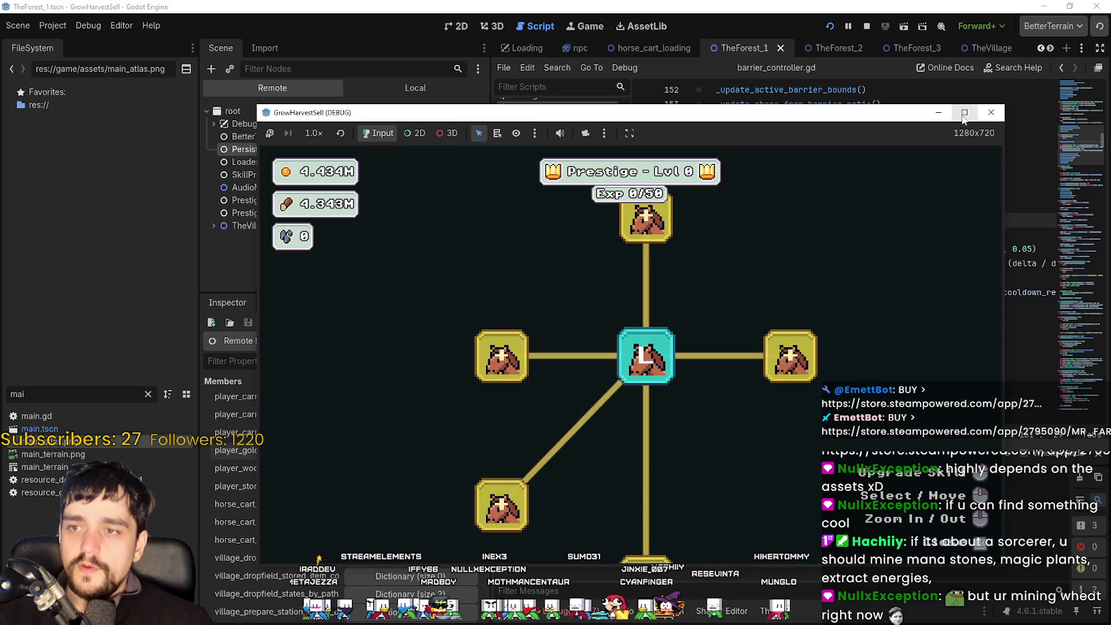
left_click(963, 113)
scroll(683, 397, "down", 5)
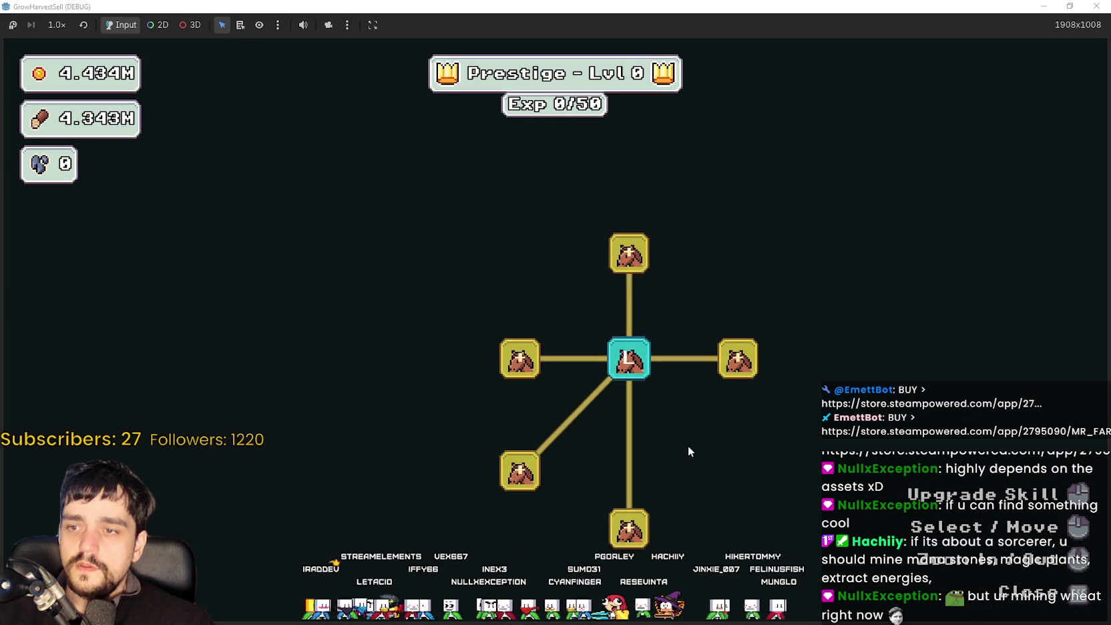
scroll(600, 415, "up", 3)
left_click(537, 494)
scroll(499, 419, "down", 2)
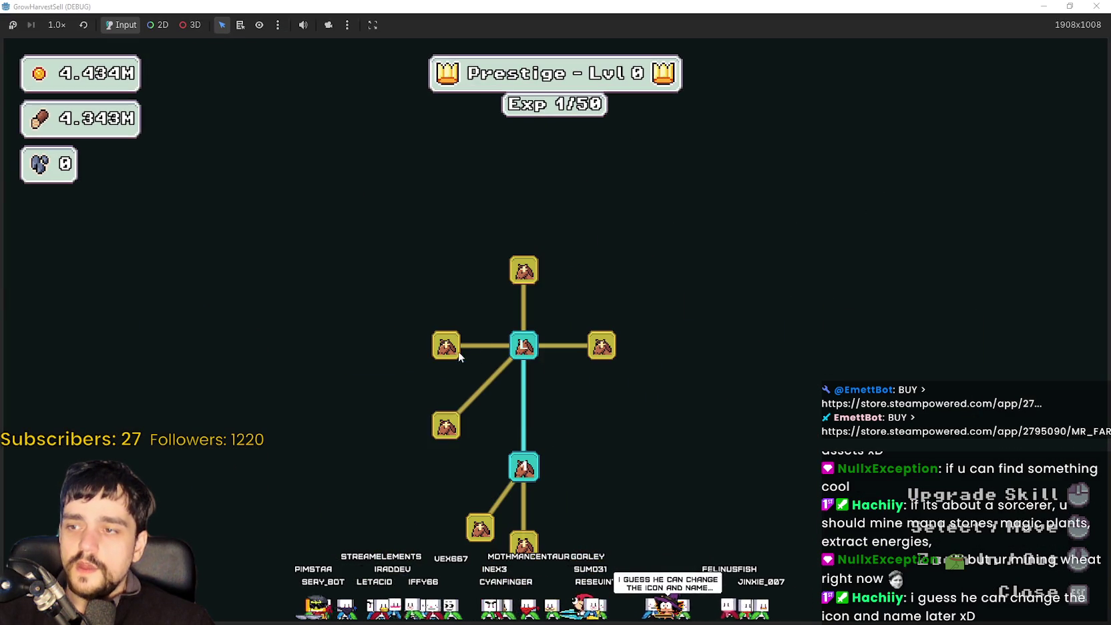
Unlock the left crop branch, max Crops Value, and unlock Crop Insurance.
left_click(446, 344)
left_click(447, 427)
left_click(388, 291)
left_click(387, 345)
left_click(390, 386)
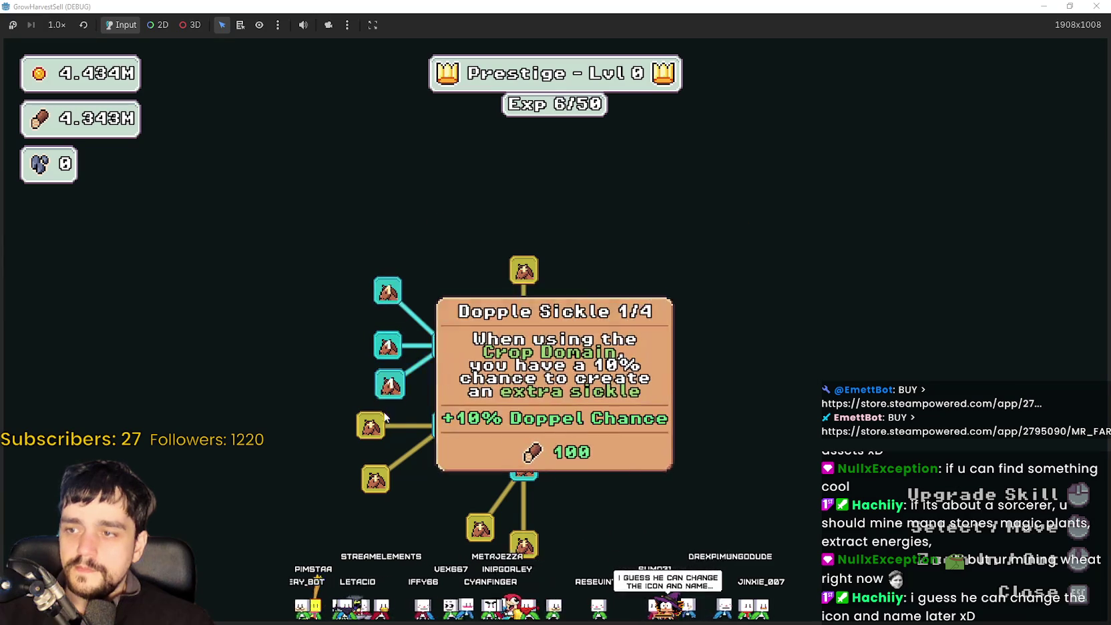
left_click(370, 425)
left_click(375, 478)
left_click(437, 436)
left_click(437, 435)
left_click(438, 436)
left_click(437, 434)
left_click(437, 434)
left_click(438, 431)
left_click(437, 432)
left_click(437, 431)
left_click(438, 432)
left_click(524, 410)
Max out Light Feet, Dopple Sickle, and Crop Domain Damage II.
left_click(469, 471)
left_click(469, 471)
left_click(469, 471)
left_click(471, 477)
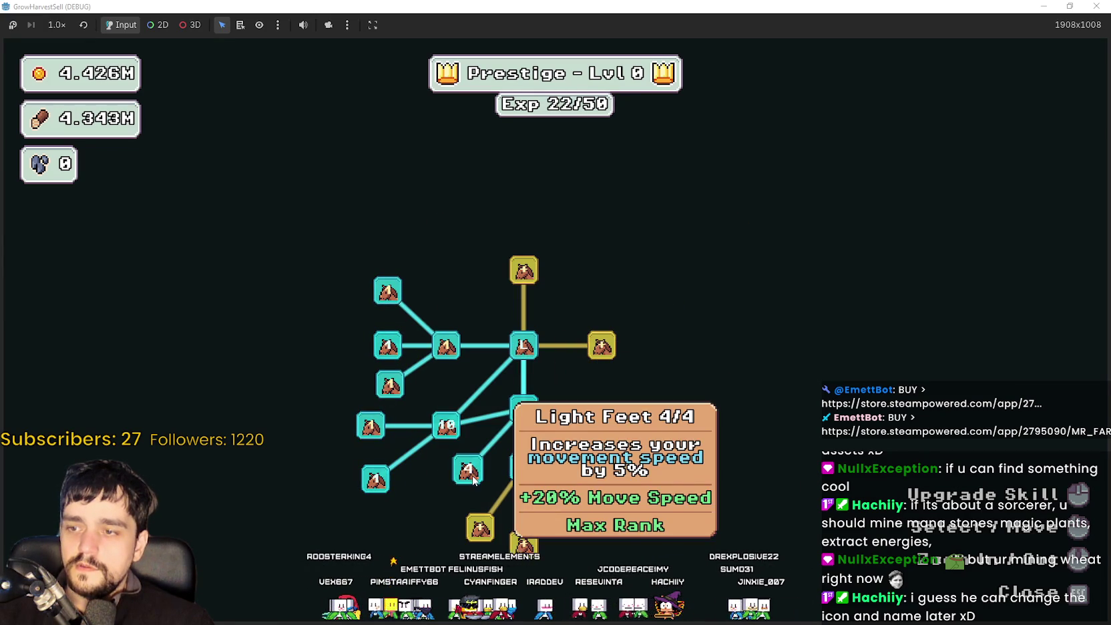
left_click(390, 385)
left_click(390, 385)
left_click(390, 384)
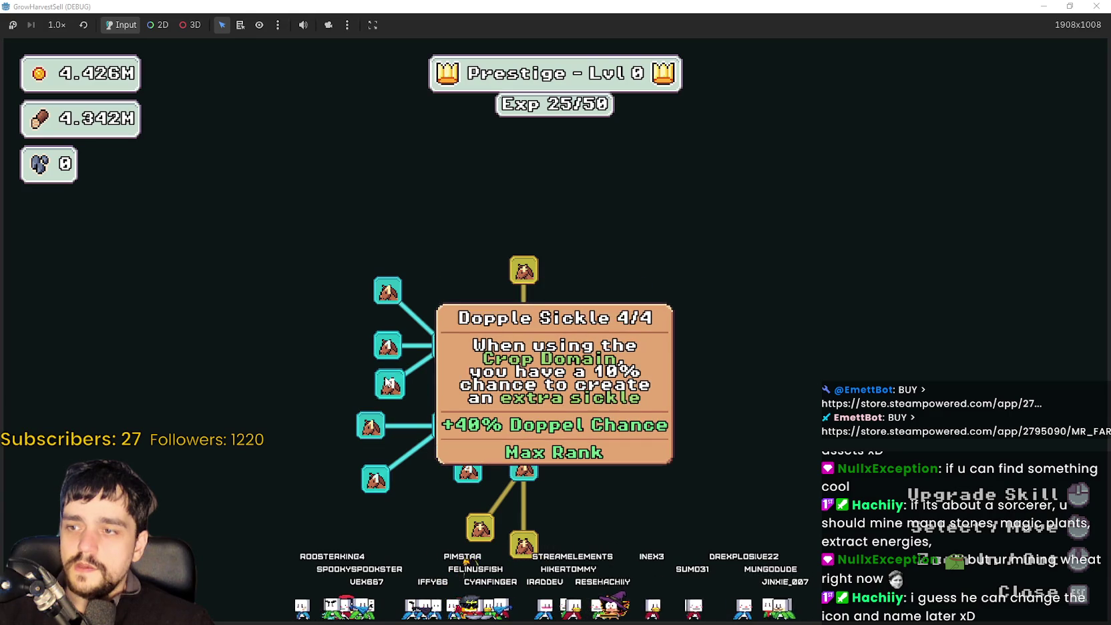
left_click(387, 290)
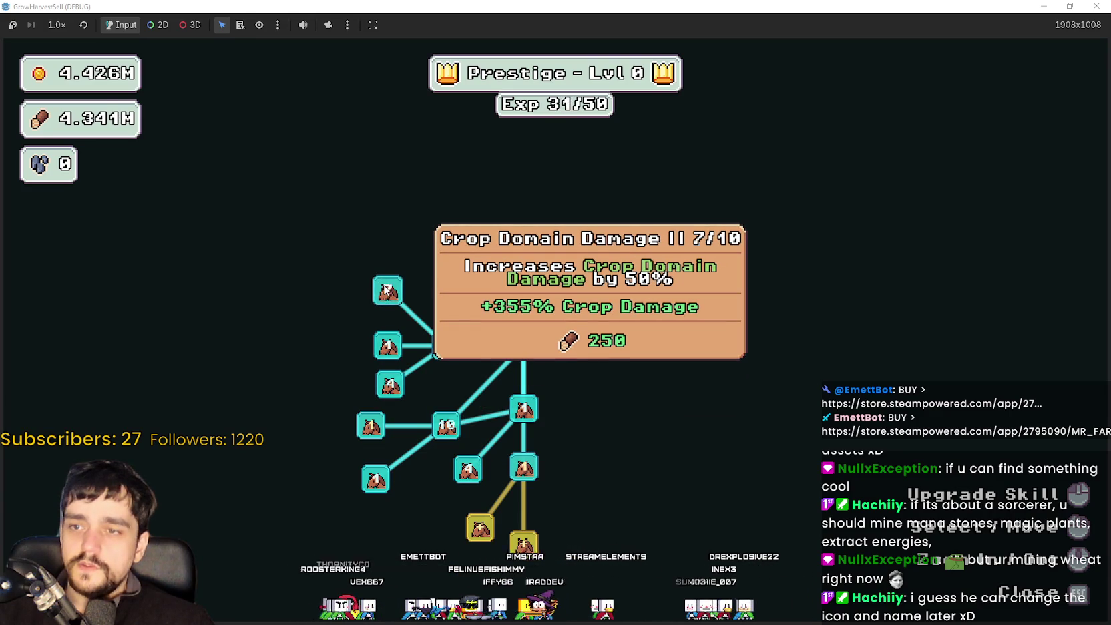
left_click(387, 290)
left_click(524, 271)
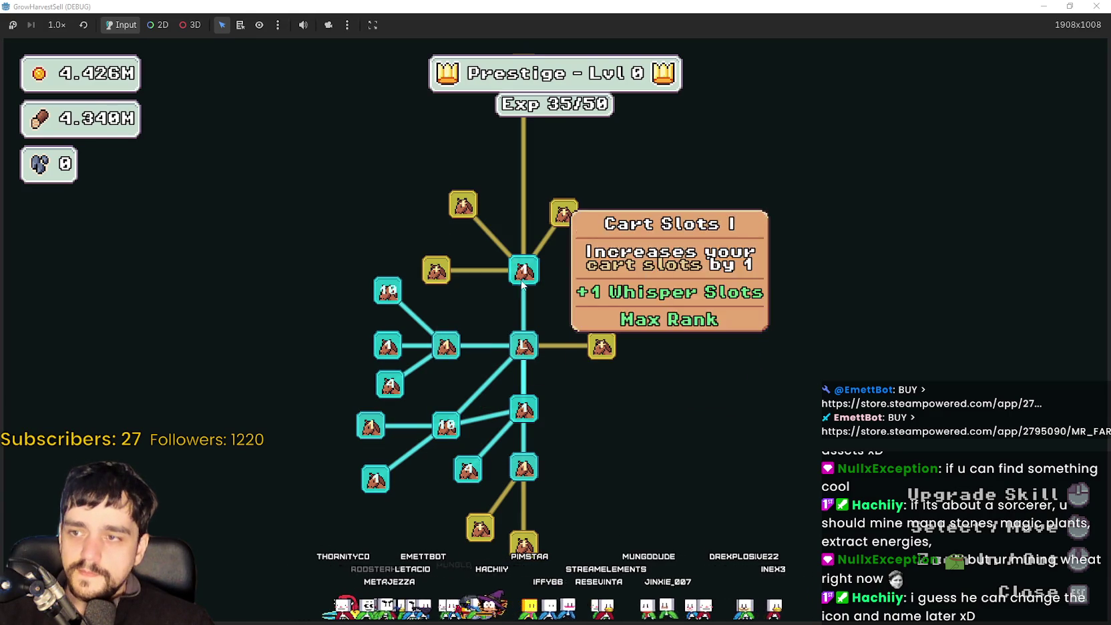
Unlock and max Resource Domain Damage, unlock Market Slots, and max Market Speed.
left_click(610, 350)
left_click(600, 307)
left_click(599, 307)
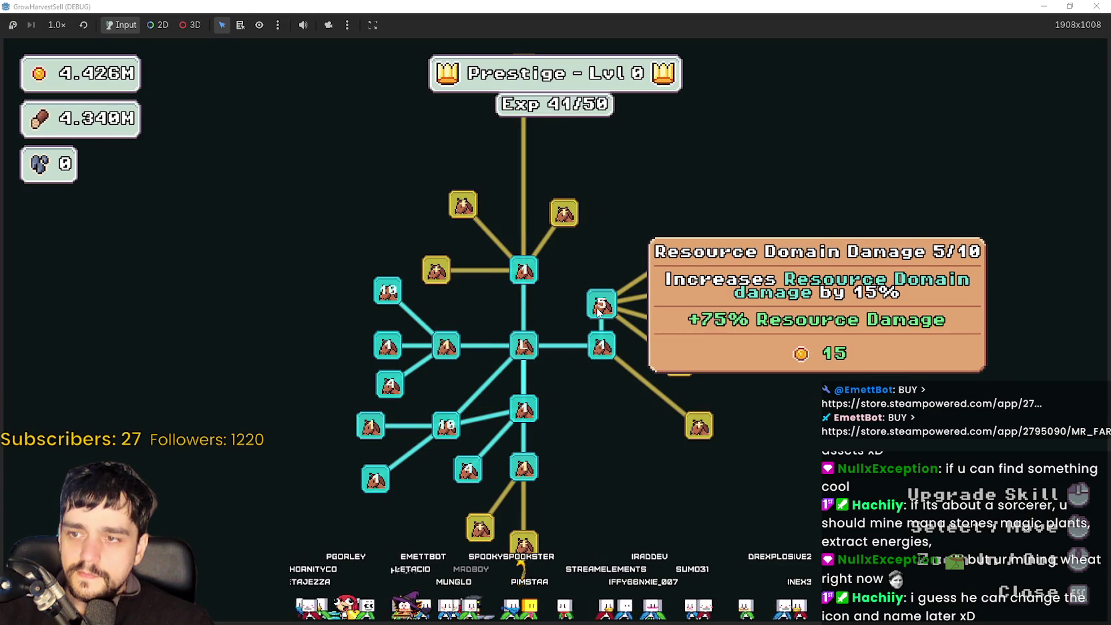
left_click(600, 307)
left_click(591, 298)
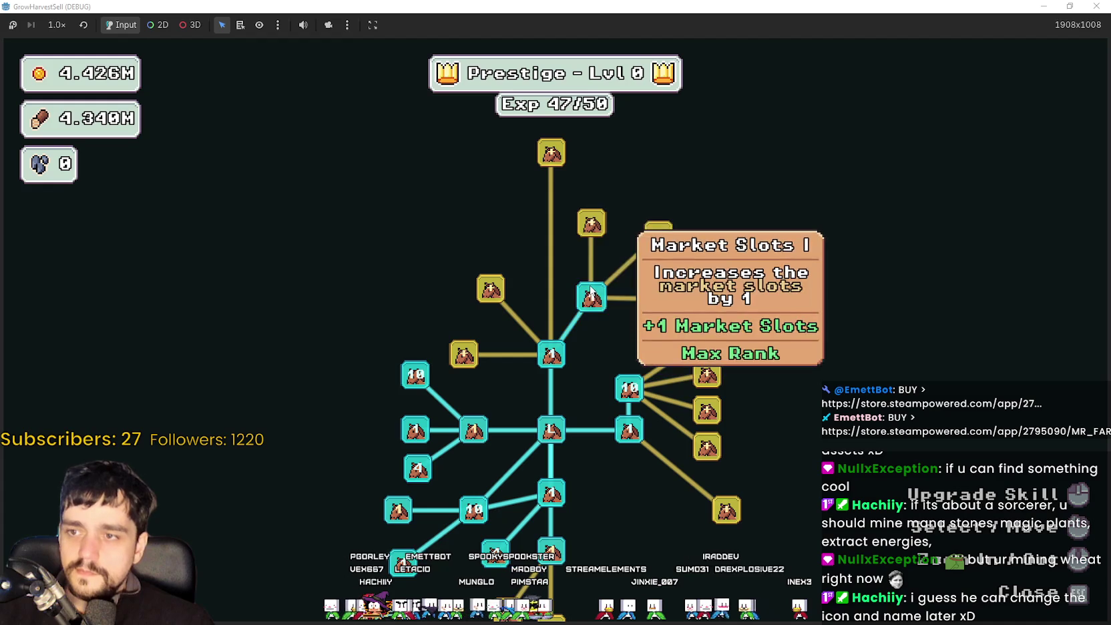
left_click(592, 224)
left_click(657, 234)
left_click(658, 234)
left_click(658, 233)
left_click(657, 234)
left_click(657, 233)
Buy Chest Greed, Cart Slots II, Item Capacity, and Expedition Demand upgrades.
left_click(656, 298)
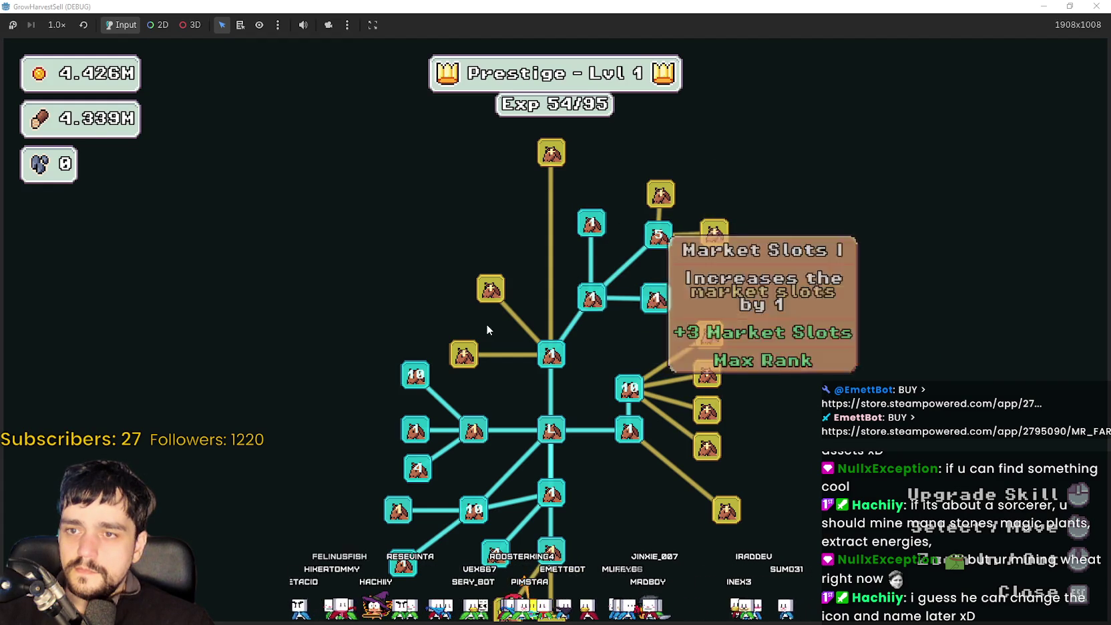
left_click(490, 289)
left_click(463, 354)
left_click(413, 285)
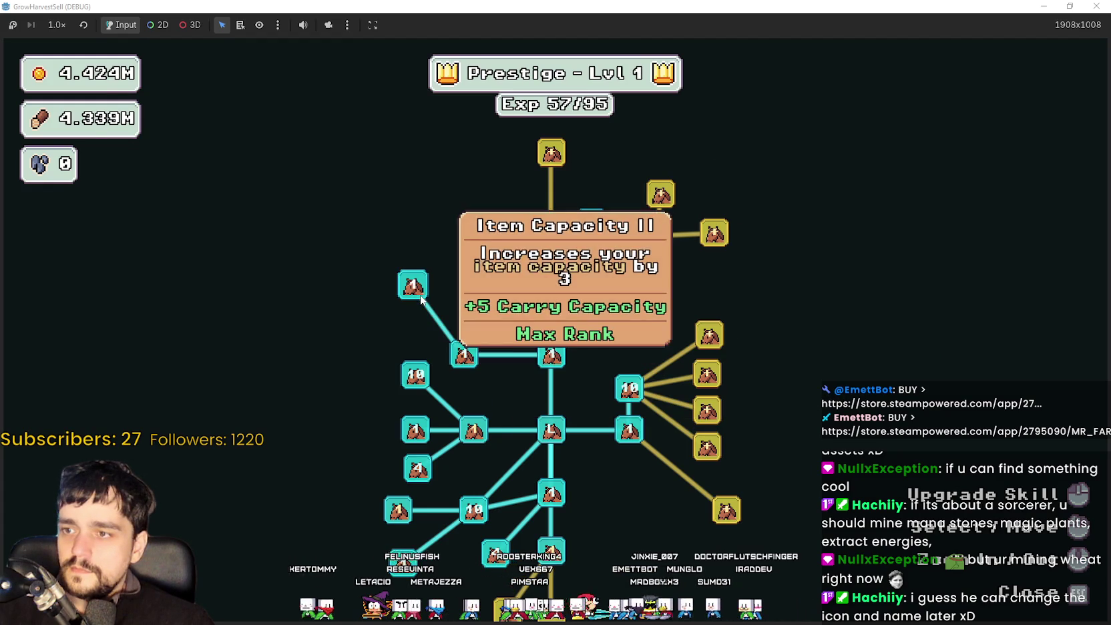
left_click(713, 233)
Level Market Speed II, max Domain Charge and Resource Domain Damage II, and buy Domain Chain.
left_click(659, 196)
left_click(659, 195)
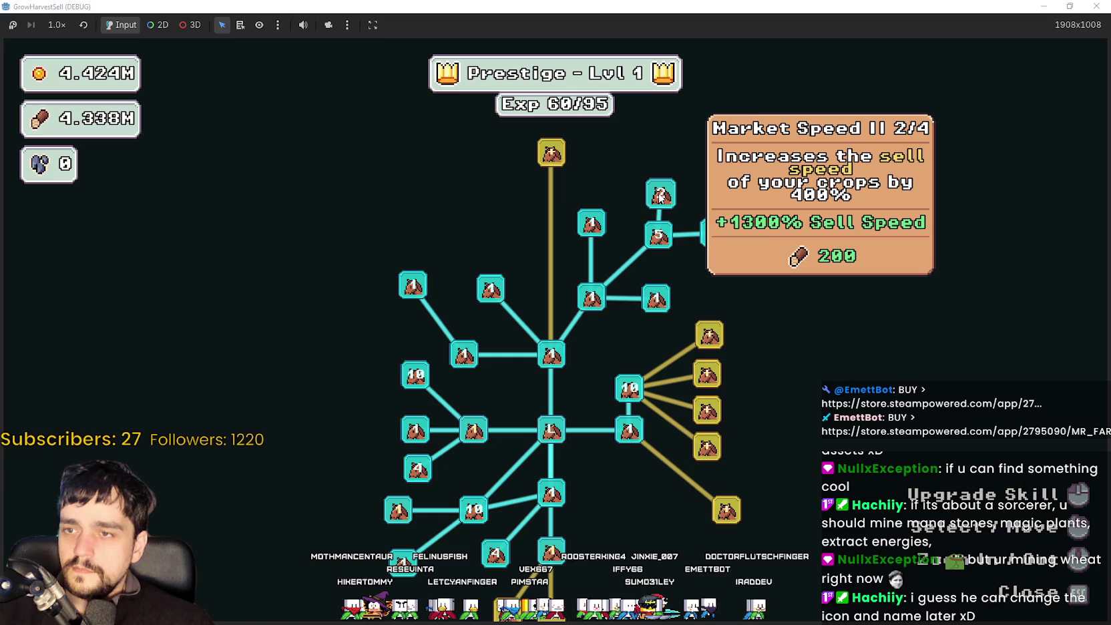
left_click(661, 194)
left_click(691, 288)
left_click(691, 287)
left_click(691, 287)
left_click(691, 287)
left_click(691, 287)
left_click(683, 325)
left_click(683, 325)
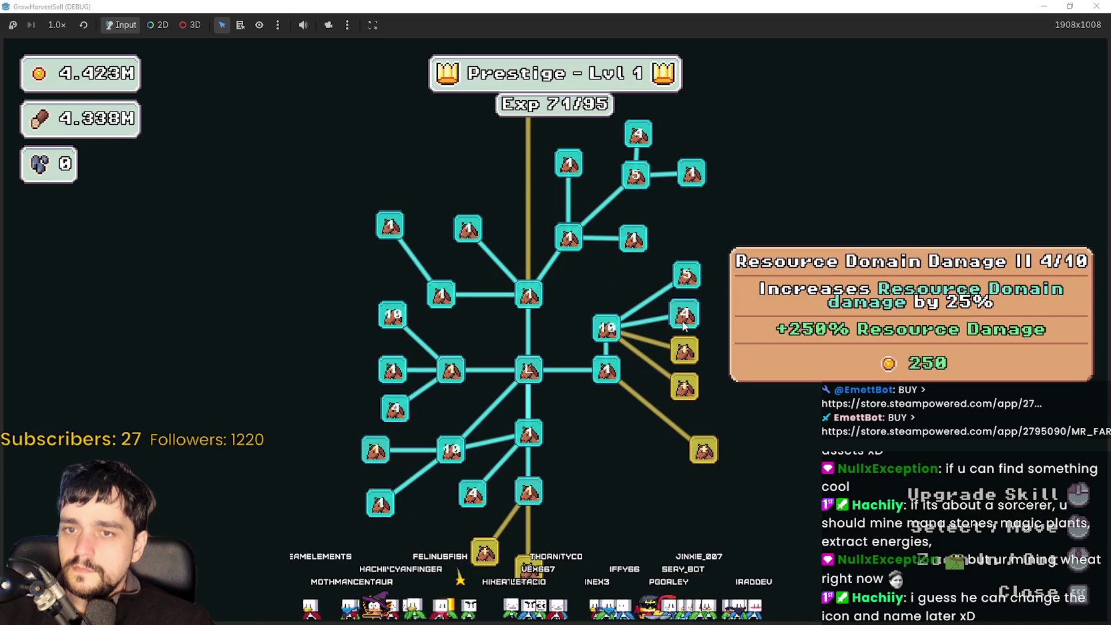
left_click(683, 325)
left_click(684, 351)
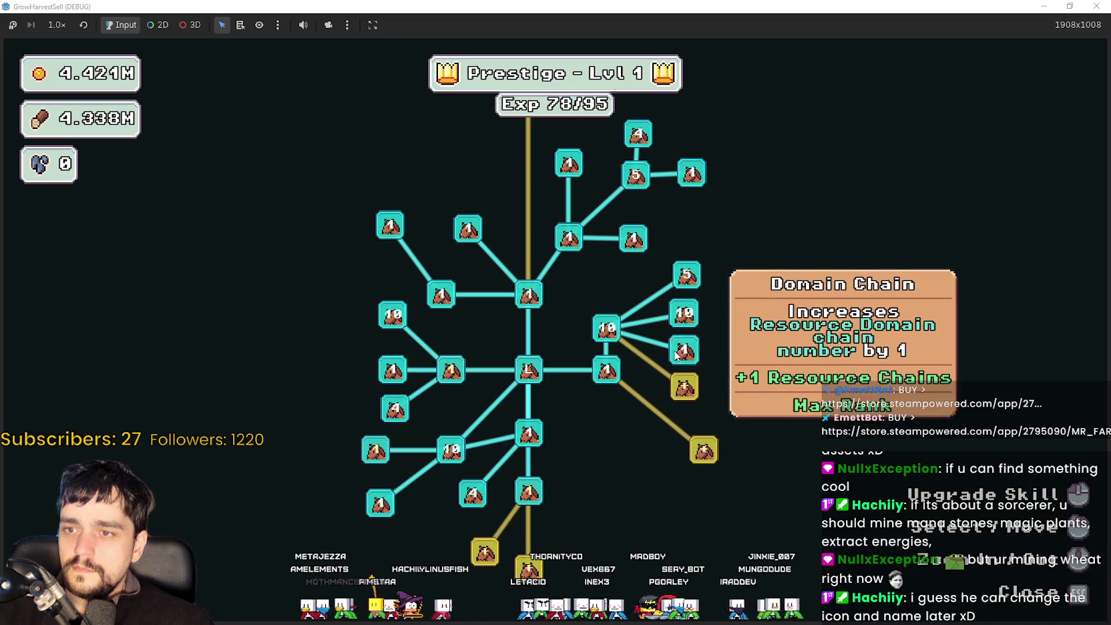
left_click(686, 394)
Unlock the barrier branch, max Deep Barrier, unlock Crop Domain Energy, and max Barrier Energy I and II.
left_click(703, 450)
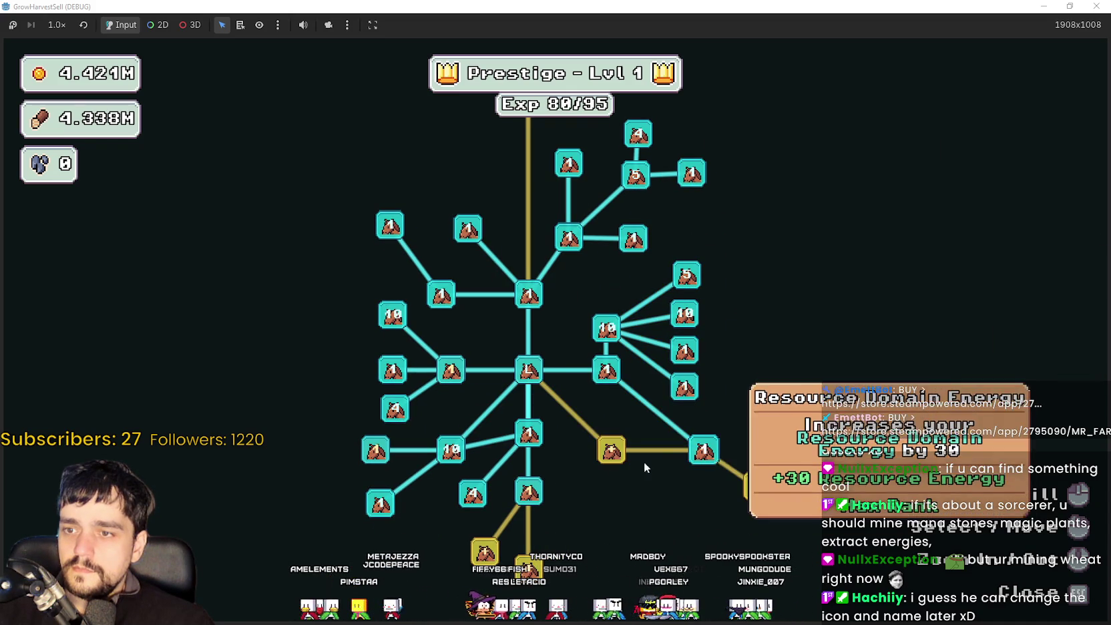
left_click(611, 450)
left_click(610, 450)
left_click(599, 464)
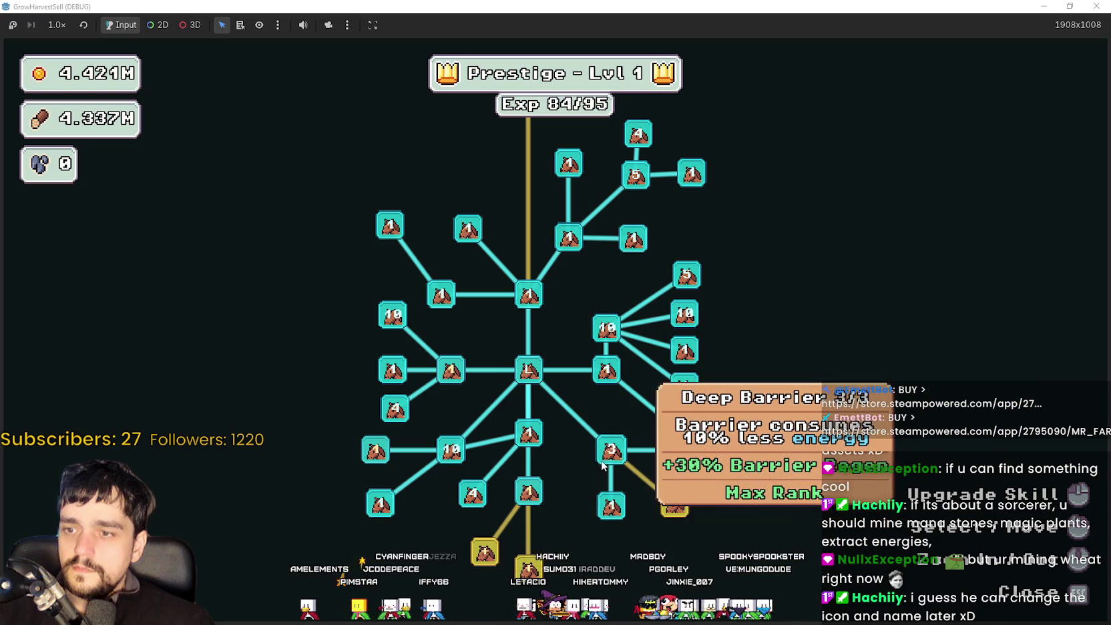
left_click(620, 511)
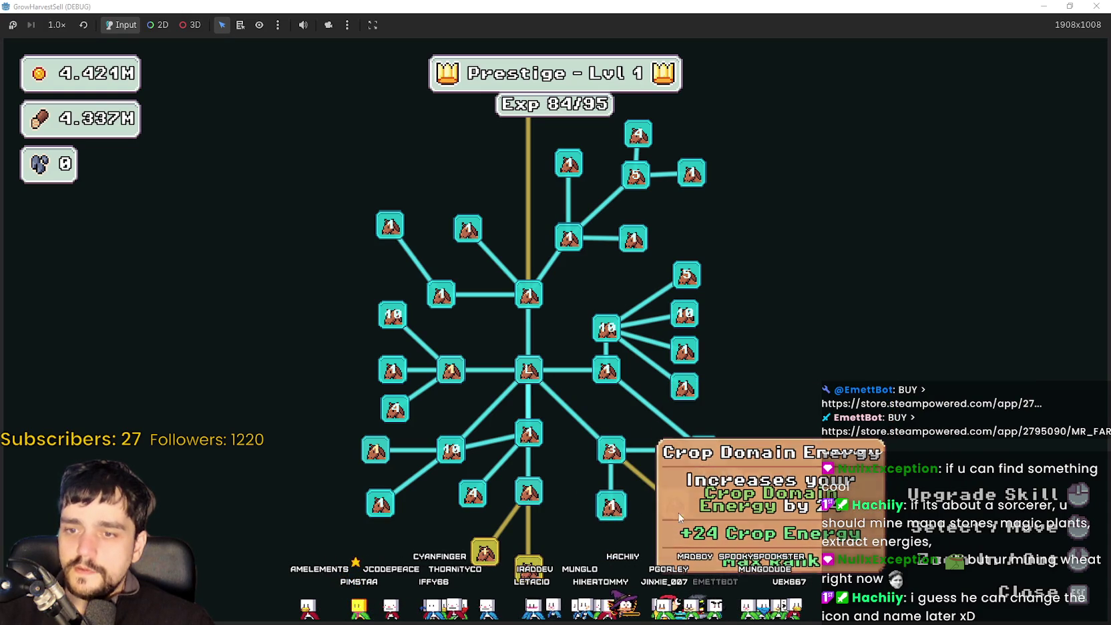
left_click(718, 544)
left_click(717, 544)
left_click(717, 544)
left_click(713, 539)
left_click(714, 541)
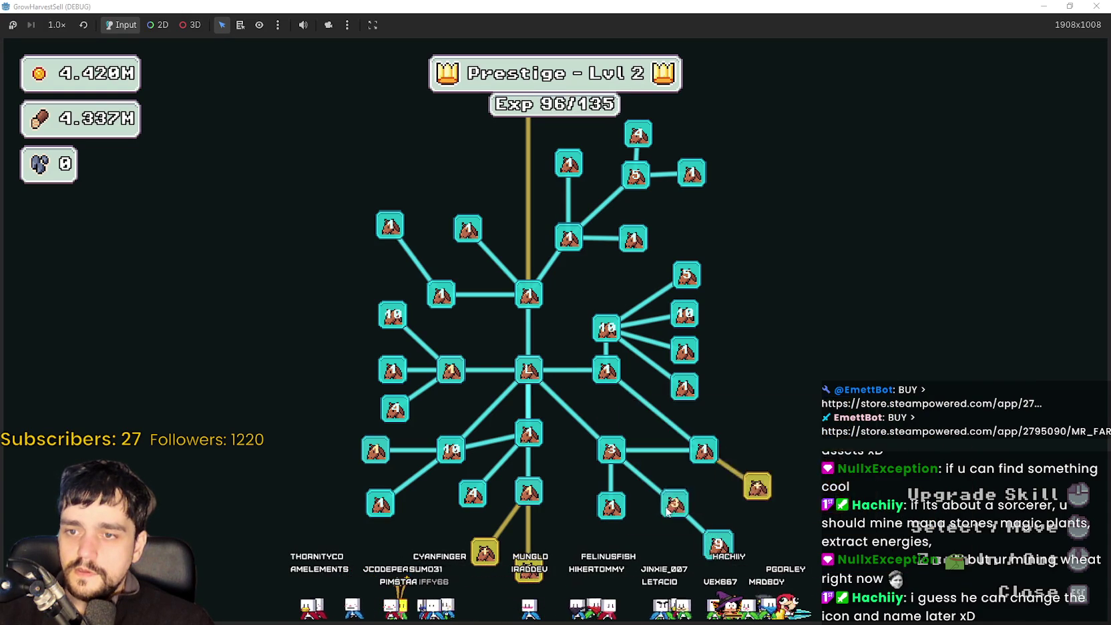
left_click(706, 544)
left_click(678, 506)
left_click(677, 506)
left_click(678, 506)
left_click(678, 506)
left_click(678, 506)
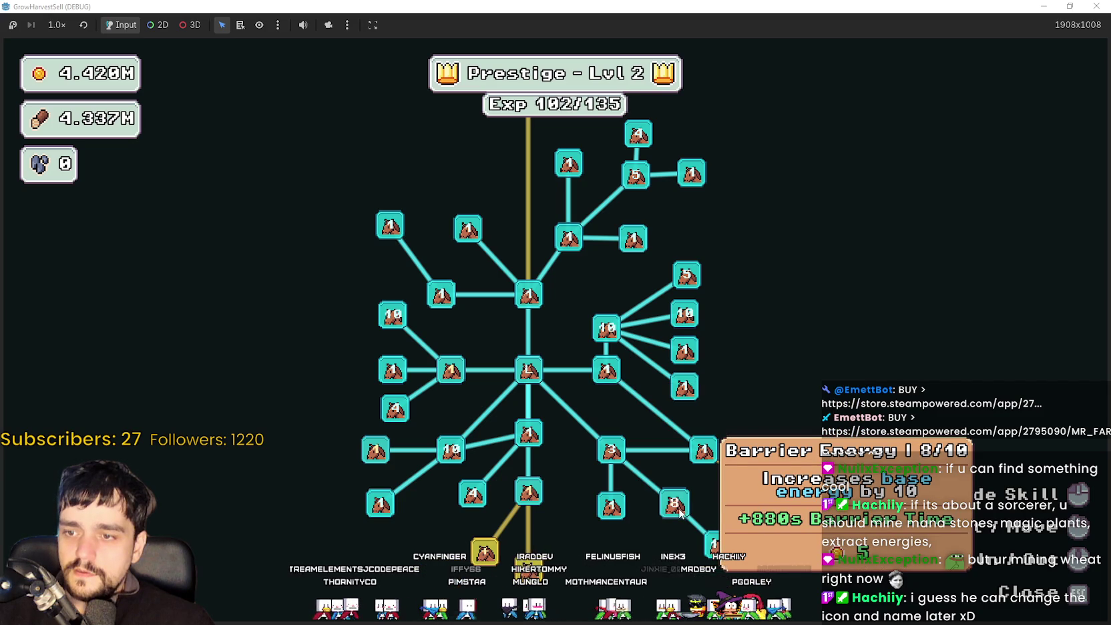
left_click(687, 511)
left_click(686, 510)
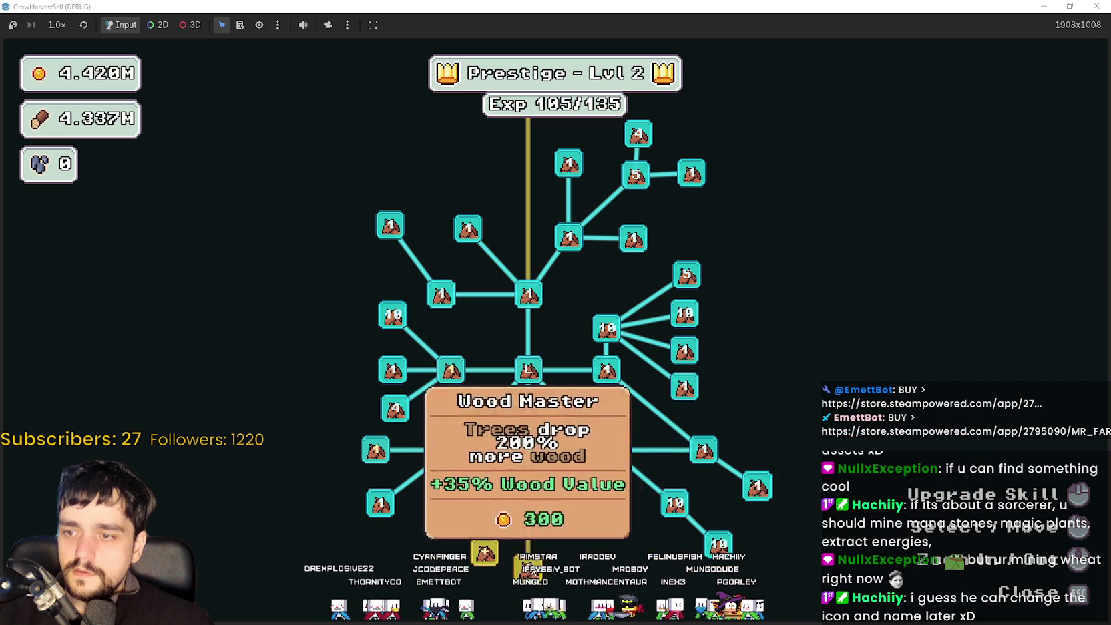
Unlock Wood Master, raise Wood Increase toward its max, and close the prestige tree.
left_click(529, 568)
left_click(487, 557)
left_click(487, 558)
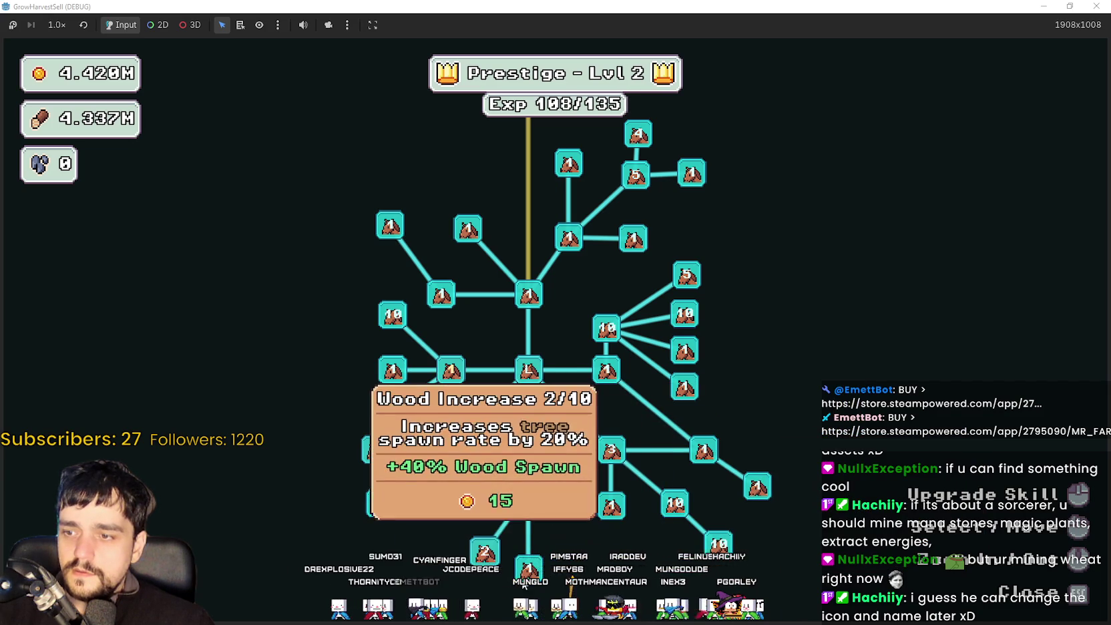
left_click(498, 556)
left_click(497, 557)
left_click(499, 556)
left_click(498, 556)
left_click(499, 556)
left_click(499, 556)
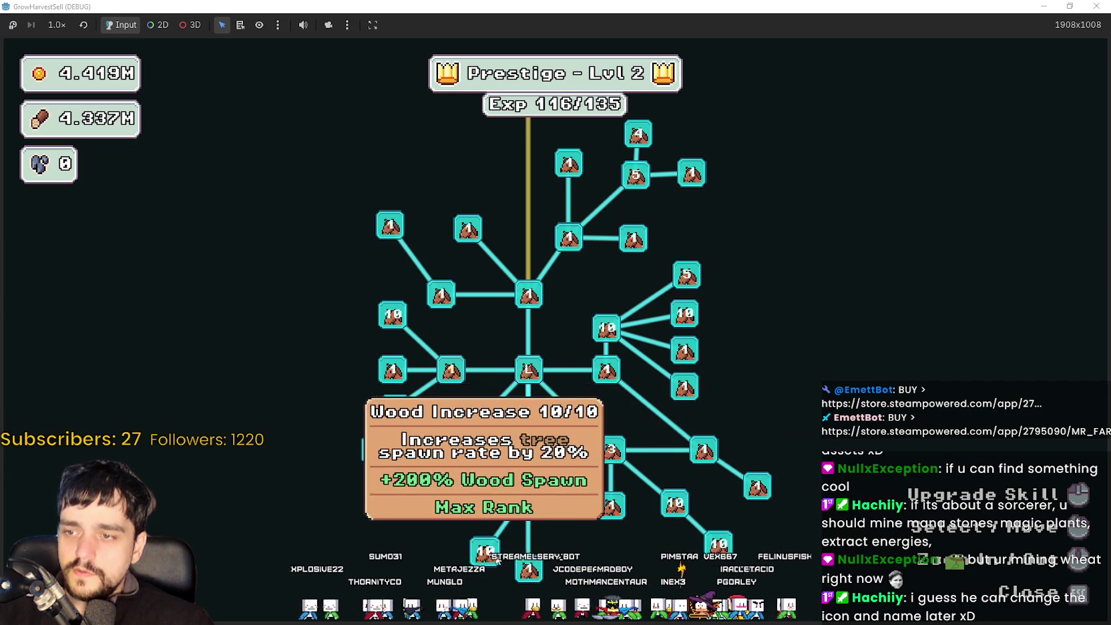
scroll(534, 494, "up", 5)
scroll(534, 494, "up", 2)
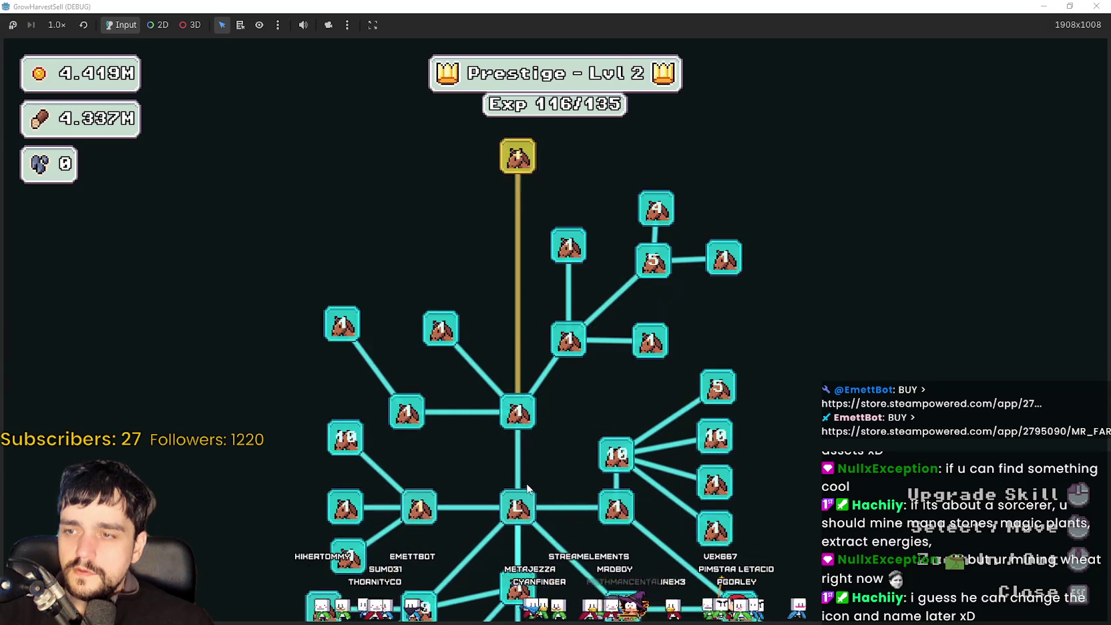
scroll(531, 344, "down", 2)
key("Escape")
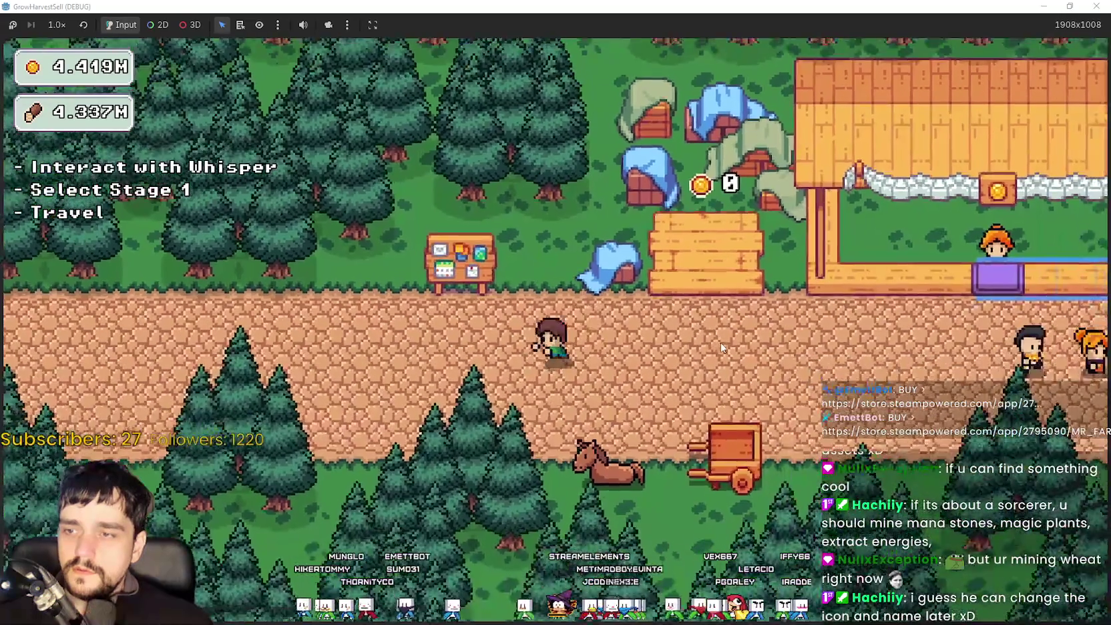
Reopen the skill tree, max Forest 1-3 Spawn Rate and Wood Gatherer to 10/10, then close it.
key("e")
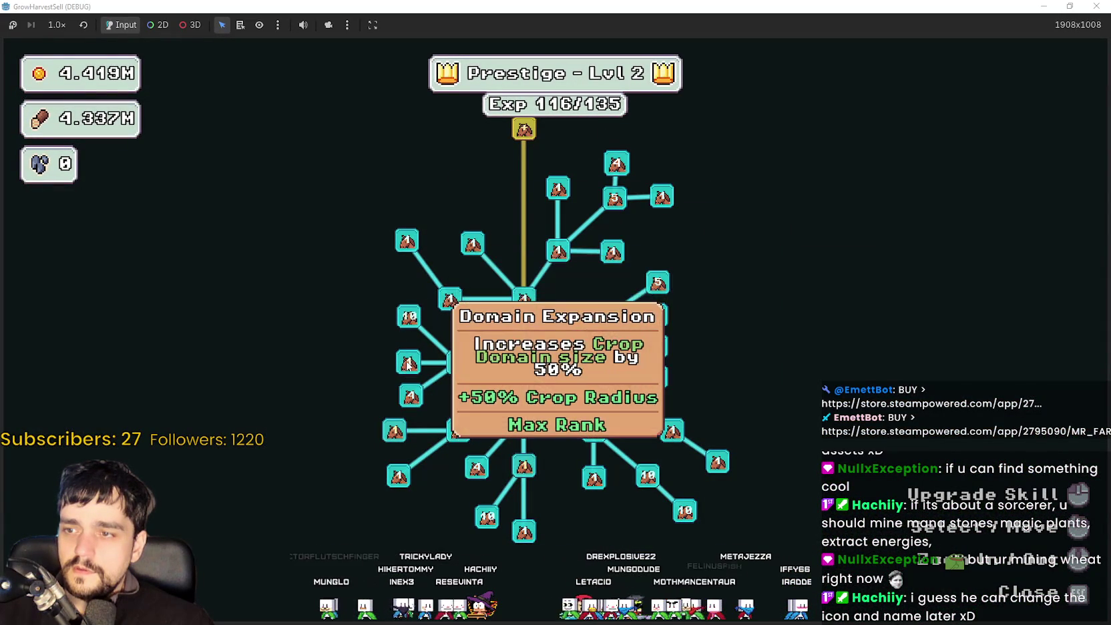
left_click(396, 431)
left_click(395, 431)
left_click(394, 434)
left_click(394, 433)
left_click(393, 434)
left_click(393, 434)
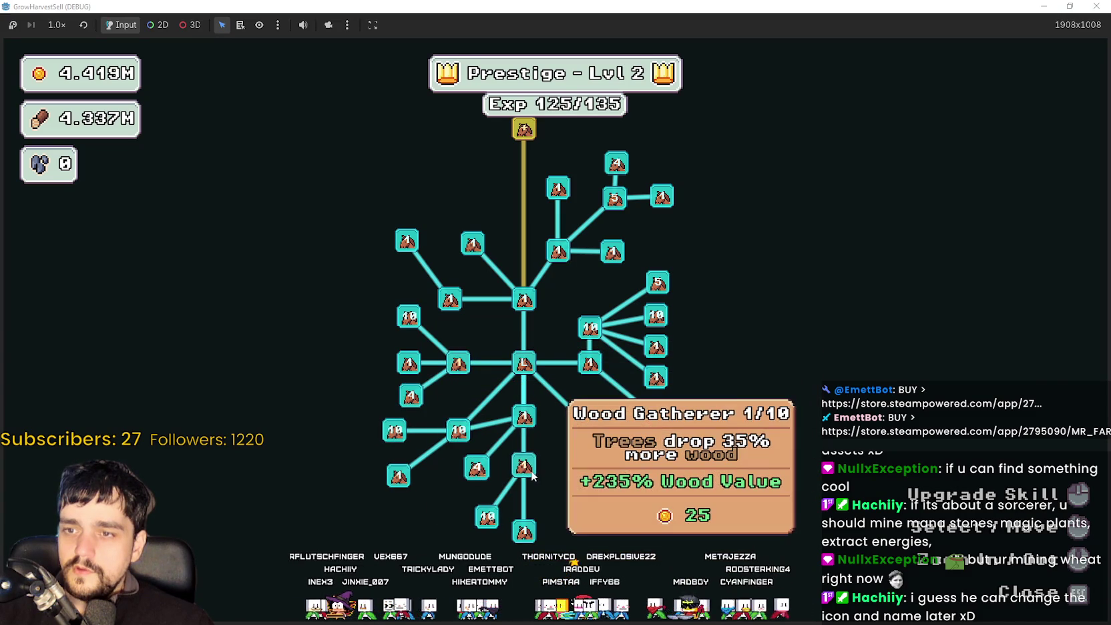
left_click(531, 471)
left_click(530, 472)
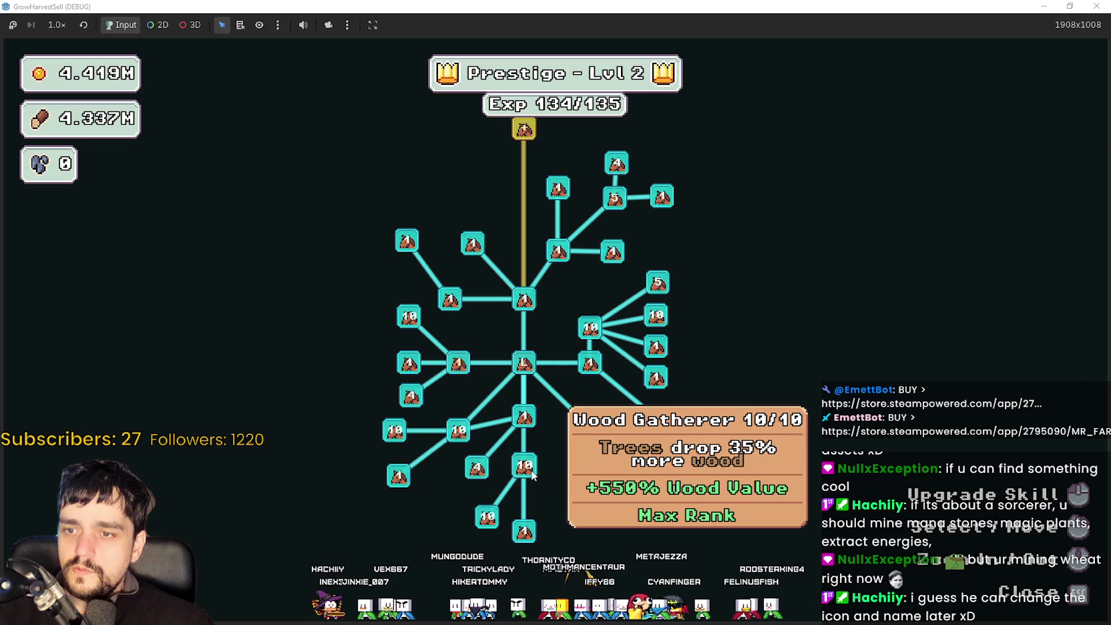
key("Escape")
Walk to the stage board, travel into the forest, and walk through it.
key("d")
key("s")
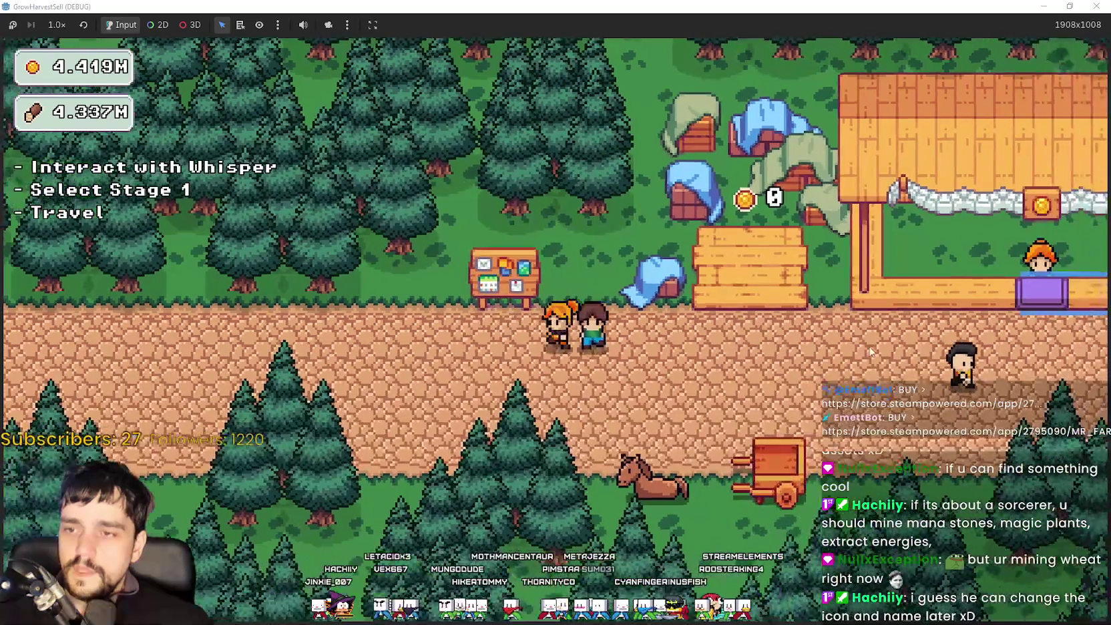
key("w")
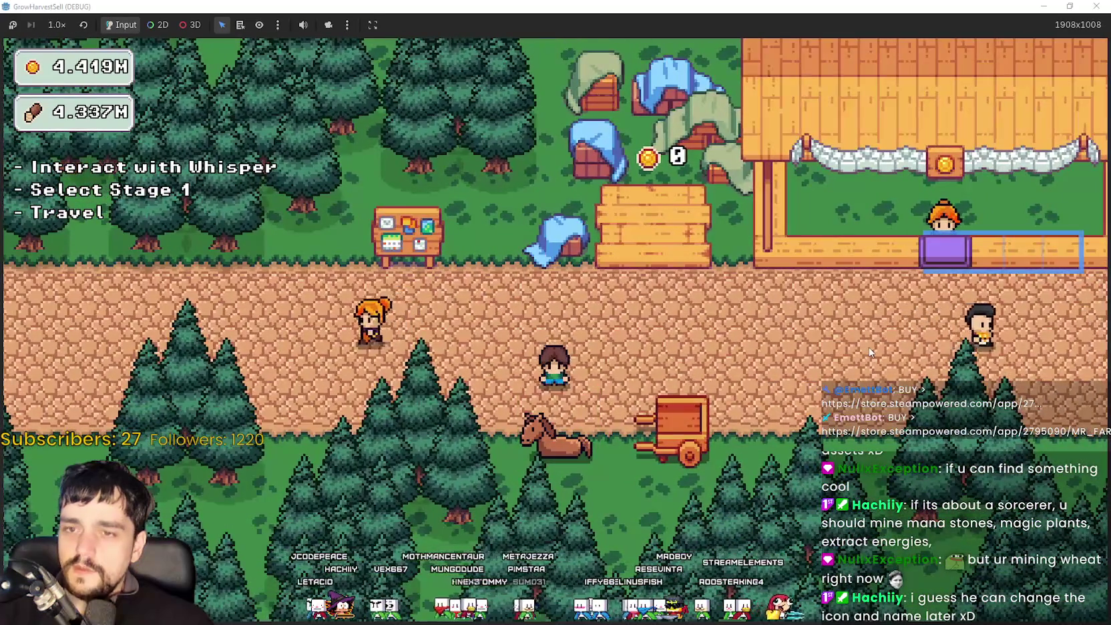
key("e")
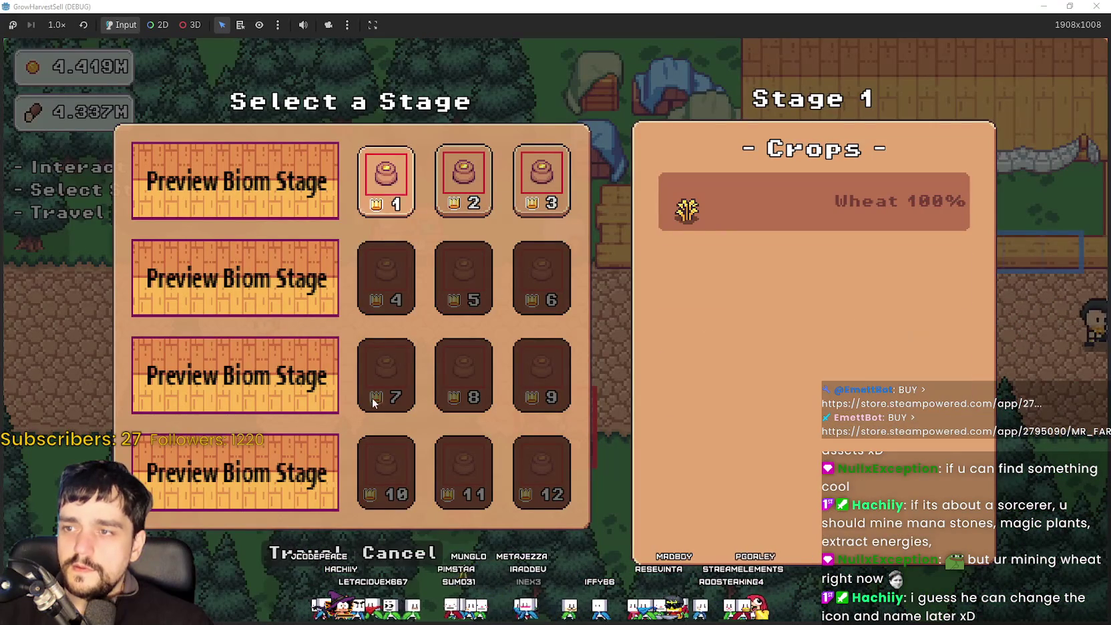
key("Return")
key("d")
key("s")
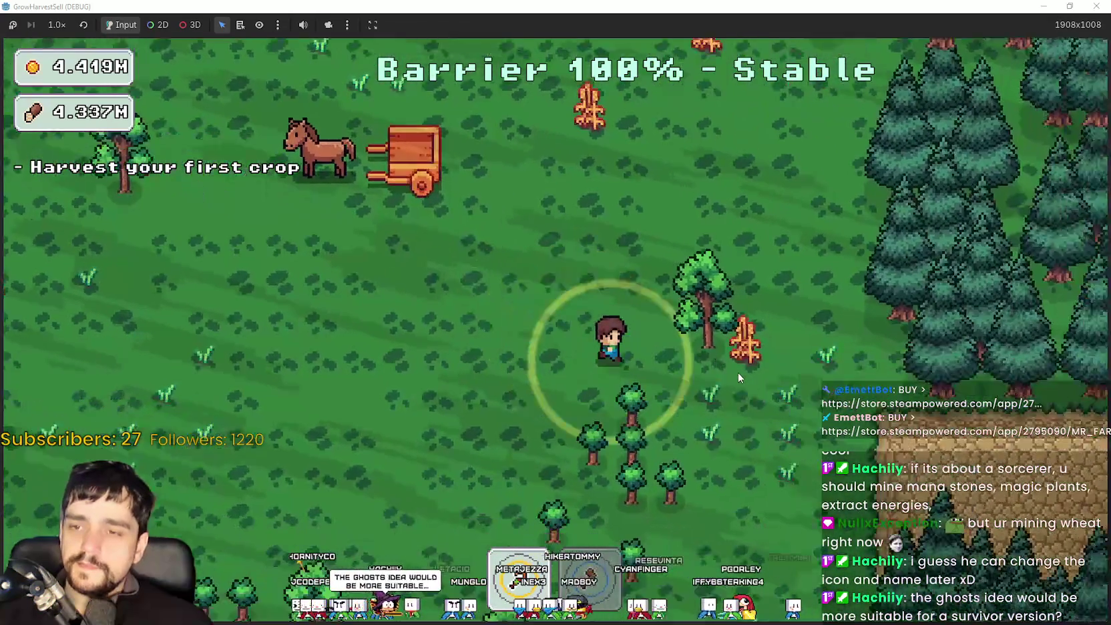
key("d")
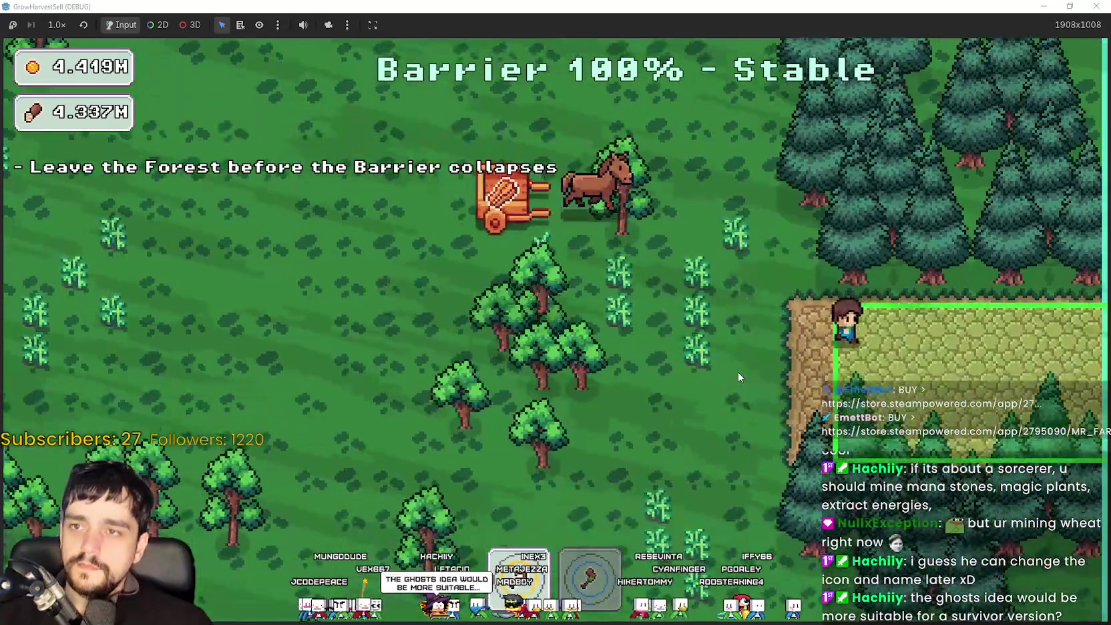
key("Return")
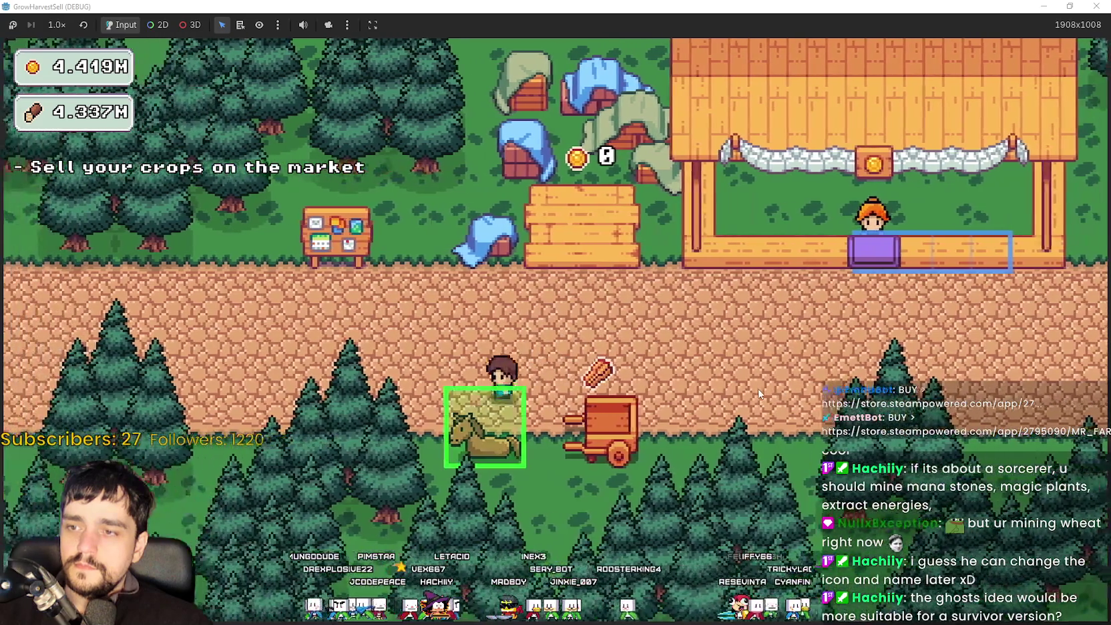
Choose forest Stage 2 at the horse cart and start travelling there.
left_click(497, 433)
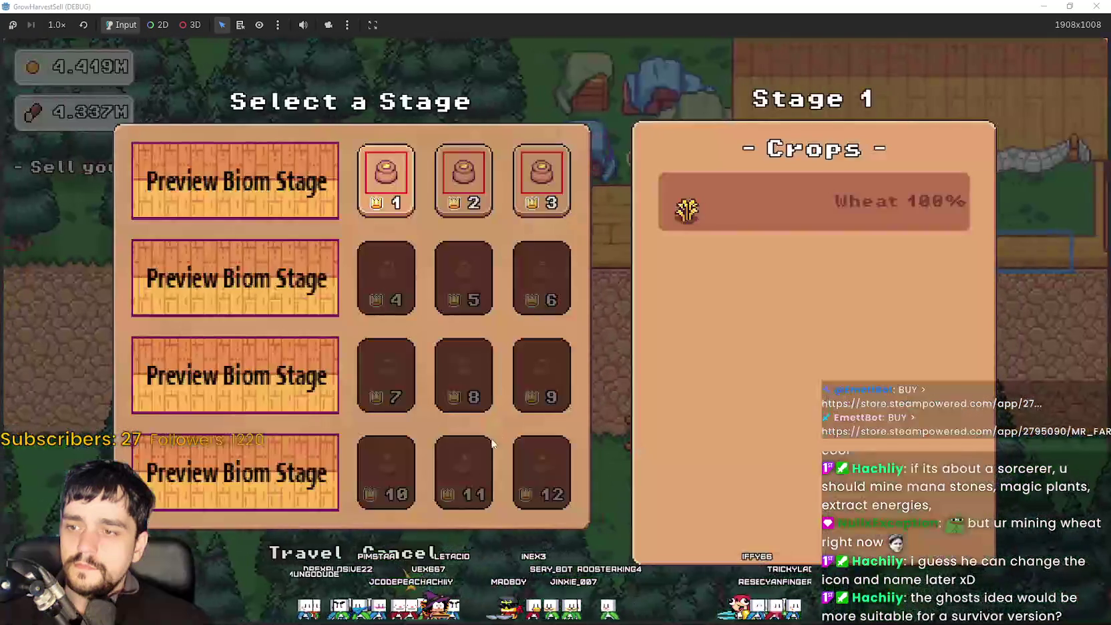
left_click(486, 201)
key("Return")
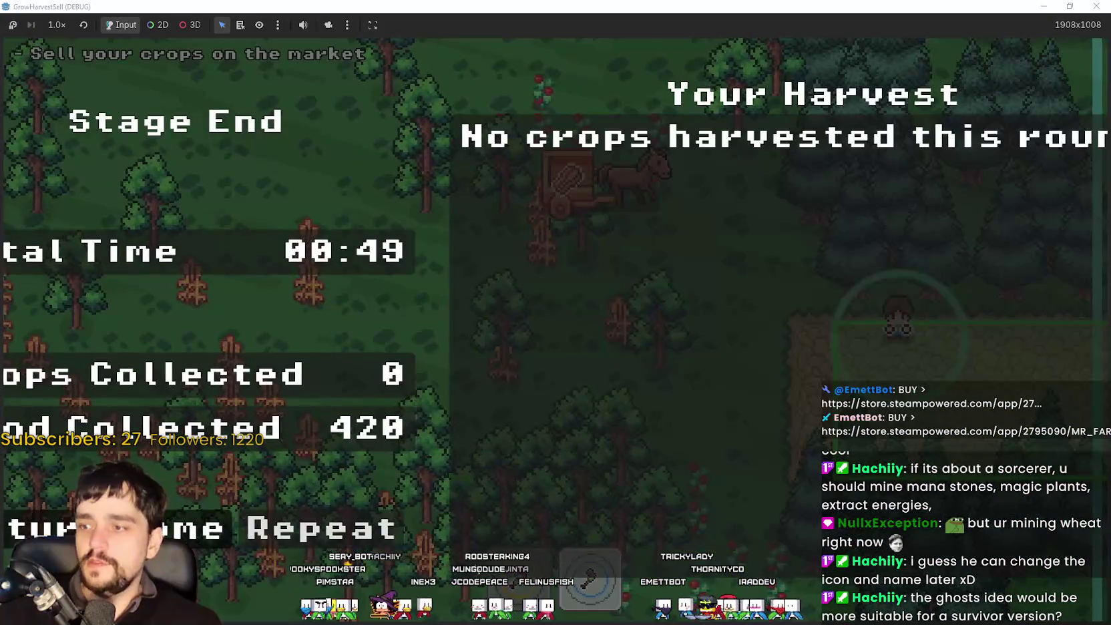
Repeat the run and travel into forest_3, then shrink the game window to reveal the editor.
left_click(292, 541)
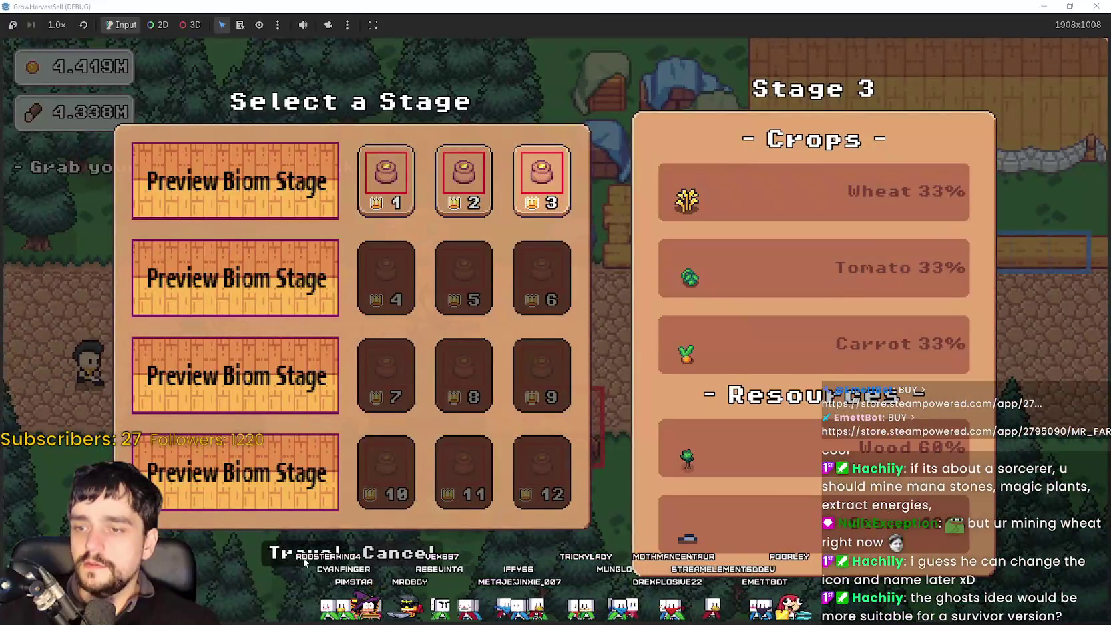
left_click(304, 560)
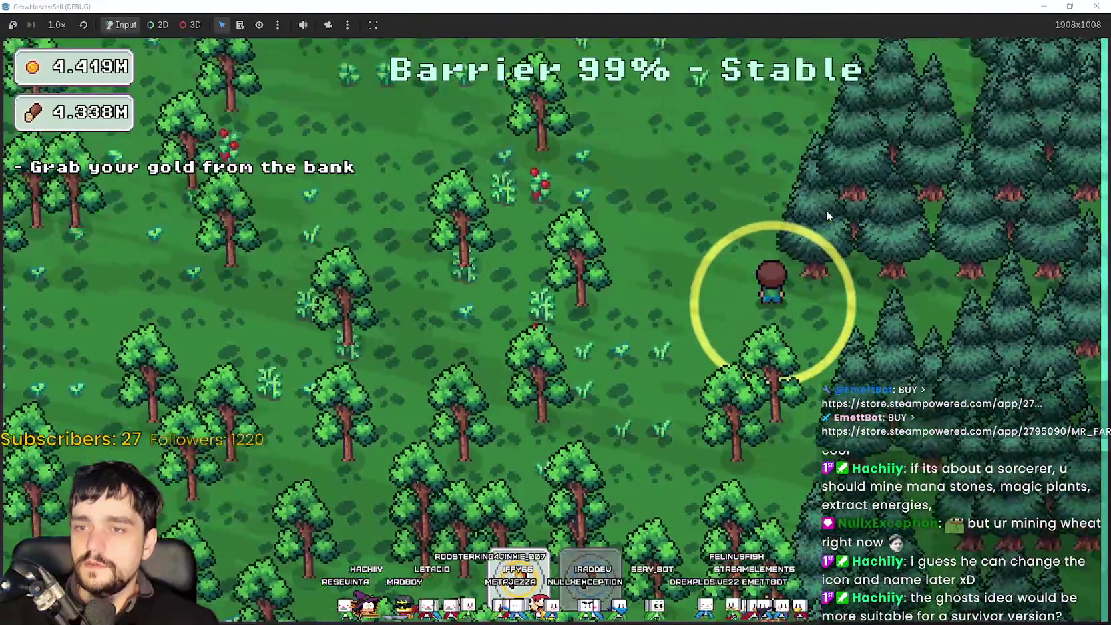
key("super+Down")
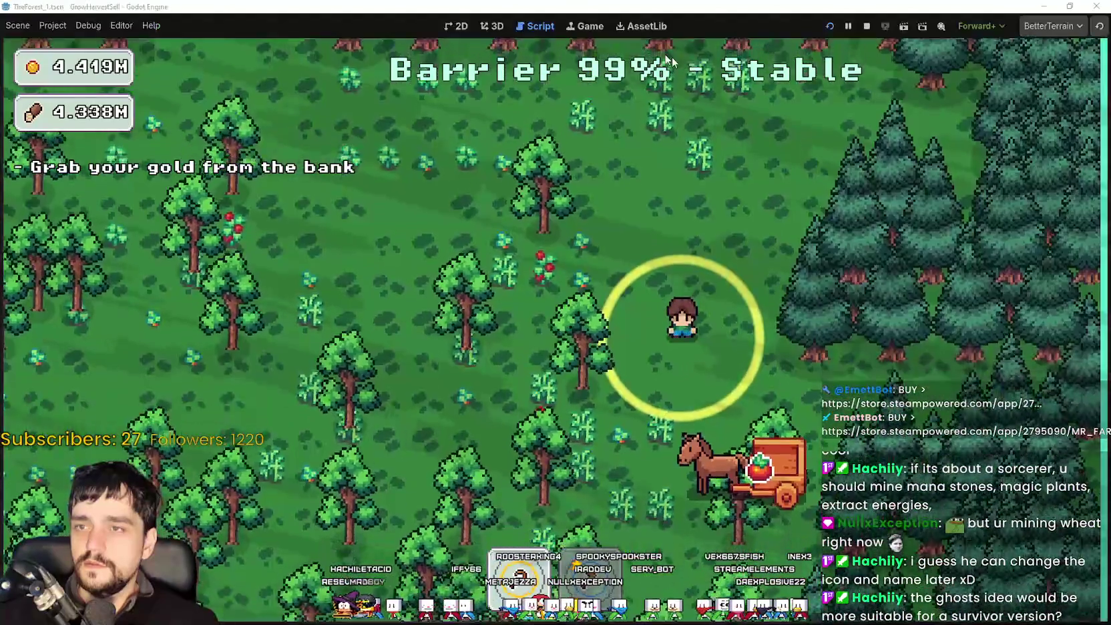
Expand the running TheForest_2 in the Remote tree and filter the Inspector to 'multi' properties.
left_click(504, 5)
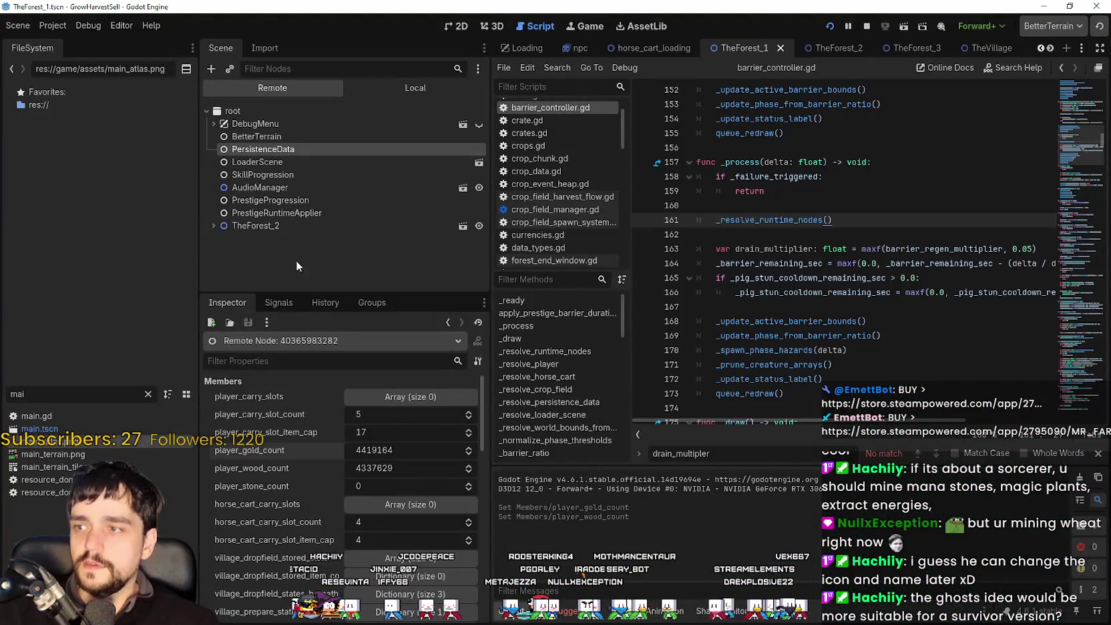
double_click(299, 226)
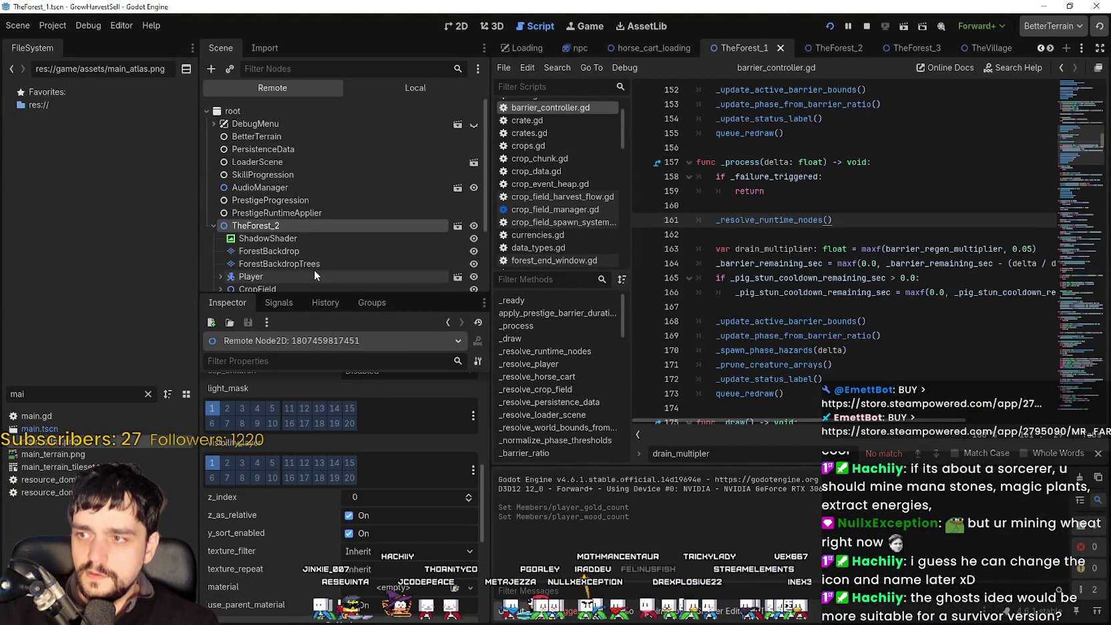
scroll(314, 269, "down", 3)
scroll(258, 248, "down", 1)
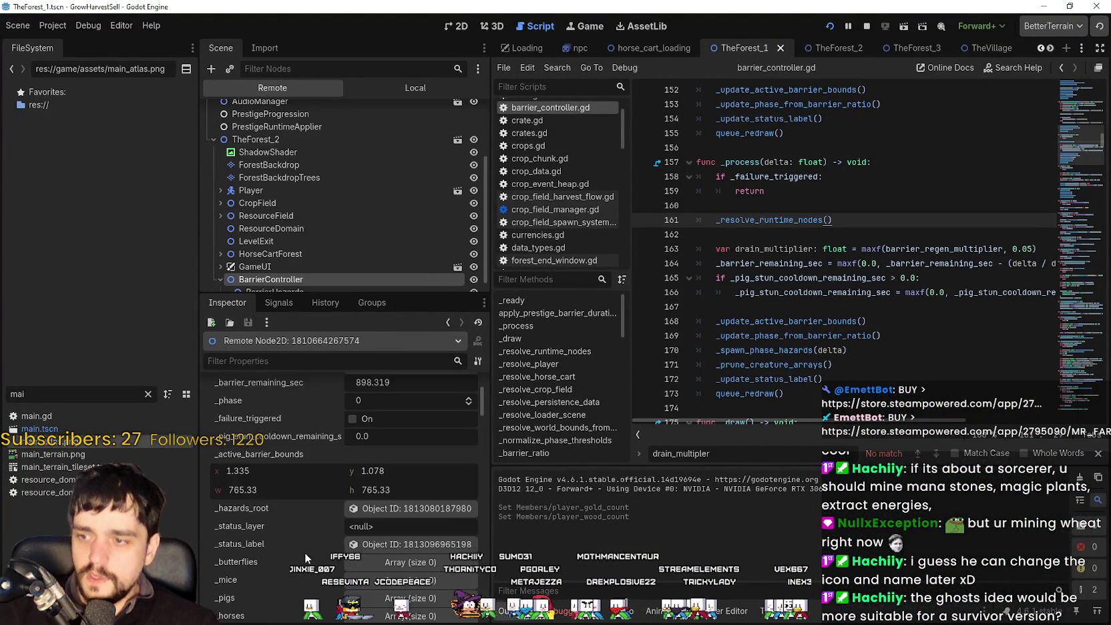
scroll(302, 567, "down", 10)
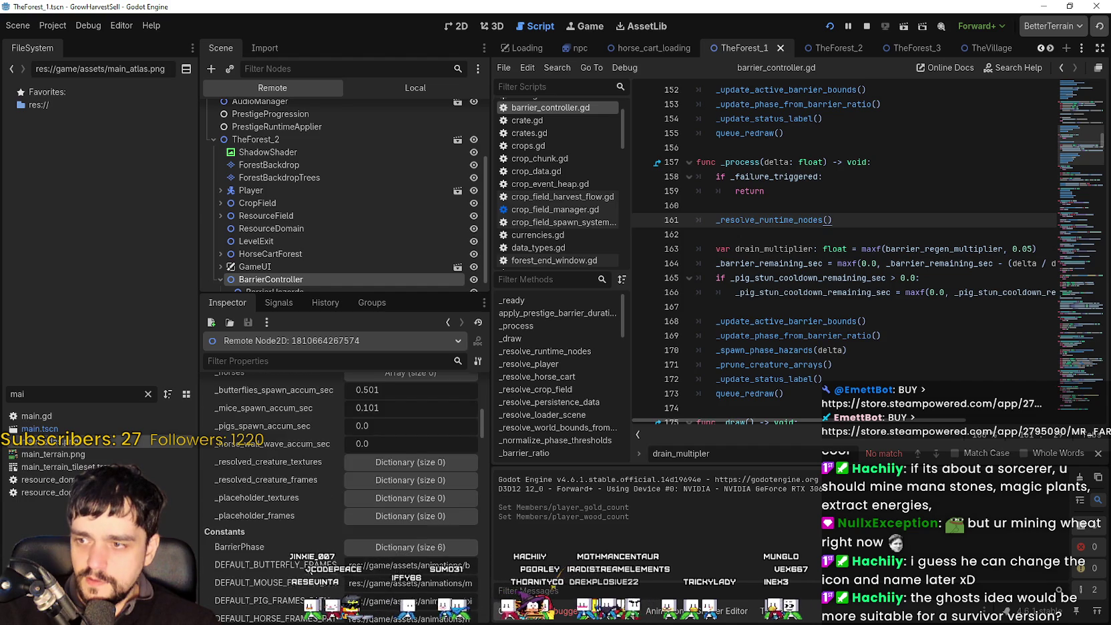
scroll(302, 572, "down", 5)
left_click(305, 355)
type("multi")
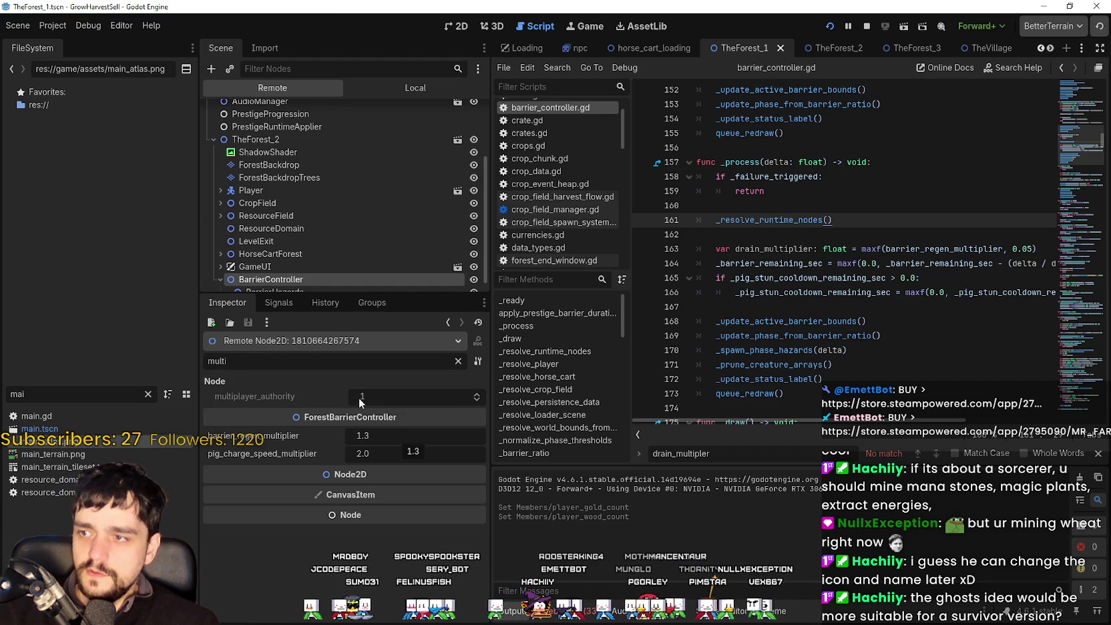
scroll(299, 258, "down", 1)
Check the game, then select the scene's own BarrierController (regen 1.0, pig charge 2.0).
key("F5")
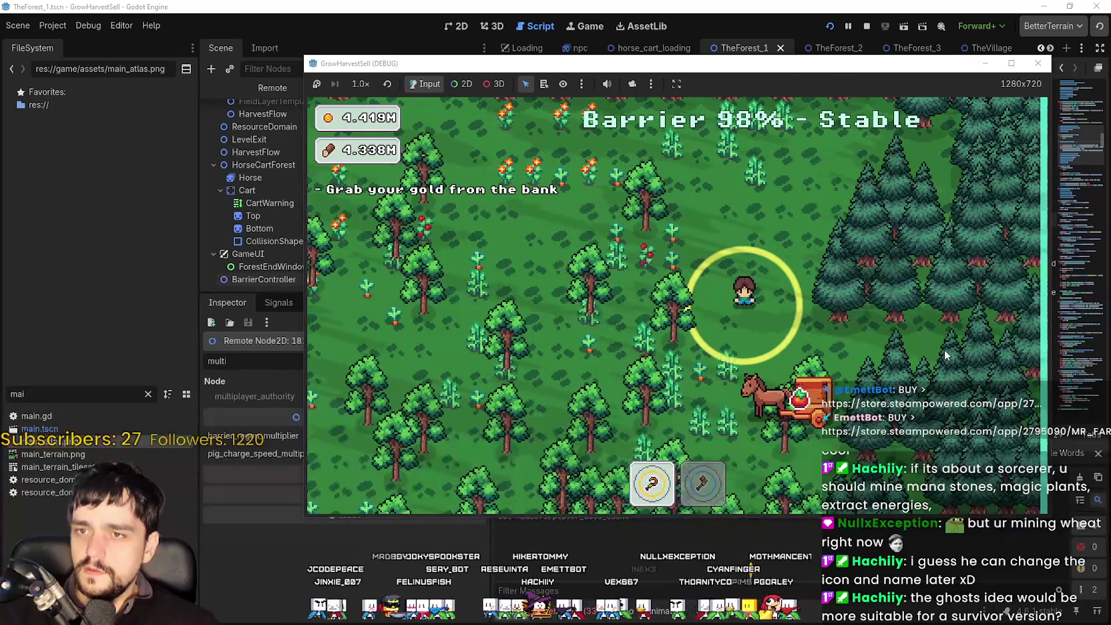
key("alt+Tab")
key("alt+Tab")
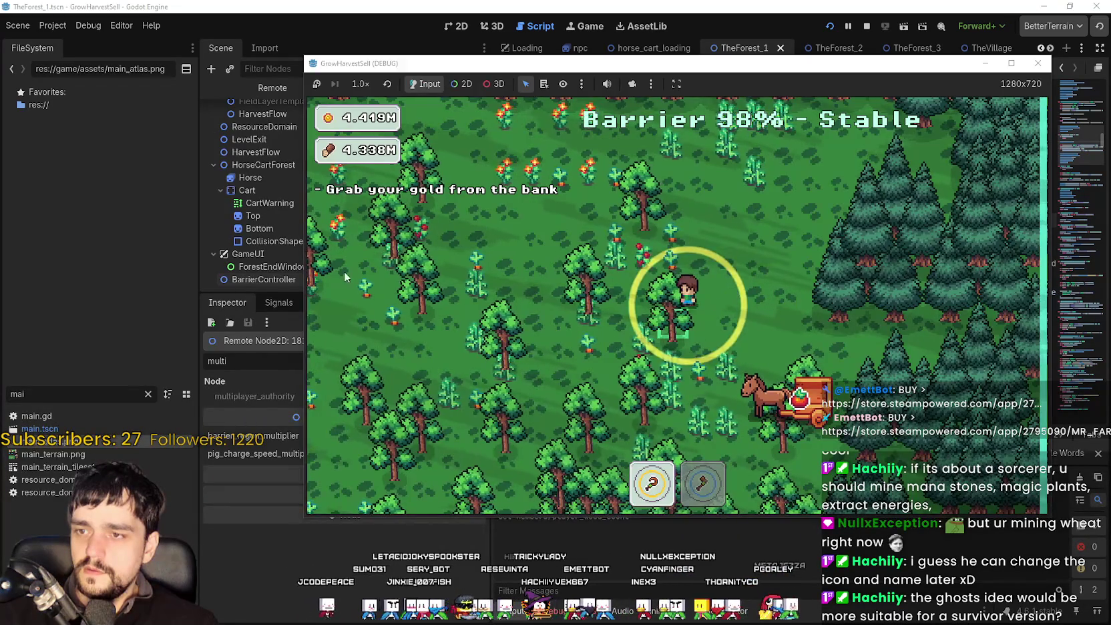
key("alt+Tab")
left_click(271, 279)
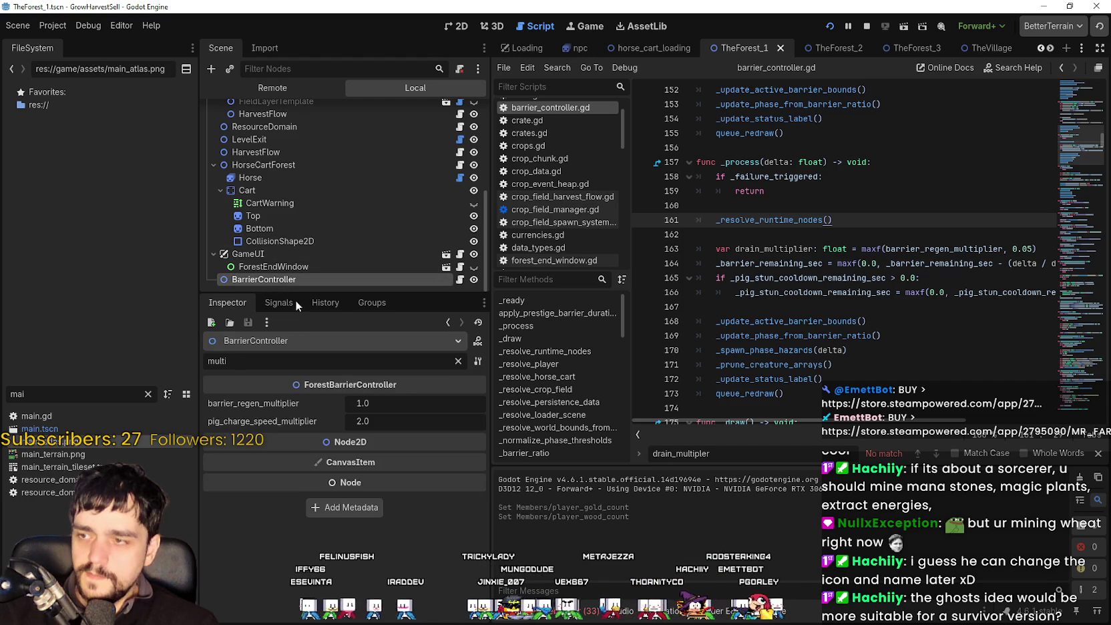
Lower the live BarrierController's barrier_regen_multiplier to 0.3 in the Remote tree.
left_click(385, 402)
type("0.2")
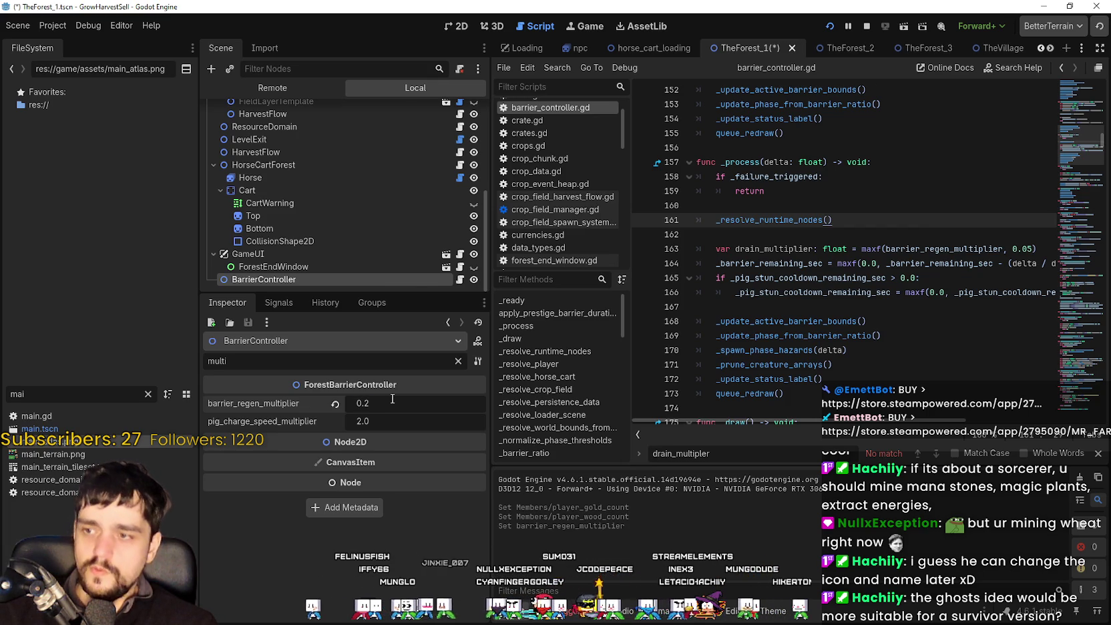
key("alt+Tab")
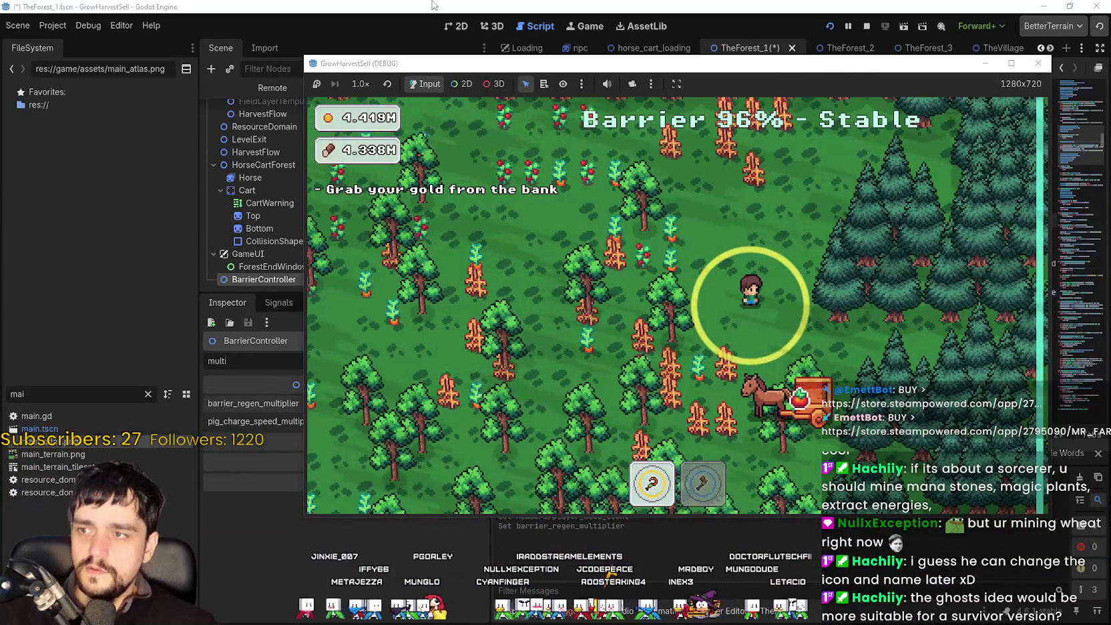
key("alt+Tab")
left_click(323, 86)
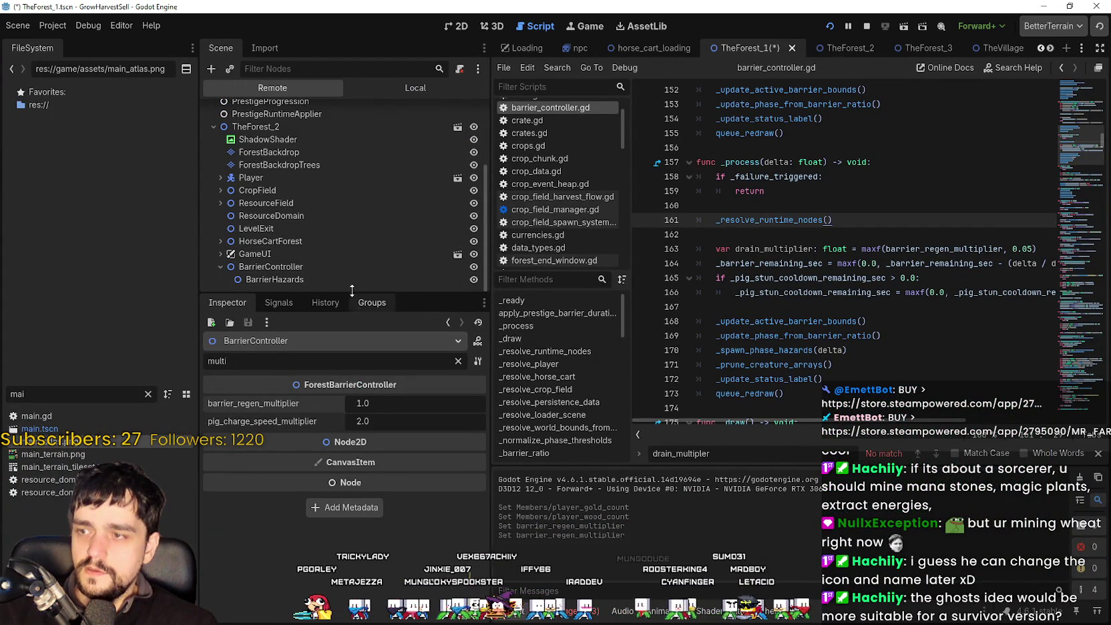
left_click(291, 274)
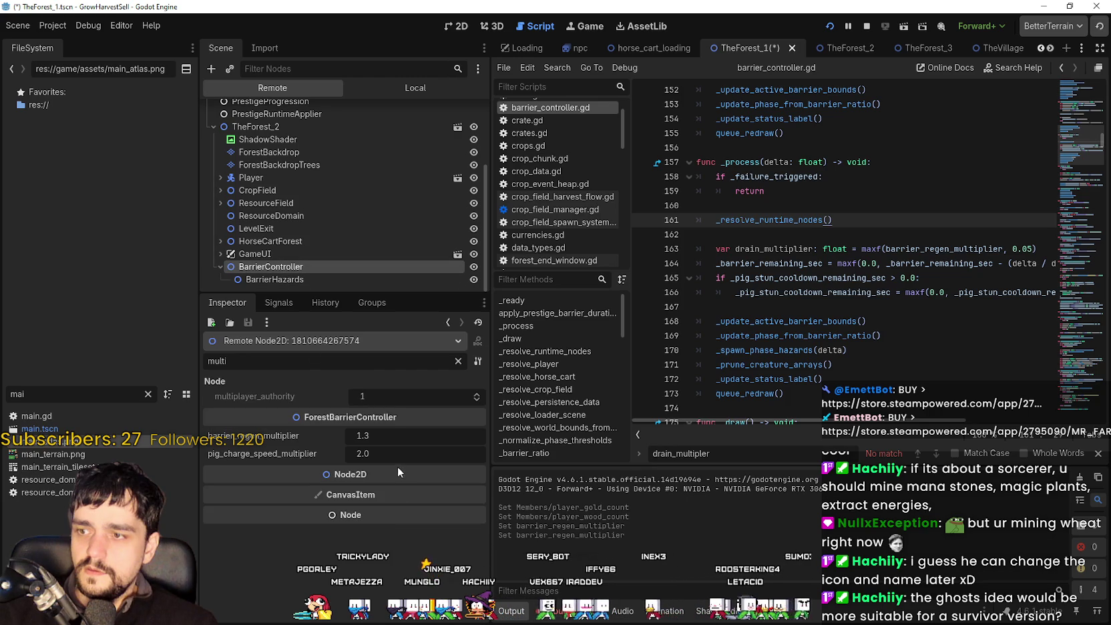
left_click_drag(361, 437, 347, 436)
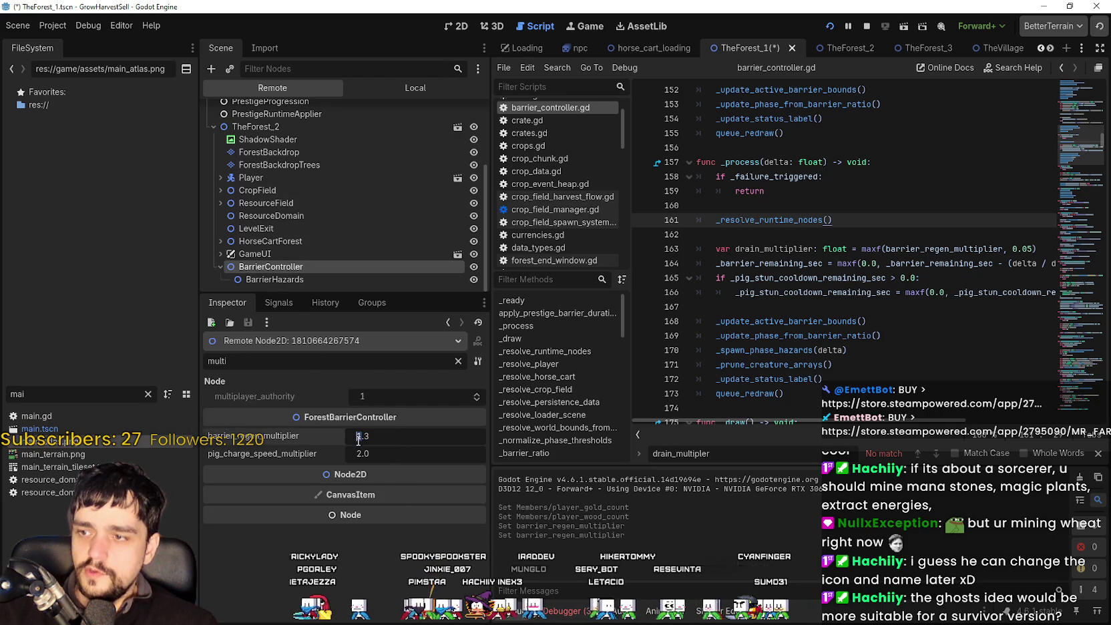
type("0.3")
Walk the player around the forest to test the barrier drain, then maximize the game window.
key("alt+Tab")
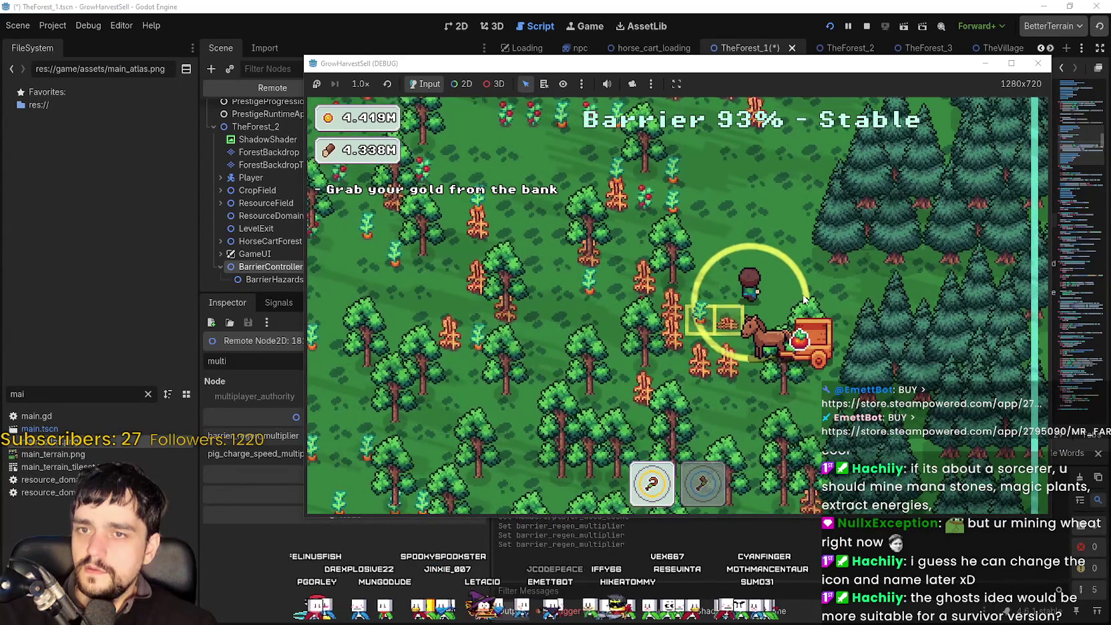
key("w")
key("d")
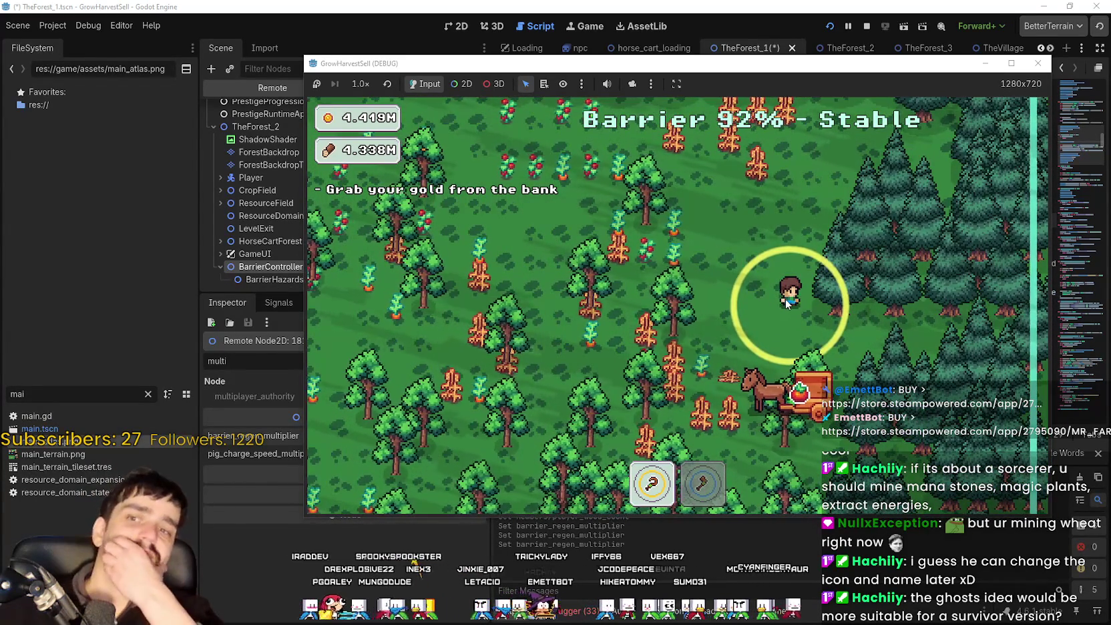
left_click(324, 582)
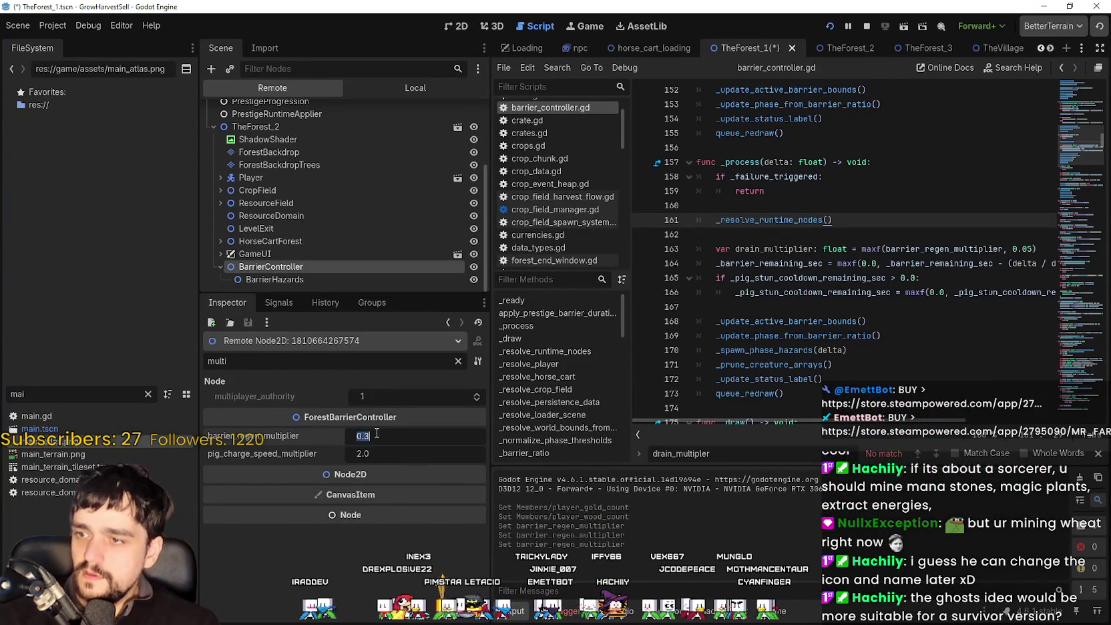
key("alt+Tab")
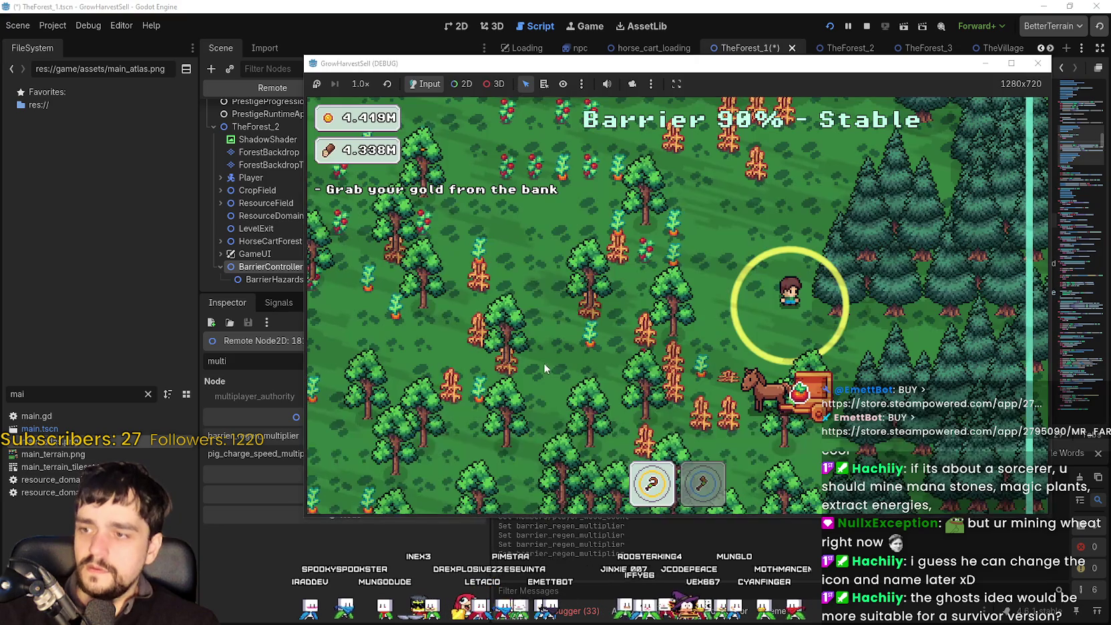
key("a")
key("s")
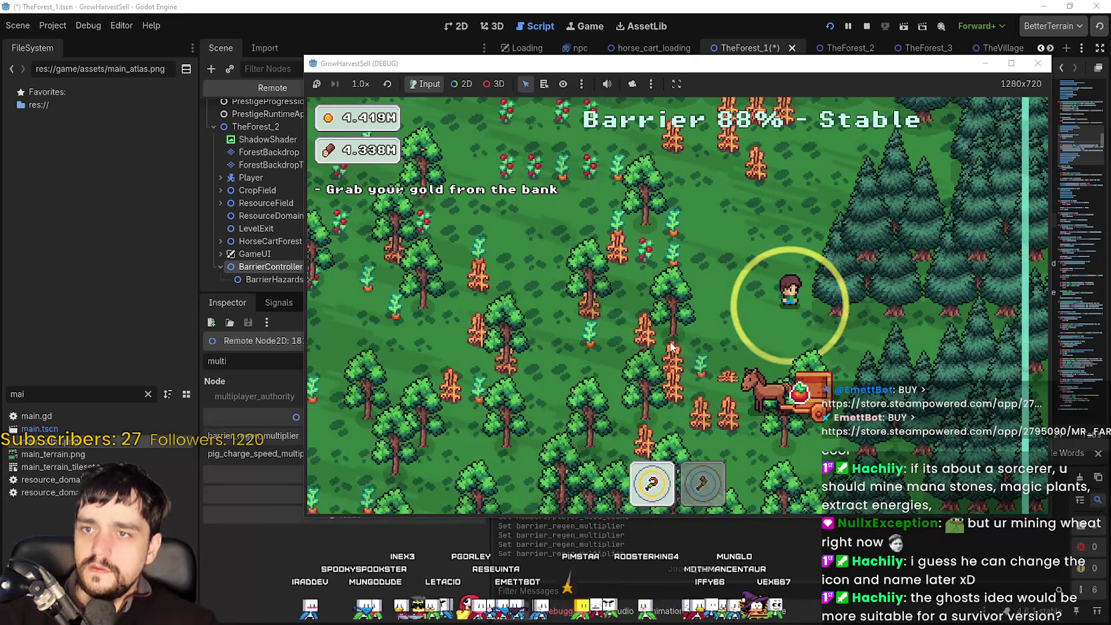
key("s")
key("d")
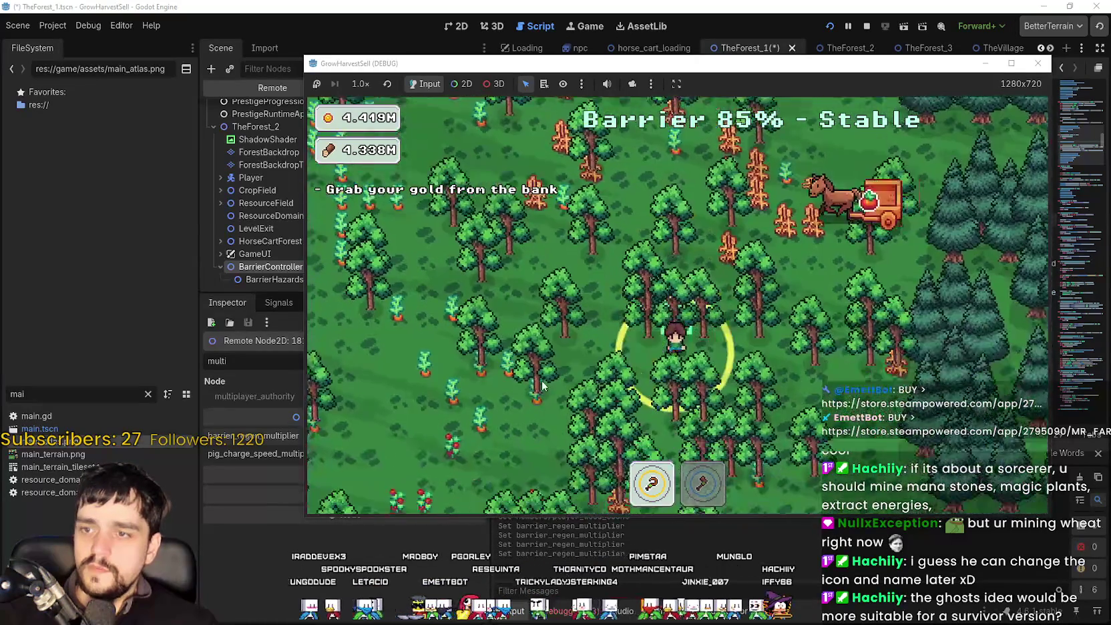
key("s")
key("d")
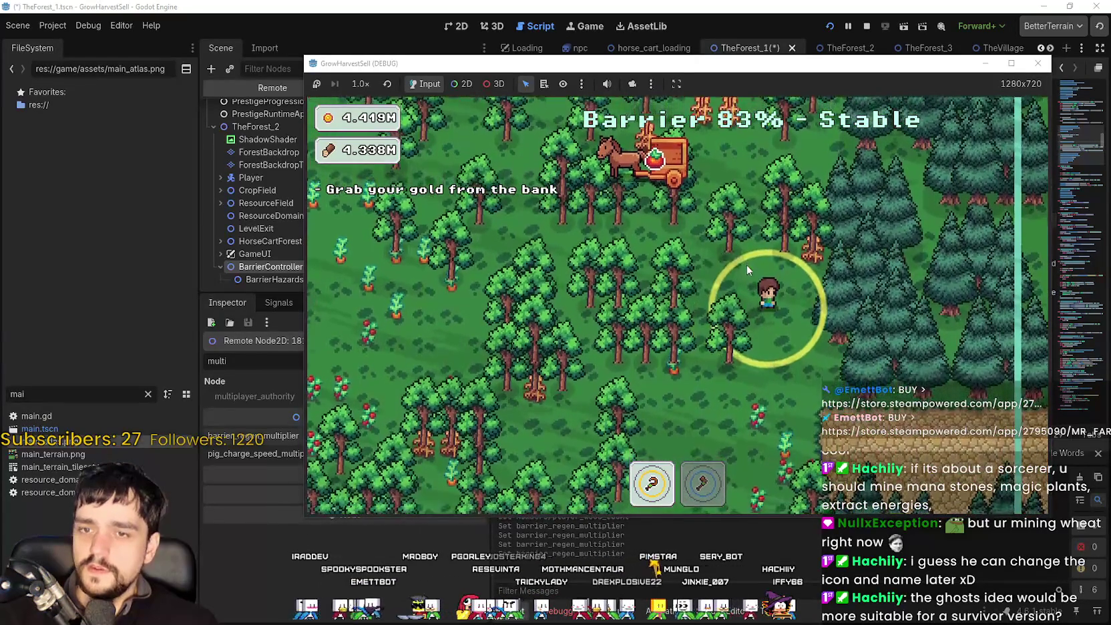
key("a")
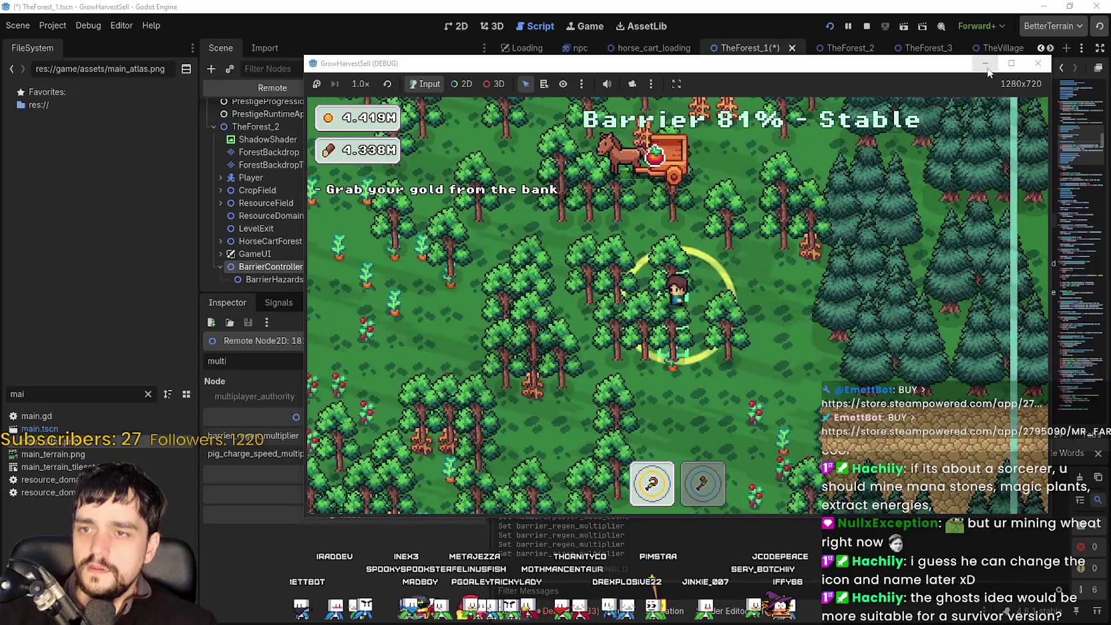
left_click(1012, 63)
Walk the player around the forest as the barrier drains from 68%.
key("a")
key("w")
key("a")
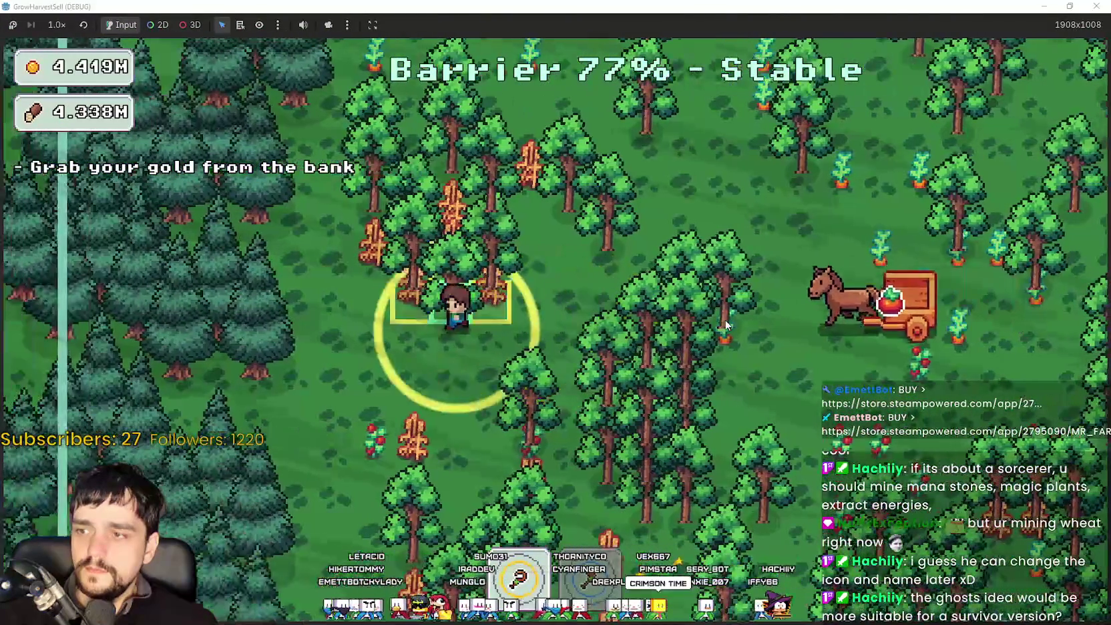
key("d")
key("s")
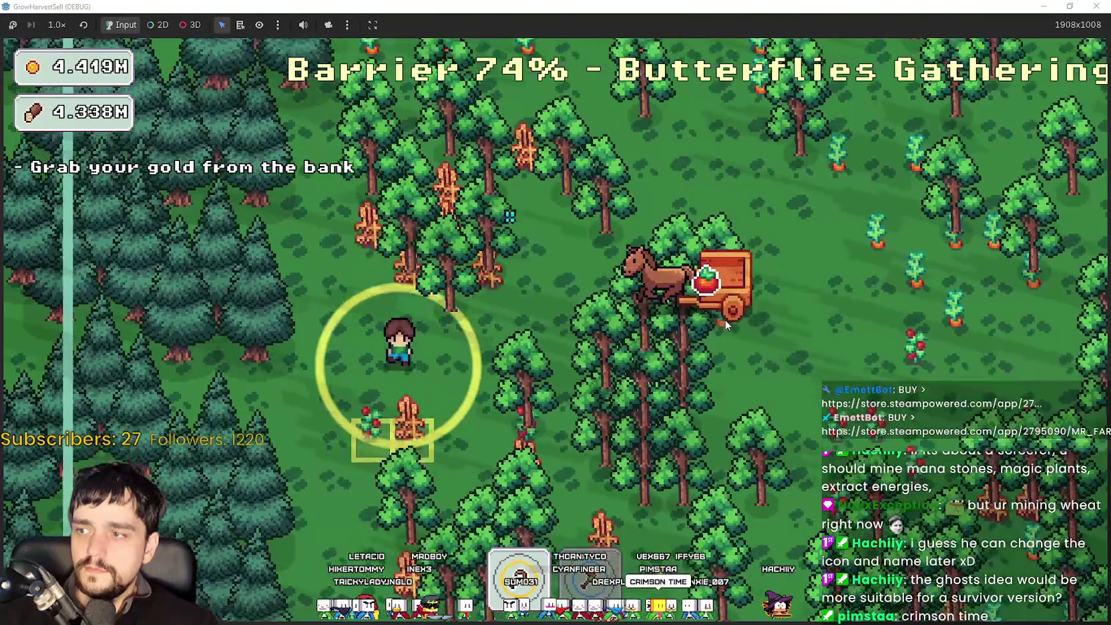
key("d")
key("w")
key("w")
key("d")
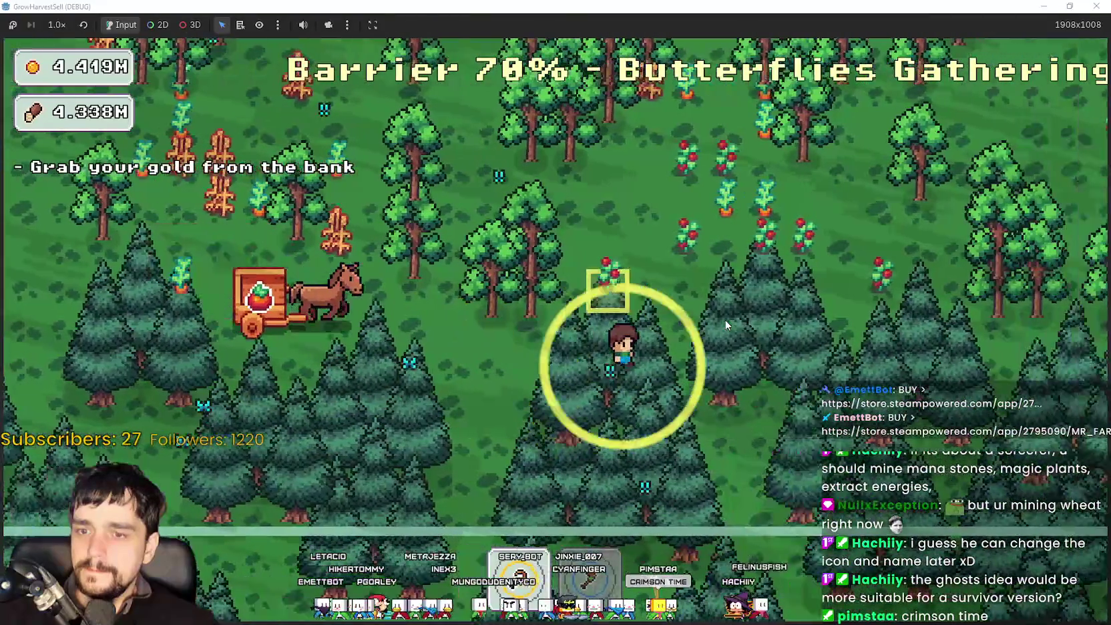
key("w")
key("d")
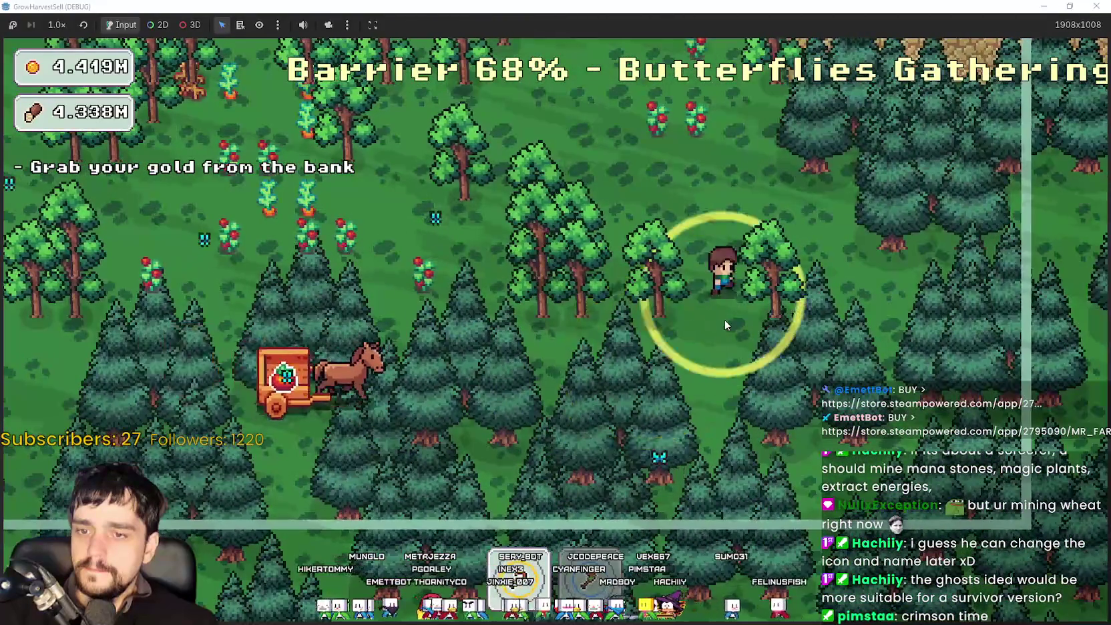
key("w")
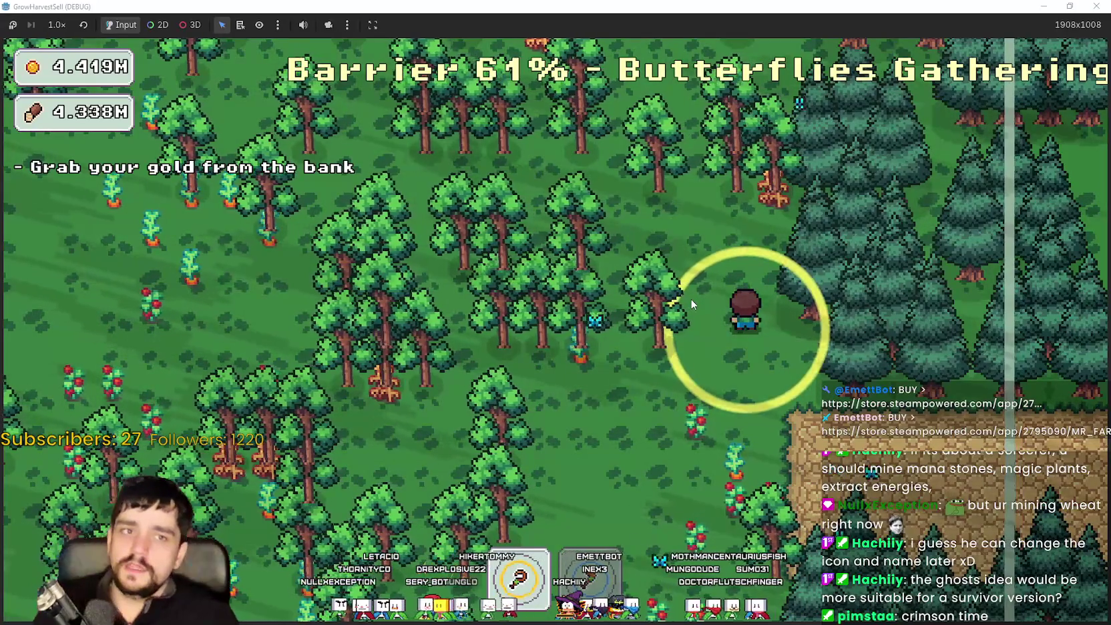
Step left and right, then walk south toward the cart and back left as the barrier nears 11%.
key("d")
key("a")
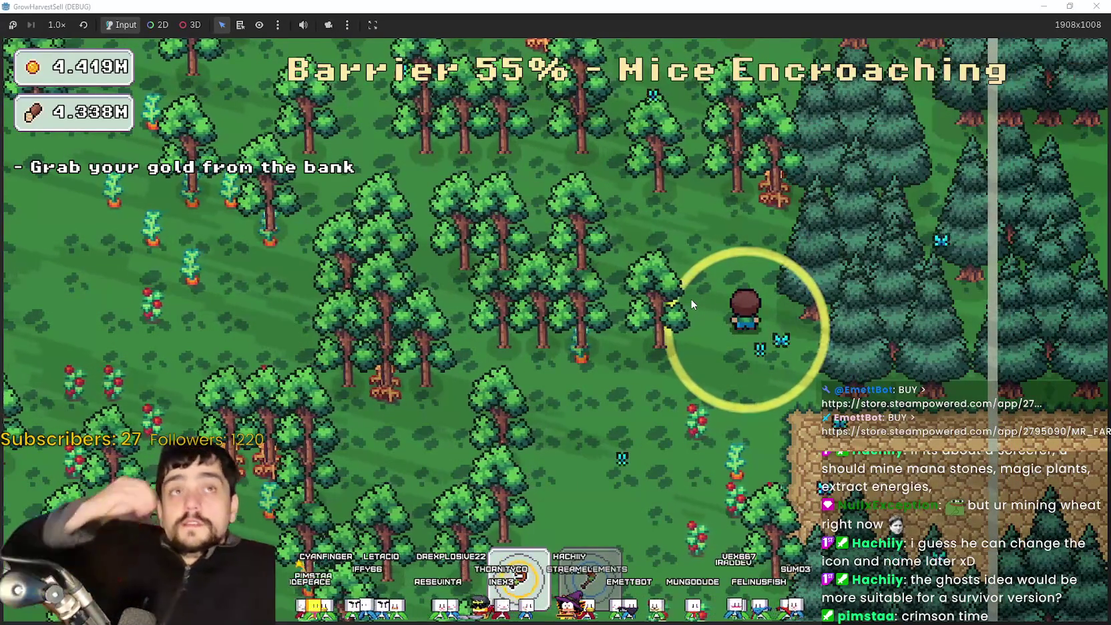
key("d")
key("a")
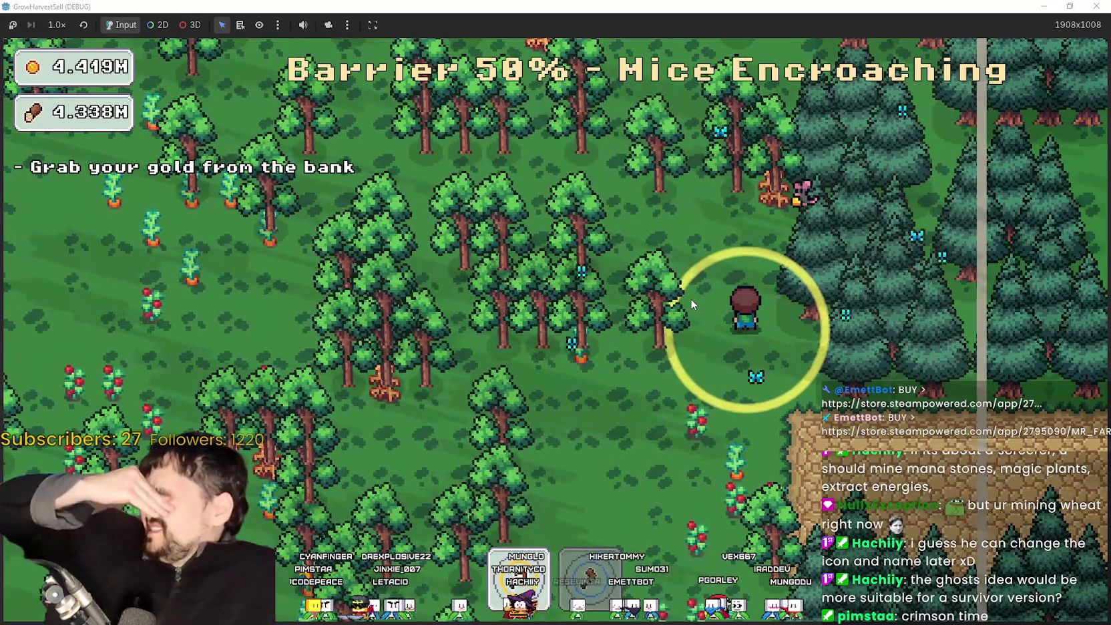
key("d")
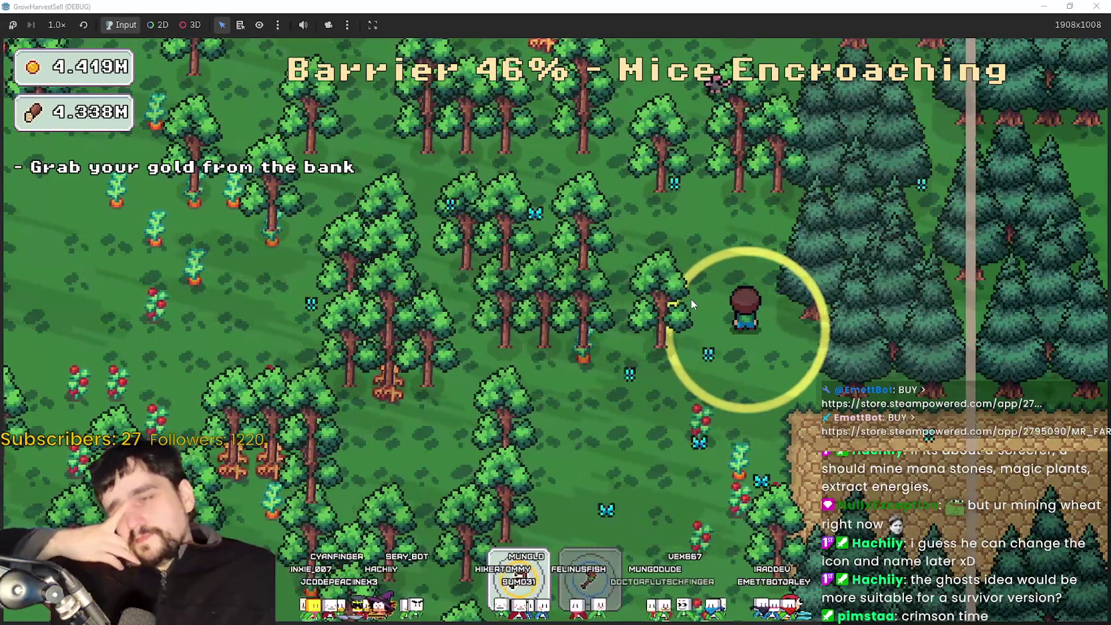
key("a")
key("d")
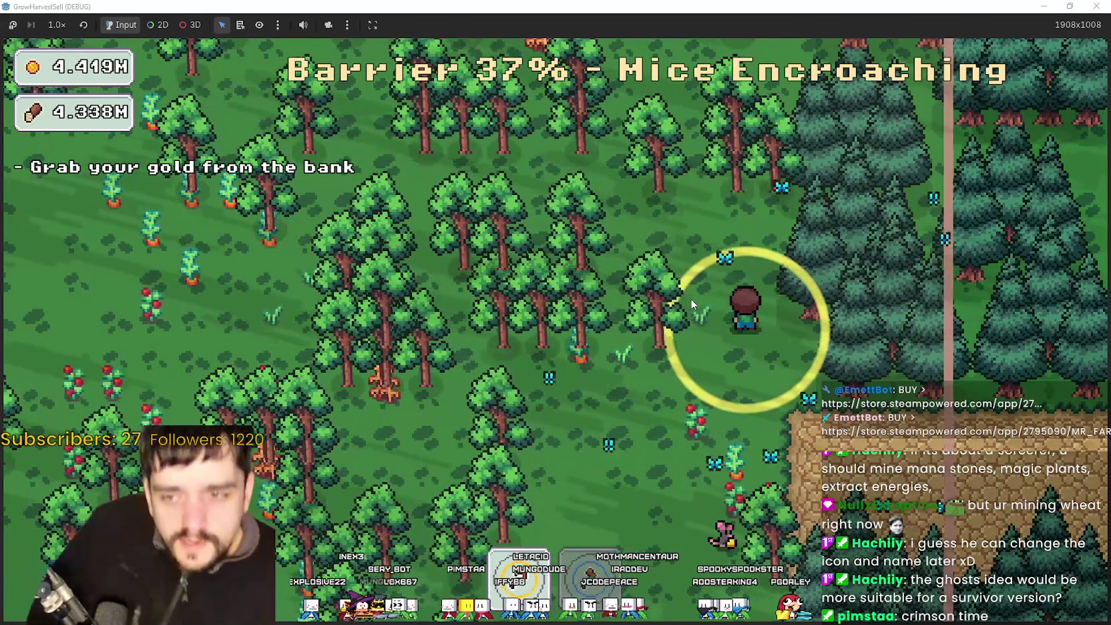
key("d")
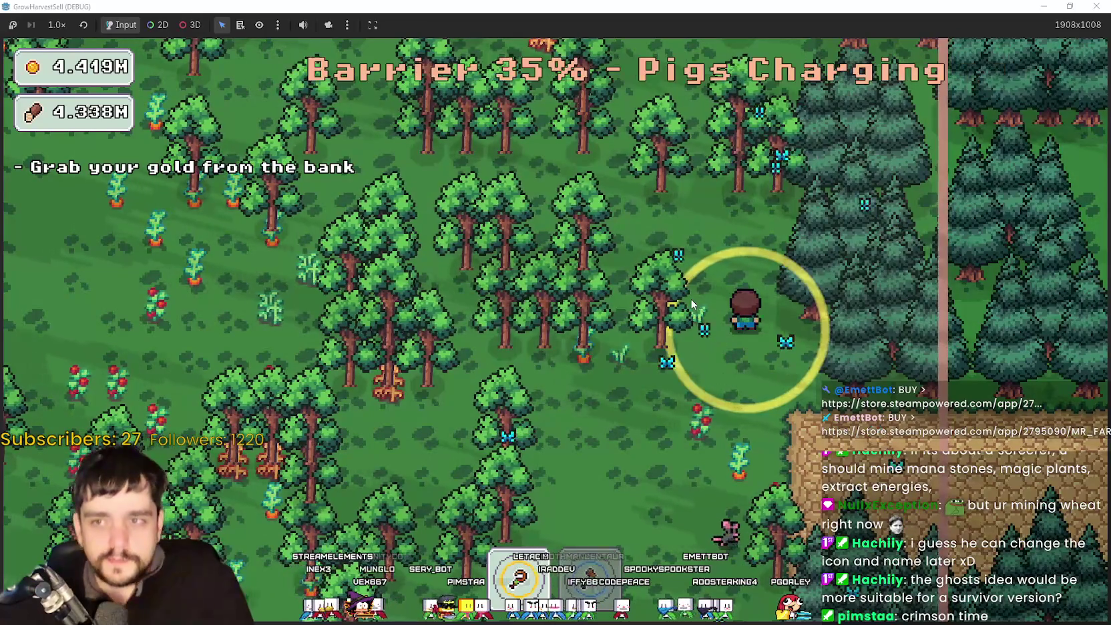
key("s")
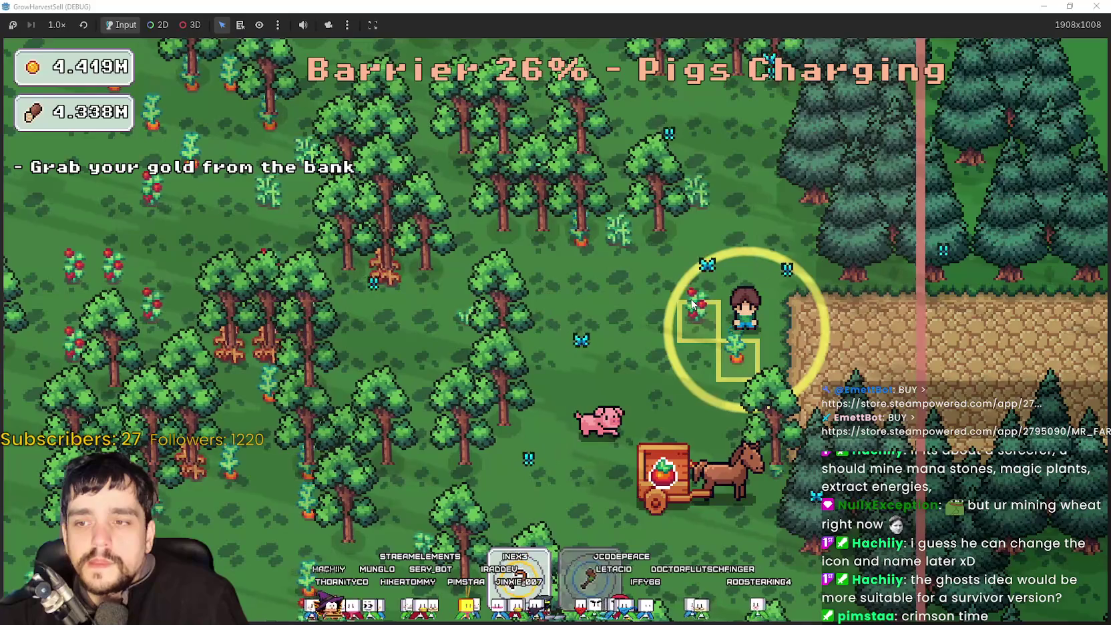
key("a")
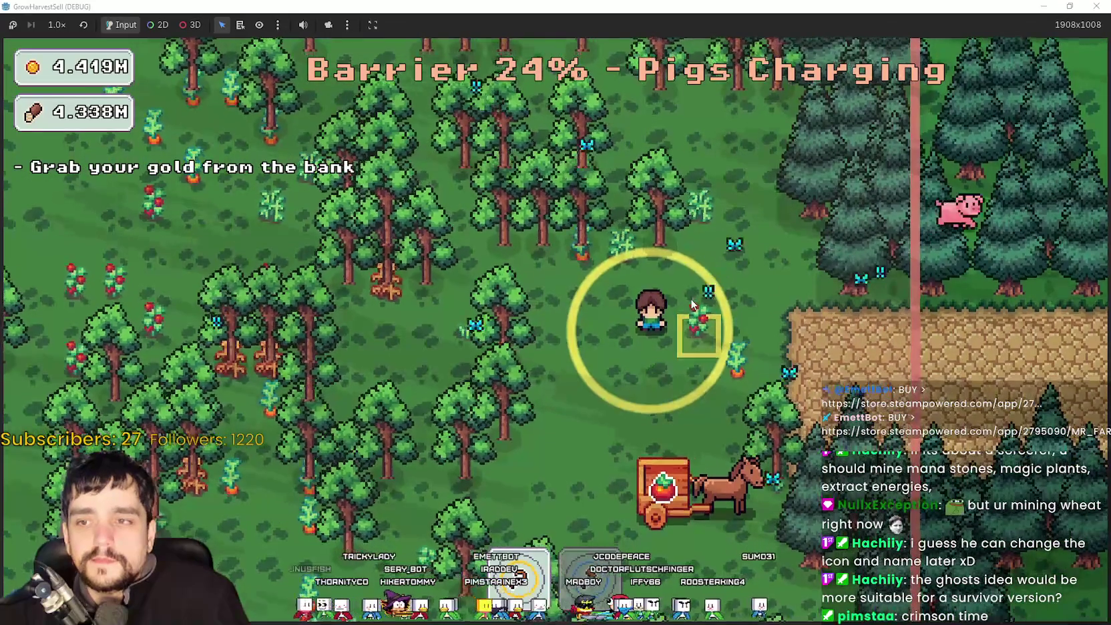
key("a")
key("a")
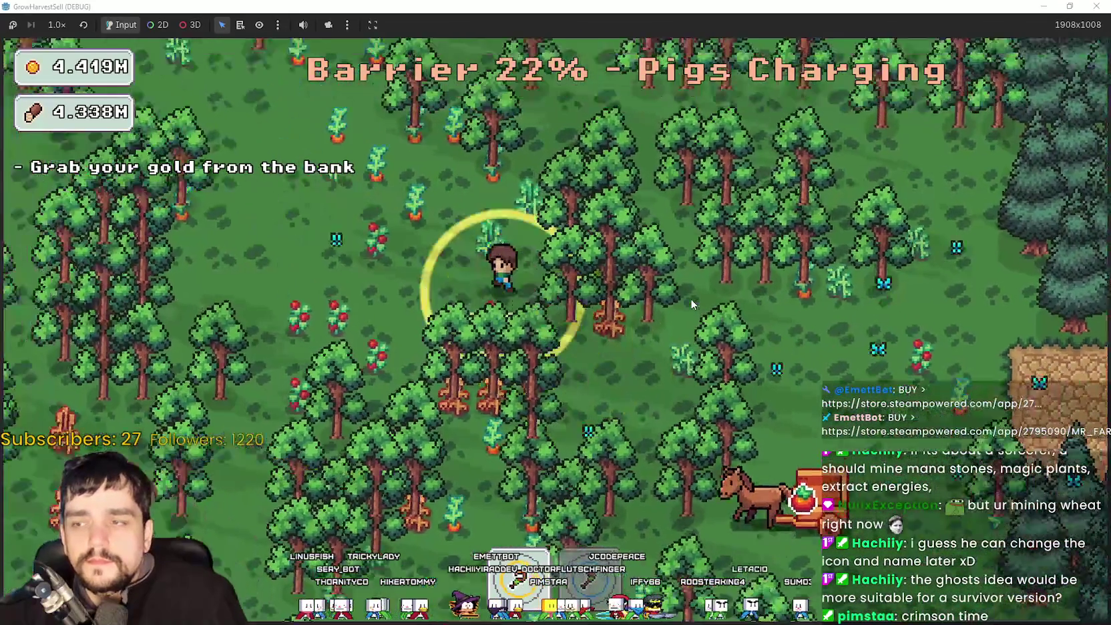
key("a")
key("w")
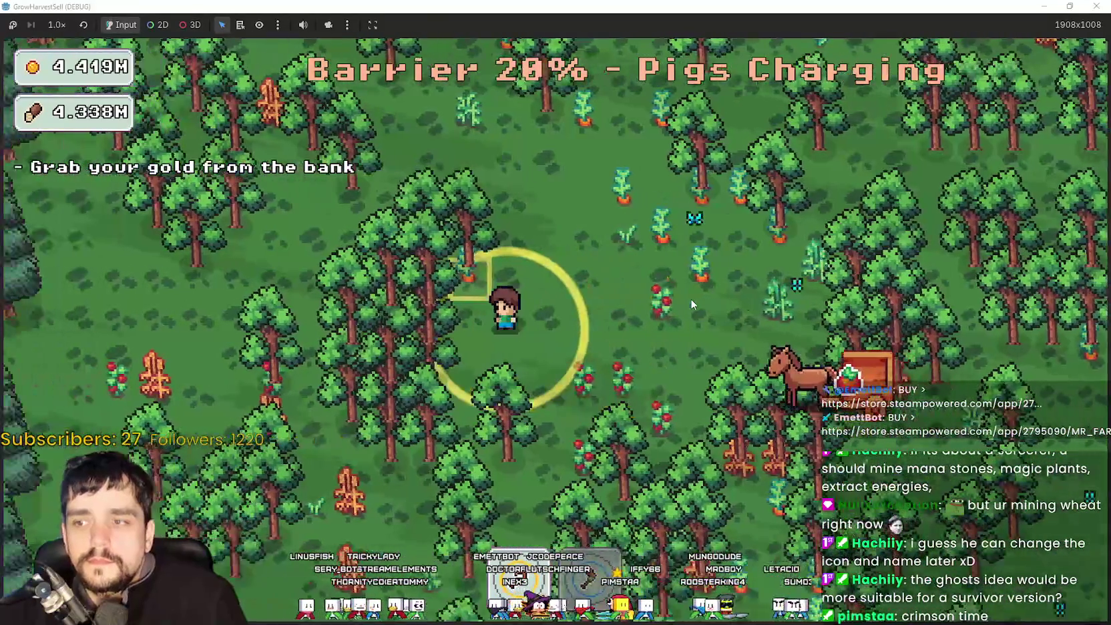
key("s")
key("a")
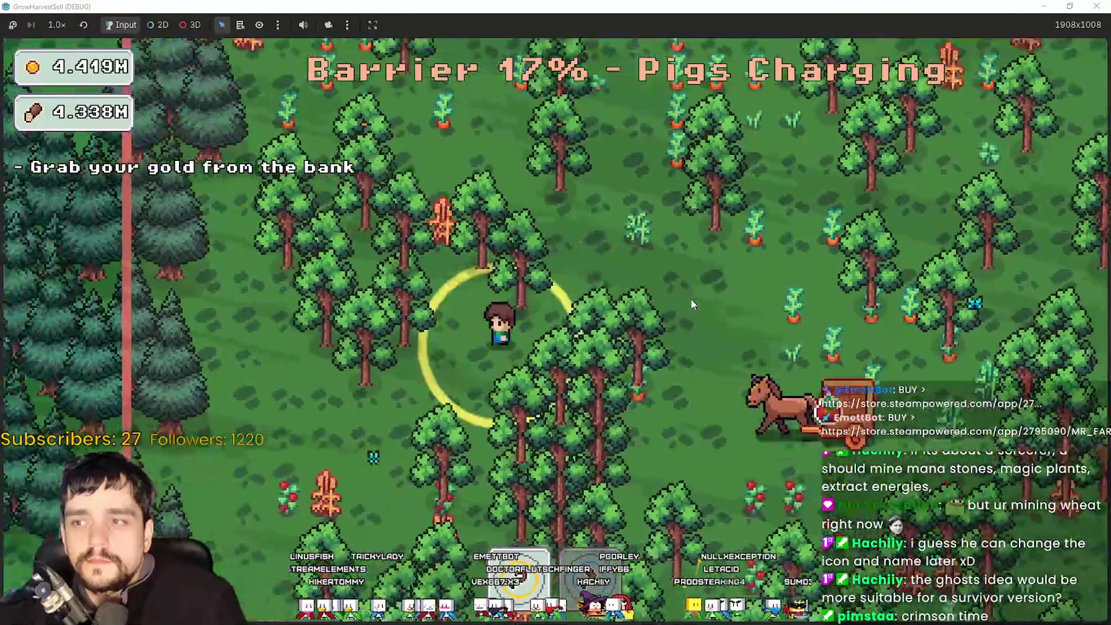
Keep walking the player around during the stage's final seconds.
key("w")
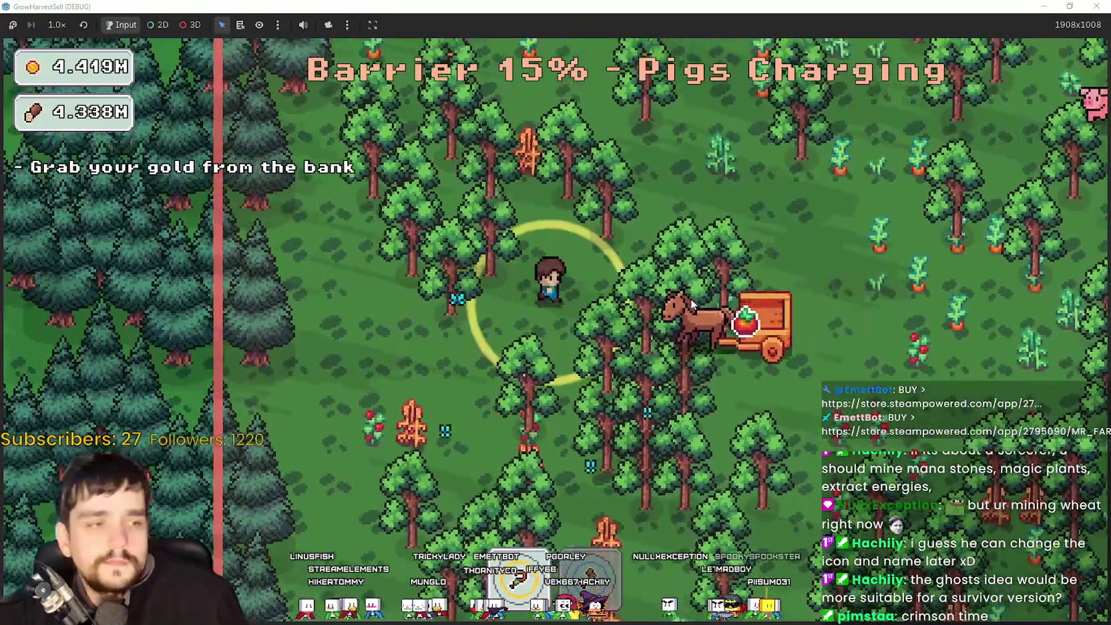
key("d")
key("w")
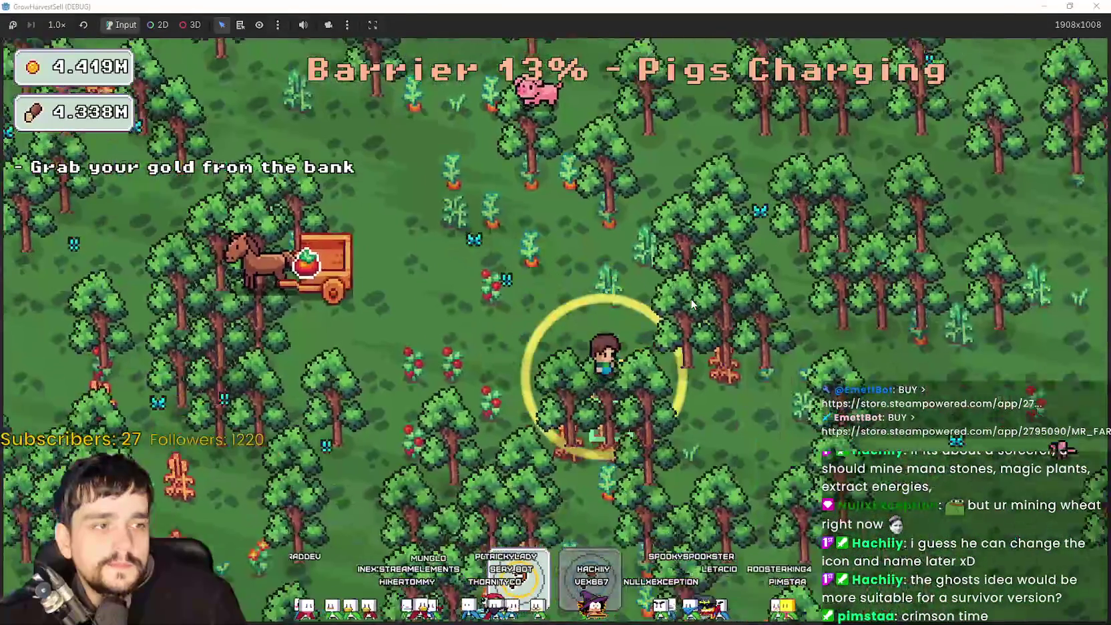
key("w")
key("a")
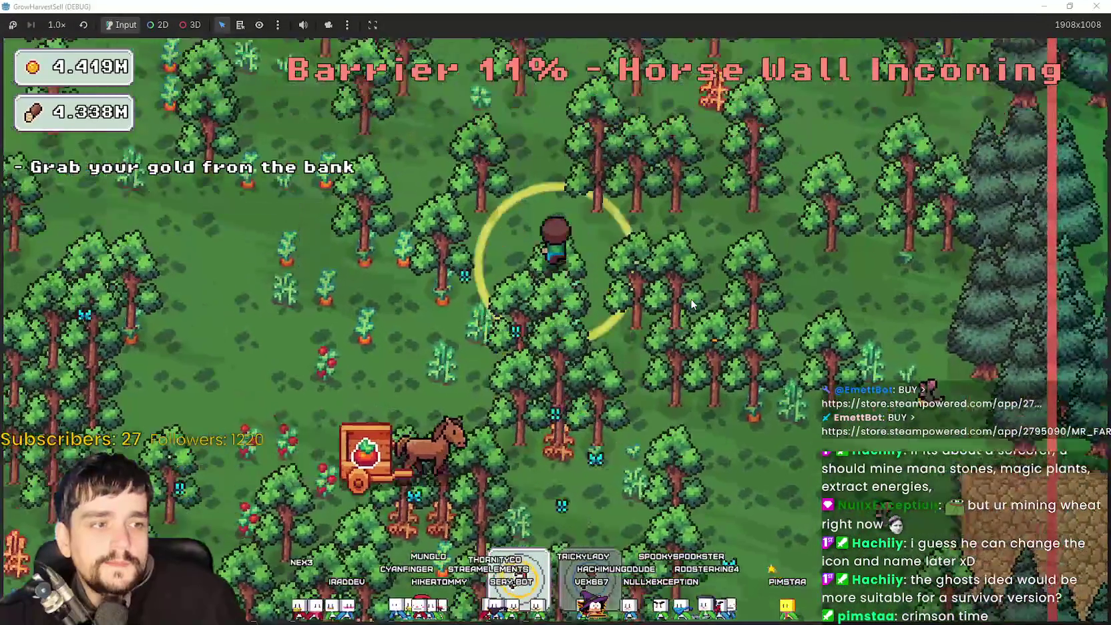
Return Home to the village from Stage End and restore the game to a 1280x720 window.
key("s")
key("d")
key("d")
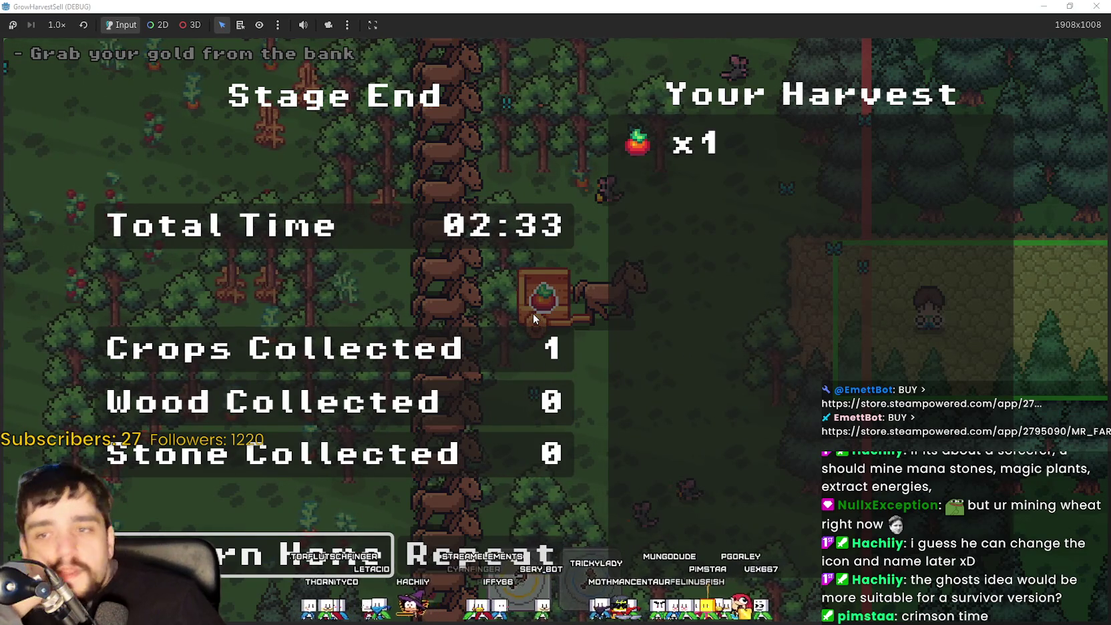
left_click(265, 567)
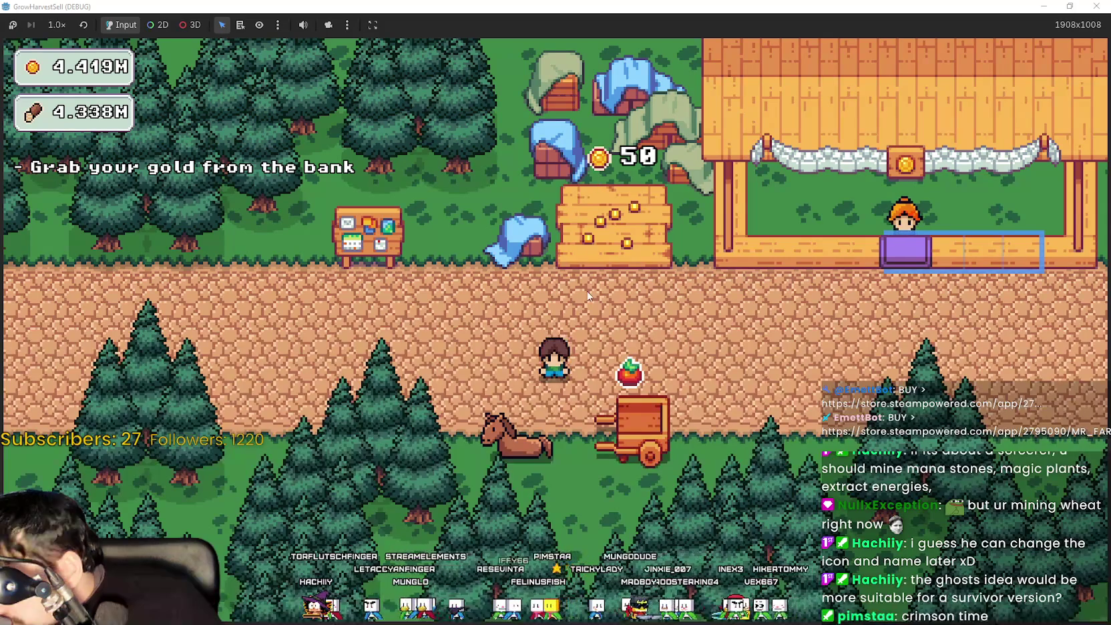
double_click(512, 5)
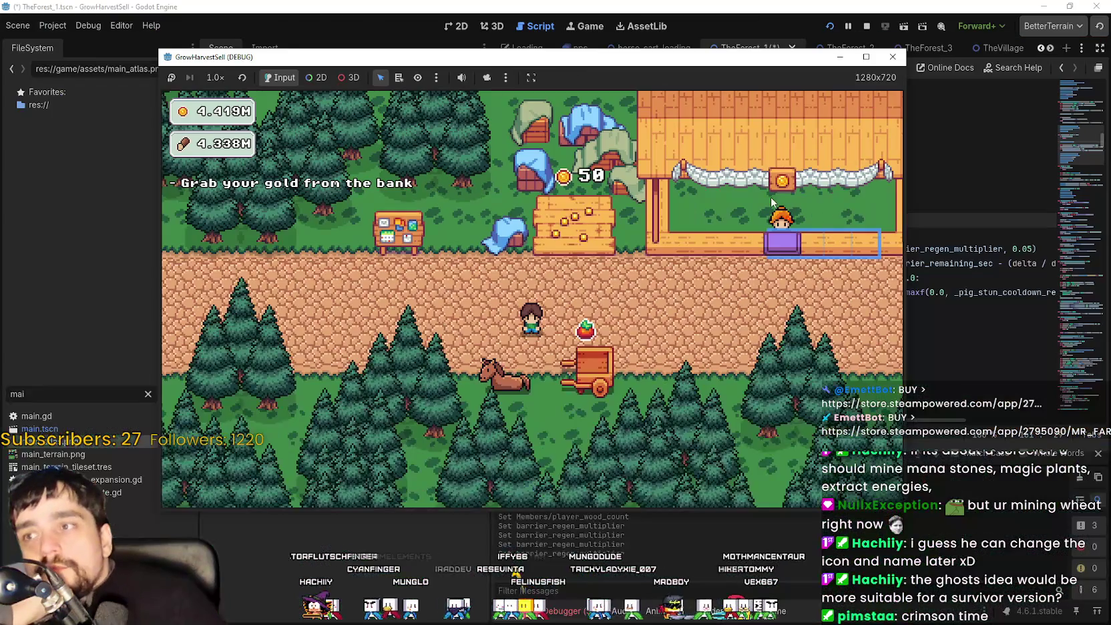
Stop the running game and save the TheForest_1 scene.
left_click(866, 27)
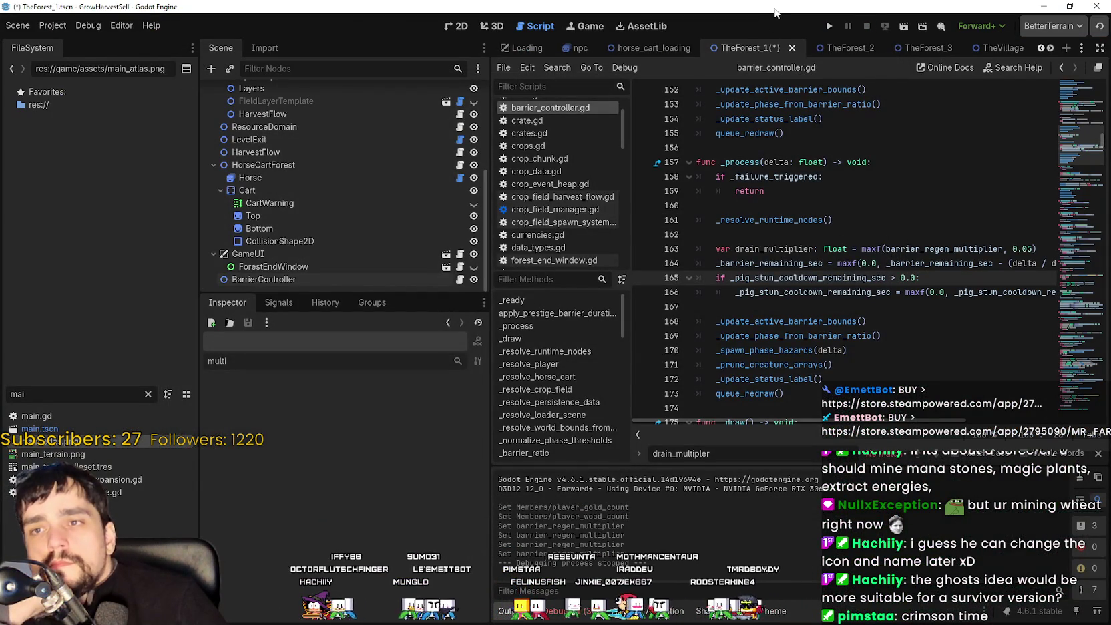
key("ctrl+s")
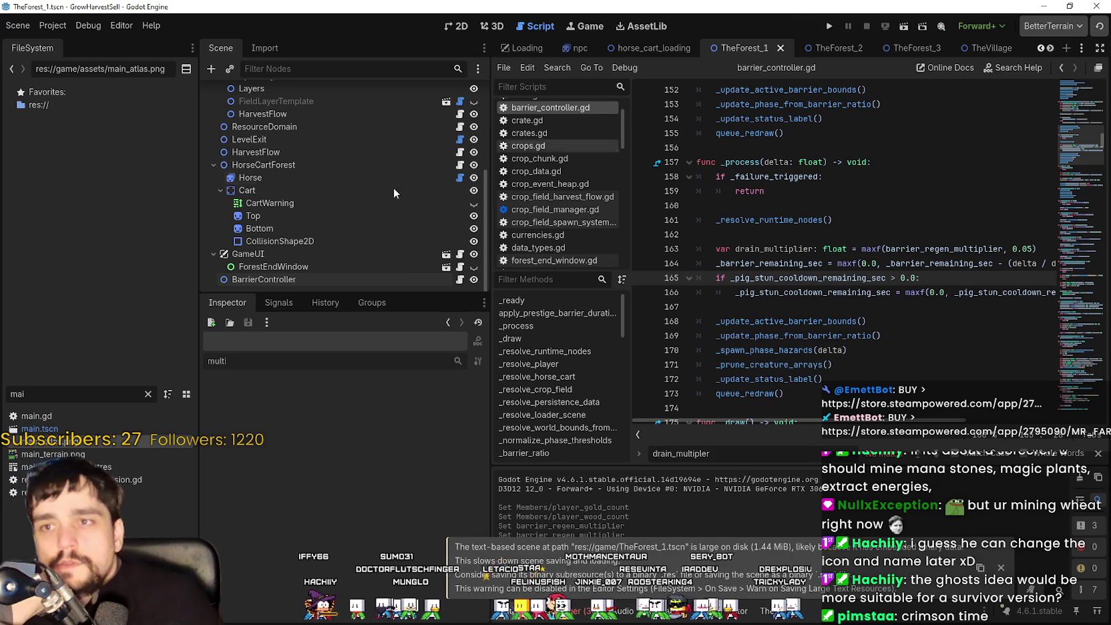
left_click(845, 44)
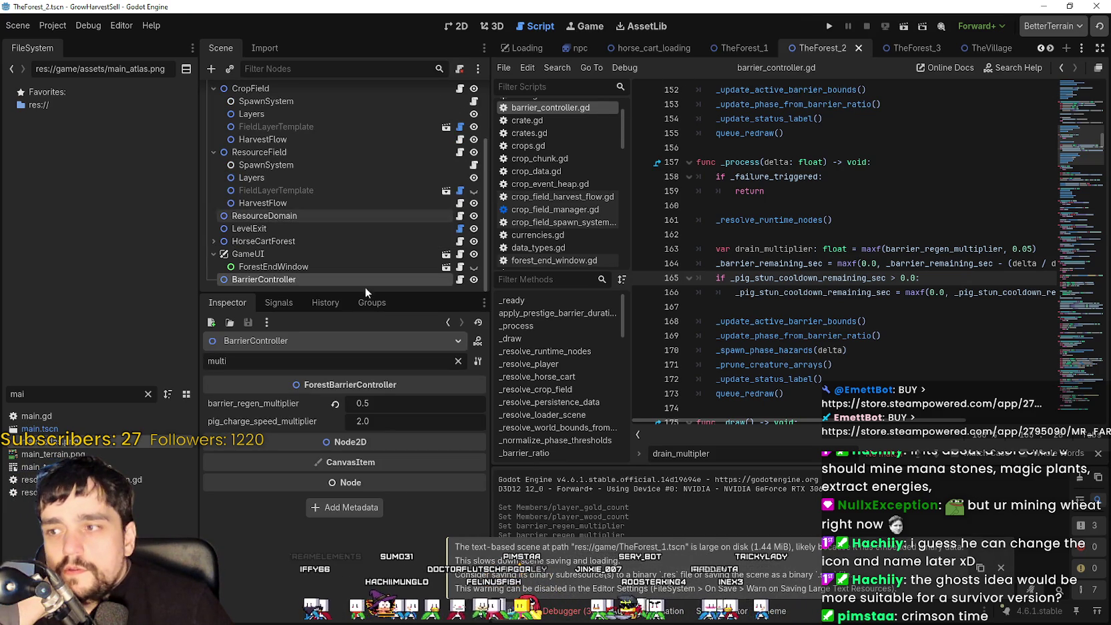
Set barrier_regen_multiplier to 0.02 in TheForest_3.
left_click(905, 41)
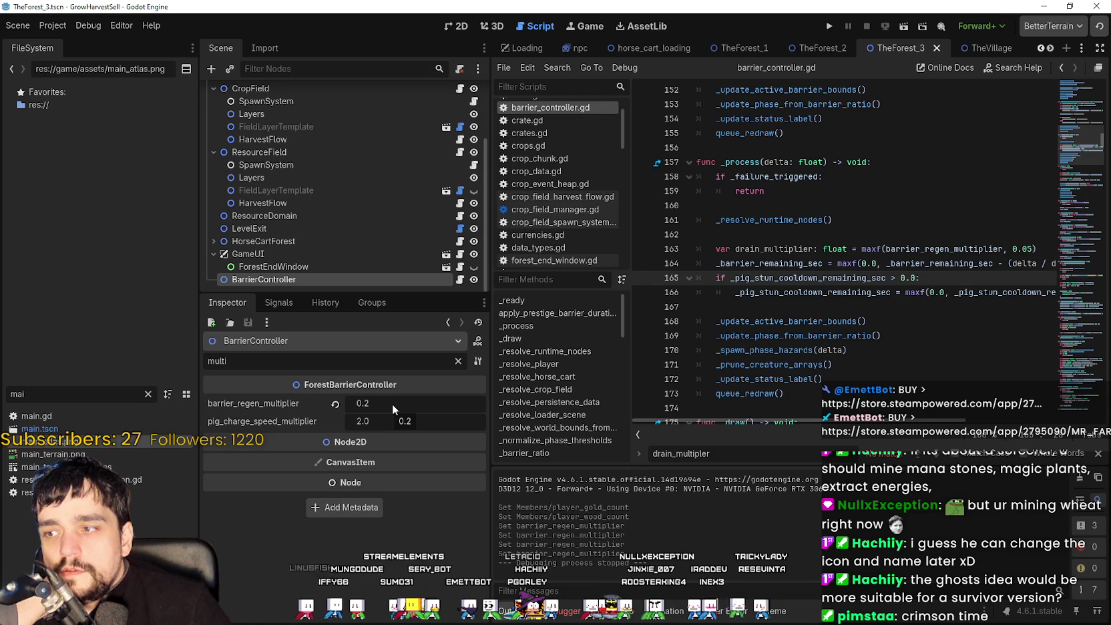
left_click(366, 403)
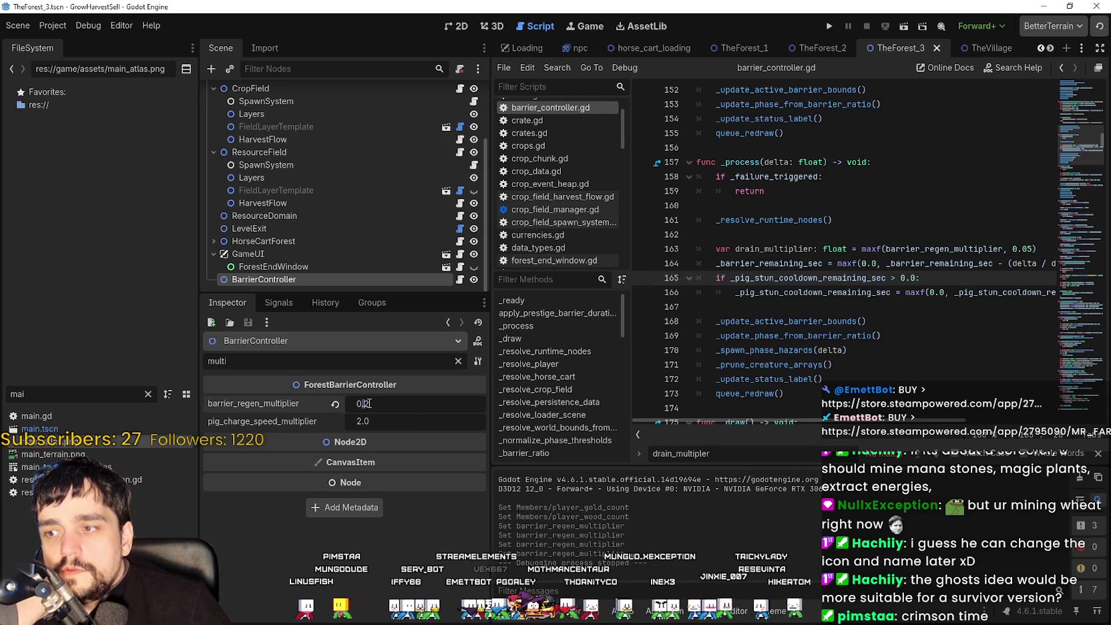
type("0")
key("Return")
Set barrier_regen_multiplier to 0.05 in TheForest_2, then save and run the game.
left_click(818, 48)
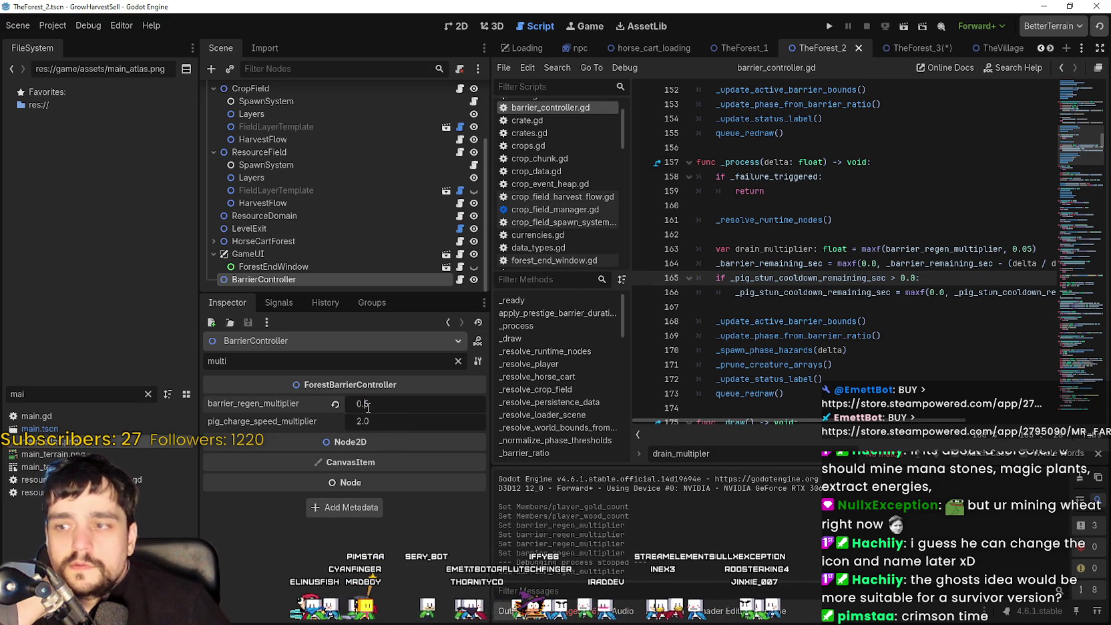
type("0")
key("Return")
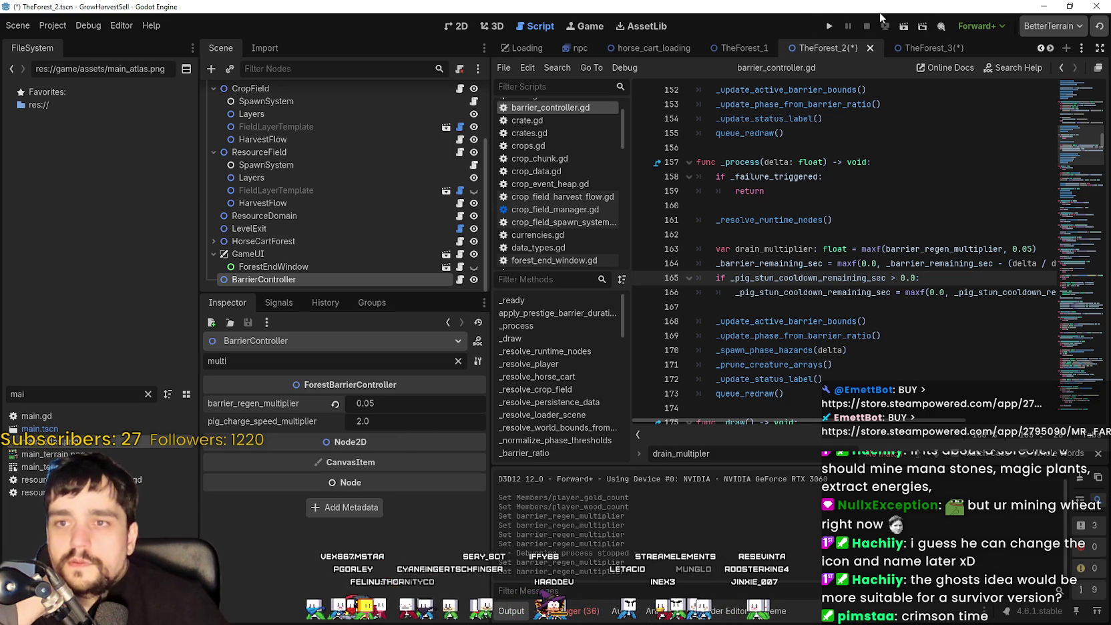
left_click(826, 25)
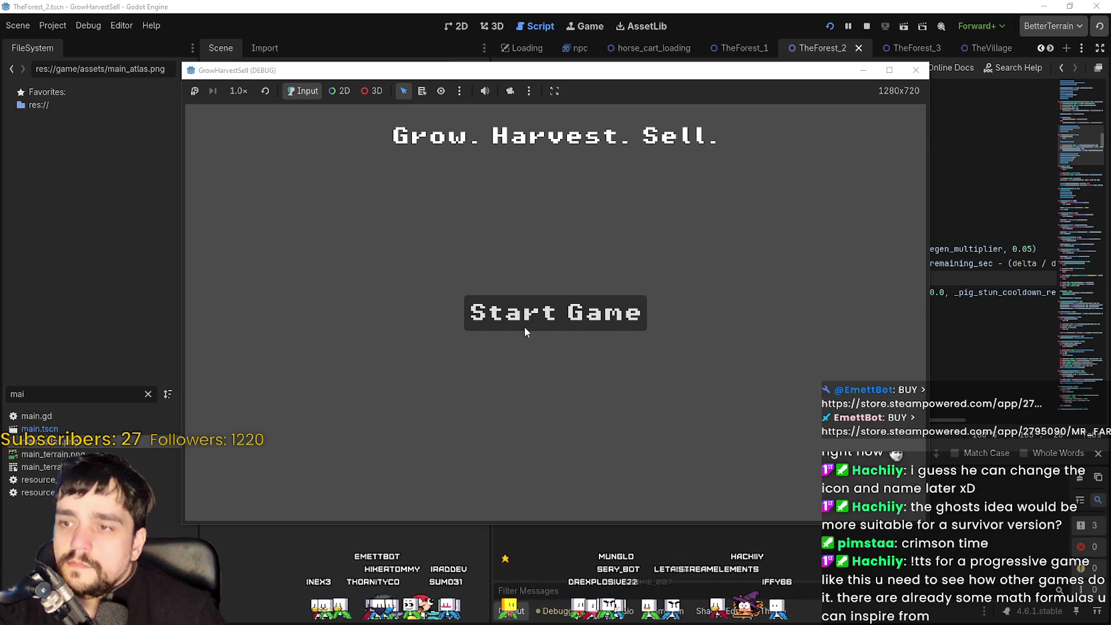
Start a new game, then inspect HorseCartForest and the live SkillProgression node in the Remote tree.
left_click(520, 330)
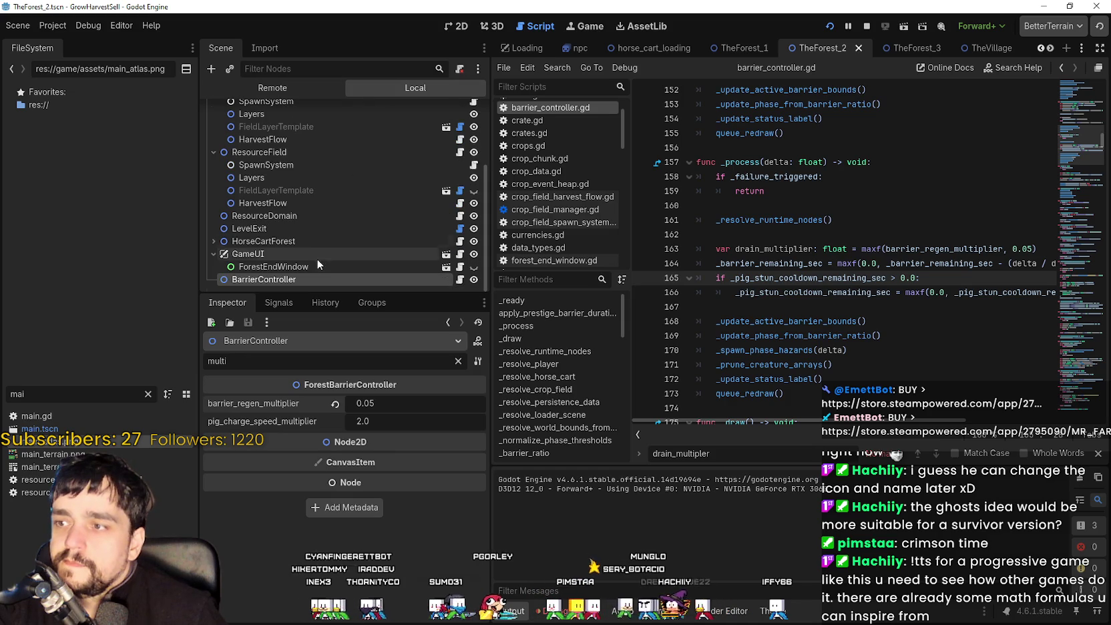
left_click(307, 240)
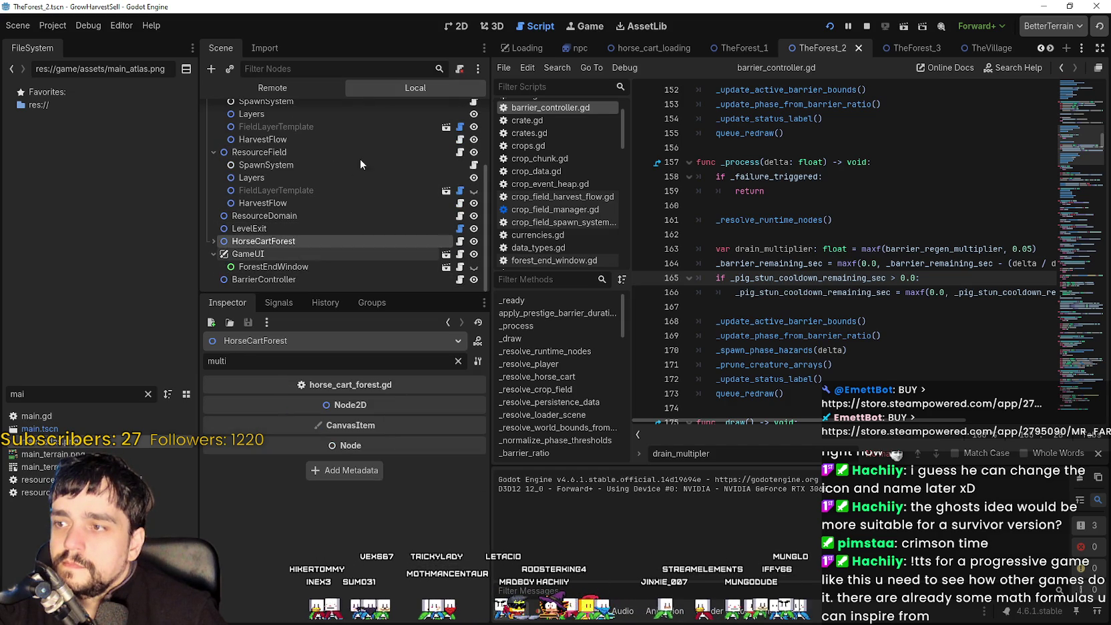
left_click(304, 91)
left_click(320, 169)
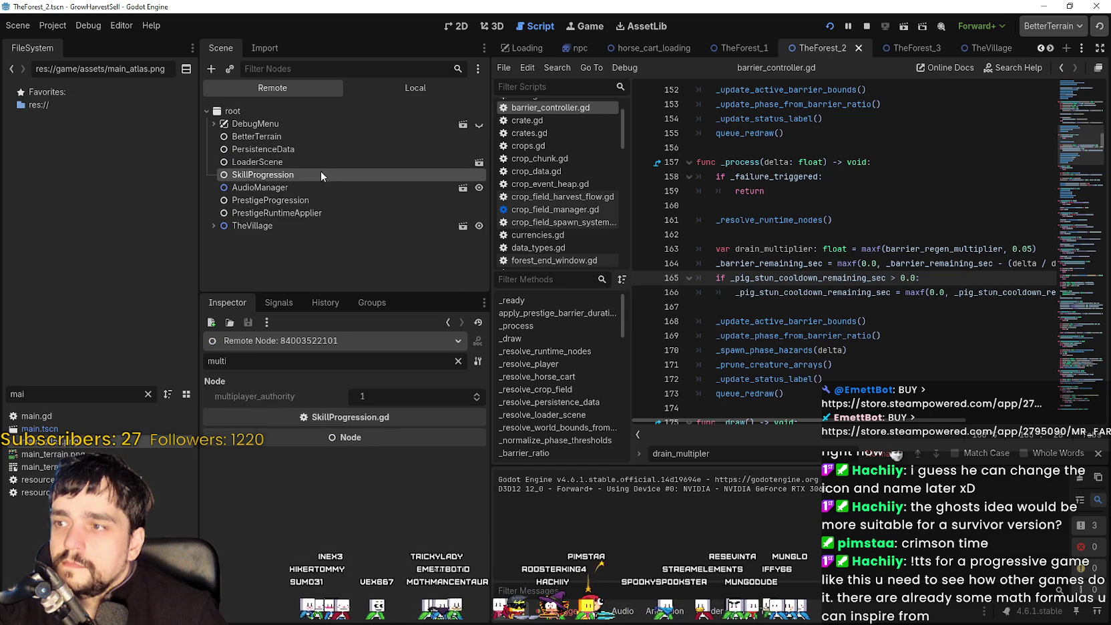